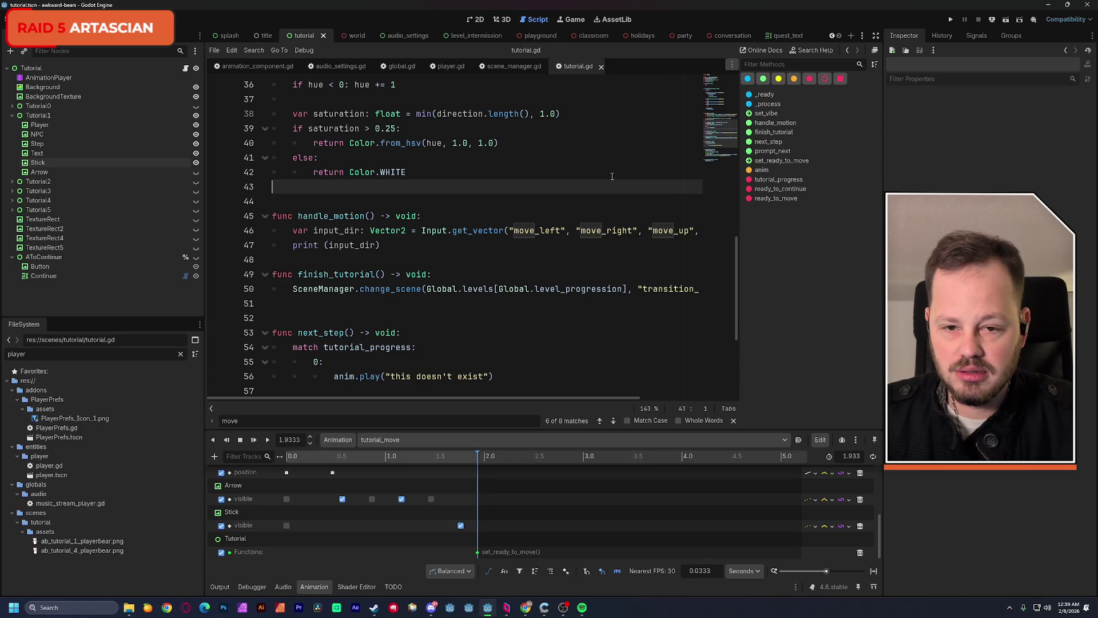
Test-run the tutorial scene, then hide the Tutorial1 group in the 2D view
click(1007, 23)
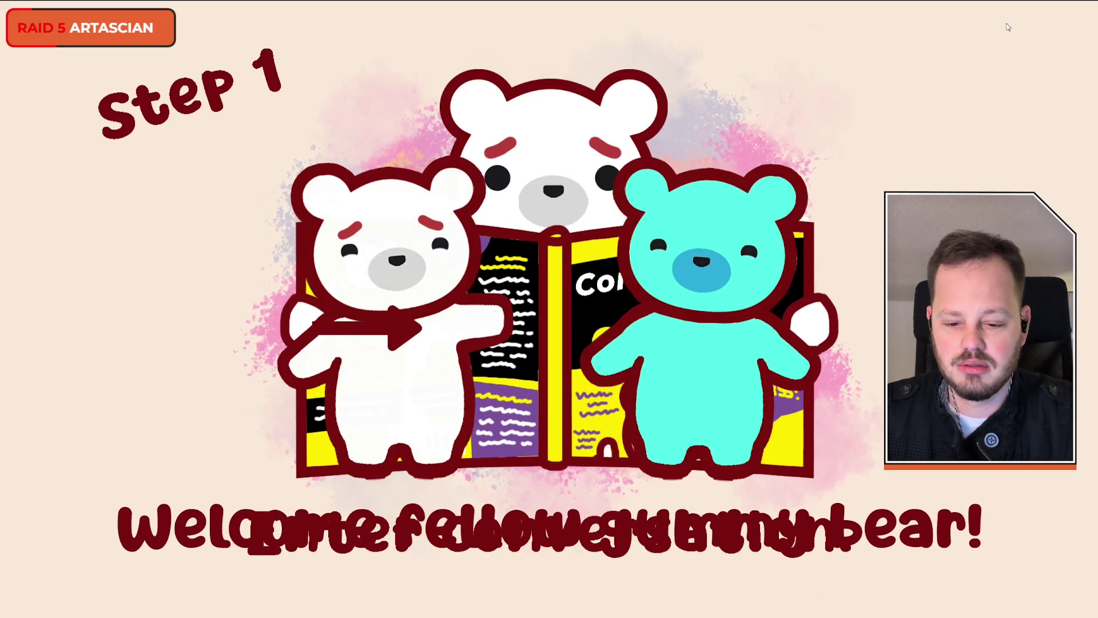
key(F8)
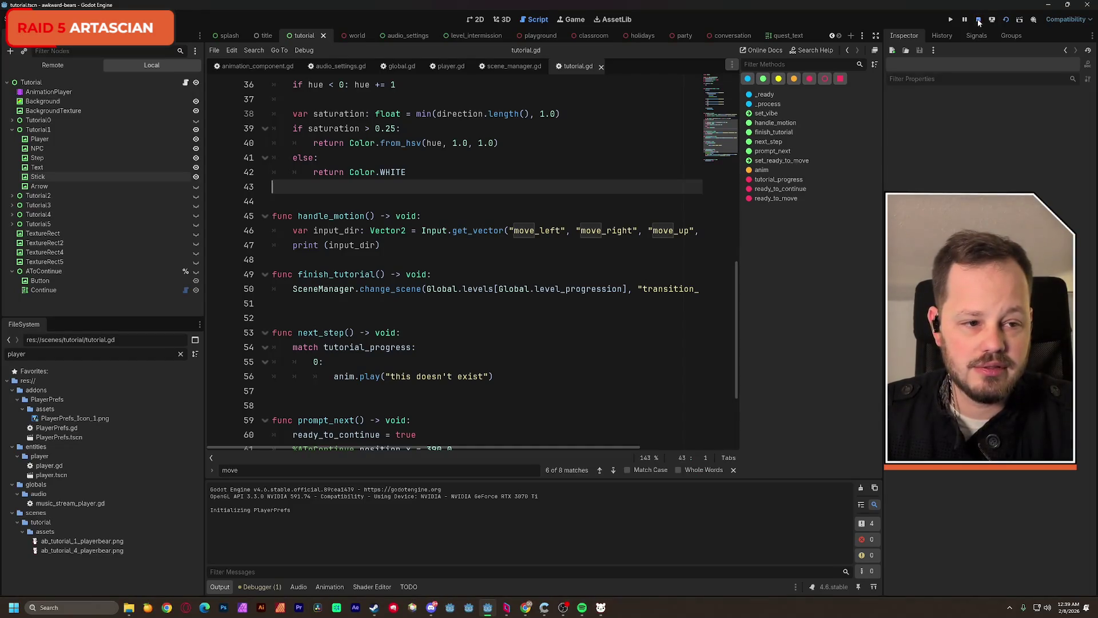
click(478, 22)
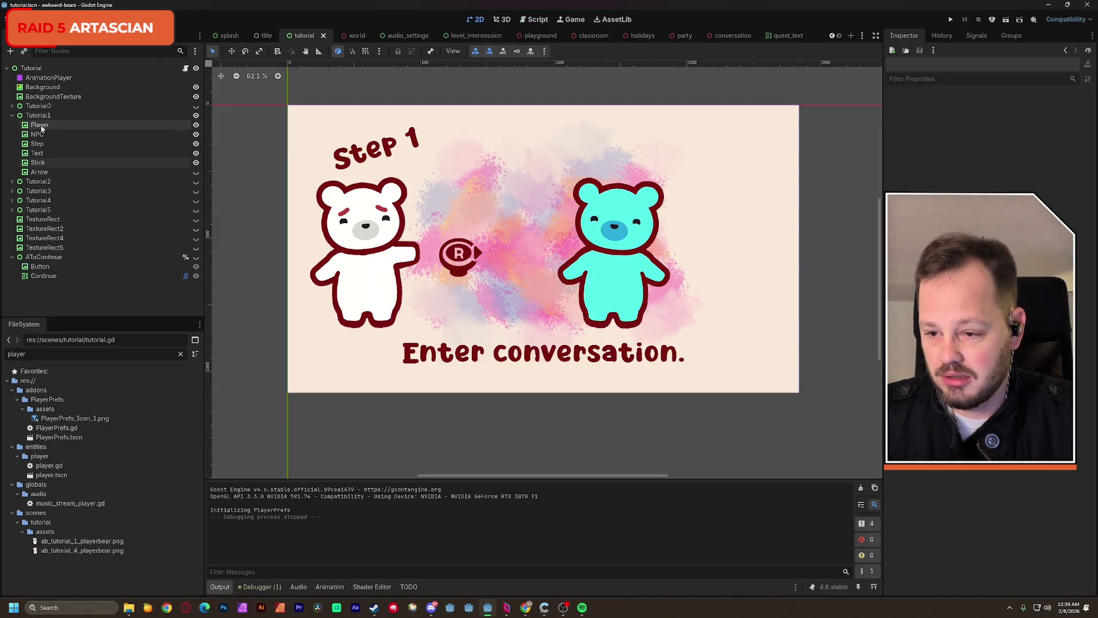
click(196, 115)
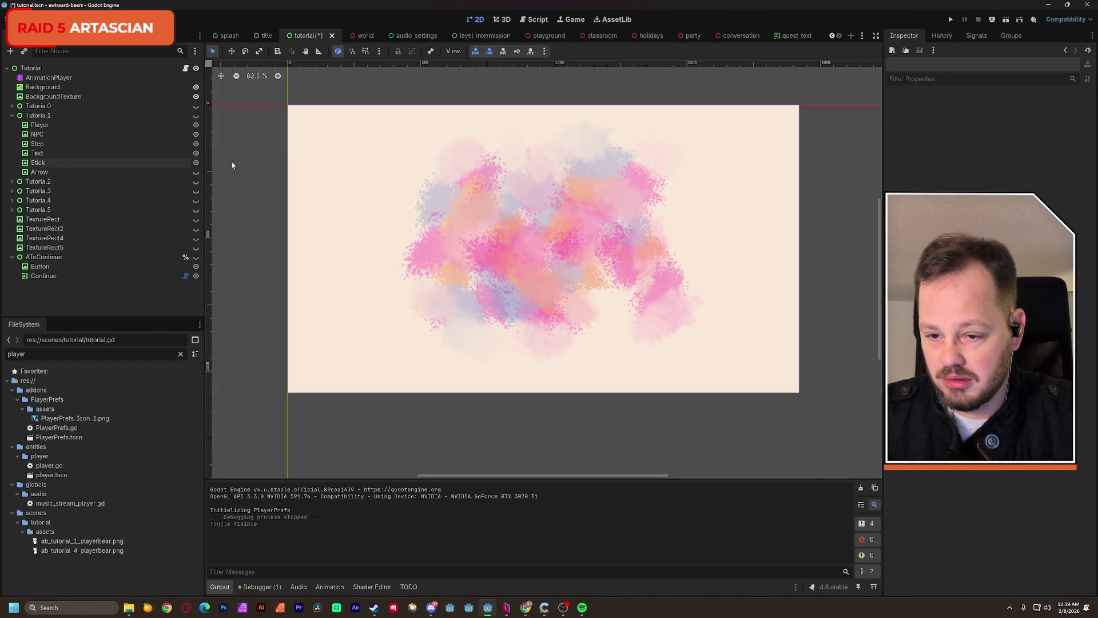
Re-run and stop the scene, then select the AnimationPlayer to show tutorial_move
click(997, 19)
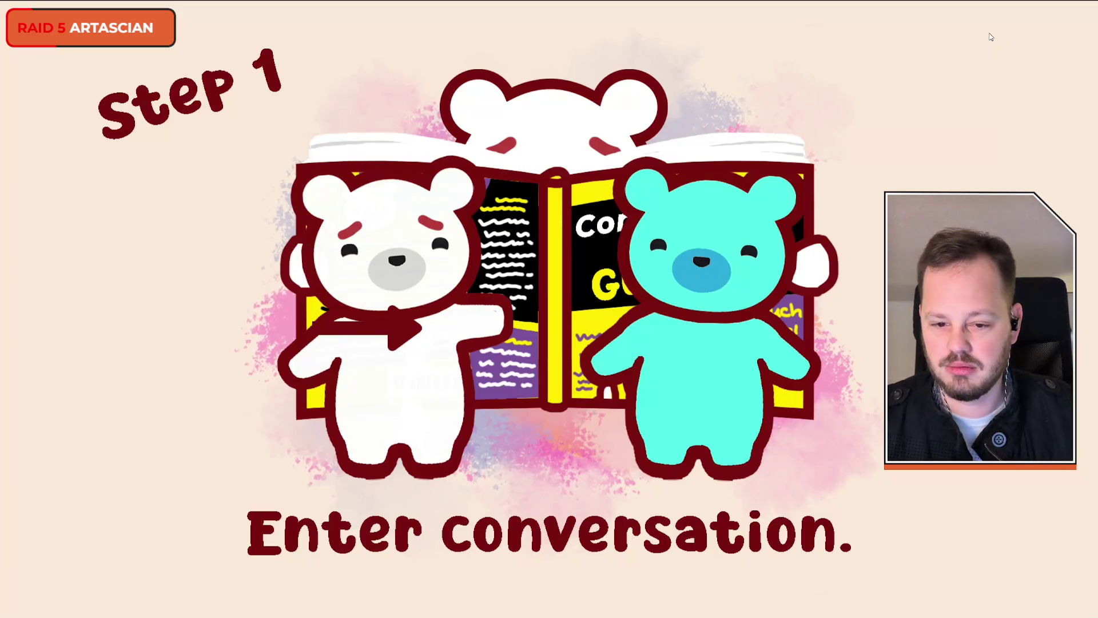
key(F8)
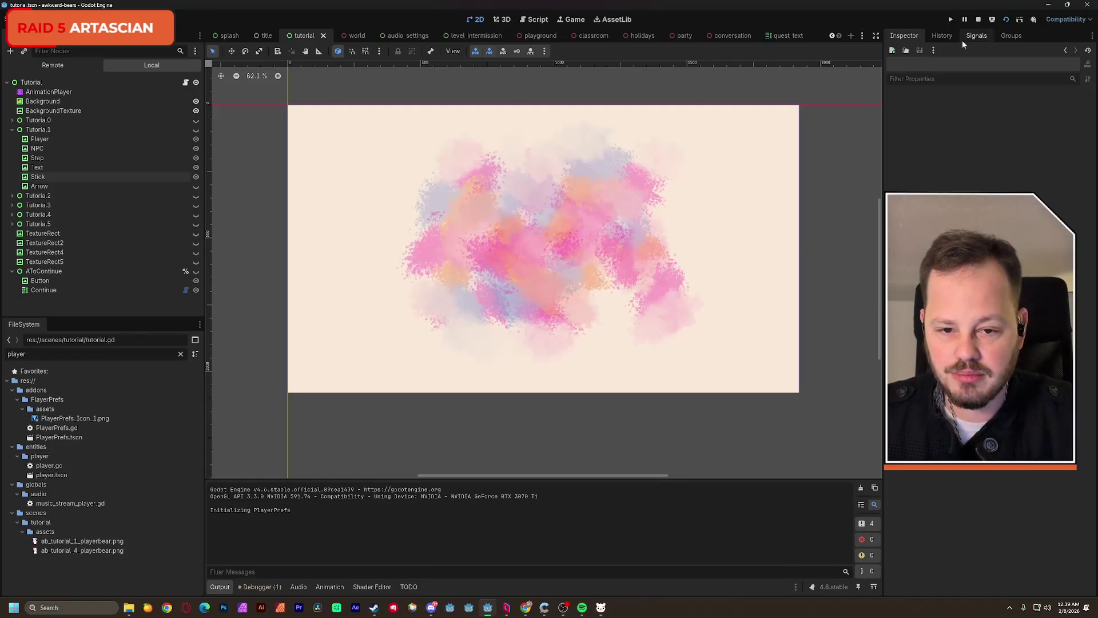
click(979, 19)
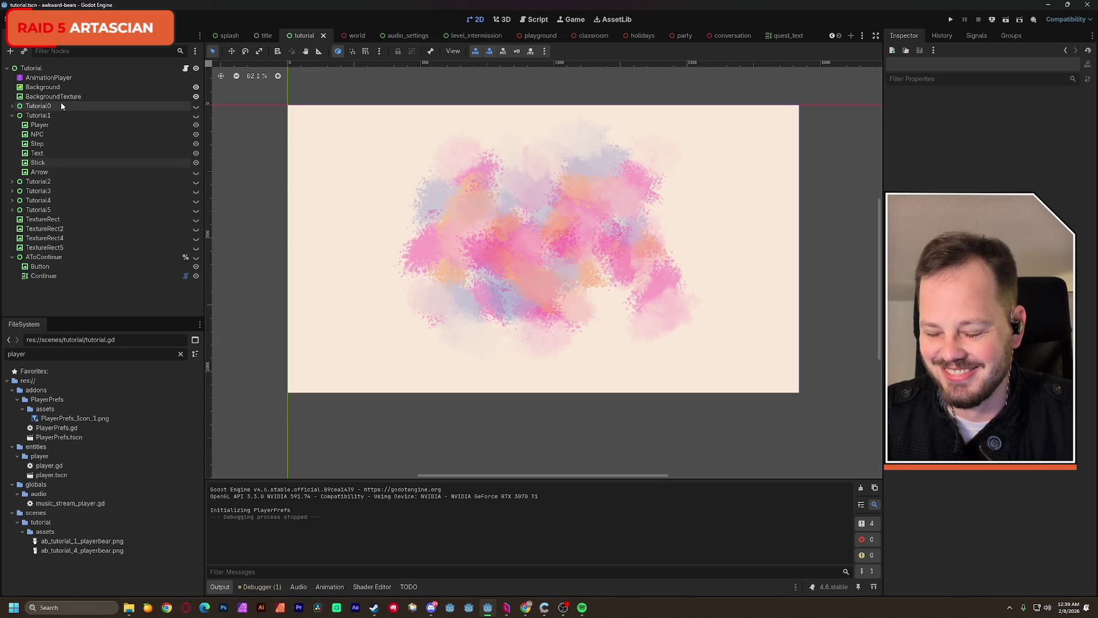
click(50, 77)
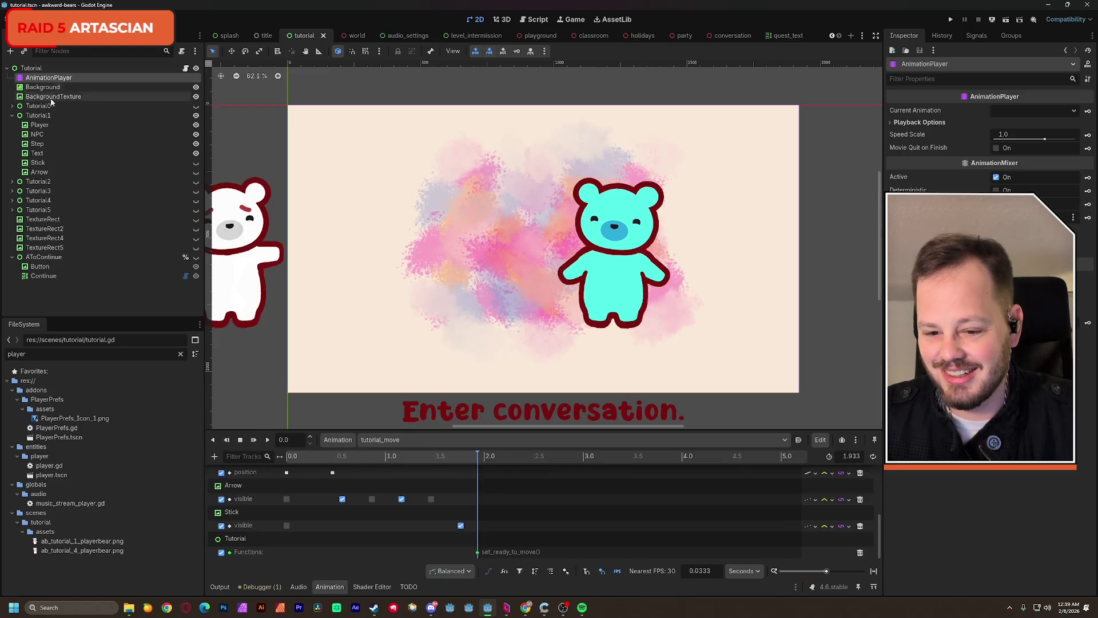
In the RESET animation, set Tutorial1's visible key to off
click(393, 441)
click(395, 455)
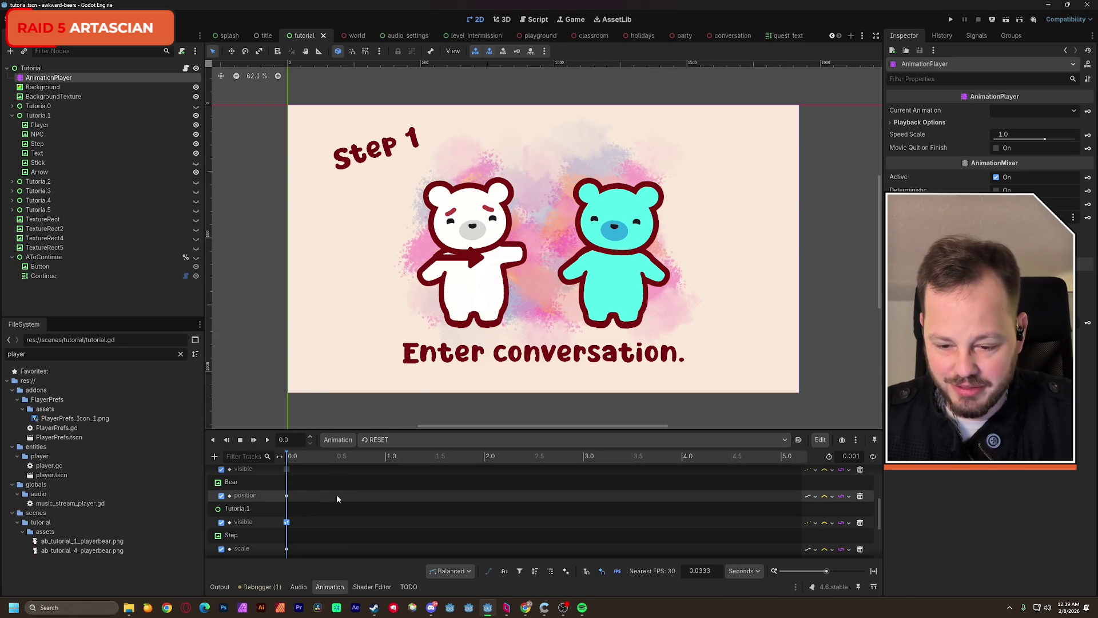
drag(309, 430, 311, 262)
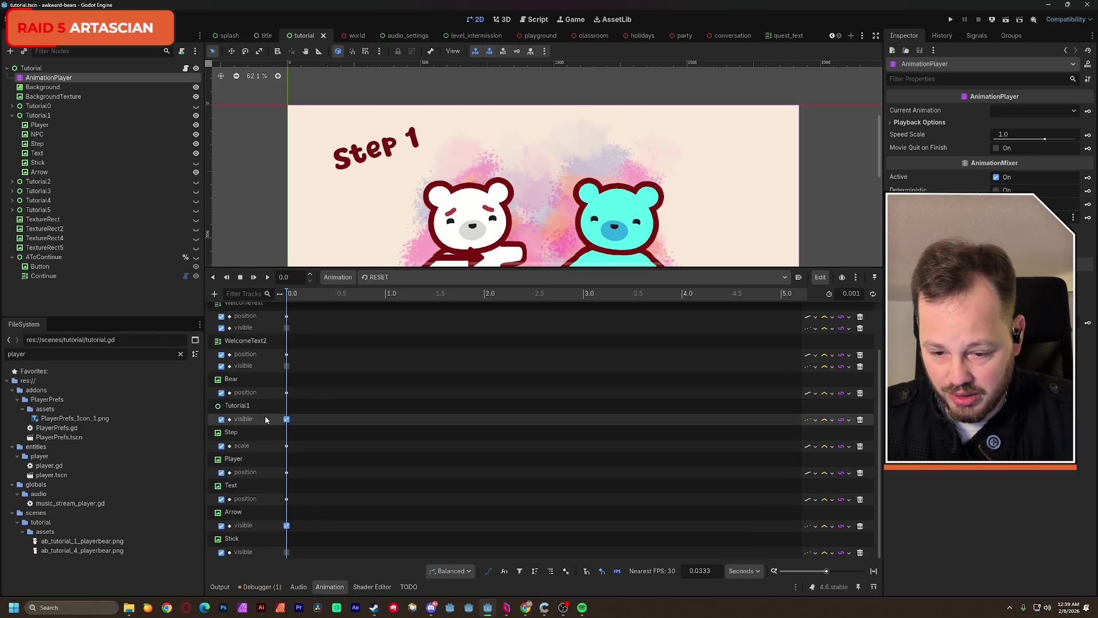
click(287, 420)
click(996, 124)
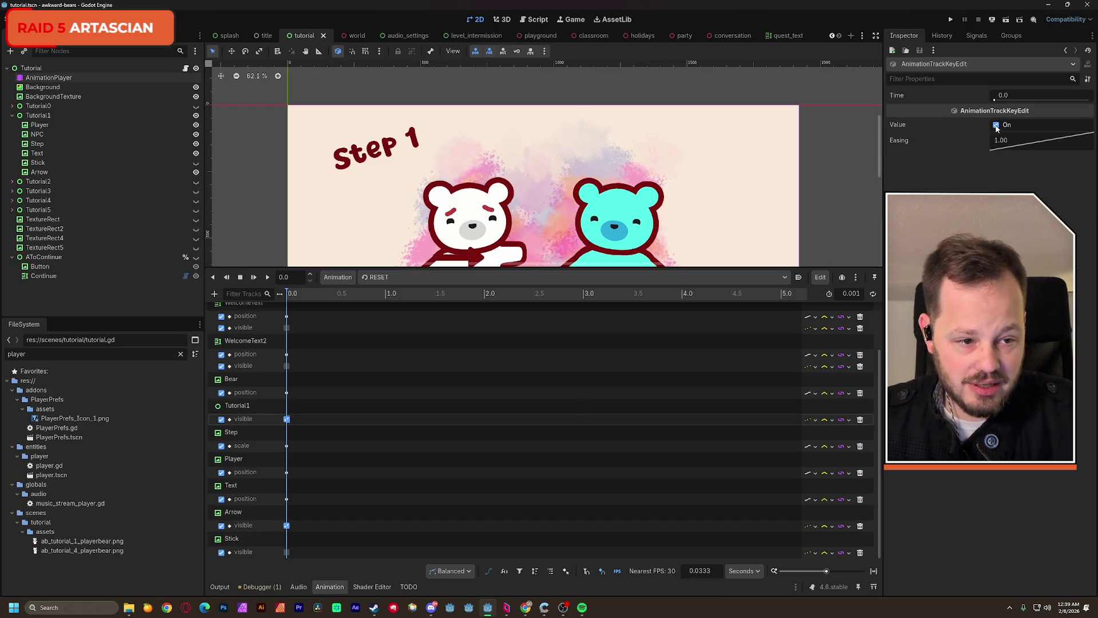
click(291, 295)
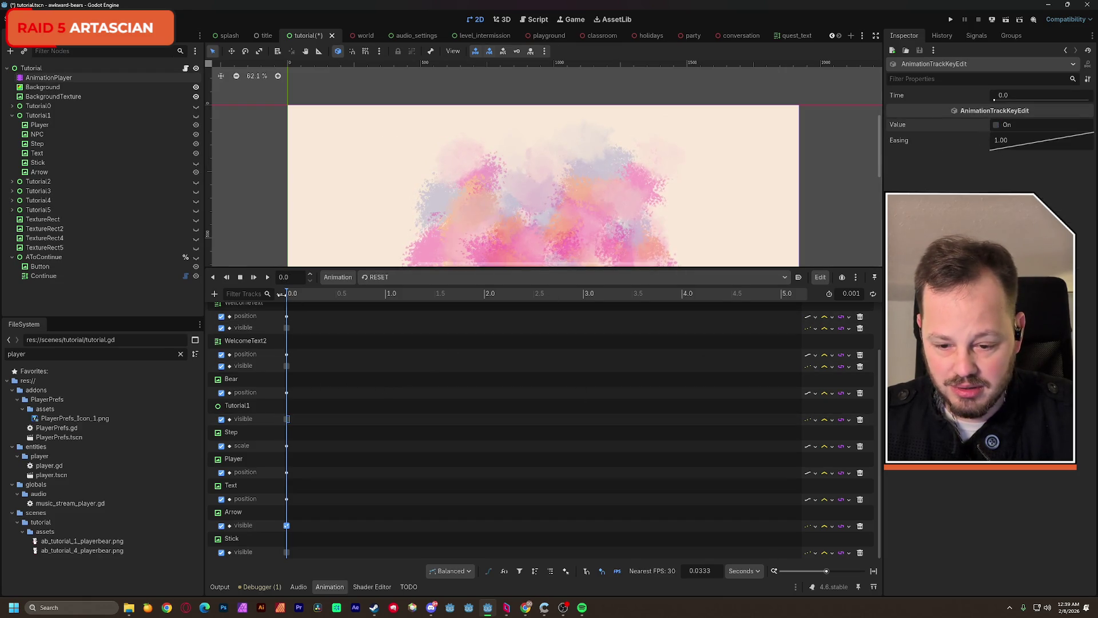
Save the tutorial scene, shrink the animation panel and run the scene
key(ctrl+s)
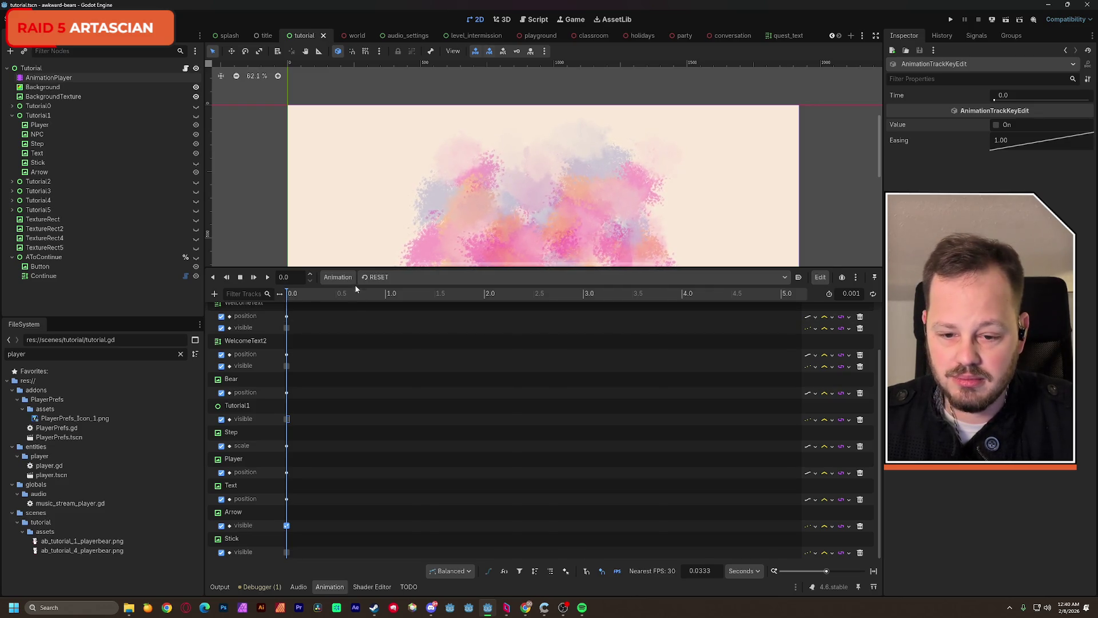
drag(352, 268, 352, 403)
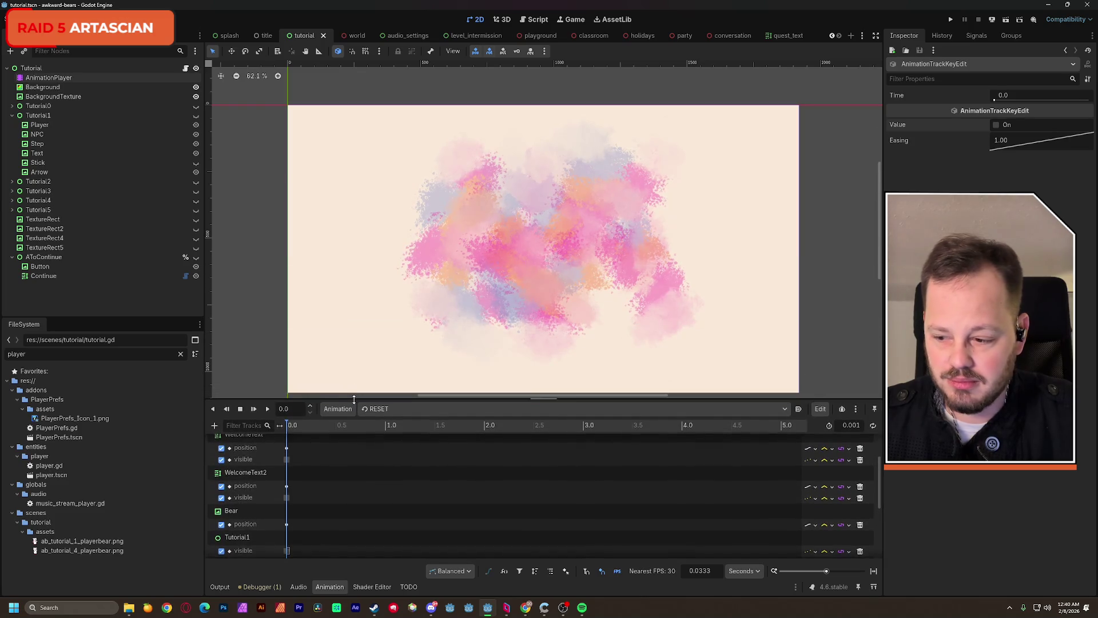
click(1006, 21)
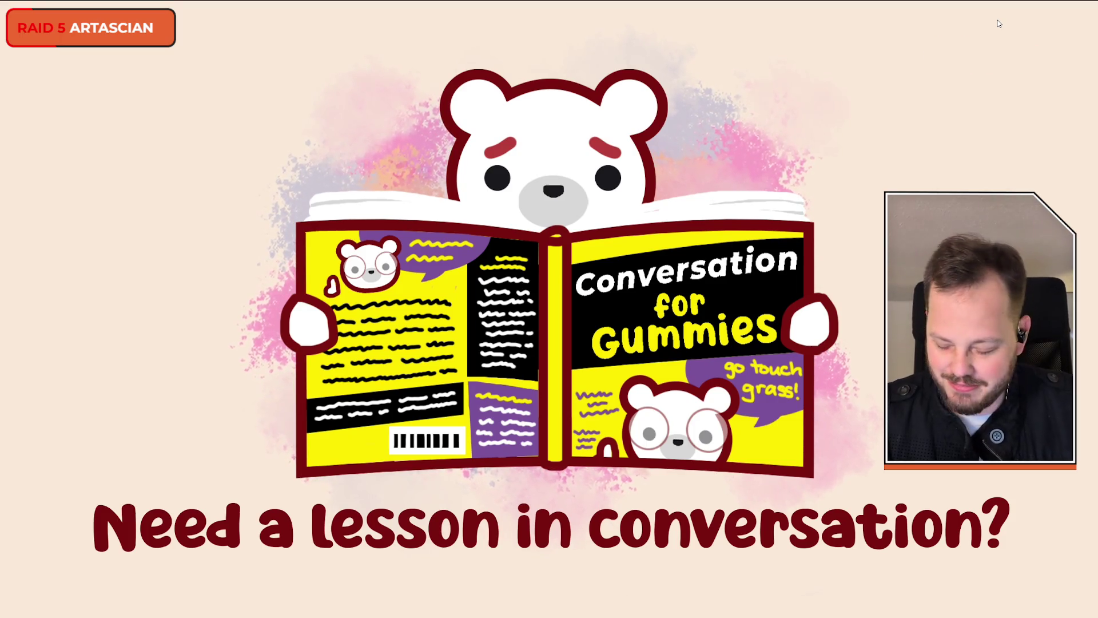
key(alt+Tab)
click(979, 21)
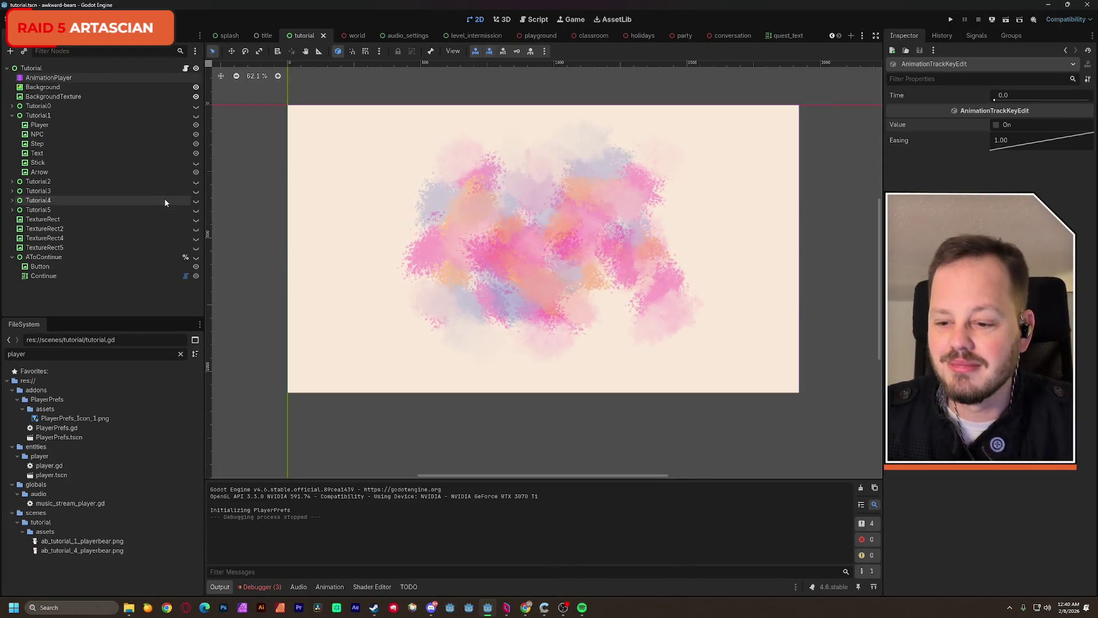
Review tutorial.gd and check the AnimationPlayer's available animation names
click(535, 19)
scroll(453, 276, up, 5)
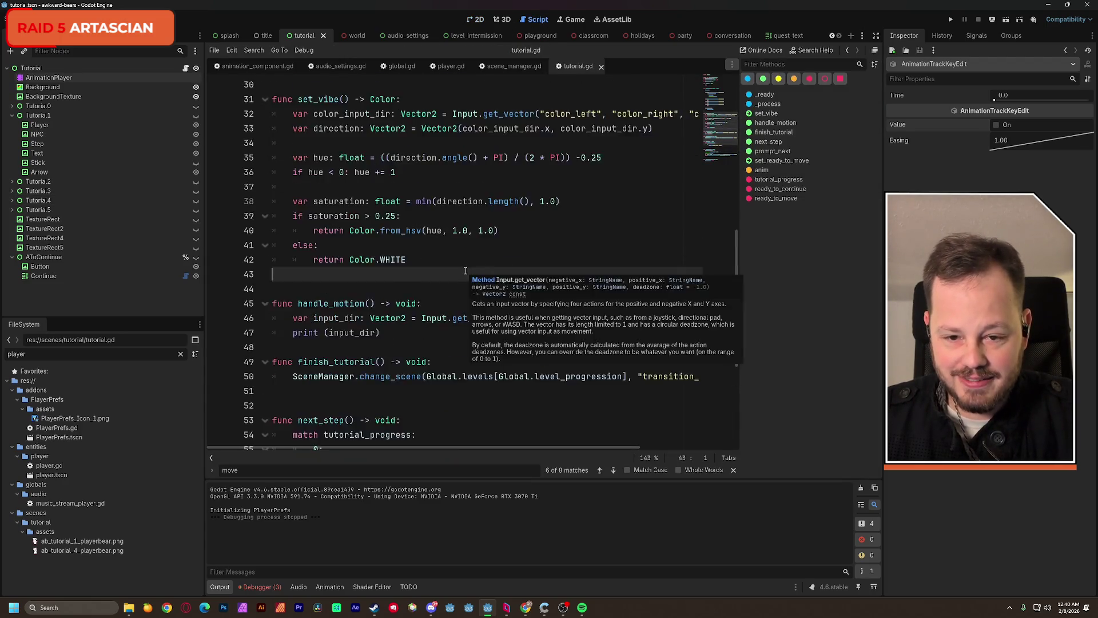
scroll(466, 269, down, 8)
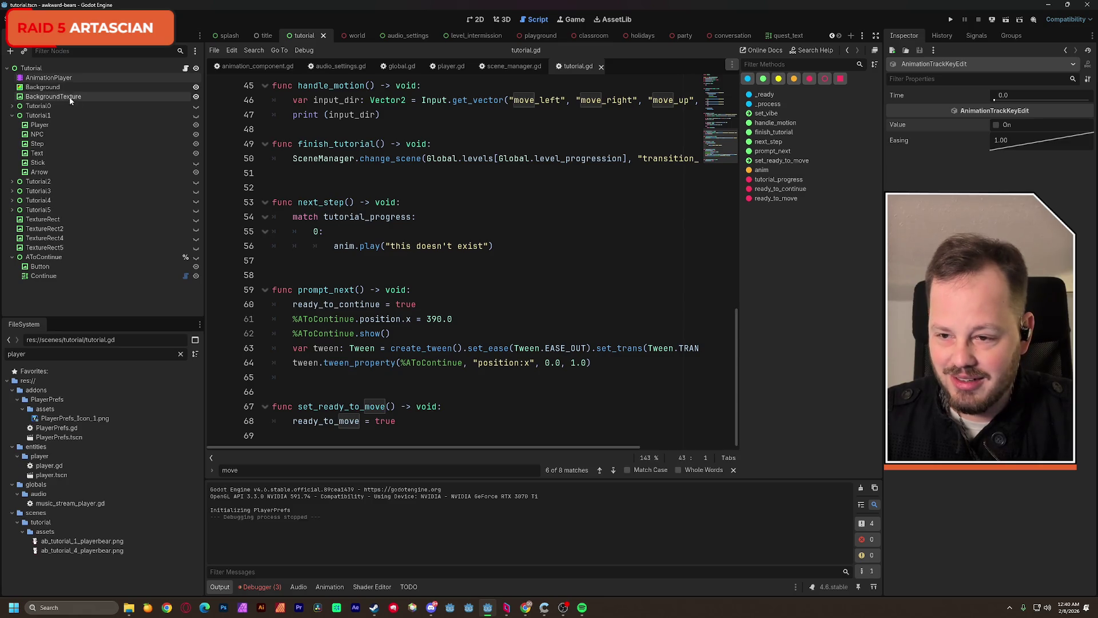
click(48, 78)
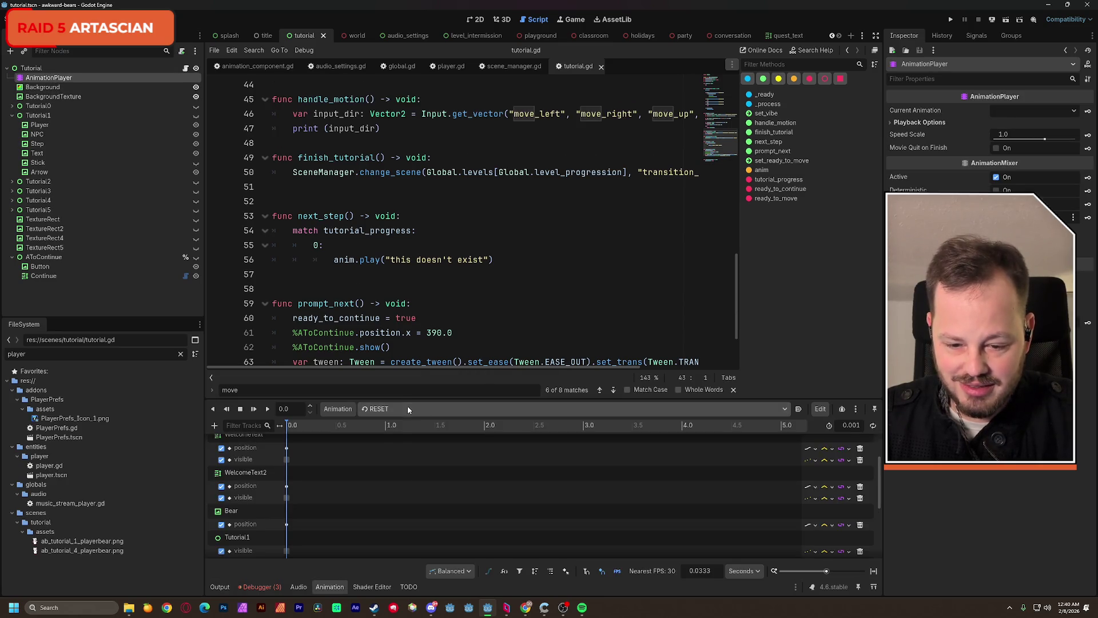
click(407, 407)
click(399, 263)
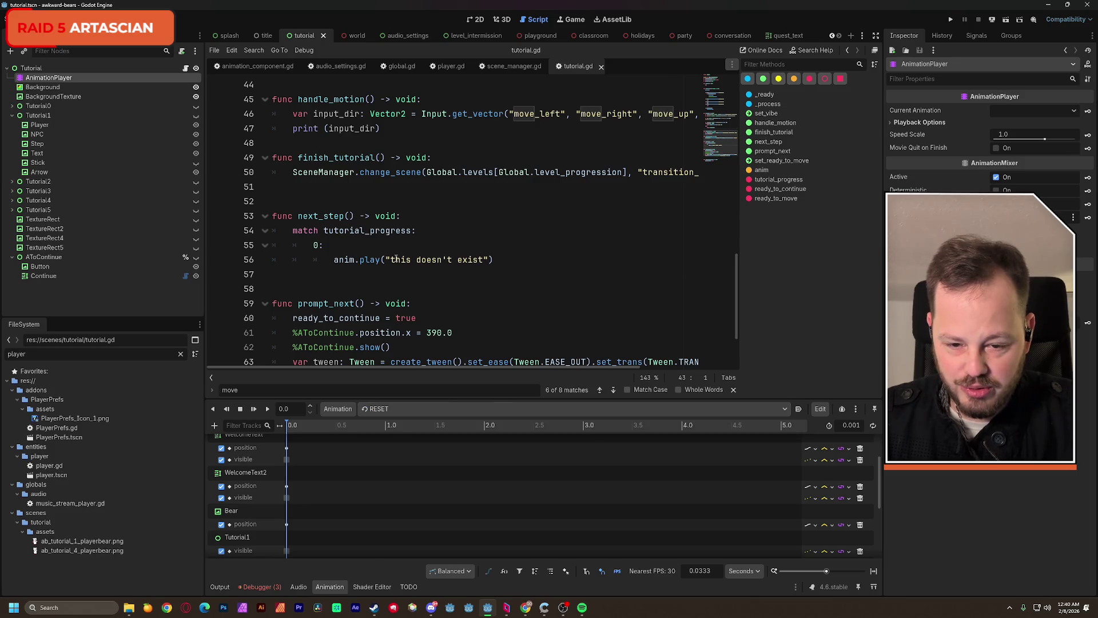
Change the anim.play name on line 56 to tutorial_move and run the scene
drag(483, 259, 392, 260)
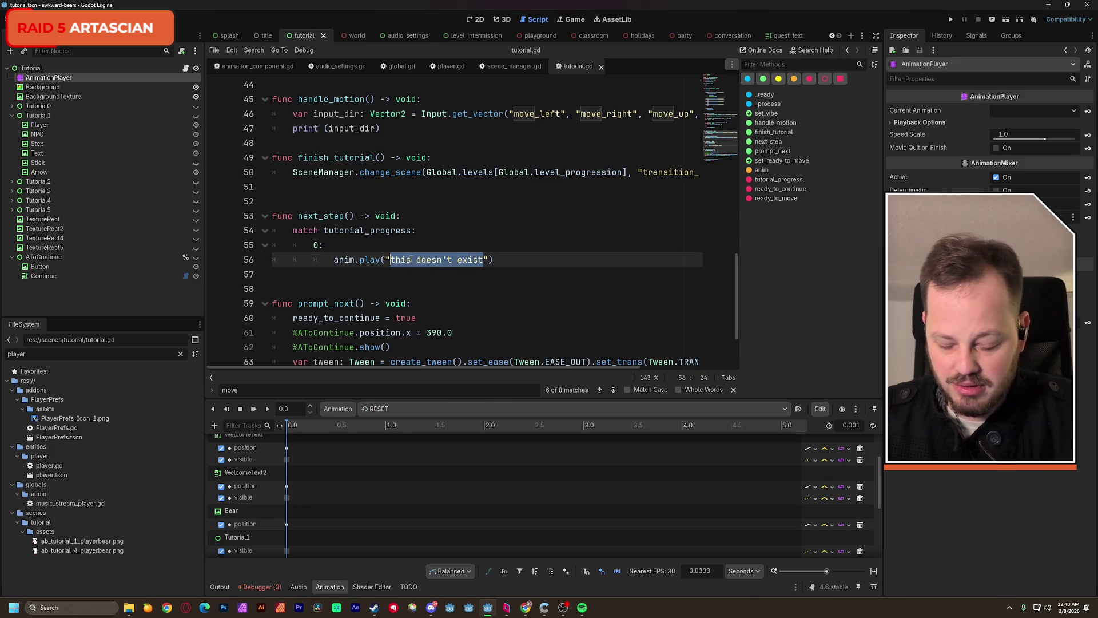
text(tutorial)
text(_move)
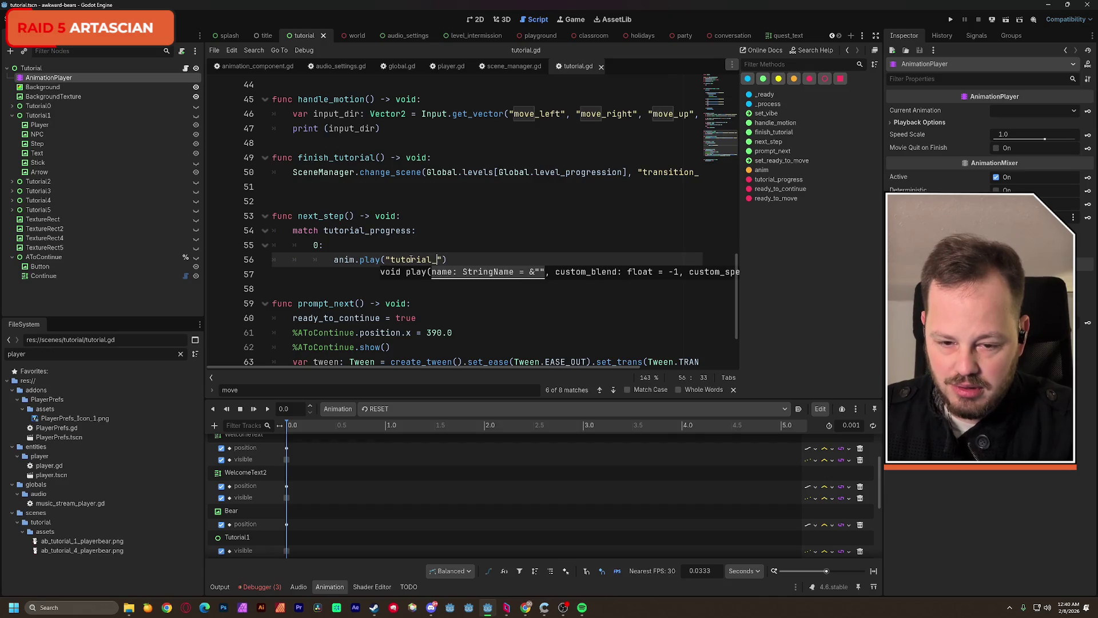
click(478, 192)
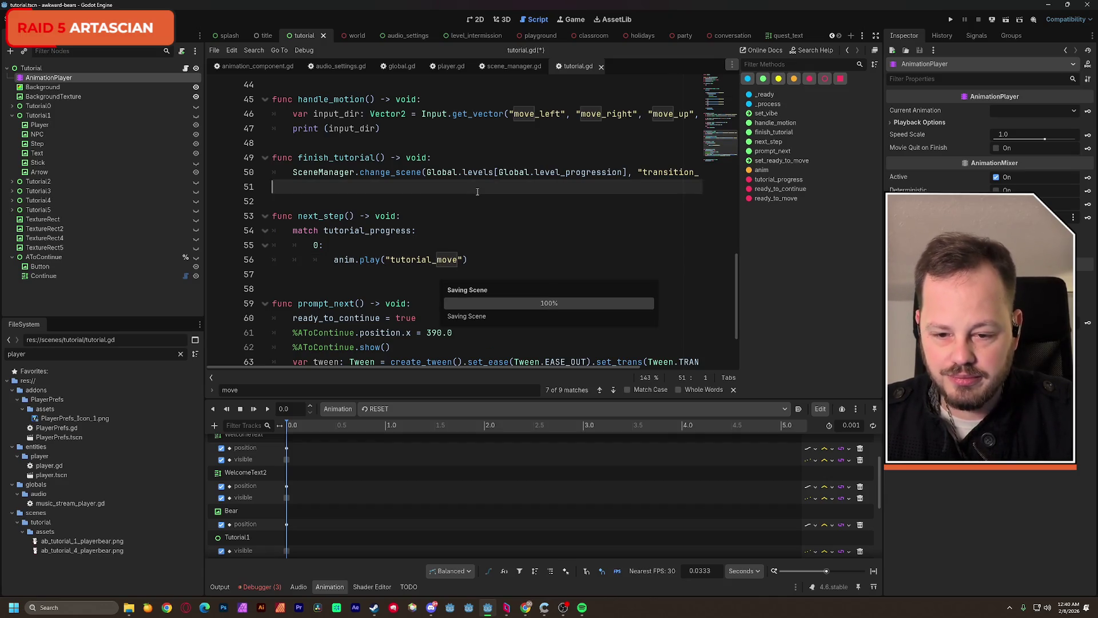
click(992, 20)
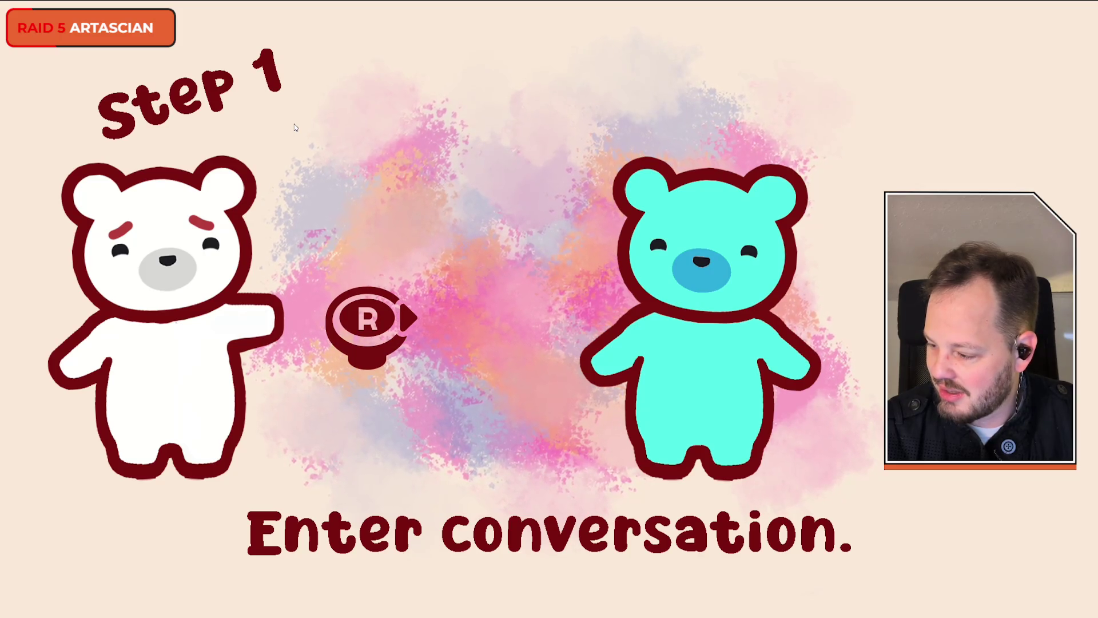
Leave the running game and return to tutorial.gd in the Godot editor
key(alt+Tab)
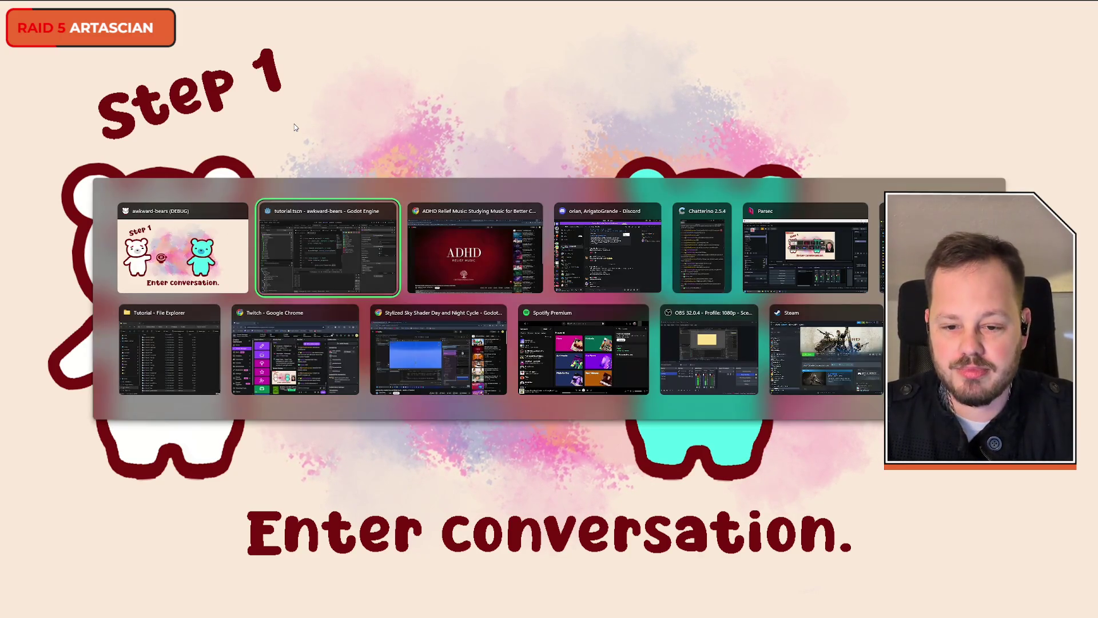
key(alt+Tab)
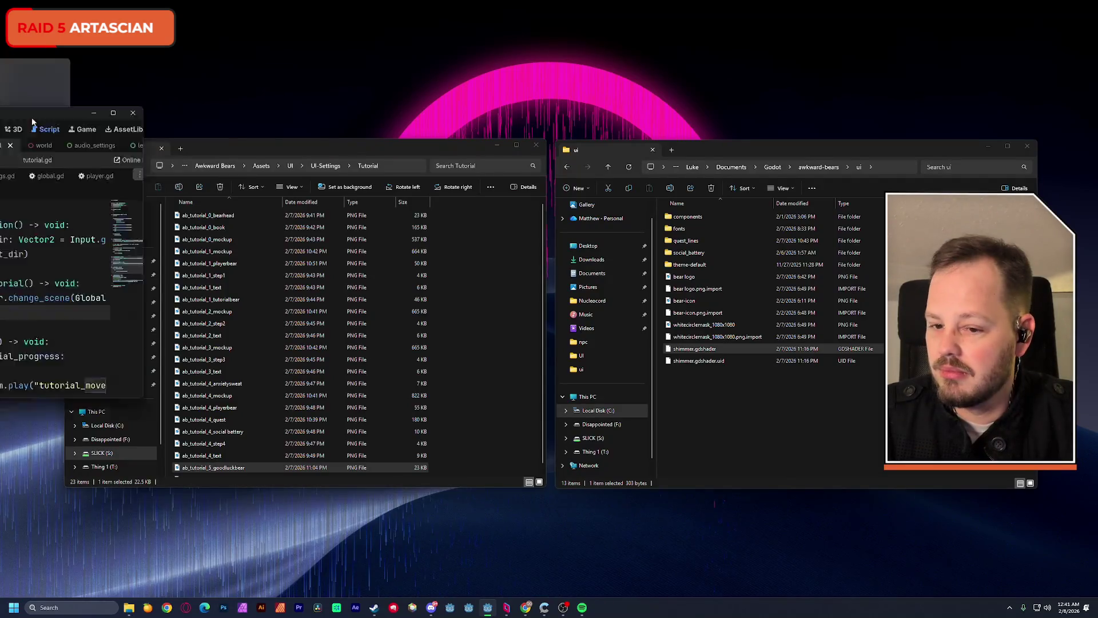
scroll(397, 304, down, 1)
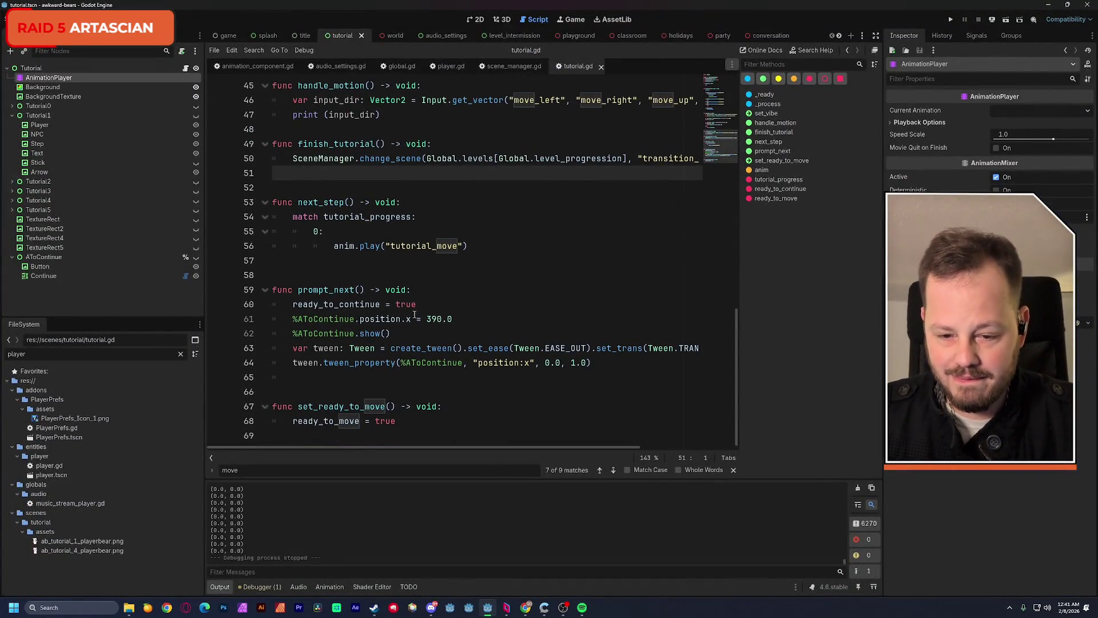
Below line 47 add 'if input_dir.x > 0:' with a pass body, then return to 2D
scroll(371, 278, up, 3)
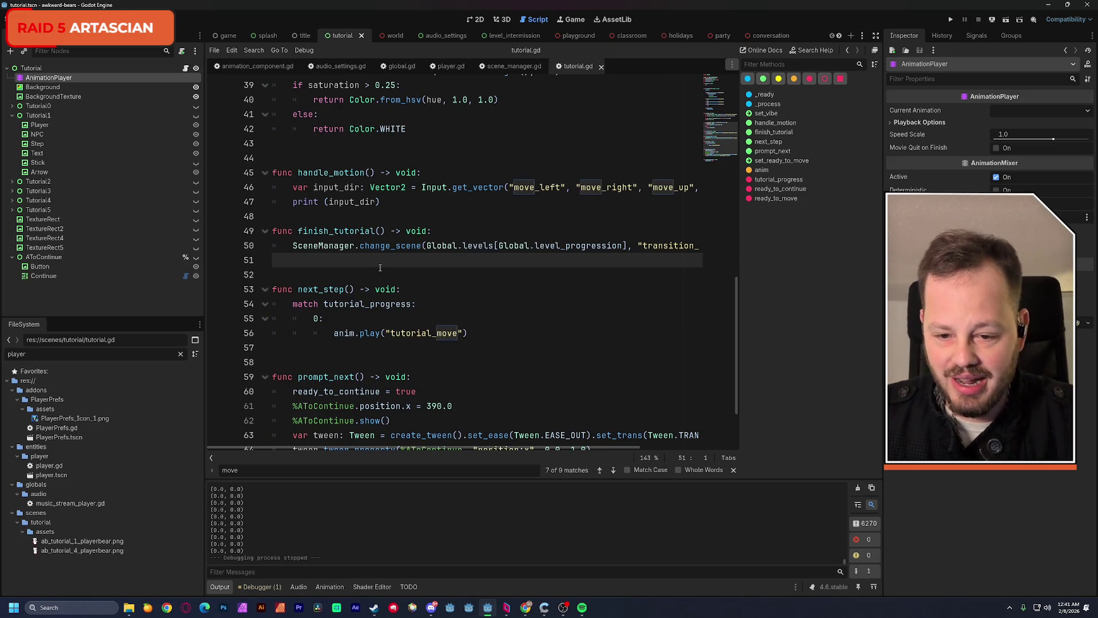
click(381, 202)
key(Return)
text(f )
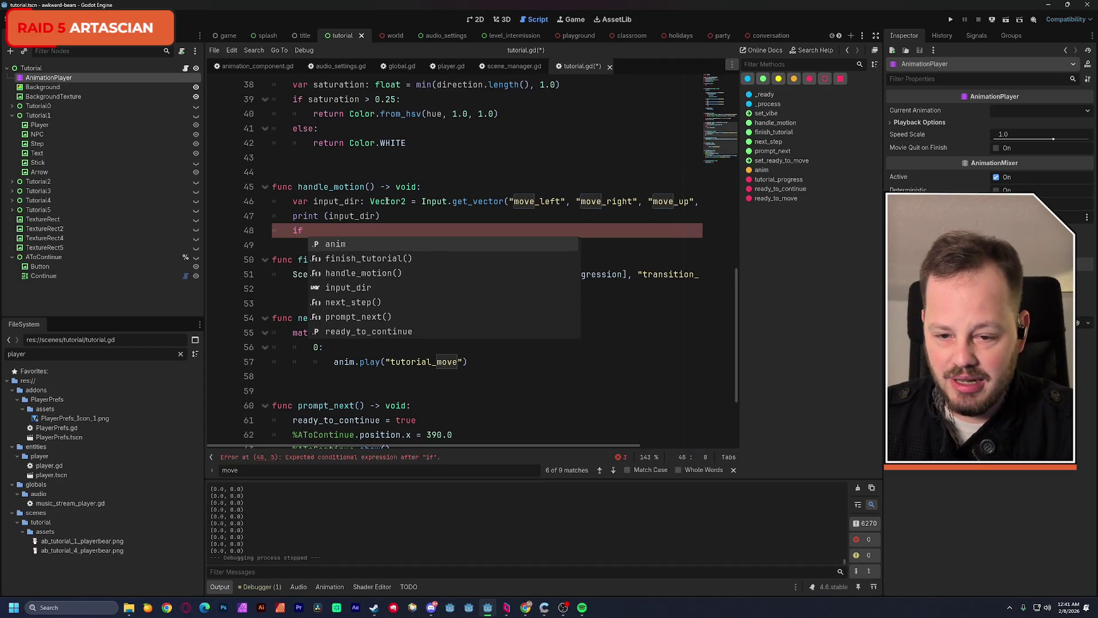
text(input_dir.x)
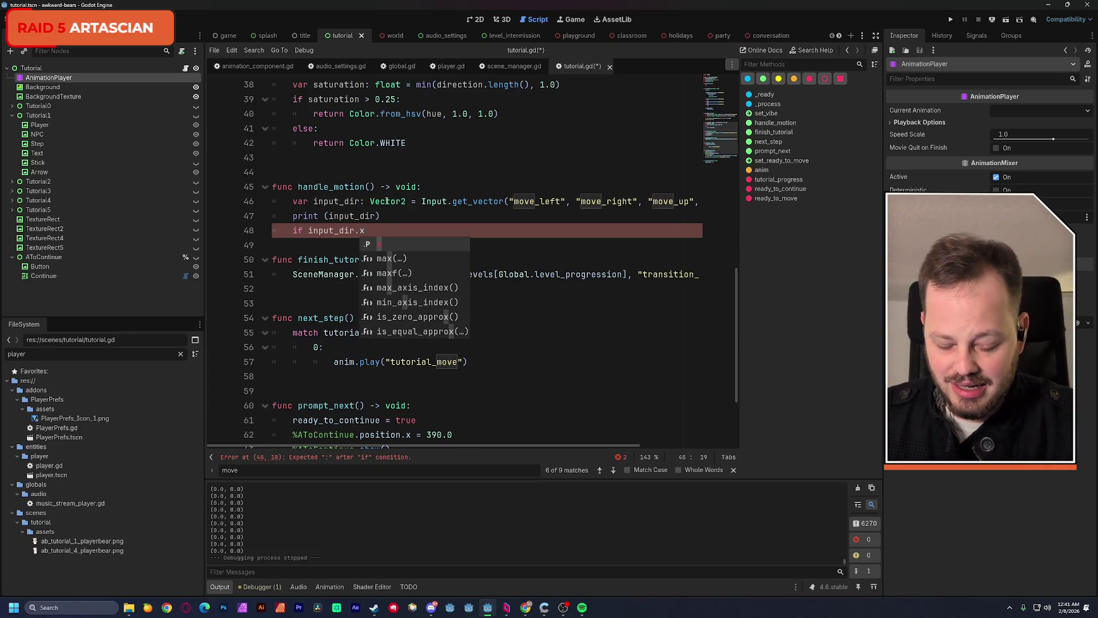
text( > 0:)
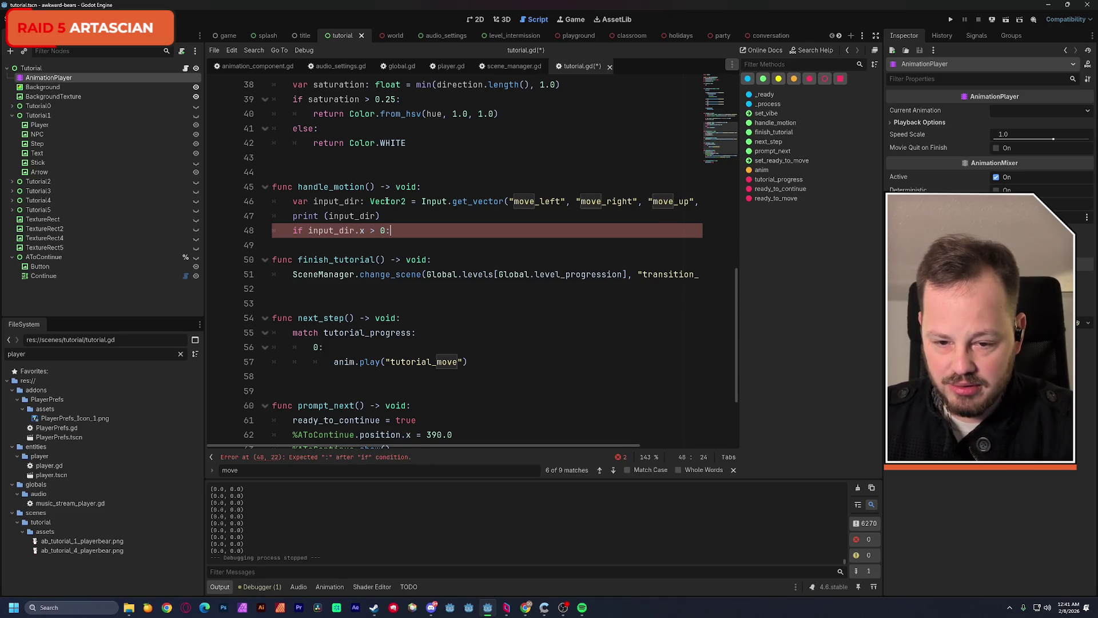
key(Return)
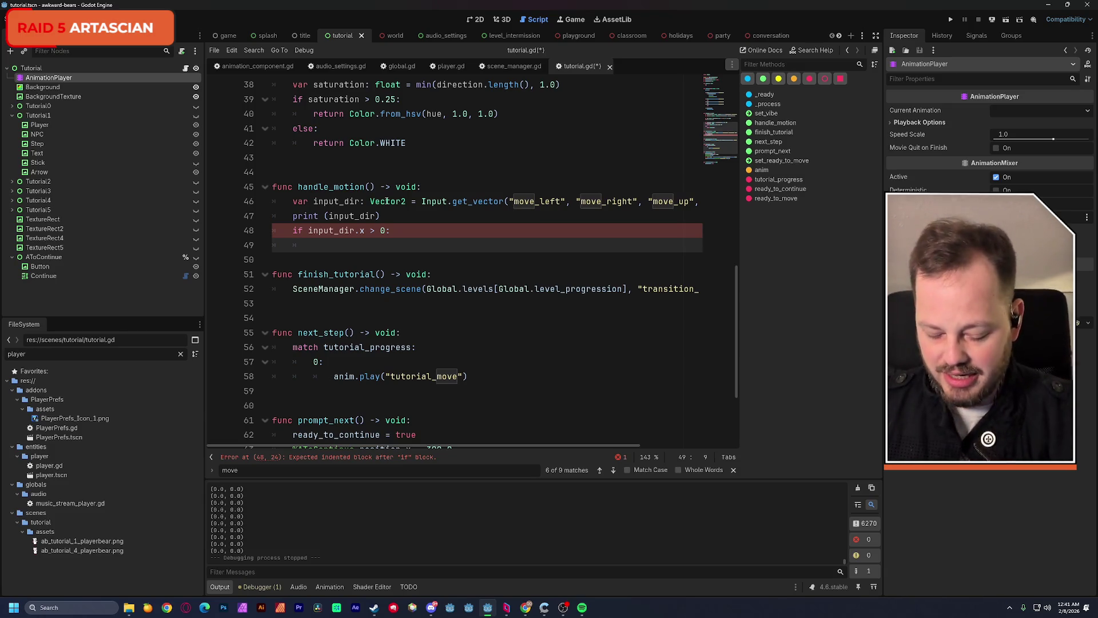
text(pass)
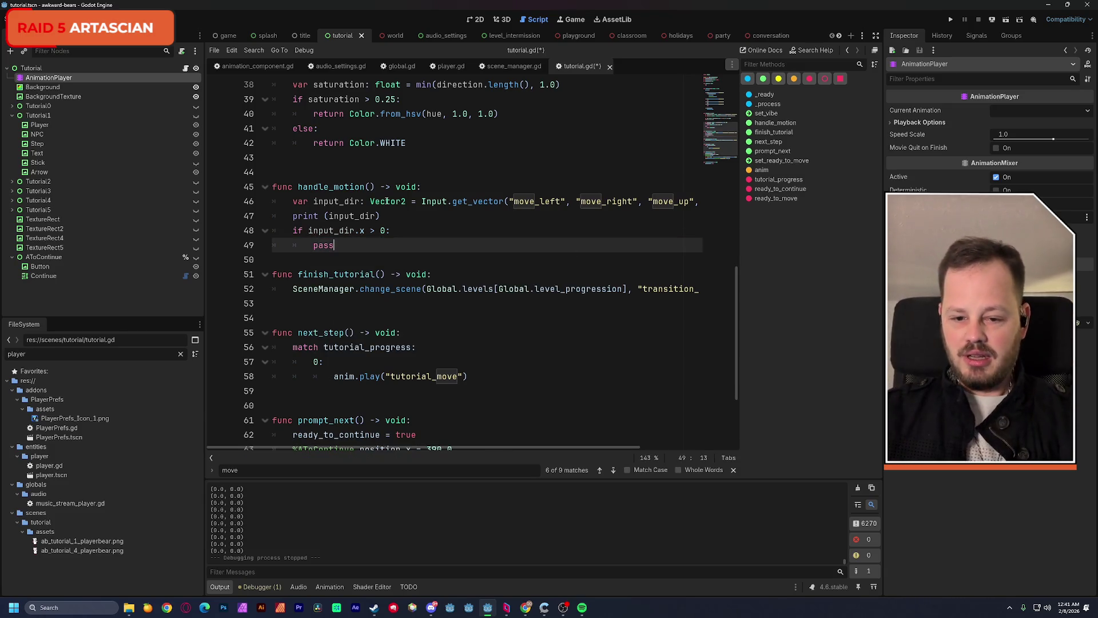
mouse_move(366, 227)
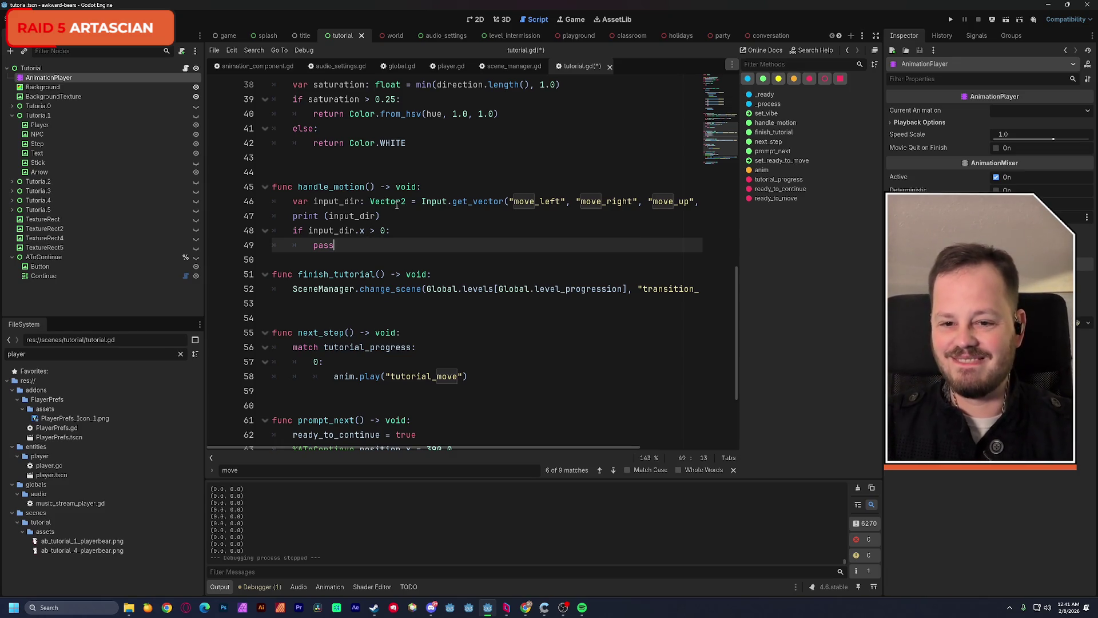
mouse_move(397, 205)
click(478, 20)
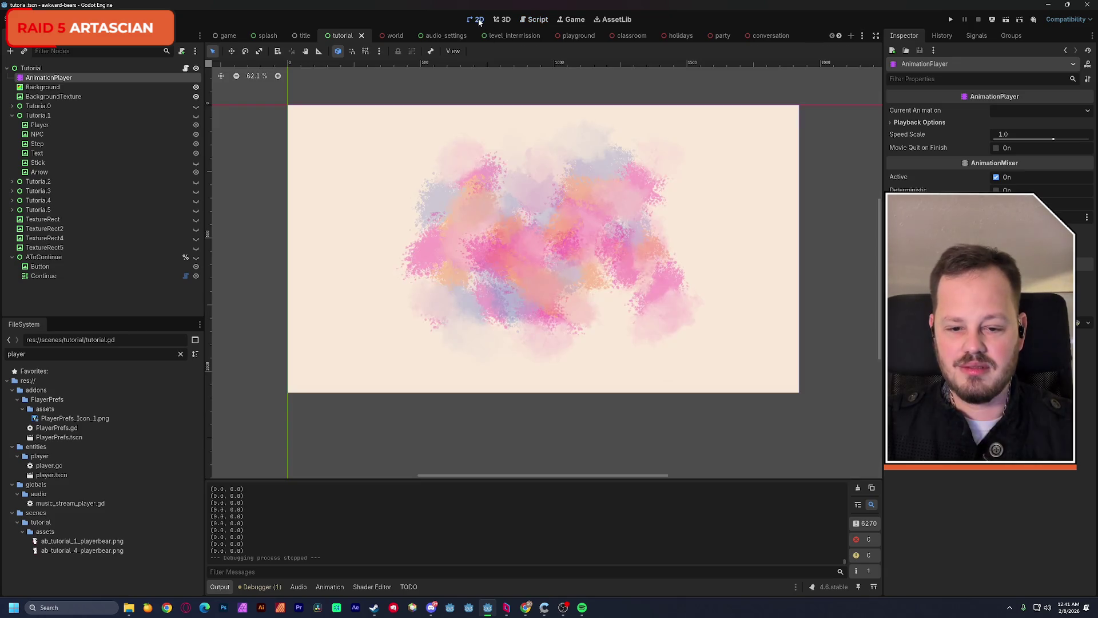
Show Tutorial1 and preview the tutorial_move animation at about 1.46 s
click(195, 115)
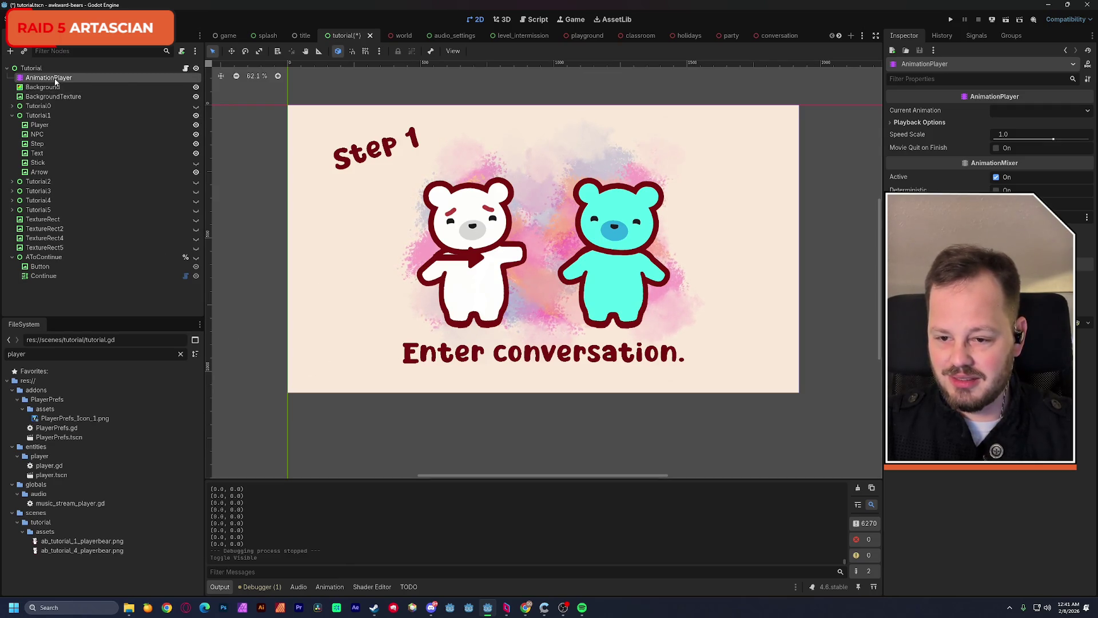
click(329, 587)
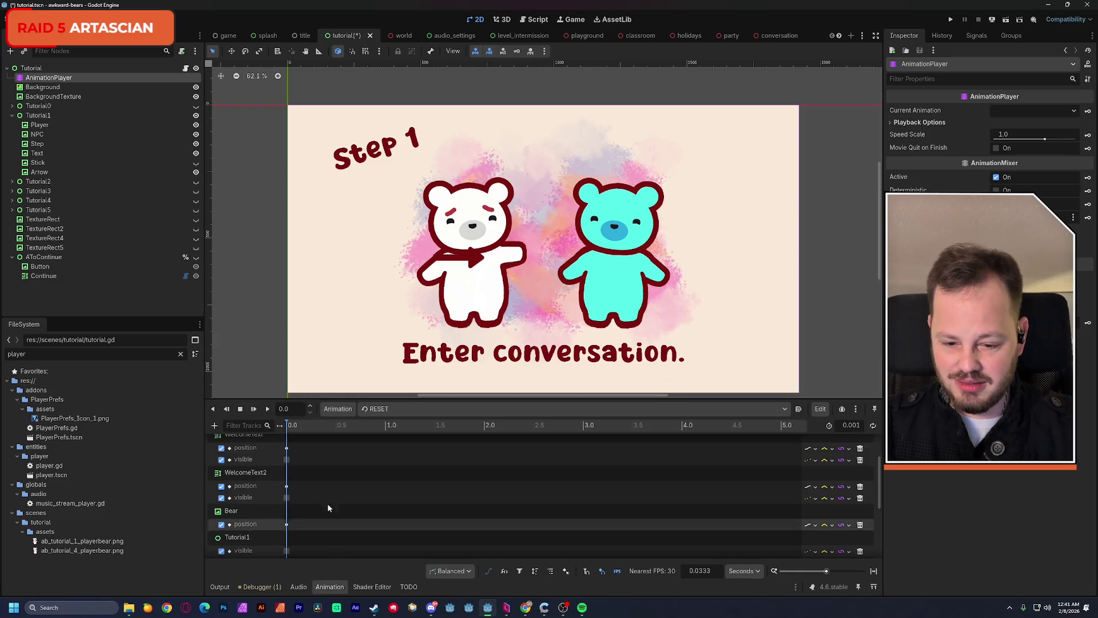
click(381, 409)
click(386, 440)
mouse_move(377, 430)
mouse_down()
mouse_move(295, 430)
mouse_move(467, 437)
mouse_up()
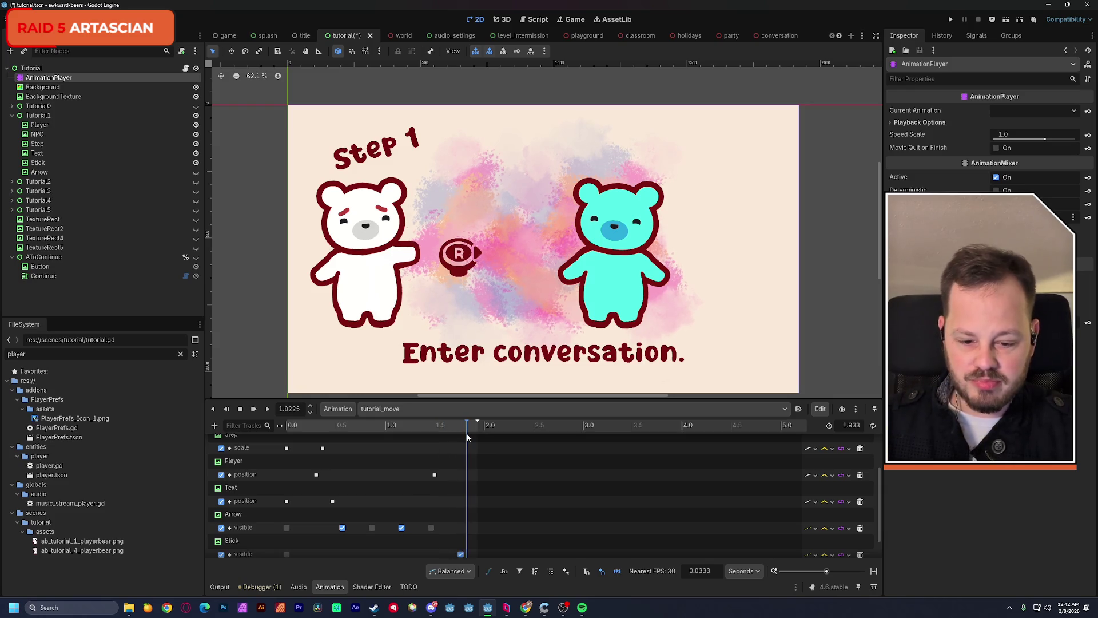
scroll(515, 486, down, 1)
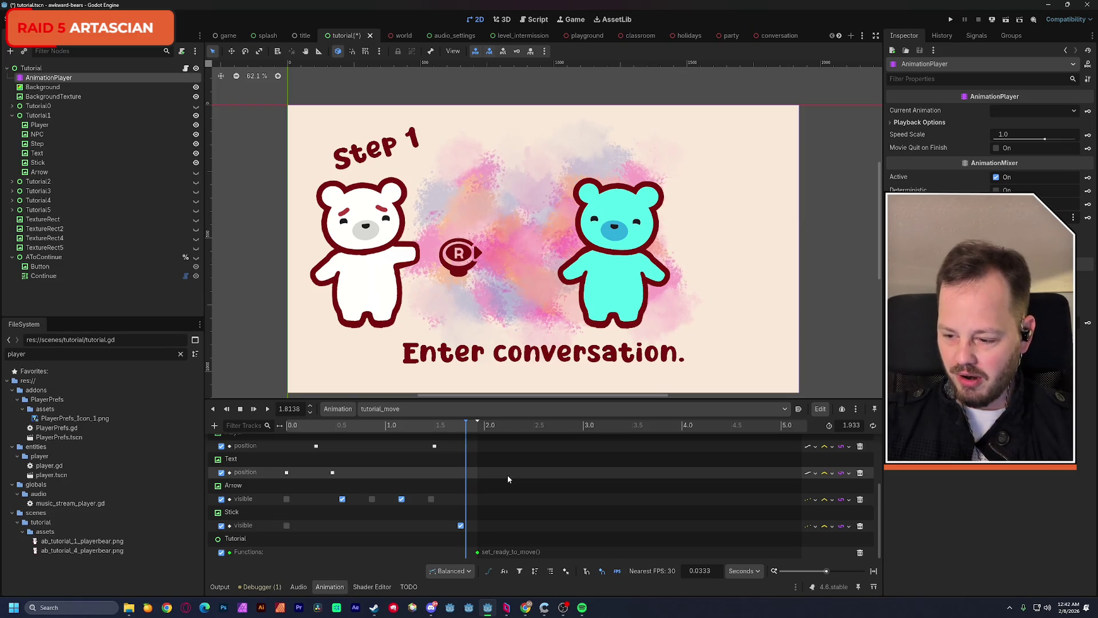
mouse_move(467, 434)
mouse_down()
mouse_move(432, 432)
mouse_move(467, 439)
mouse_up()
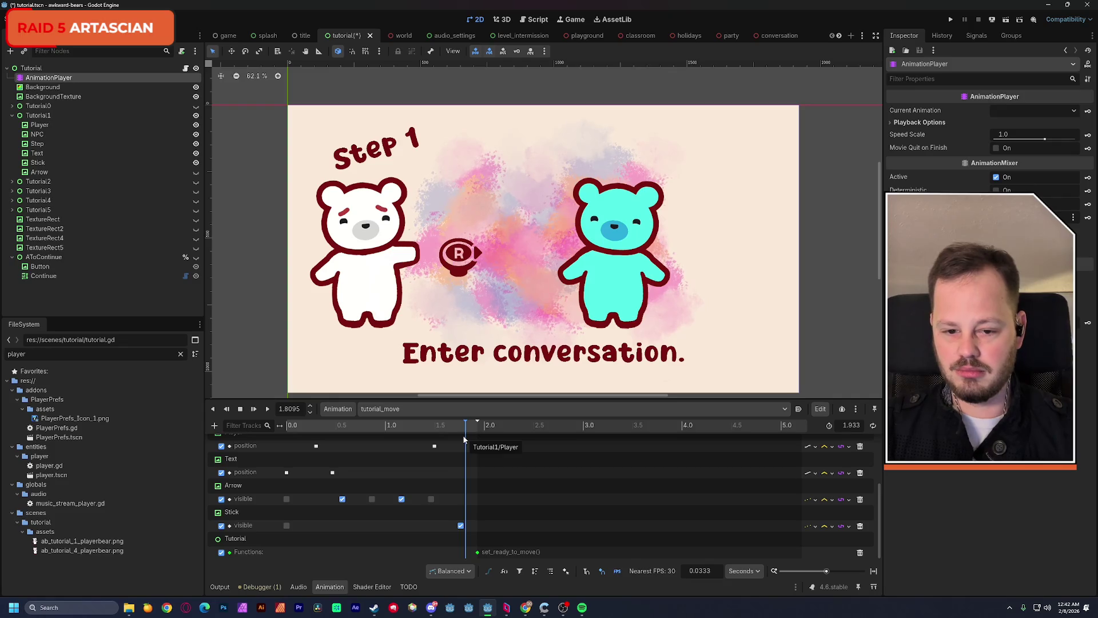
Make the Stick and Player nodes accessible by unique name and save
right_click(39, 163)
click(49, 387)
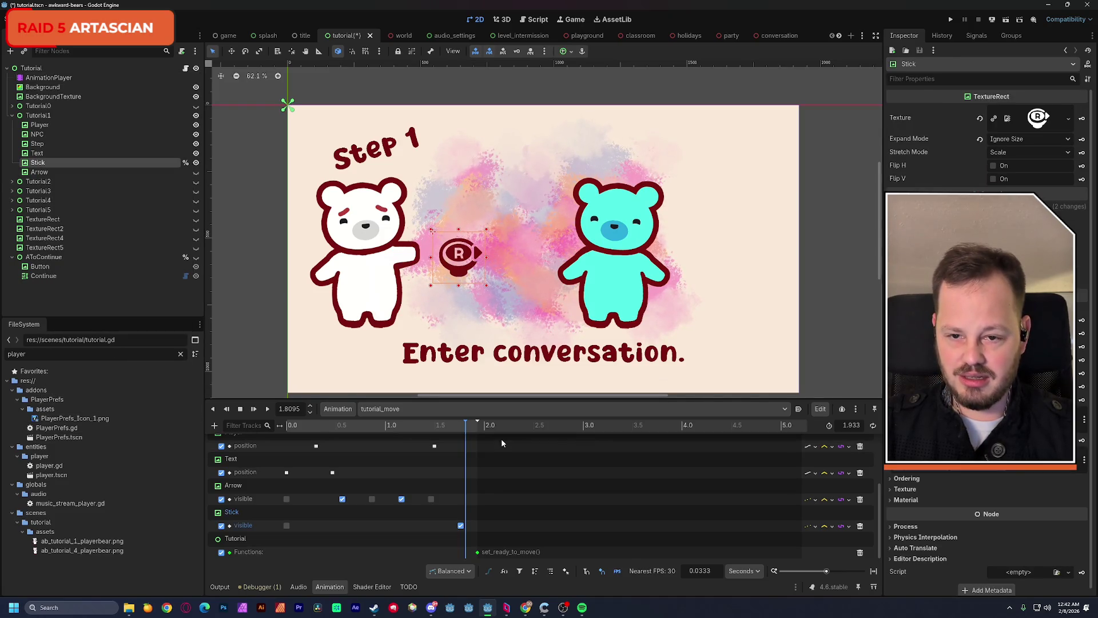
key(ctrl+s)
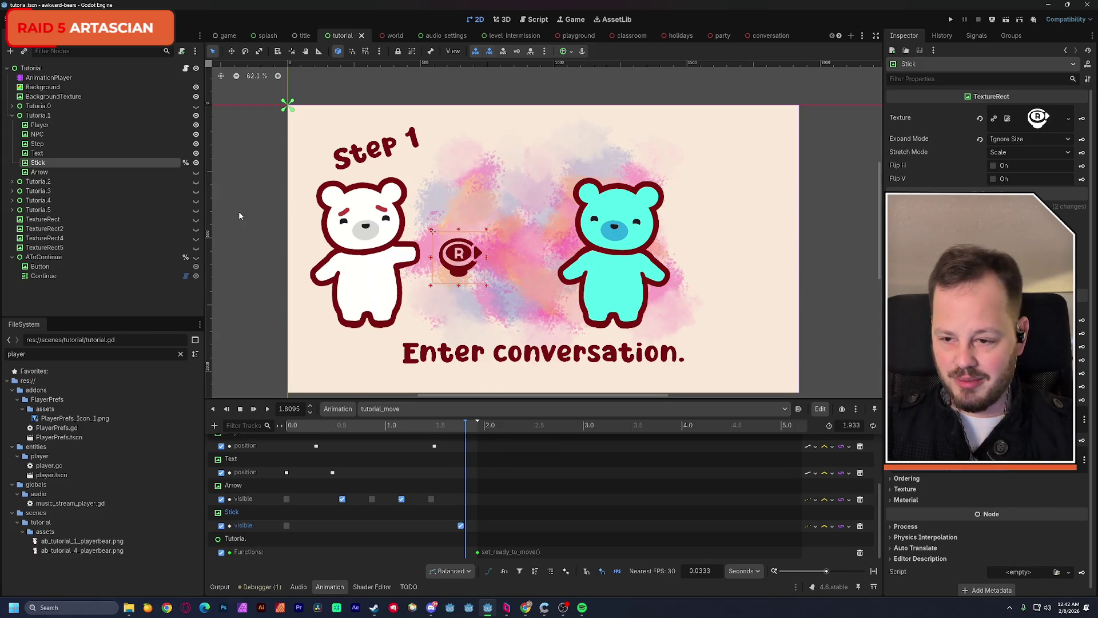
click(330, 224)
right_click(34, 126)
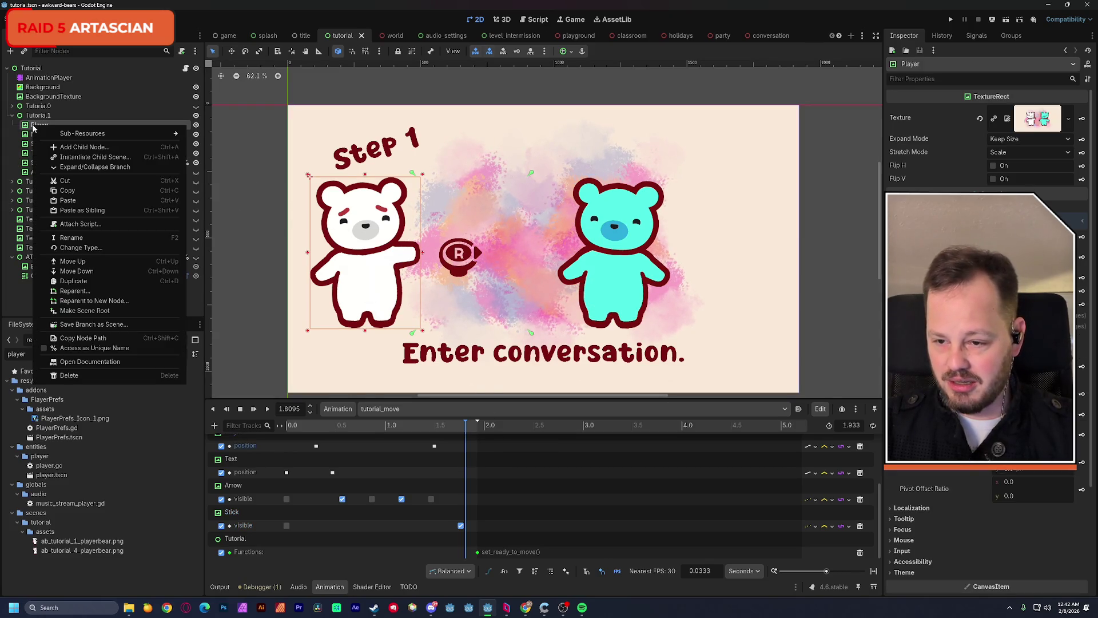
click(82, 348)
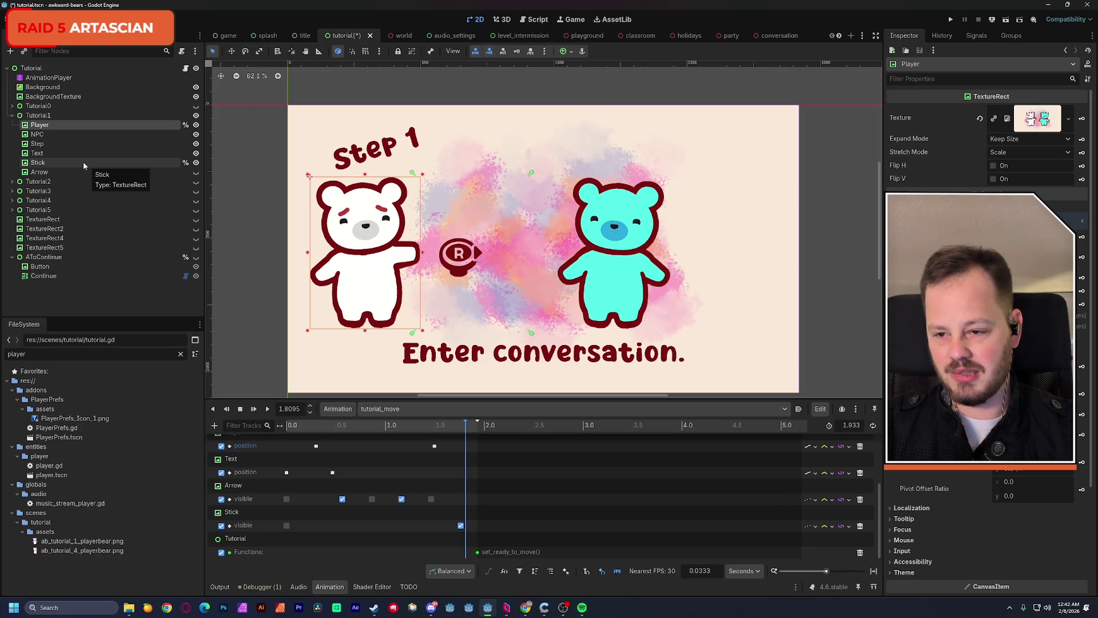
Expand Tutorial2–Tutorial5 and rename the Player node to PlayerTut1
click(12, 209)
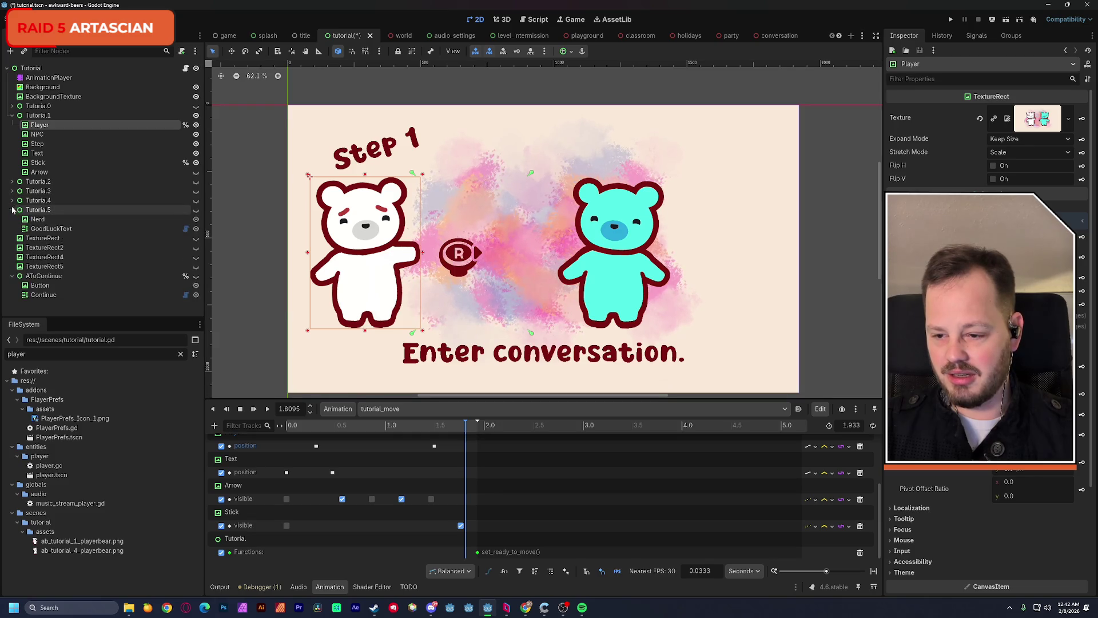
click(12, 201)
click(11, 192)
click(12, 181)
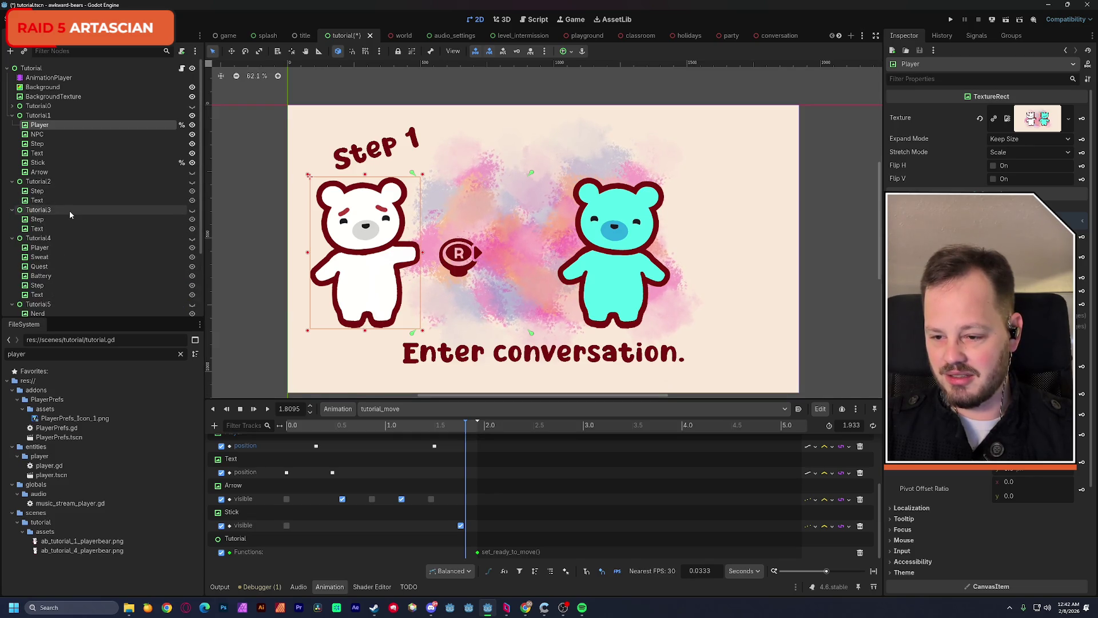
double_click(48, 126)
key(Escape)
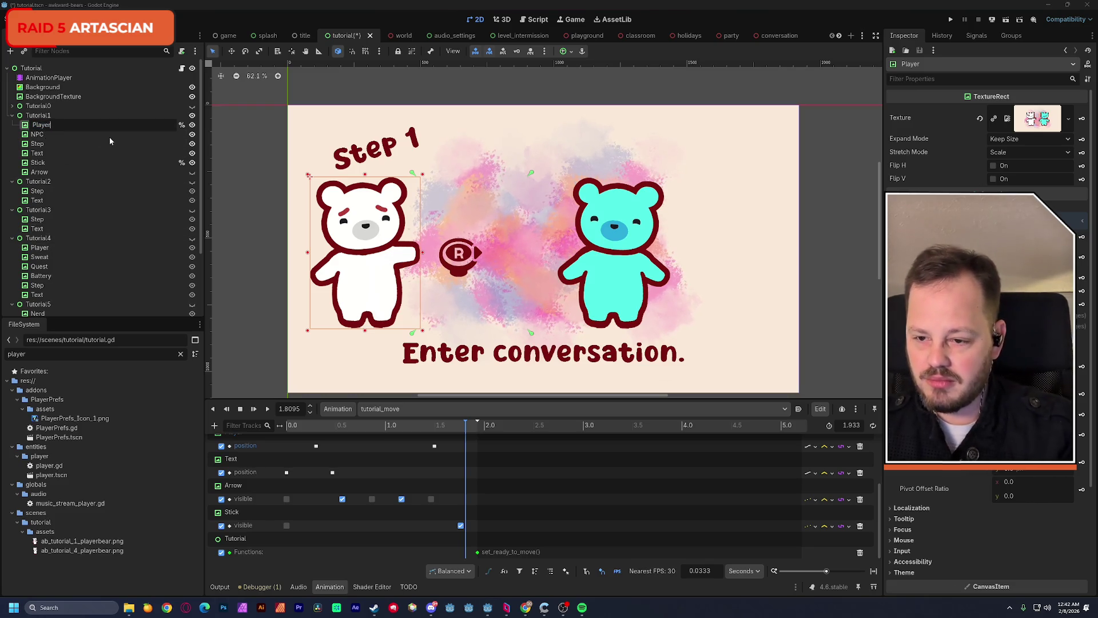
text(Tut)
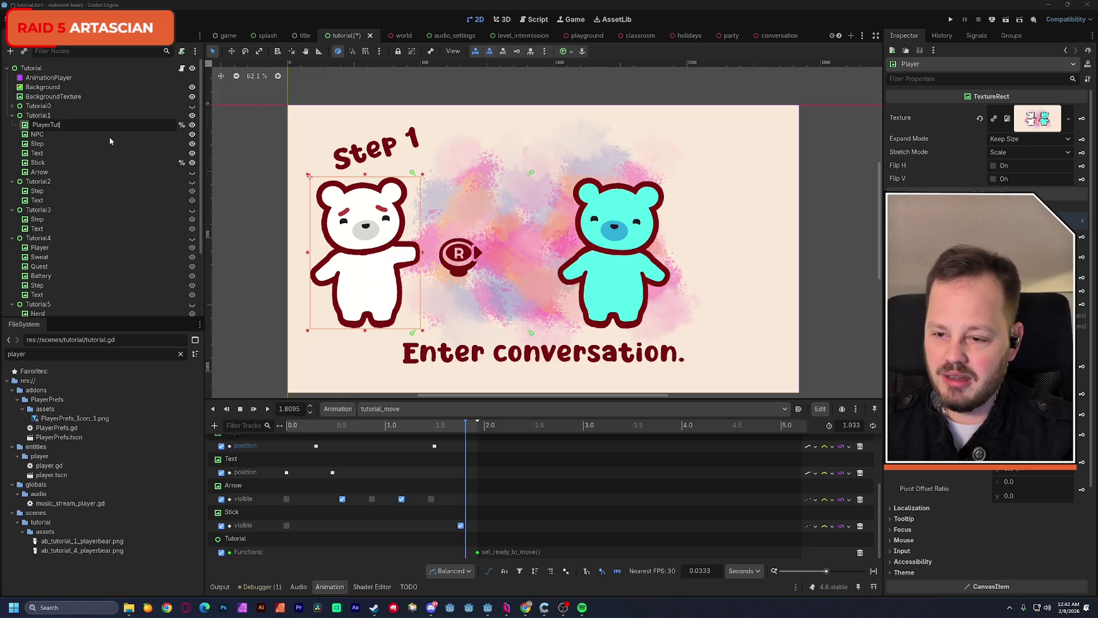
text(1)
key(Return)
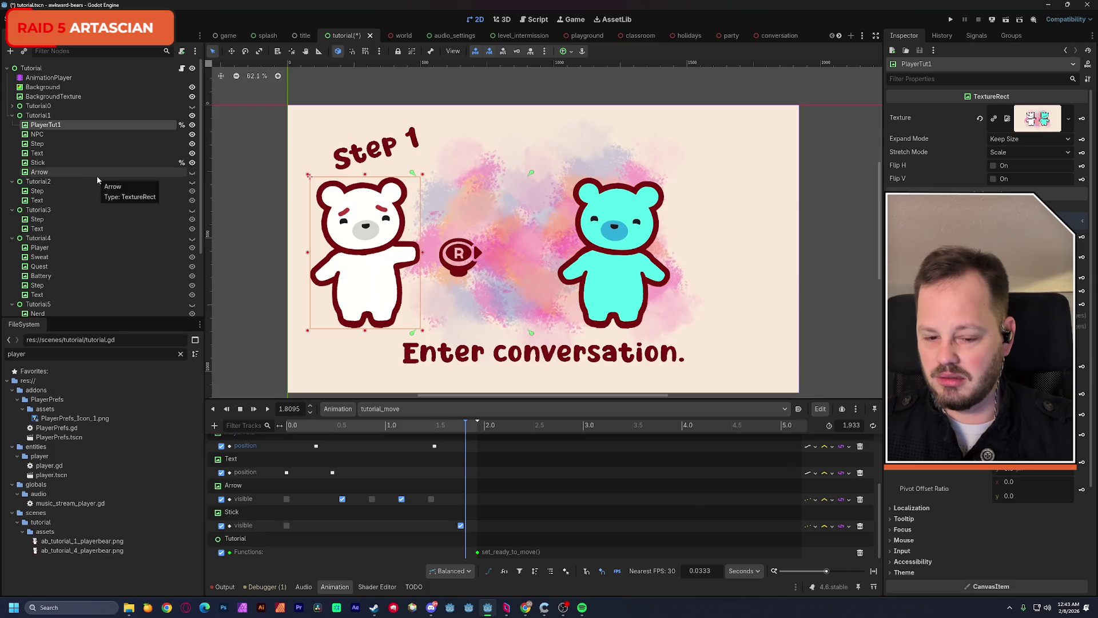
Rename the Stick node to StickTut1 and save the scene
double_click(45, 163)
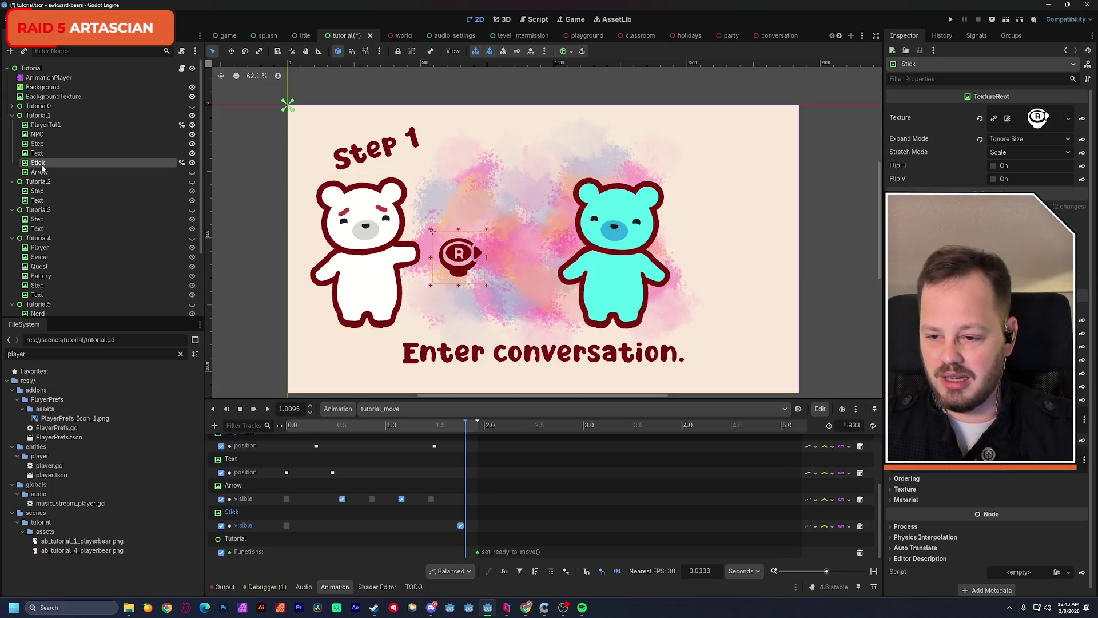
text(Tut1)
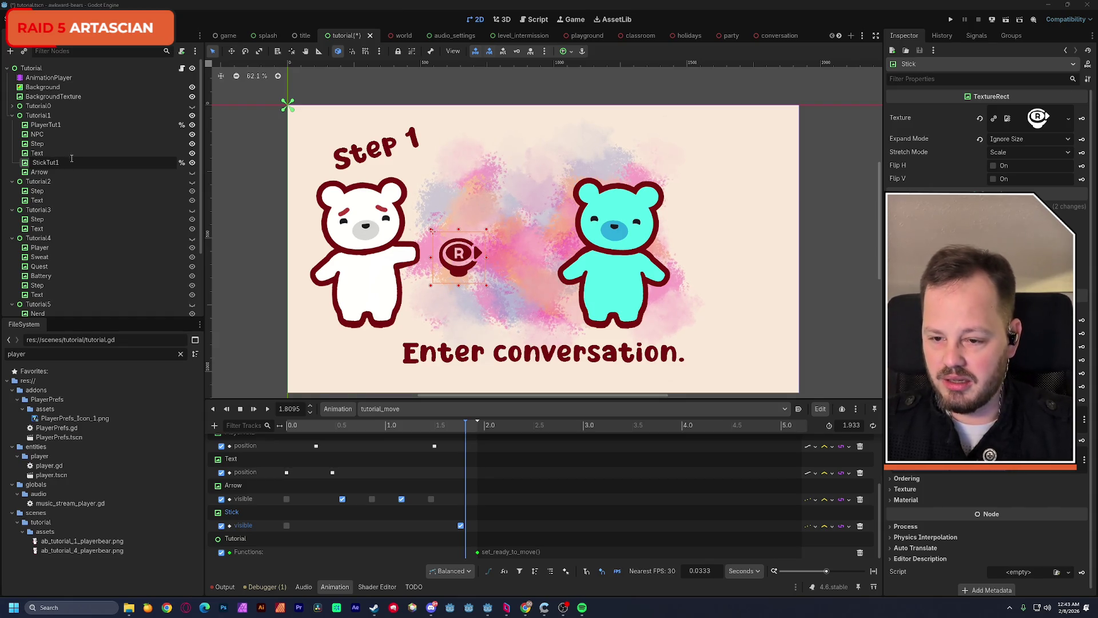
key(Return)
key(ctrl+s)
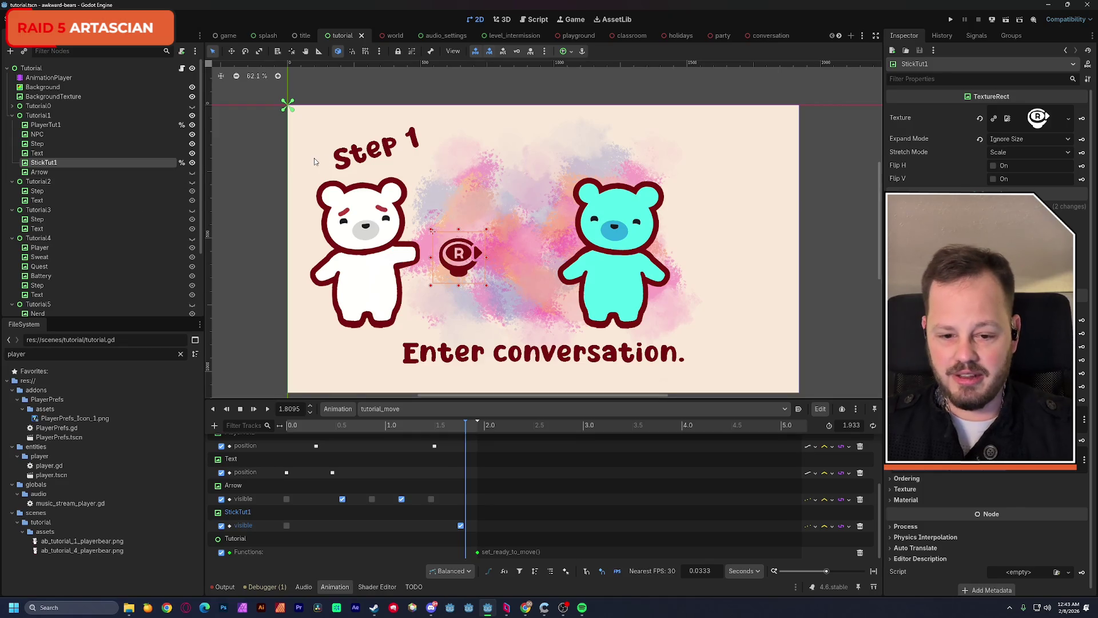
key(alt+Tab)
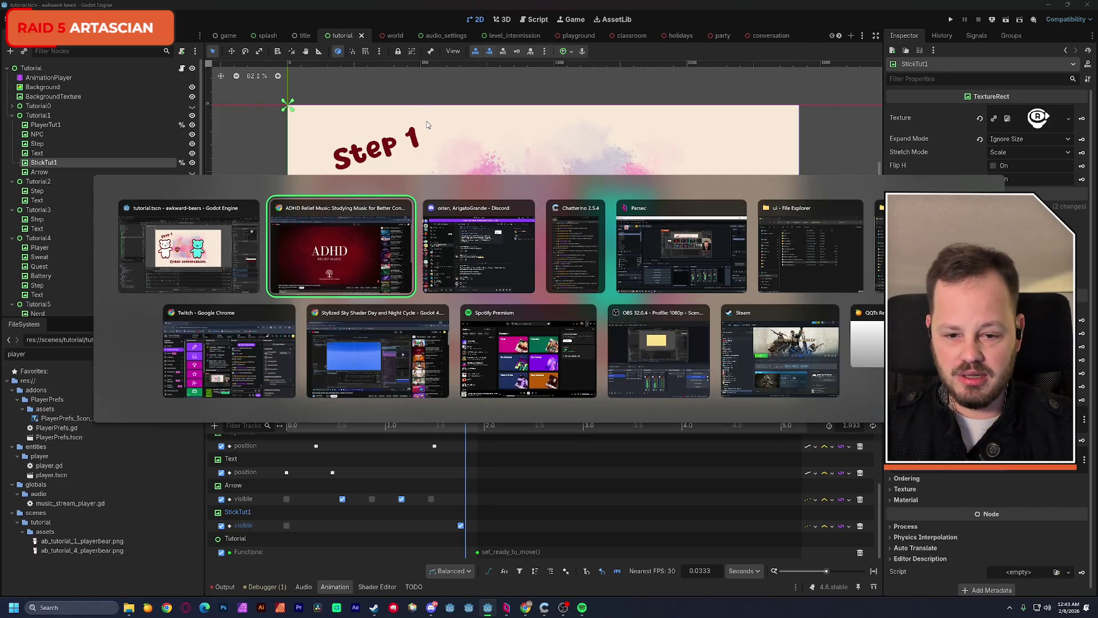
Replace pass on line 49 with '%PlayerTut1.position.x +=' in tutorial.gd
click(535, 23)
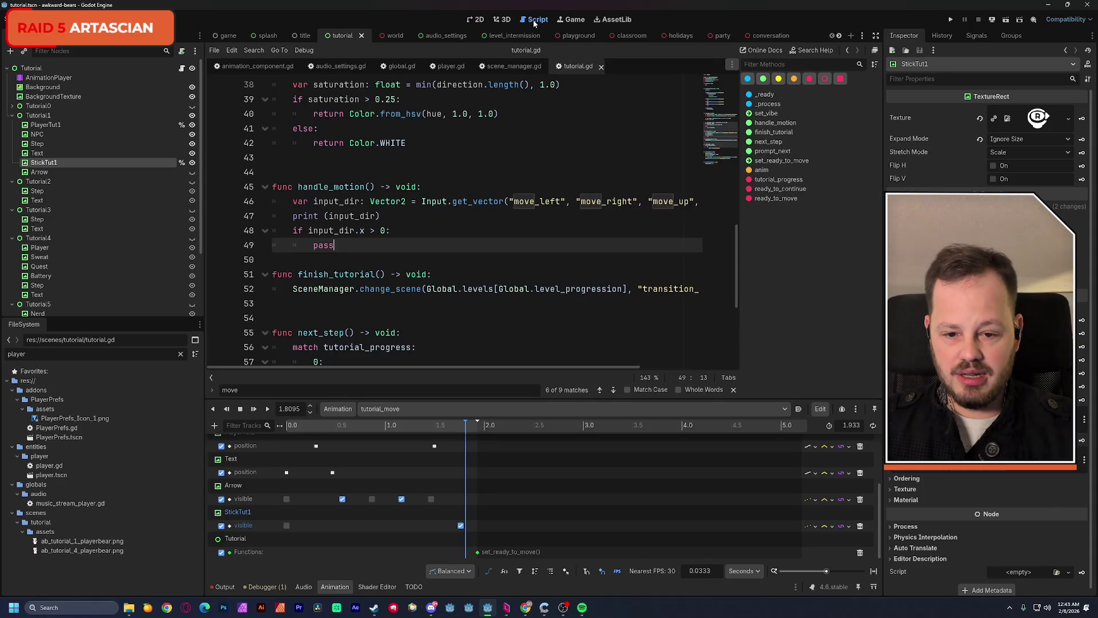
double_click(325, 245)
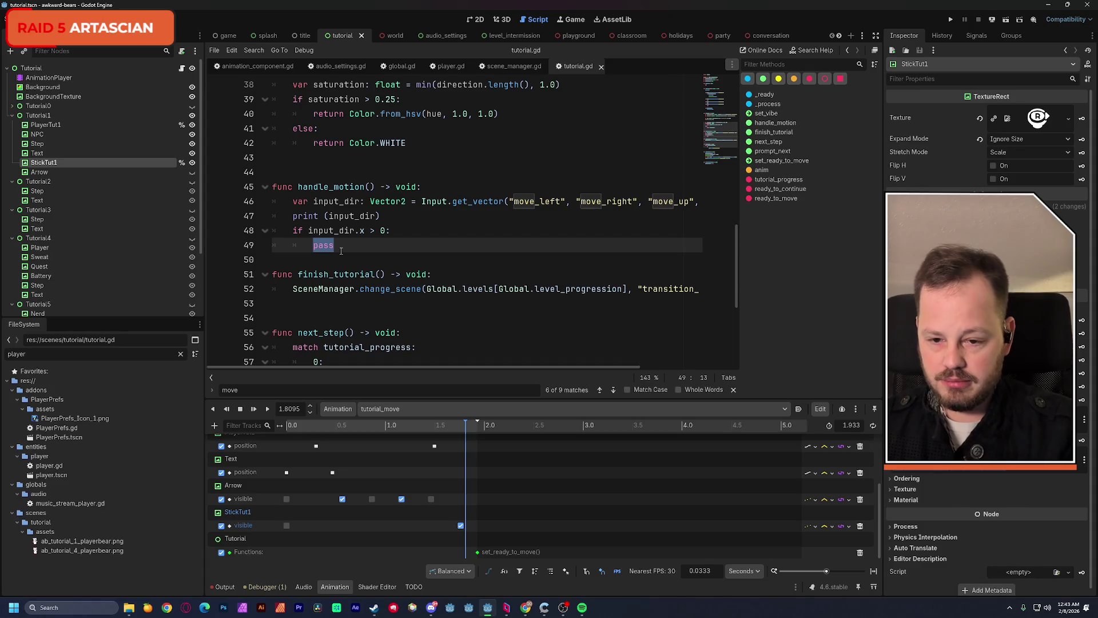
text(%PlayerTut1)
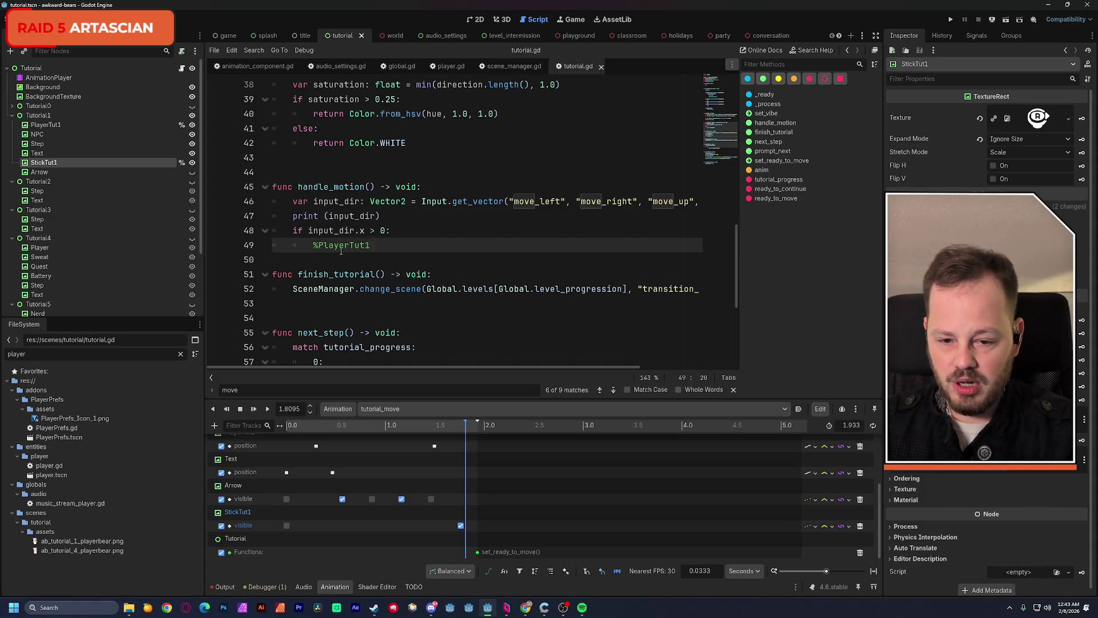
text(.position.)
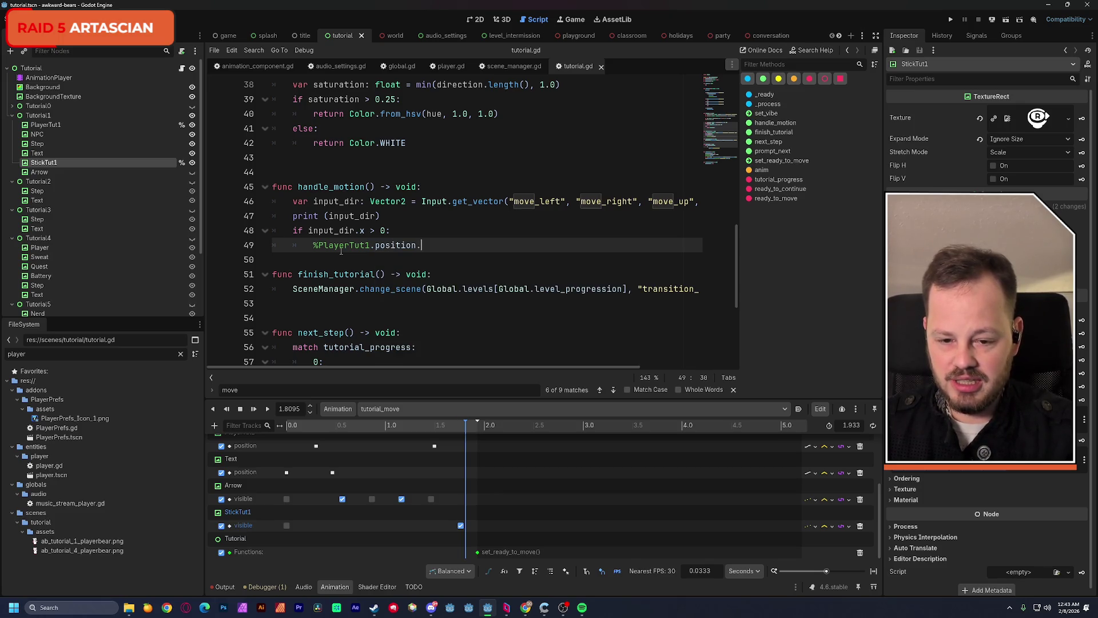
text(x )
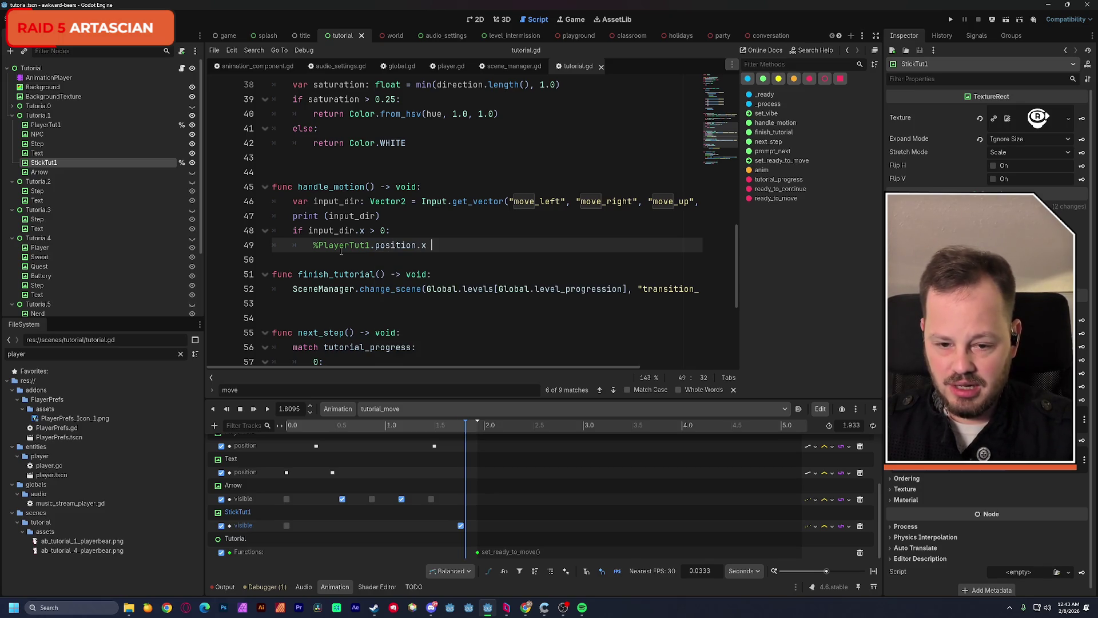
text(+=)
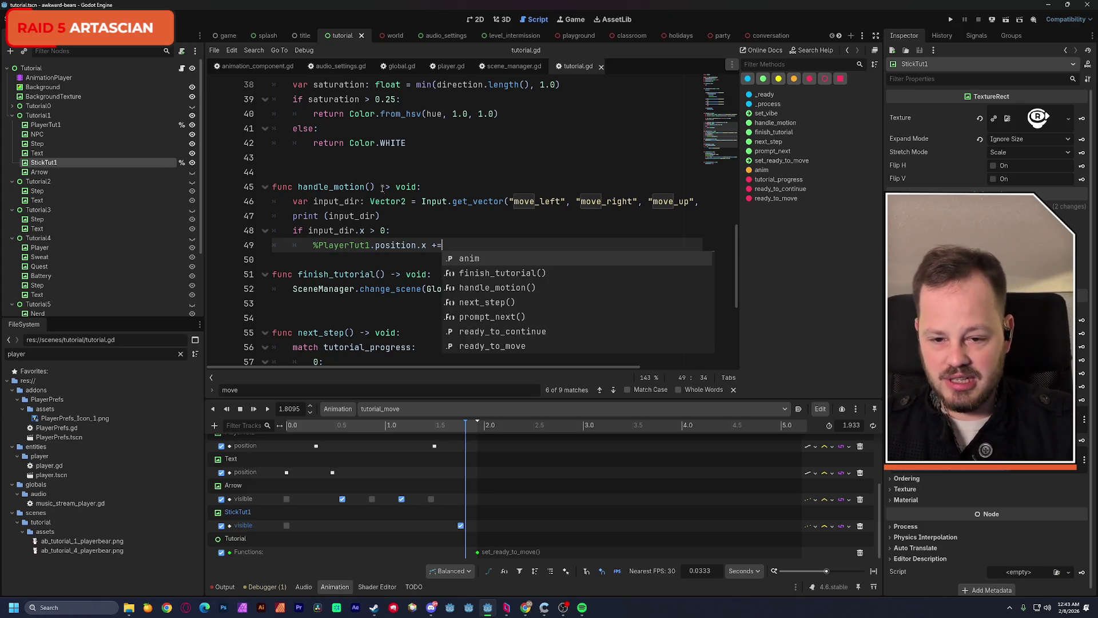
click(372, 187)
Add a delta parameter to handle_motion and pass delta in the line 28 call
text(delta)
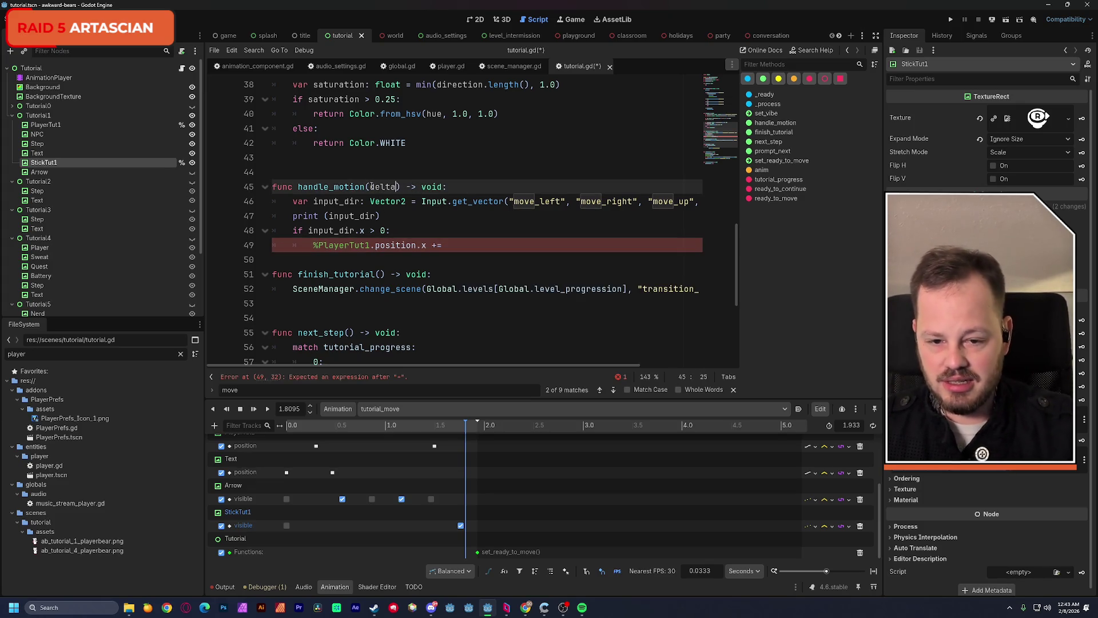
scroll(372, 187, up, 3)
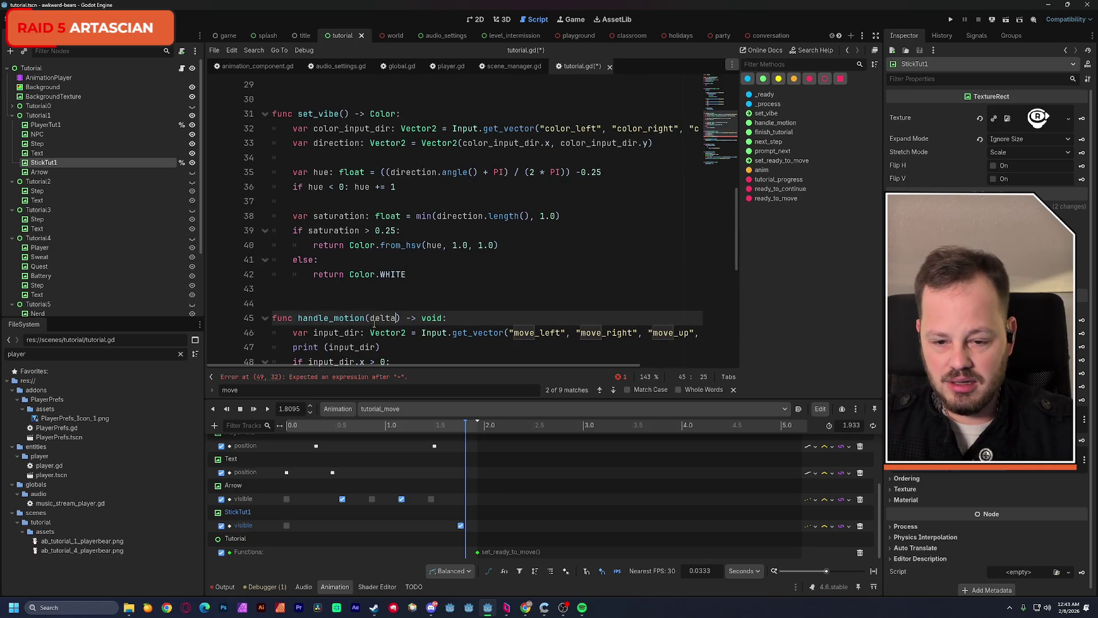
scroll(374, 324, up, 2)
click(385, 158)
text(delta)
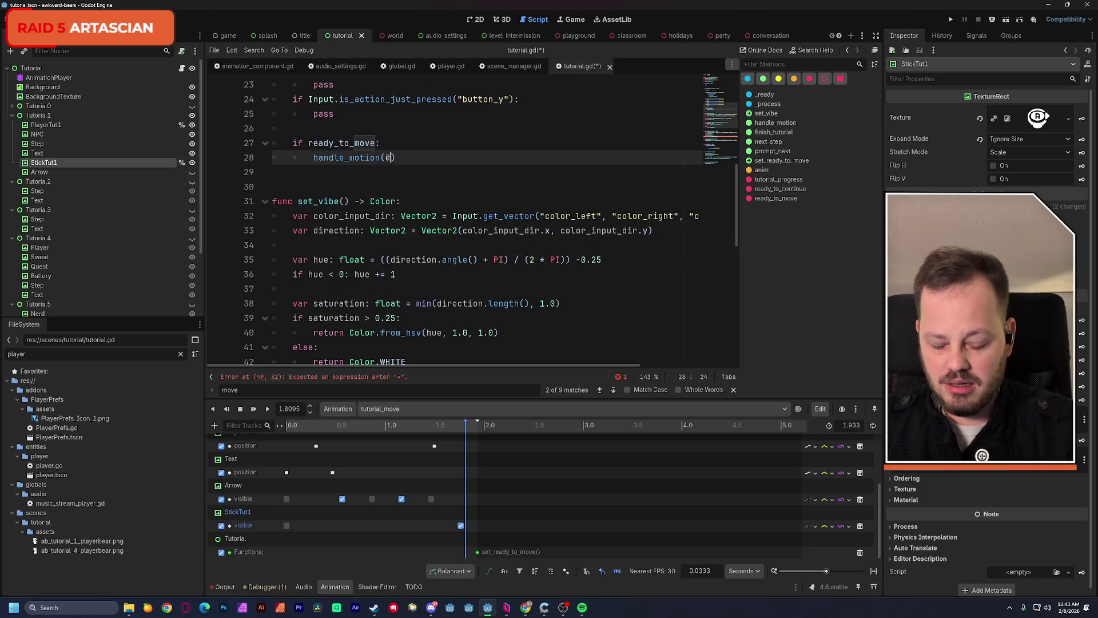
click(428, 130)
Rename the _process parameter from _delta to delta
scroll(429, 143, up, 5)
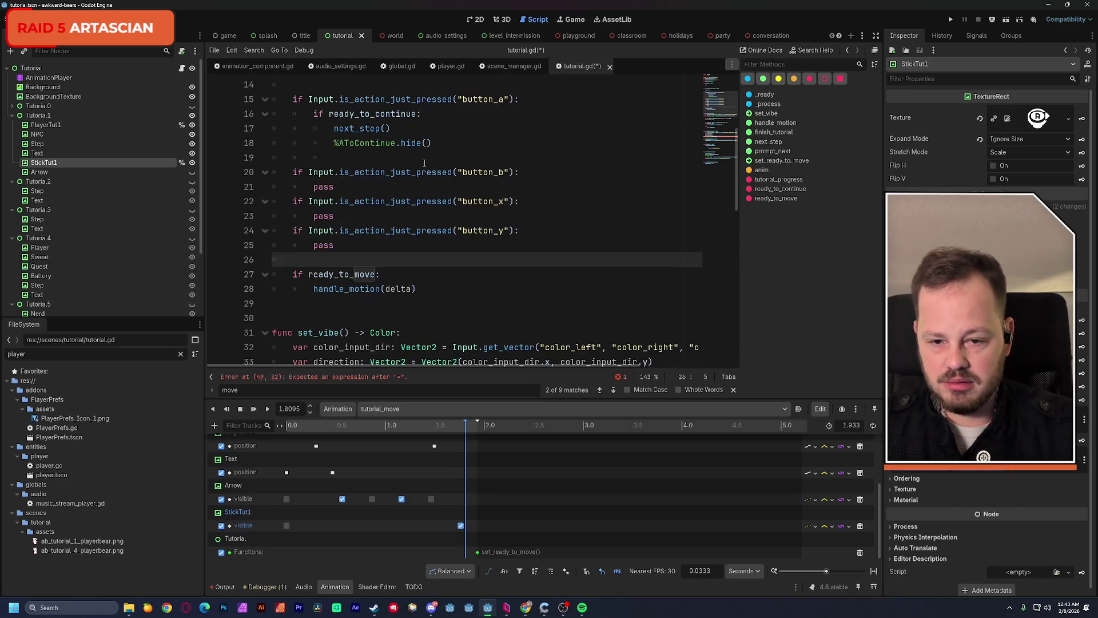
scroll(426, 166, down, 7)
scroll(426, 167, up, 6)
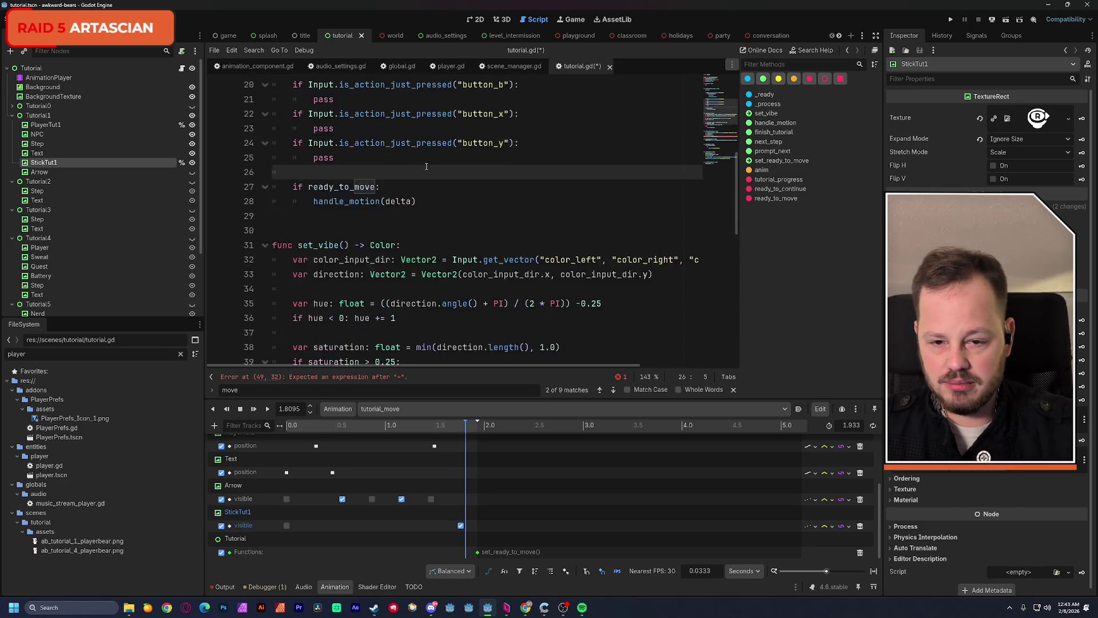
click(352, 99)
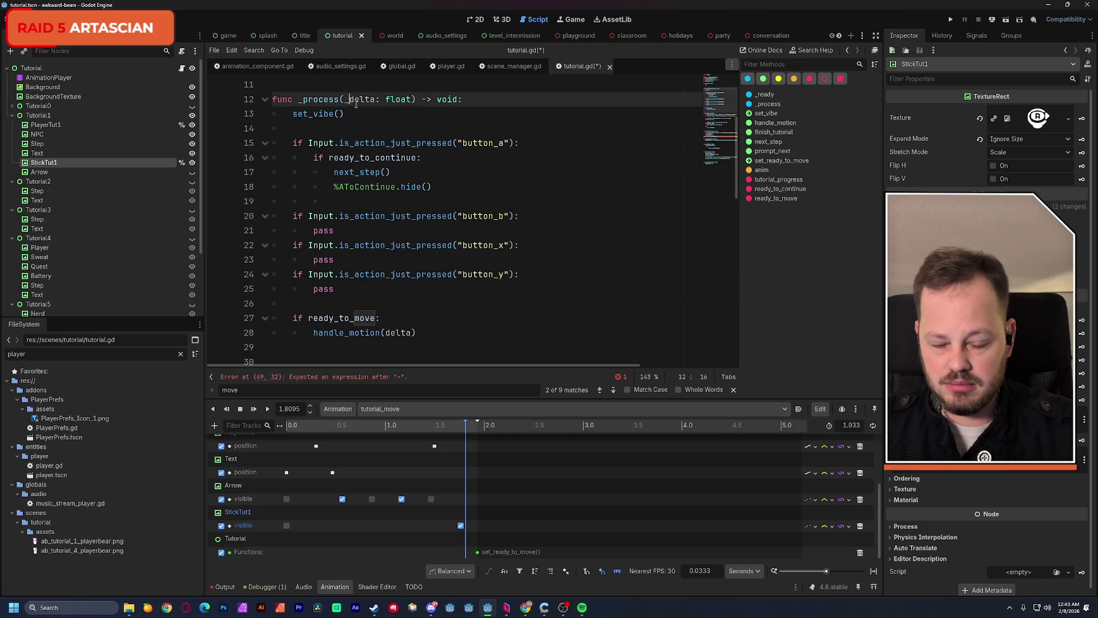
key(BackSpace)
click(437, 216)
scroll(449, 231, down, 9)
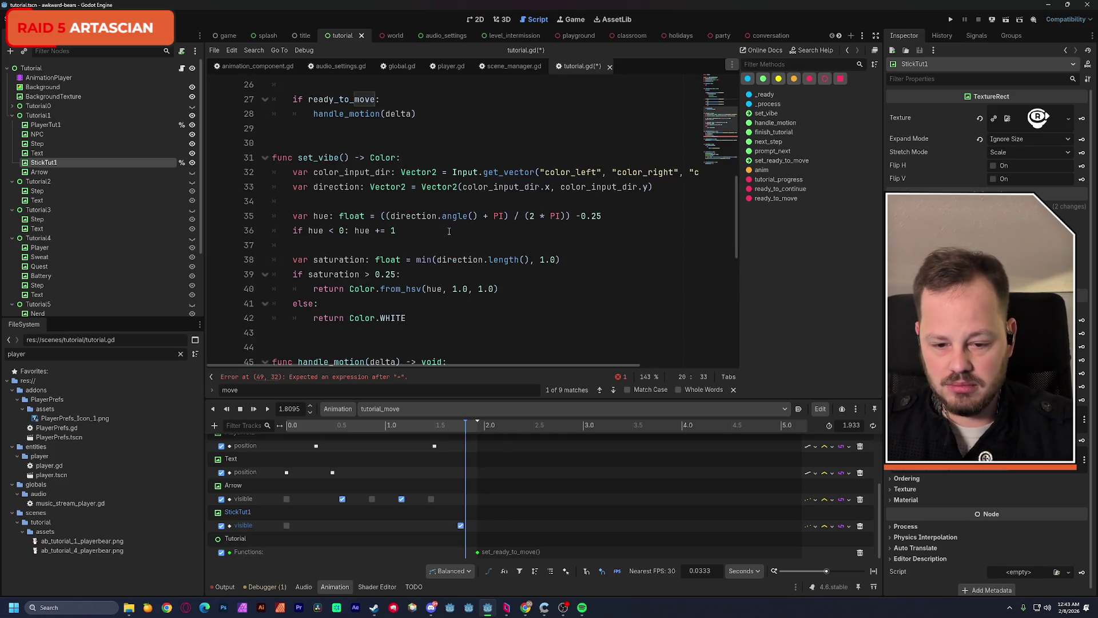
click(460, 246)
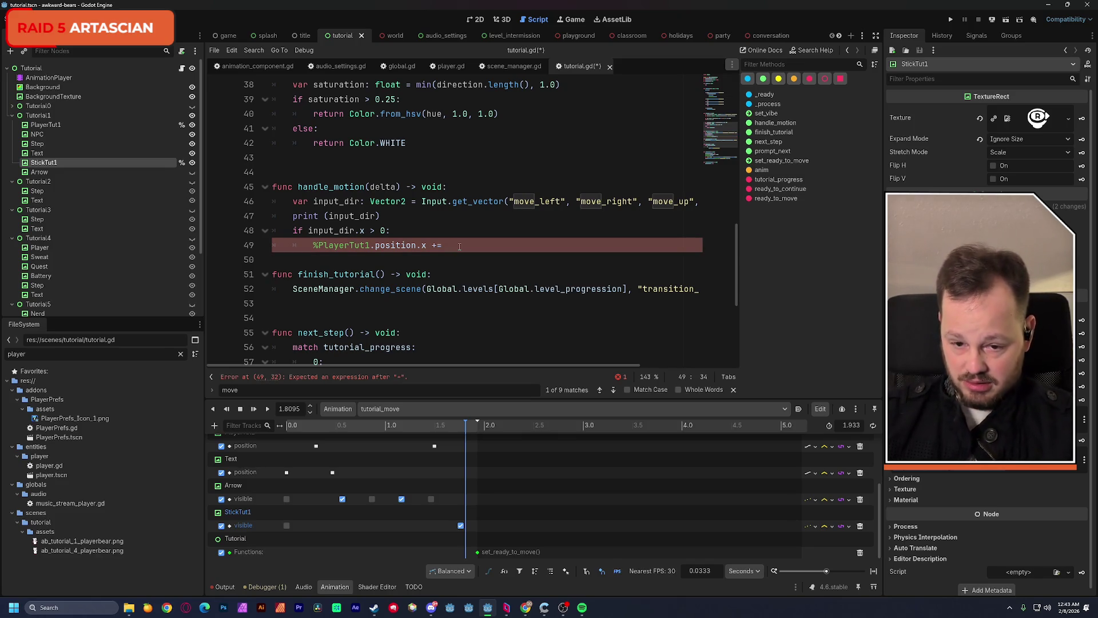
Complete line 49 as '%PlayerTut1.position.x += input_dir.x * delta' and begin an if below
text(input_dir)
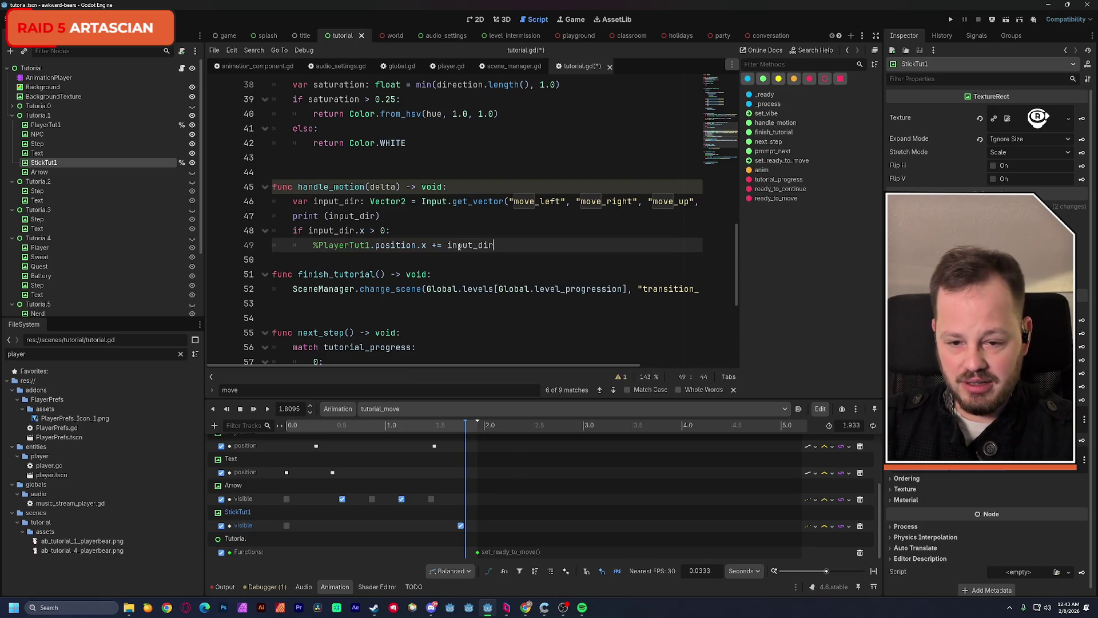
text(.x)
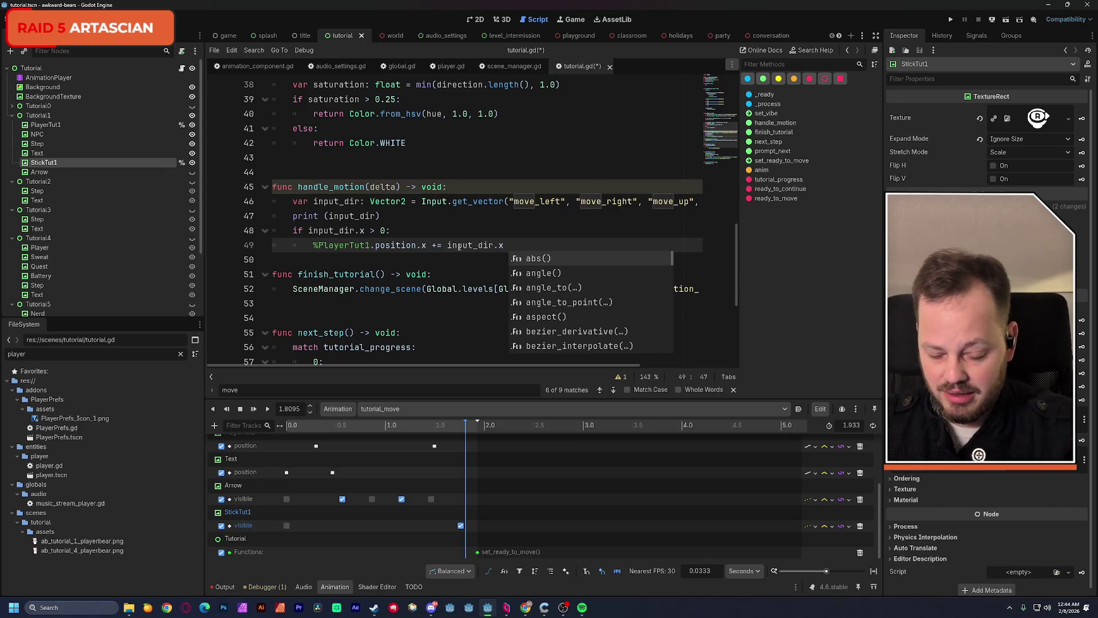
text(* )
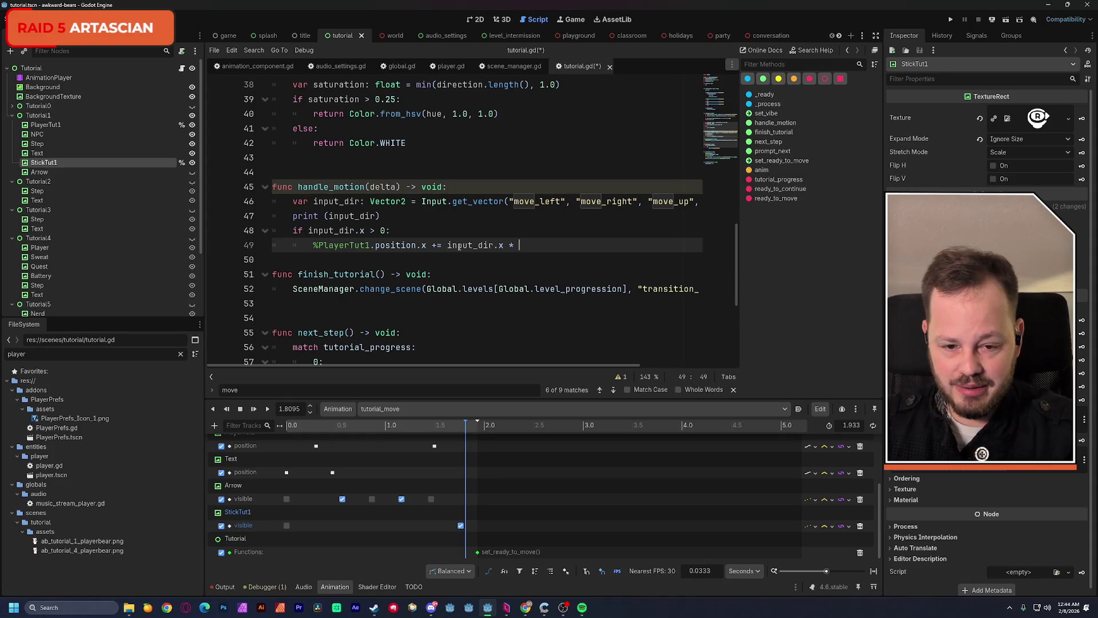
text(delta)
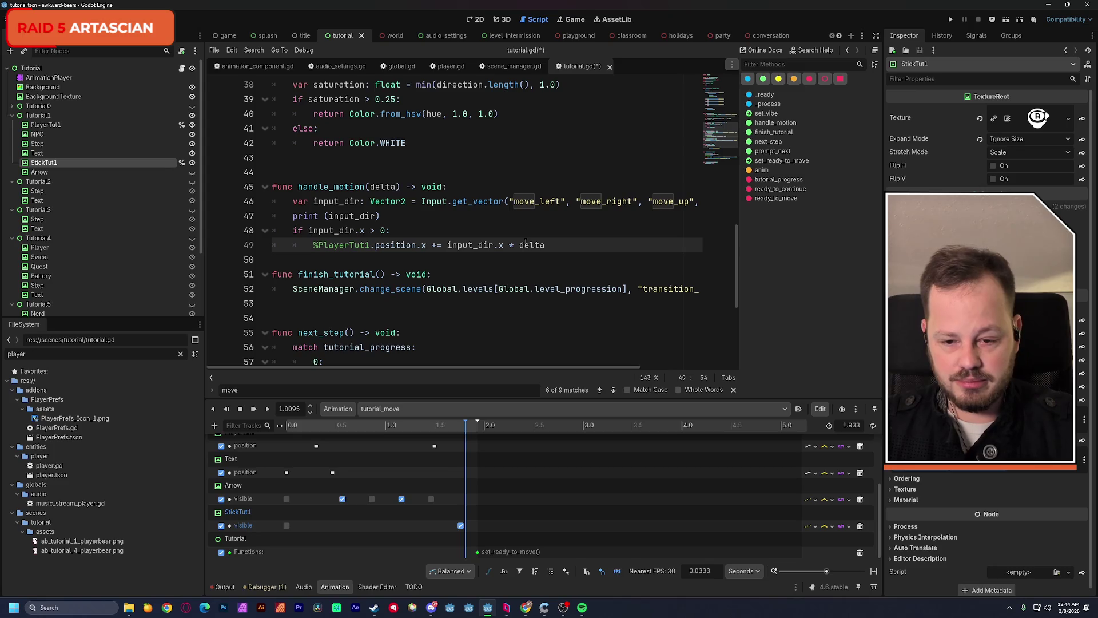
mouse_move(525, 242)
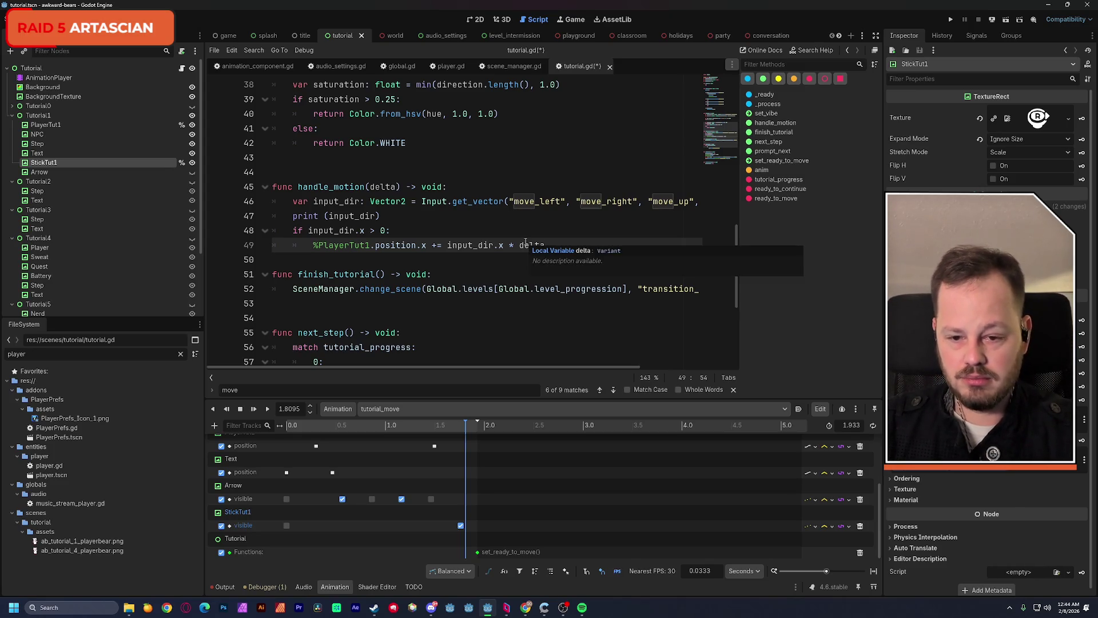
key(Return)
key(Return)
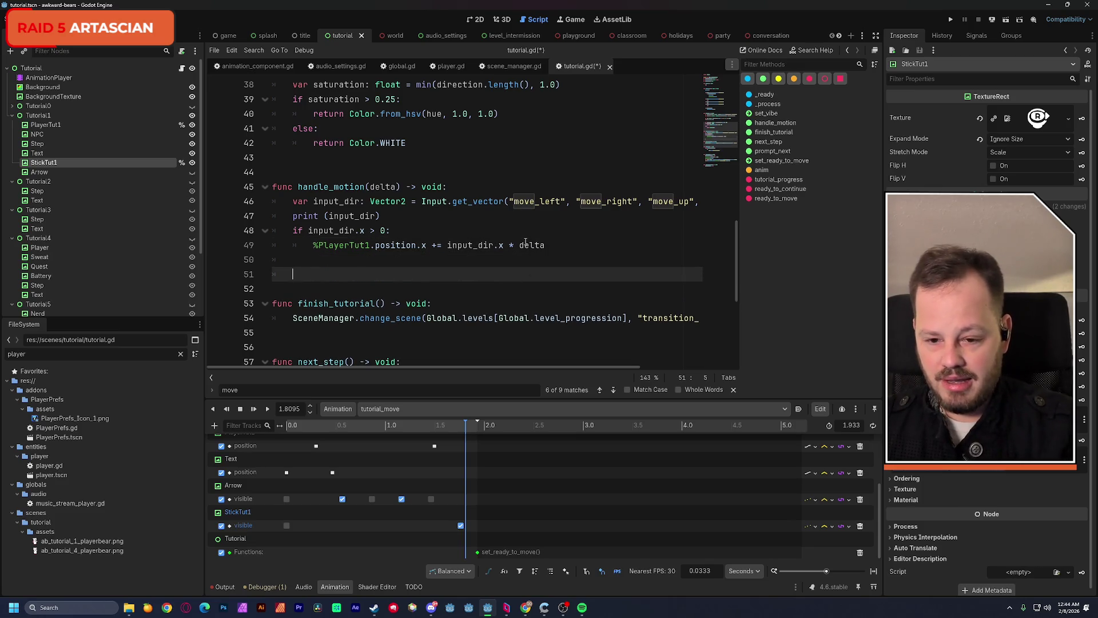
text(if)
drag(314, 245, 427, 245)
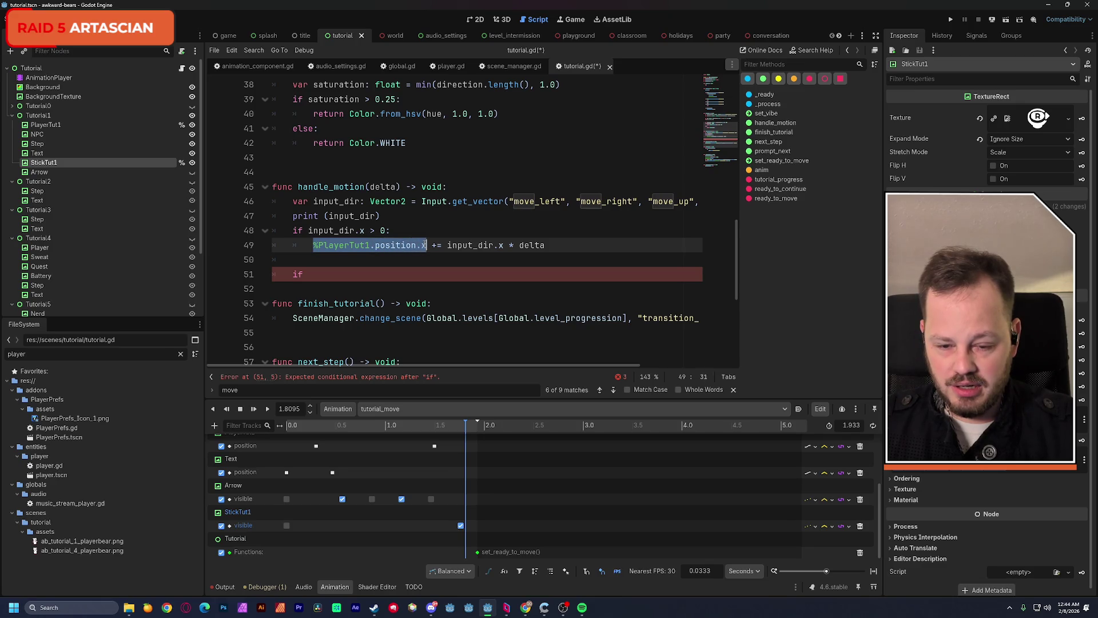
Write 'if %PlayerTut1.position.x >= 484.0:' on line 51
key(ctrl+c)
click(339, 277)
key(ctrl+v)
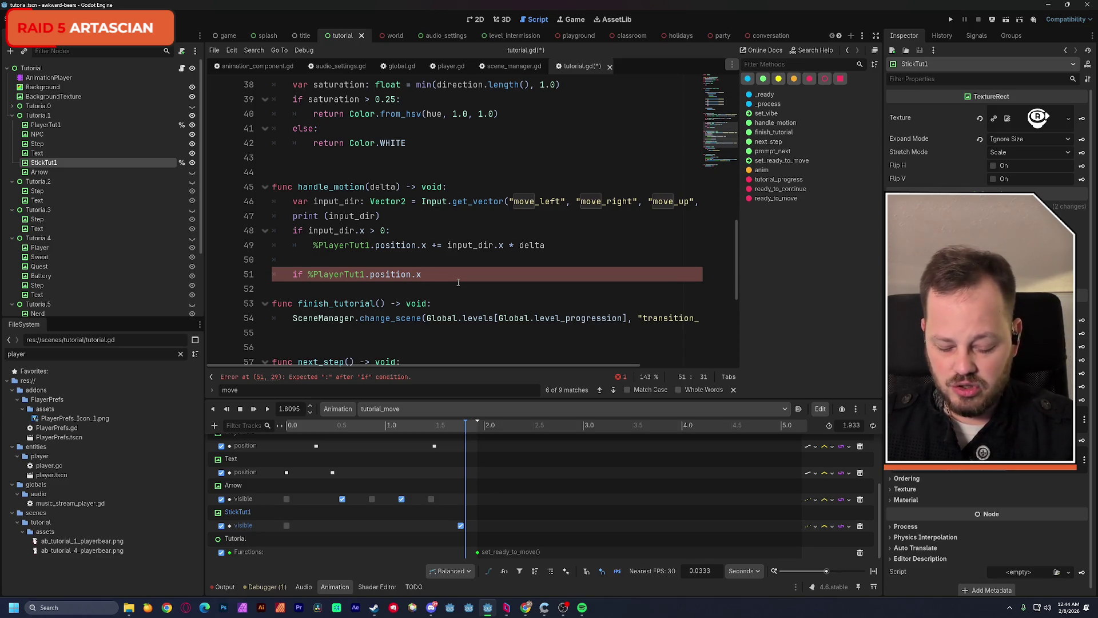
text(=)
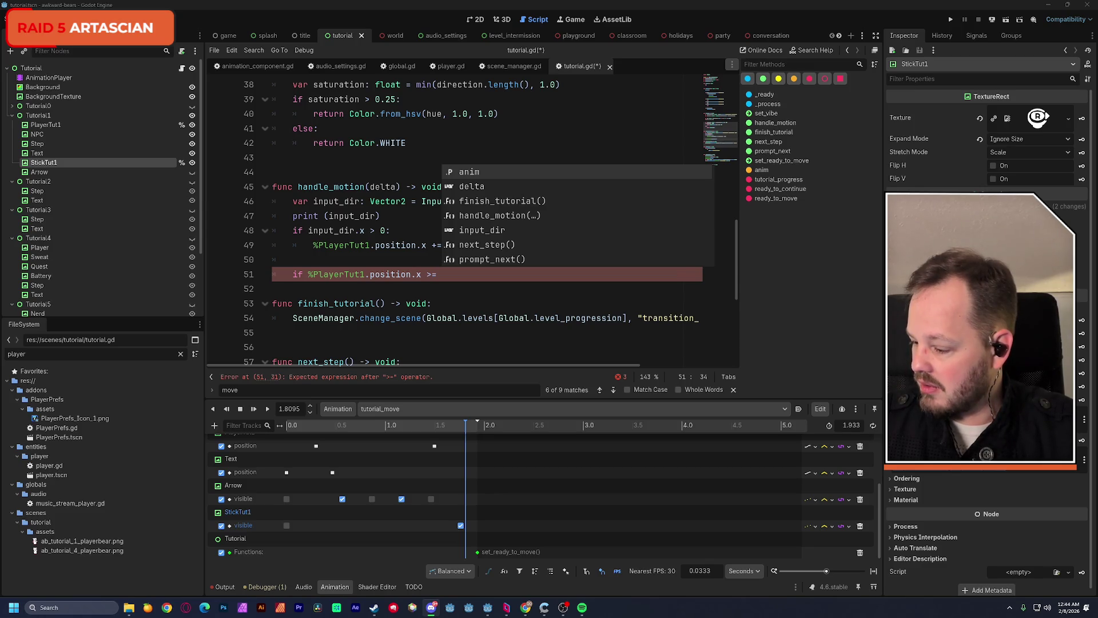
text(484.0)
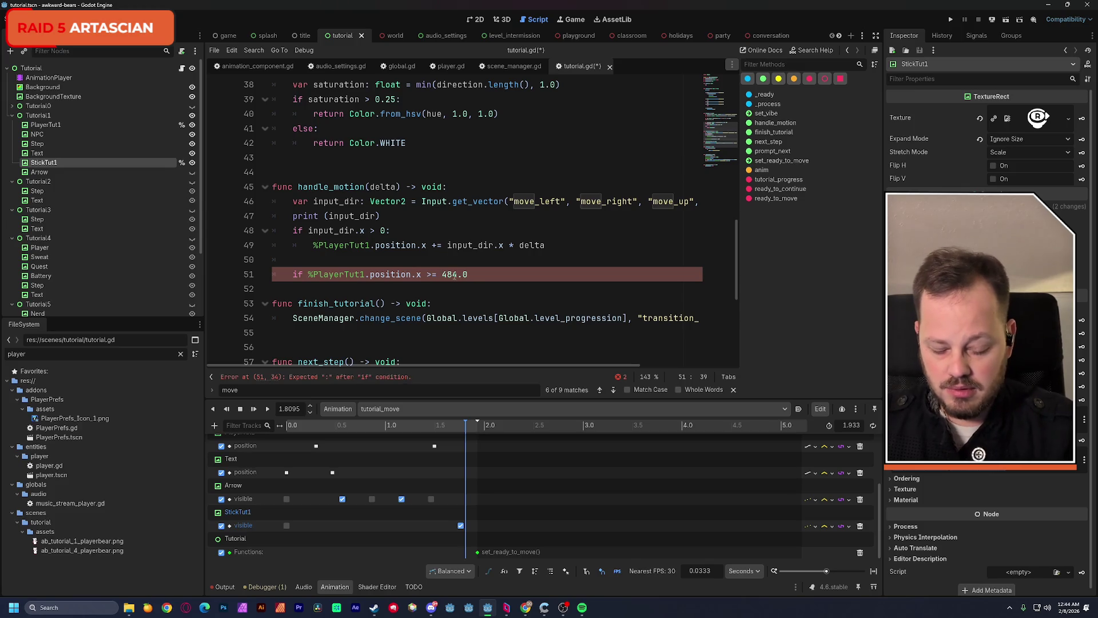
text(:)
key(Return)
Inside the if, set '%PlayerTut1.position.x = 484.0' on line 52
scroll(476, 258, down, 2)
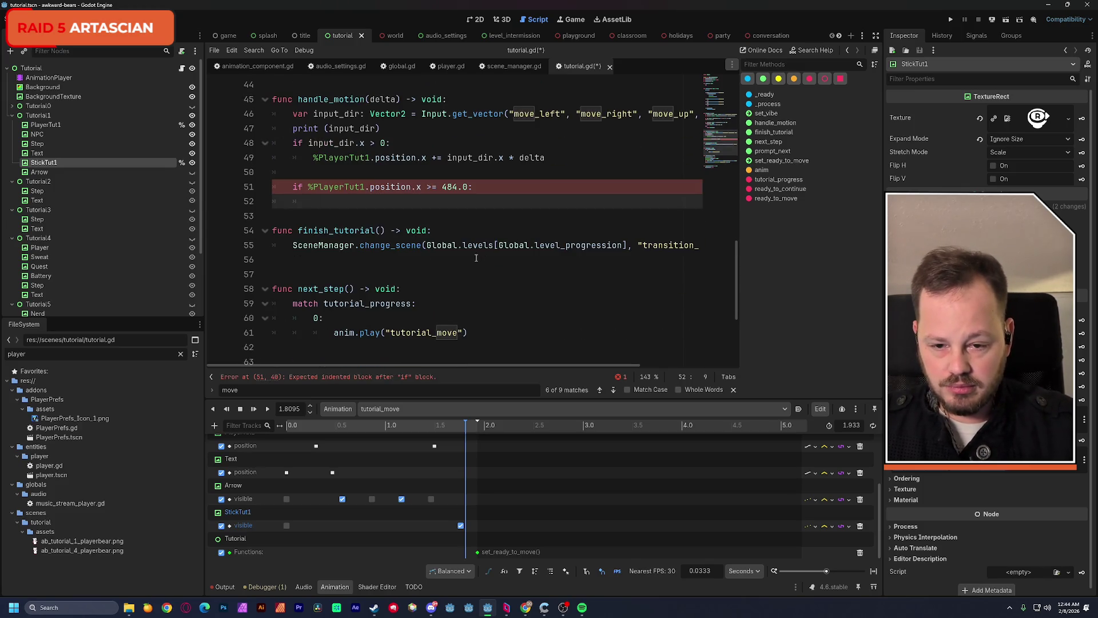
drag(309, 186, 422, 187)
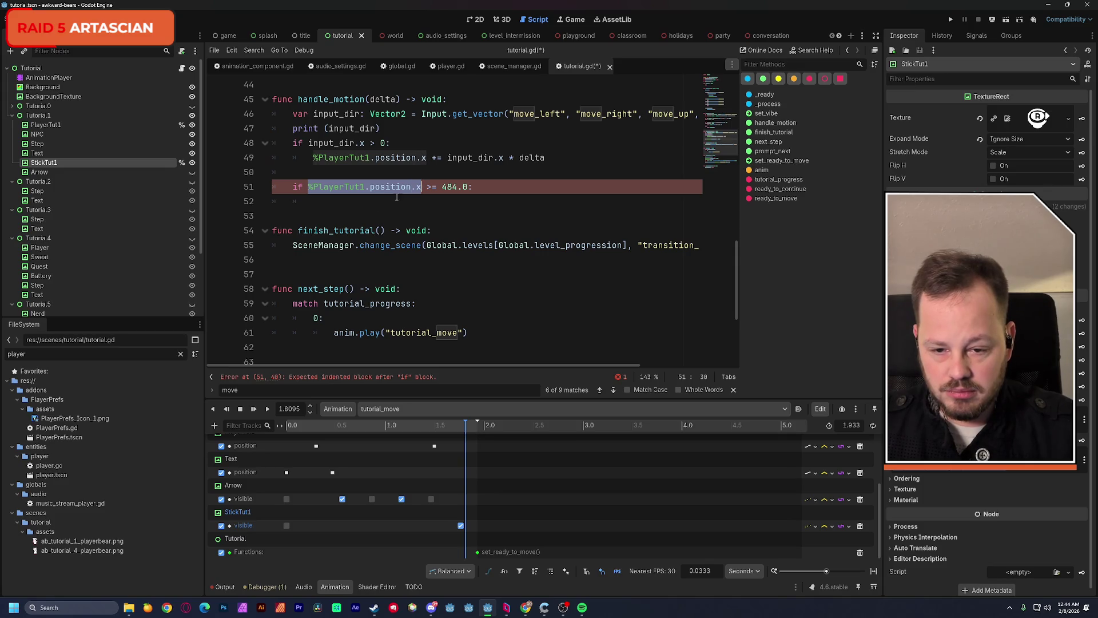
key(ctrl+c)
click(396, 197)
key(ctrl+v)
text(=)
key(ctrl+v)
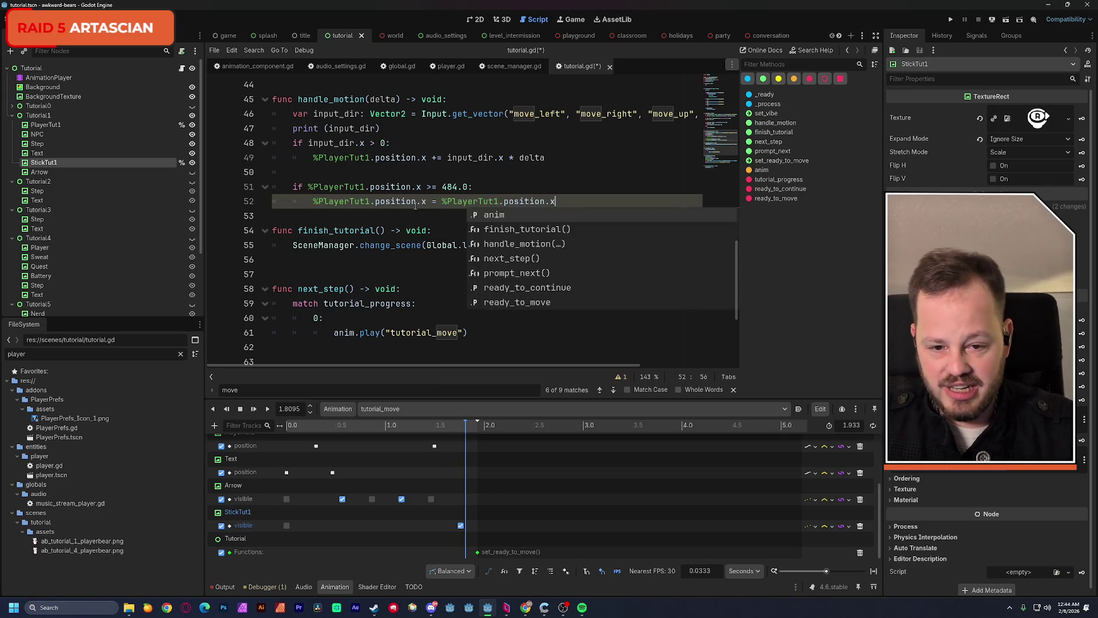
key(BackSpace)
key(BackSpace)
key(BackSpace)
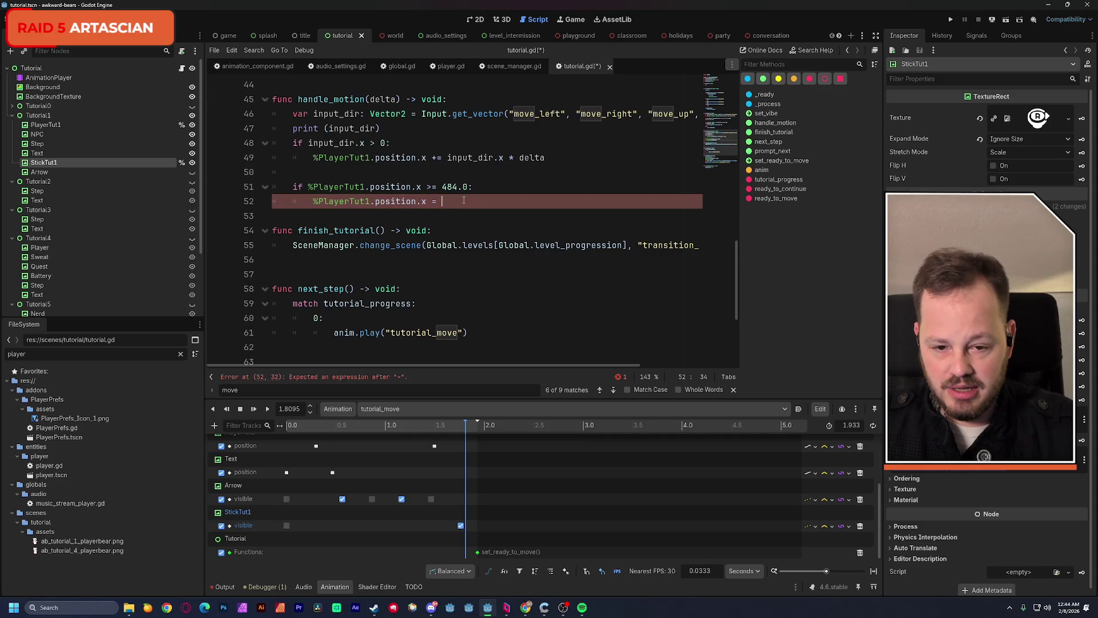
text(484.0)
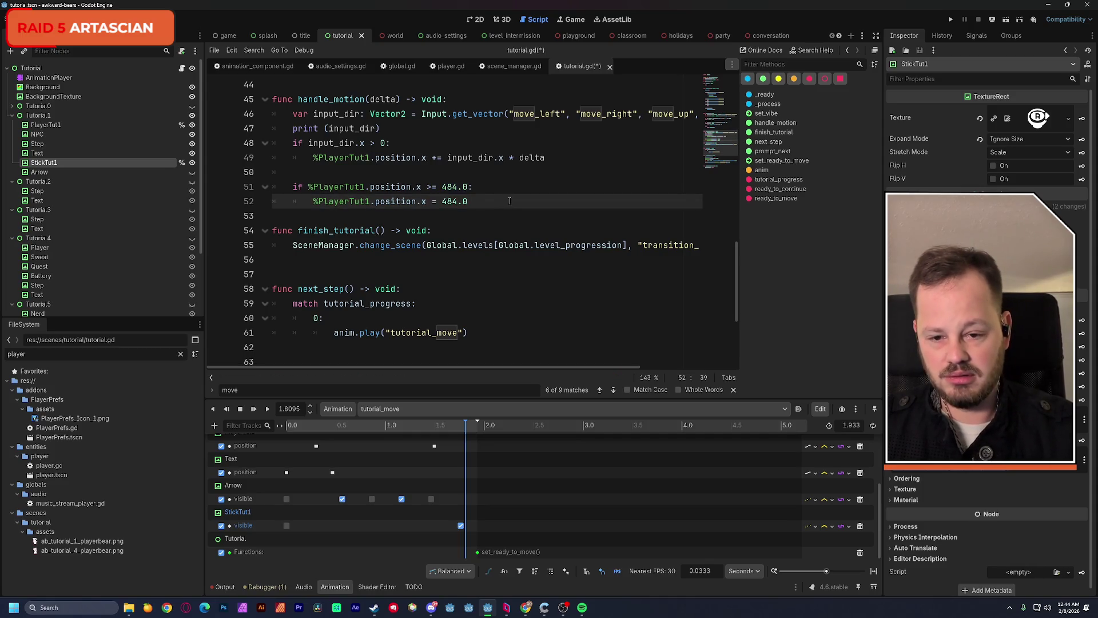
key(Return)
scroll(506, 228, up, 2)
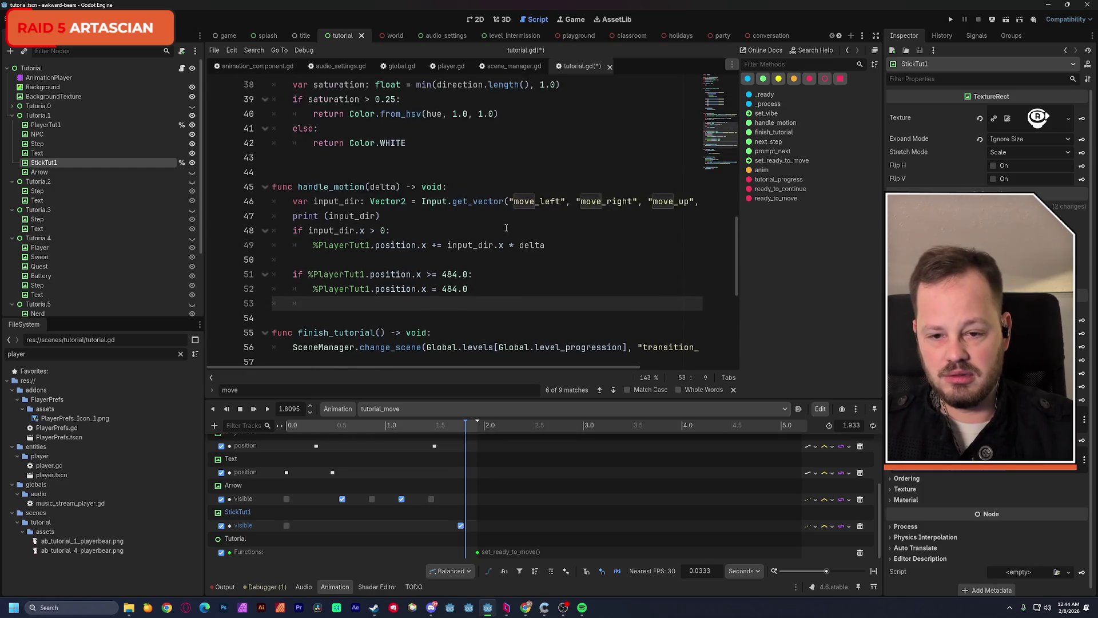
scroll(506, 228, up, 12)
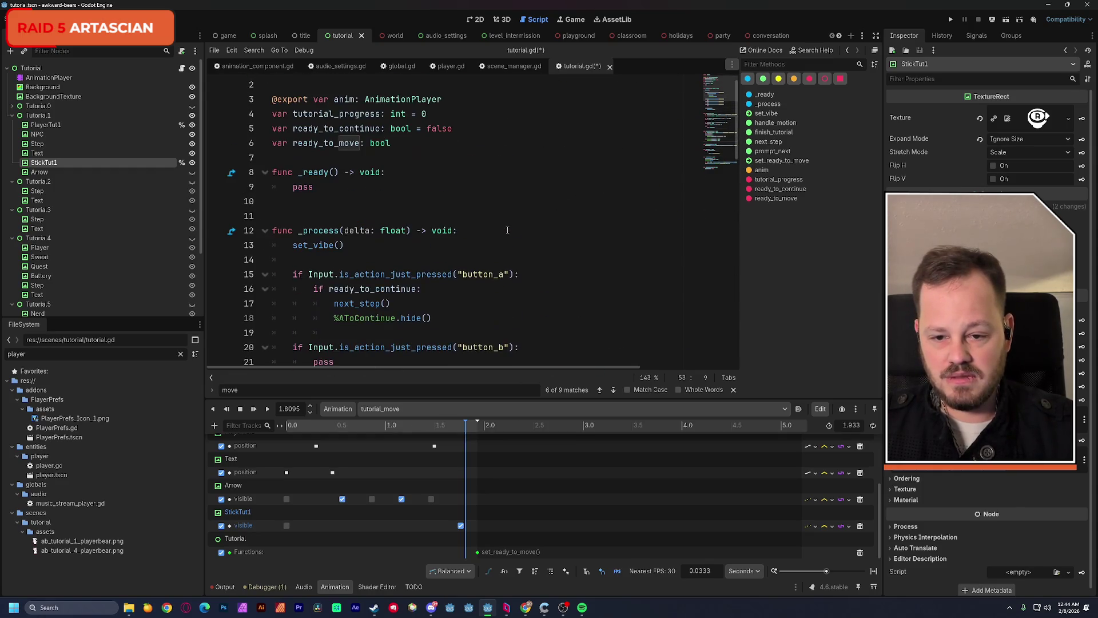
Add 'ready_to_move = false' inside the 484.0 check in handle_motion
double_click(329, 143)
scroll(401, 189, down, 13)
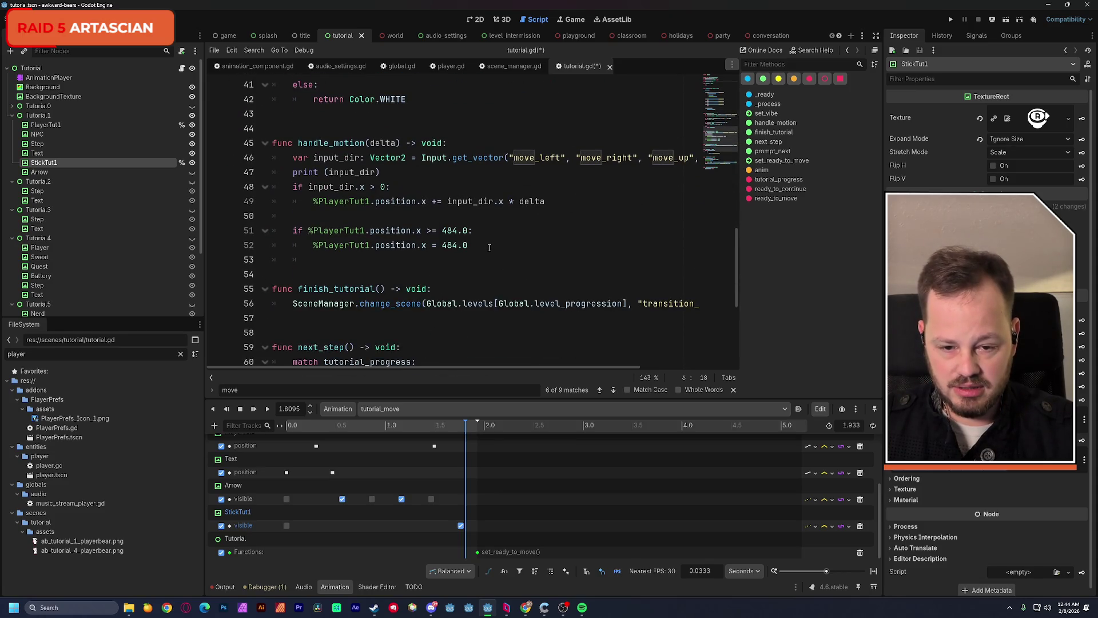
click(427, 260)
key(ctrl+v)
text(= false)
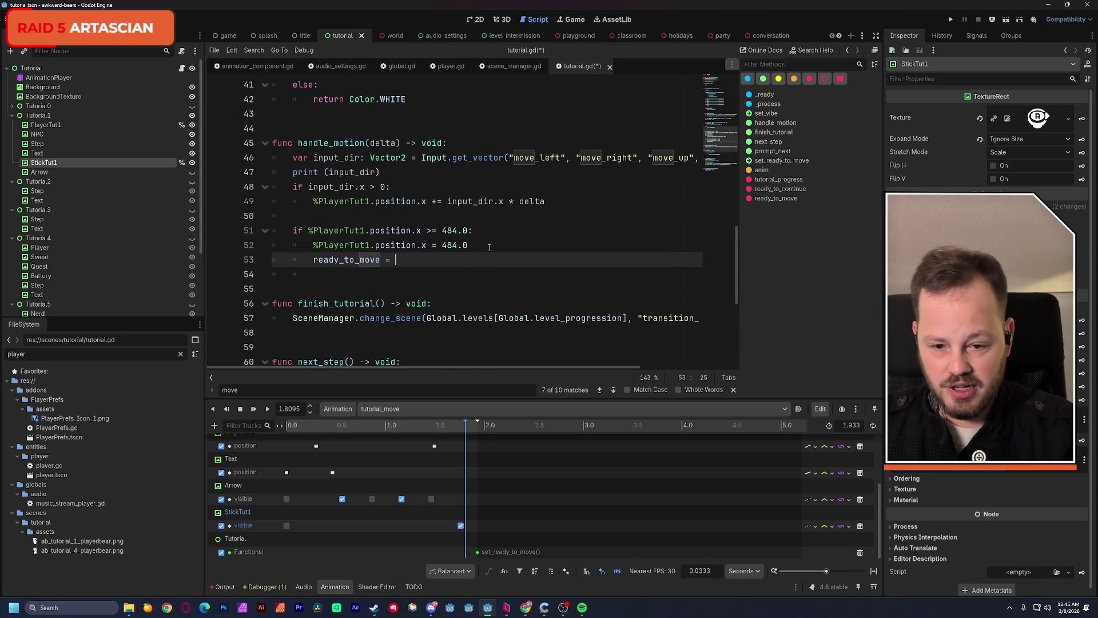
key(Escape)
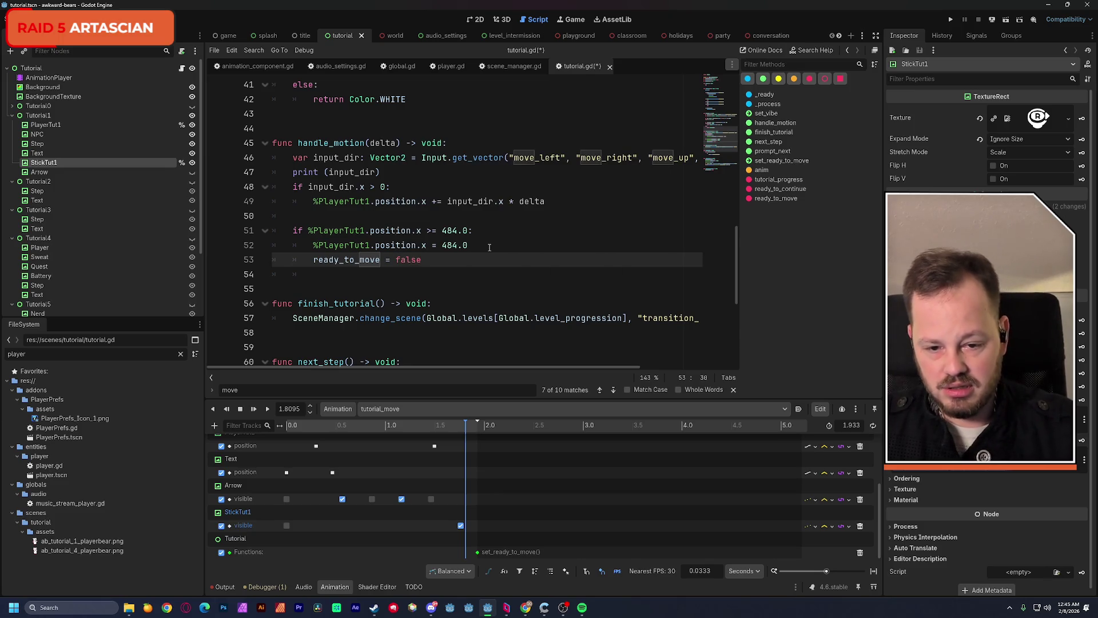
click(450, 215)
click(450, 260)
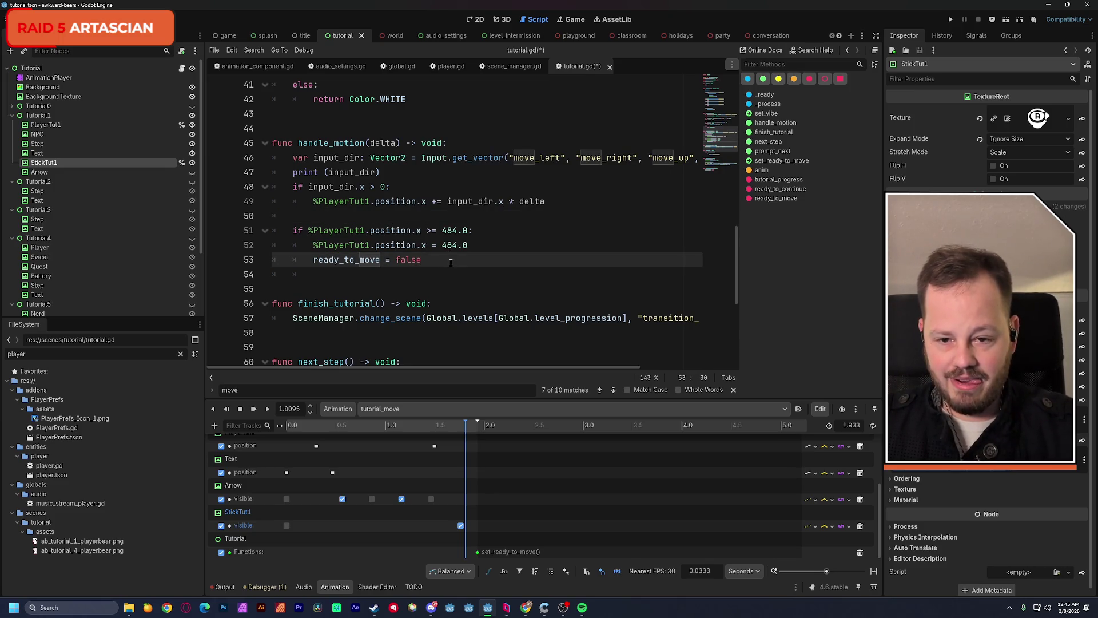
Add a next_step() call below the ready_to_move line and save tutorial.gd
scroll(451, 264, up, 1)
scroll(454, 266, down, 3)
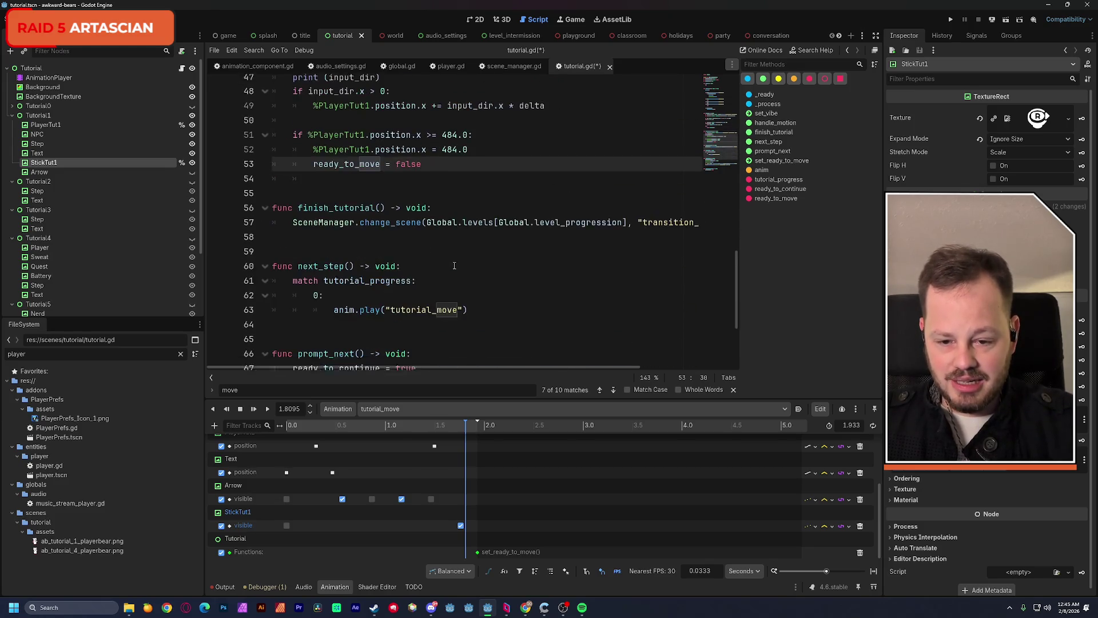
scroll(455, 265, down, 1)
double_click(321, 230)
click(436, 128)
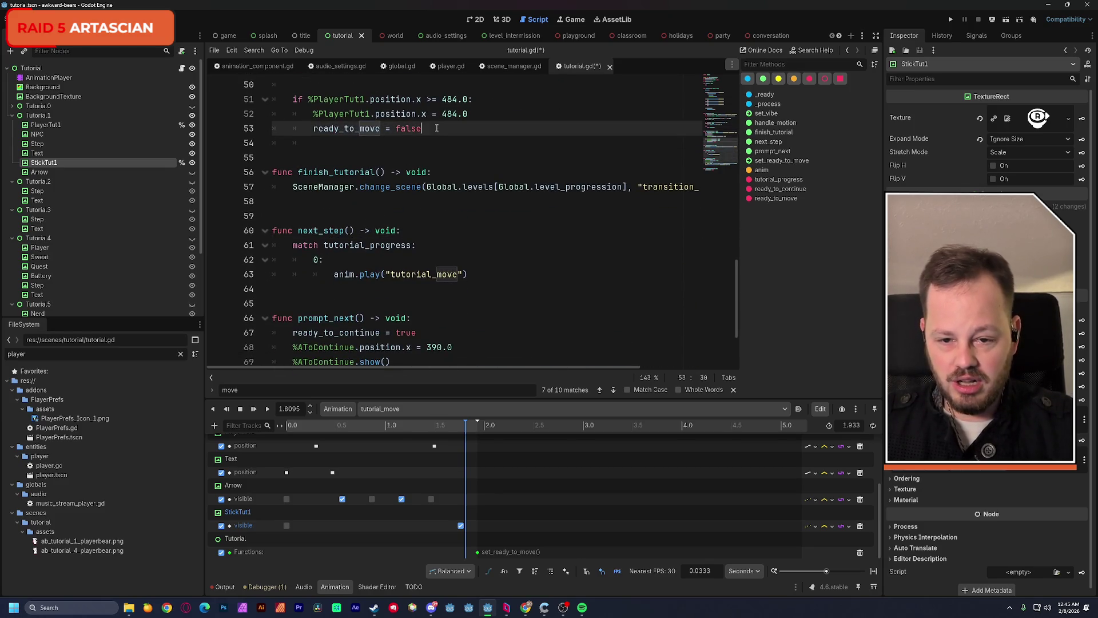
key(Return)
key(ctrl+v)
text(())
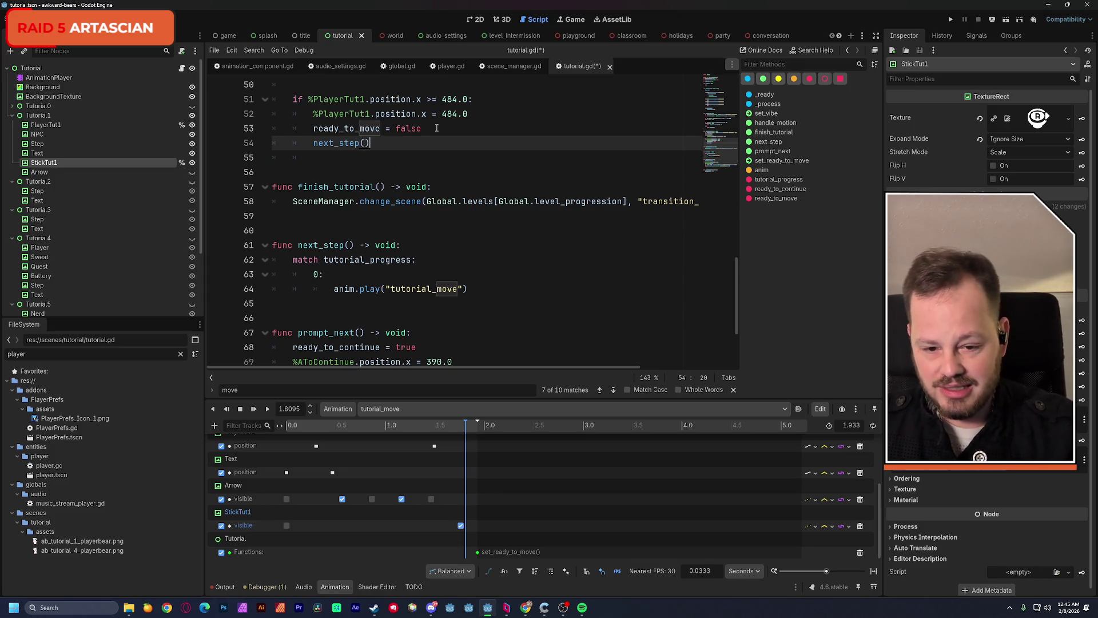
click(485, 170)
key(ctrl+s)
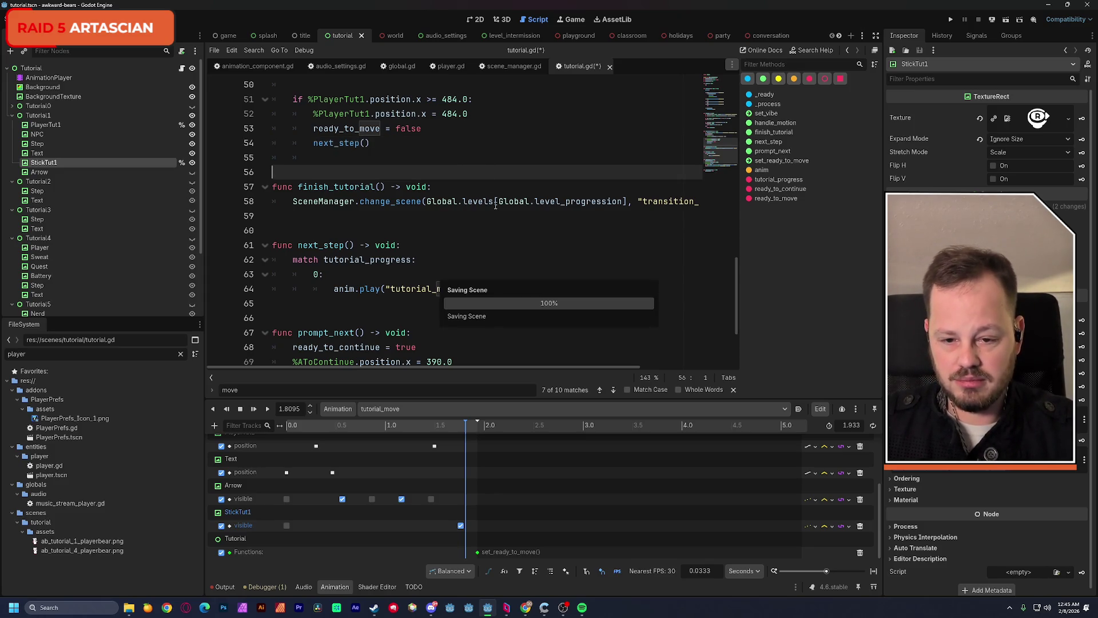
scroll(495, 207, down, 1)
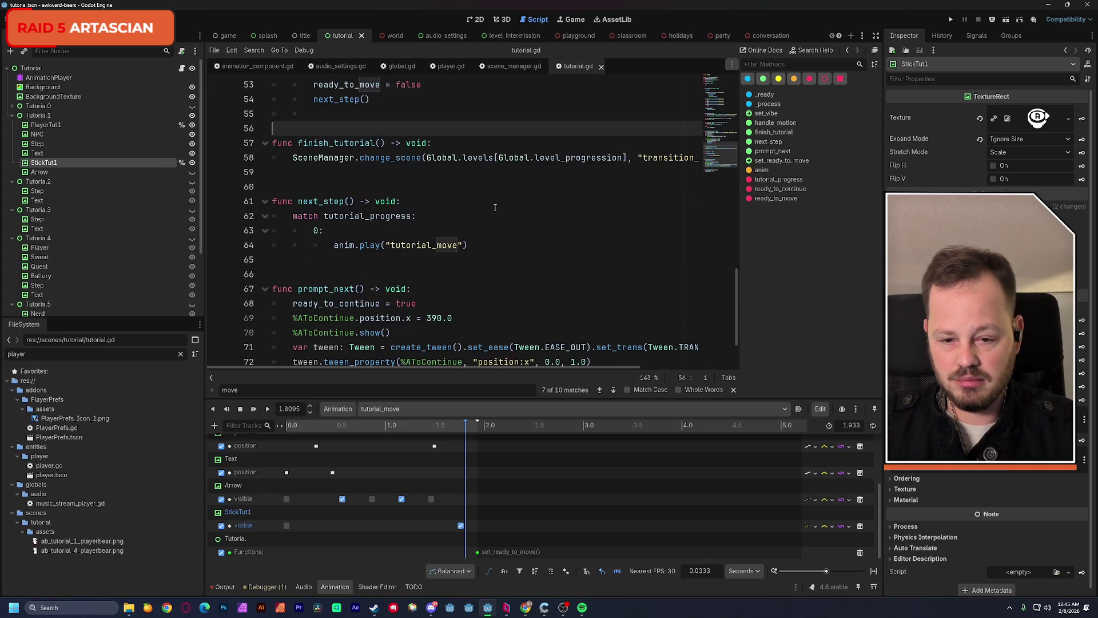
Search tutorial.gd for tutorial_progress from its line 4 declaration, finding 2 matches
double_click(407, 215)
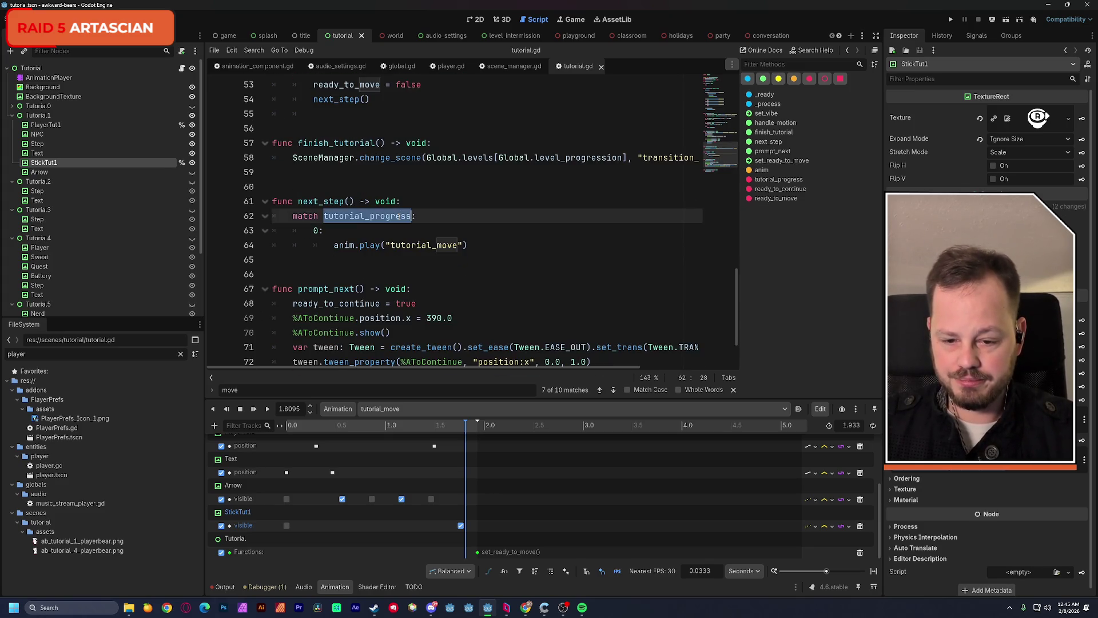
scroll(498, 227, down, 2)
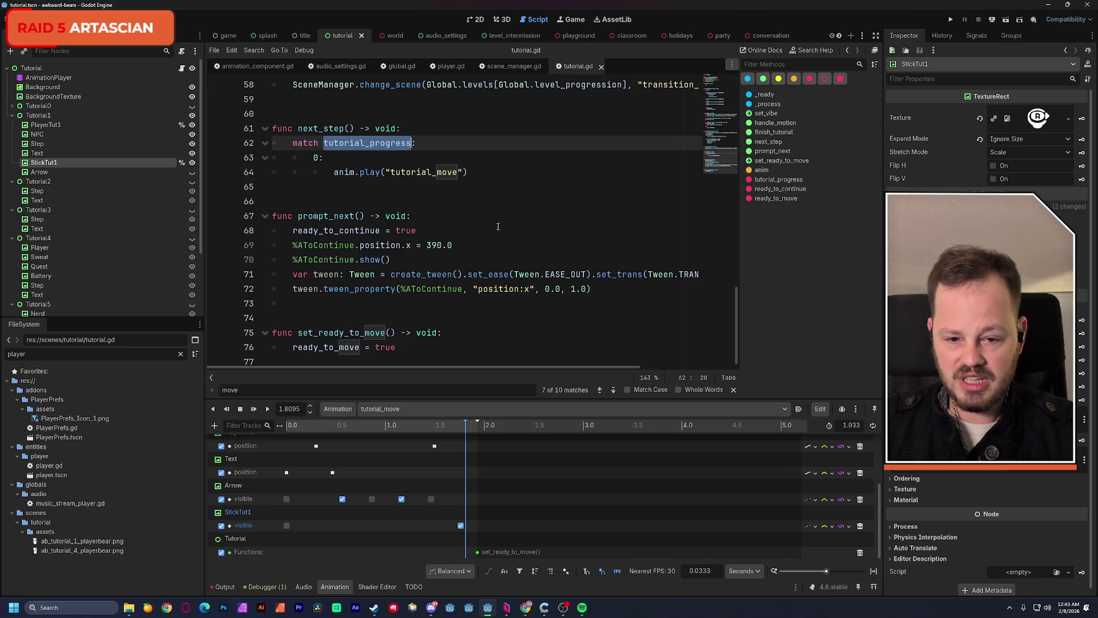
scroll(498, 227, up, 8)
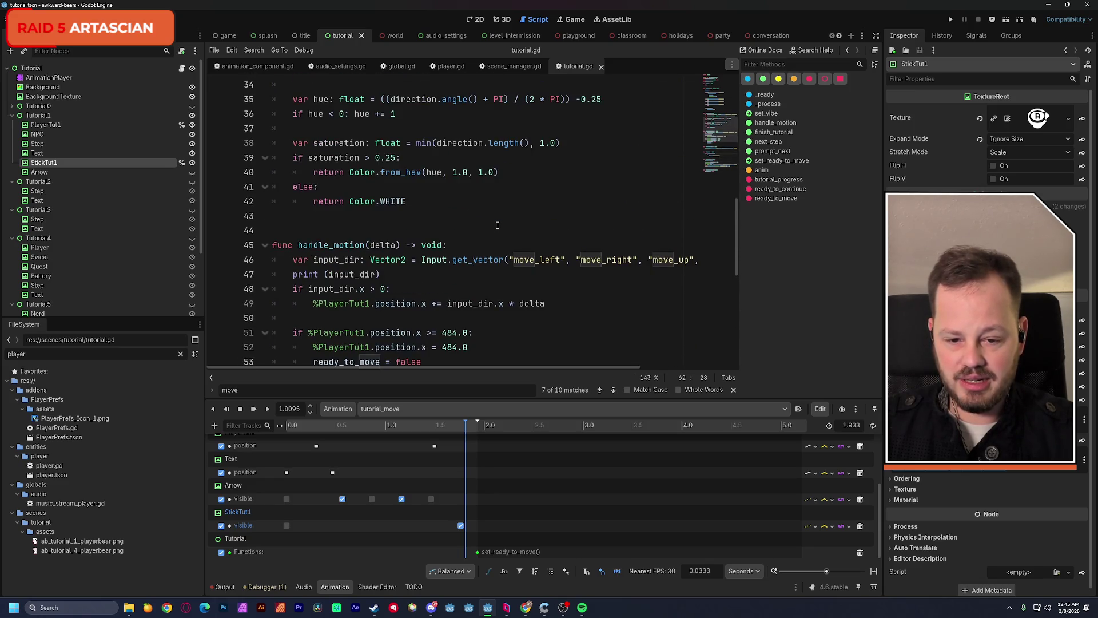
scroll(498, 225, up, 7)
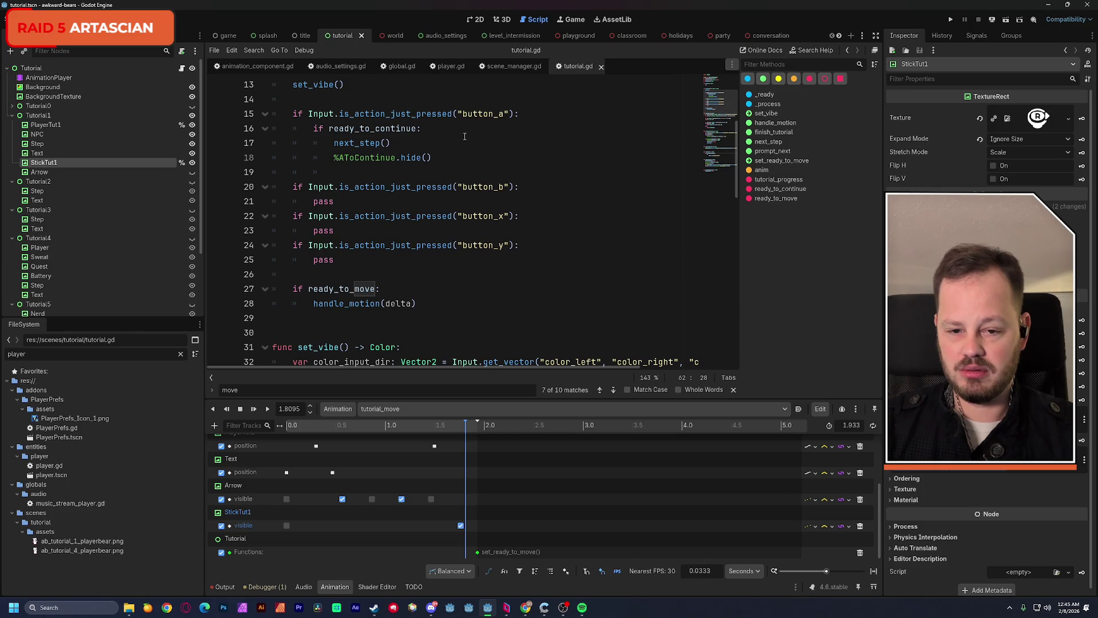
scroll(467, 137, up, 1)
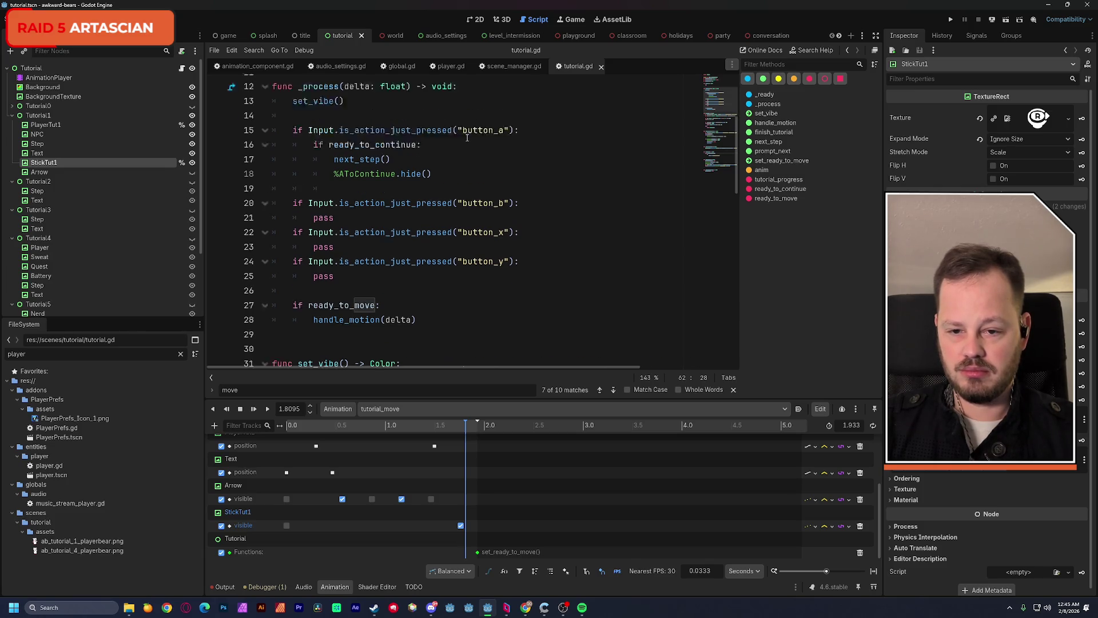
scroll(472, 132, up, 1)
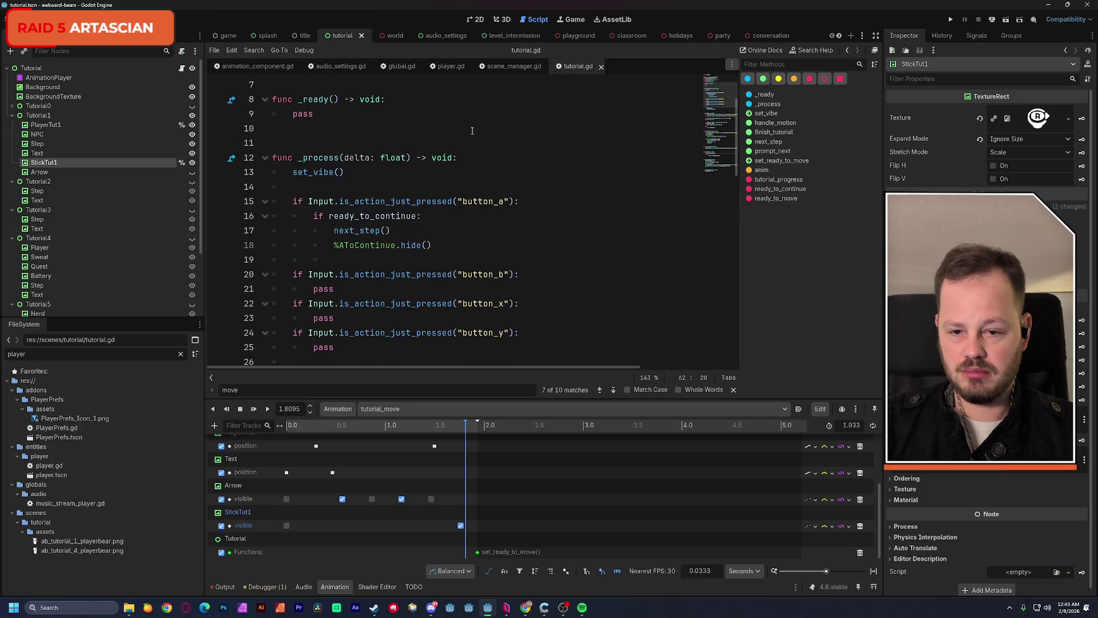
scroll(472, 131, down, 4)
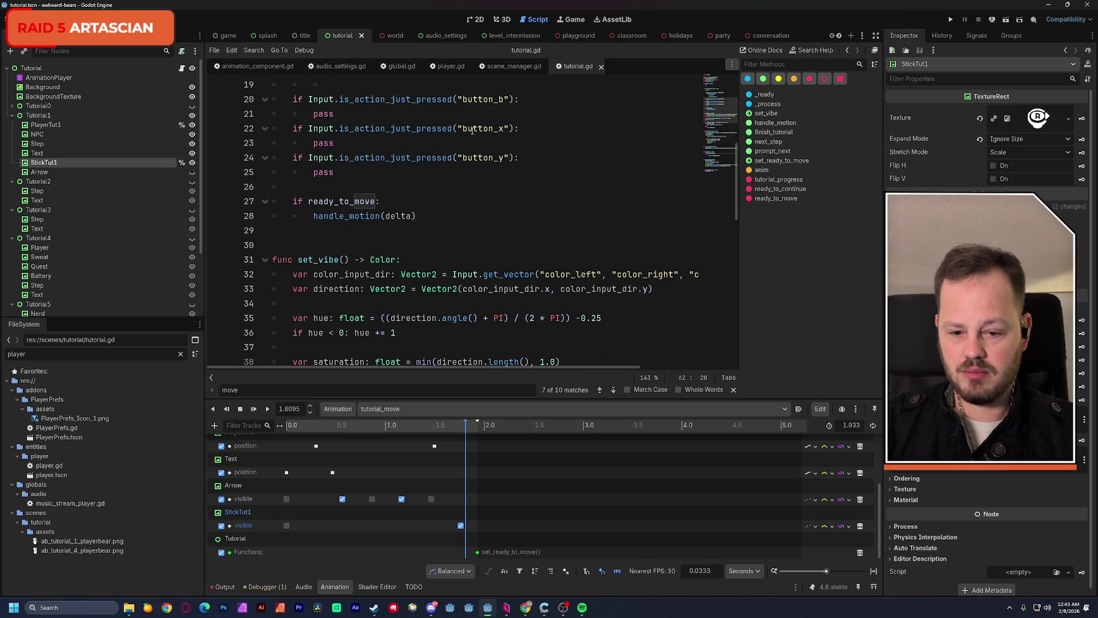
scroll(473, 131, up, 6)
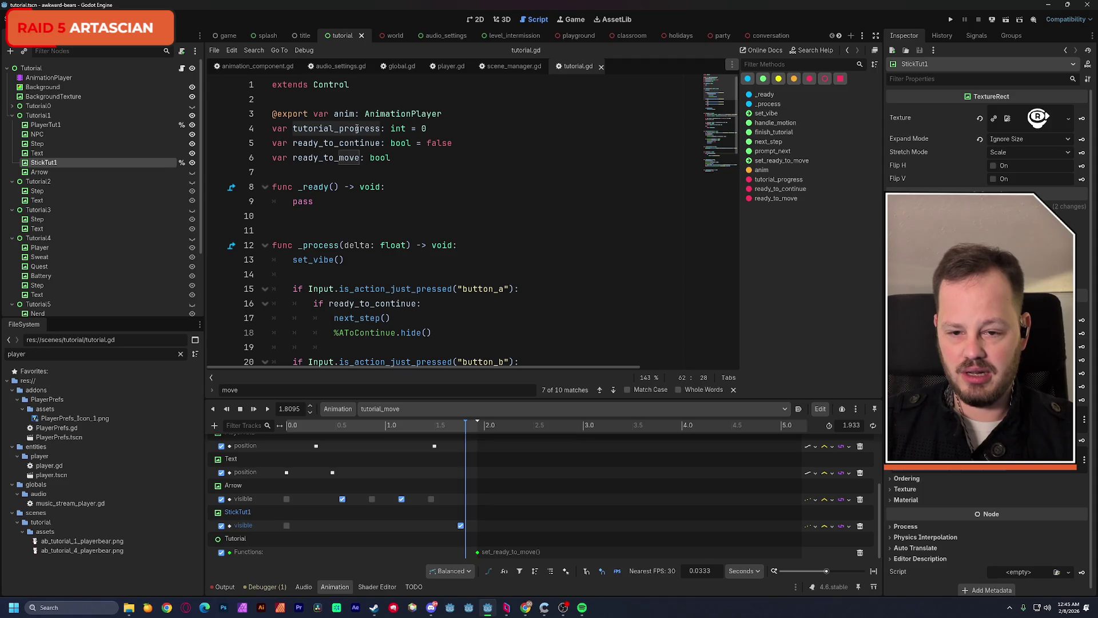
double_click(357, 128)
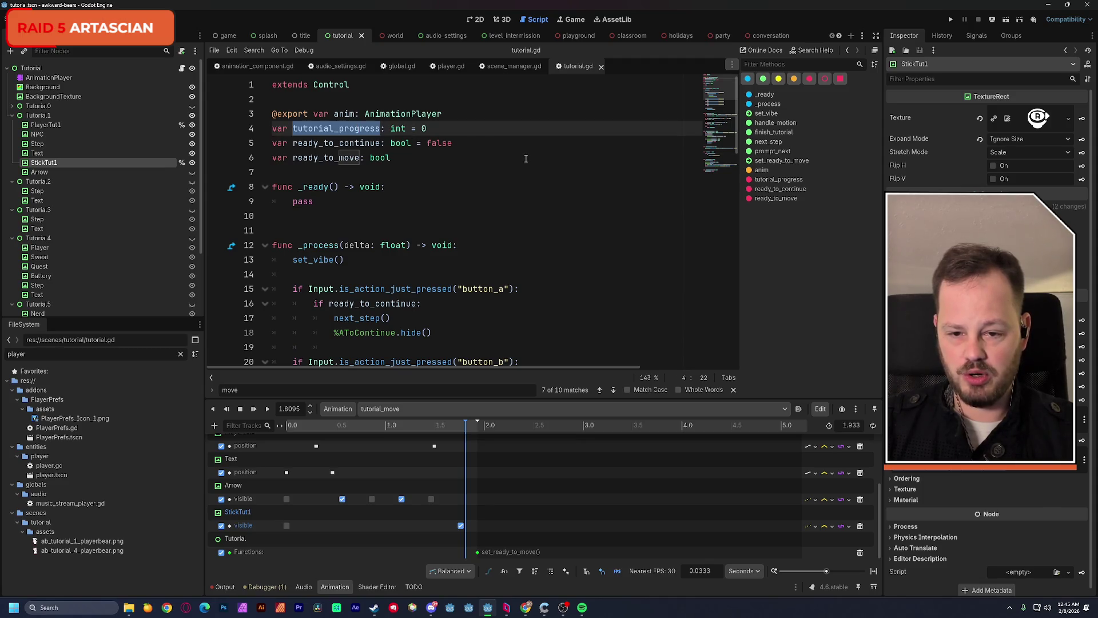
scroll(526, 159, down, 10)
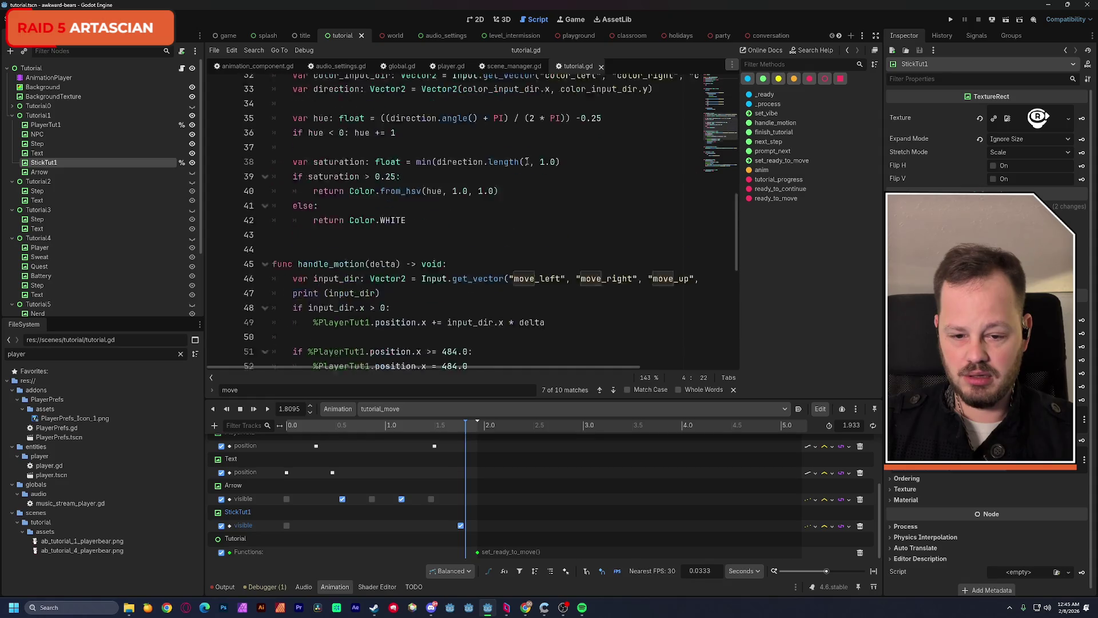
scroll(525, 162, up, 10)
key(ctrl+f)
scroll(527, 161, down, 5)
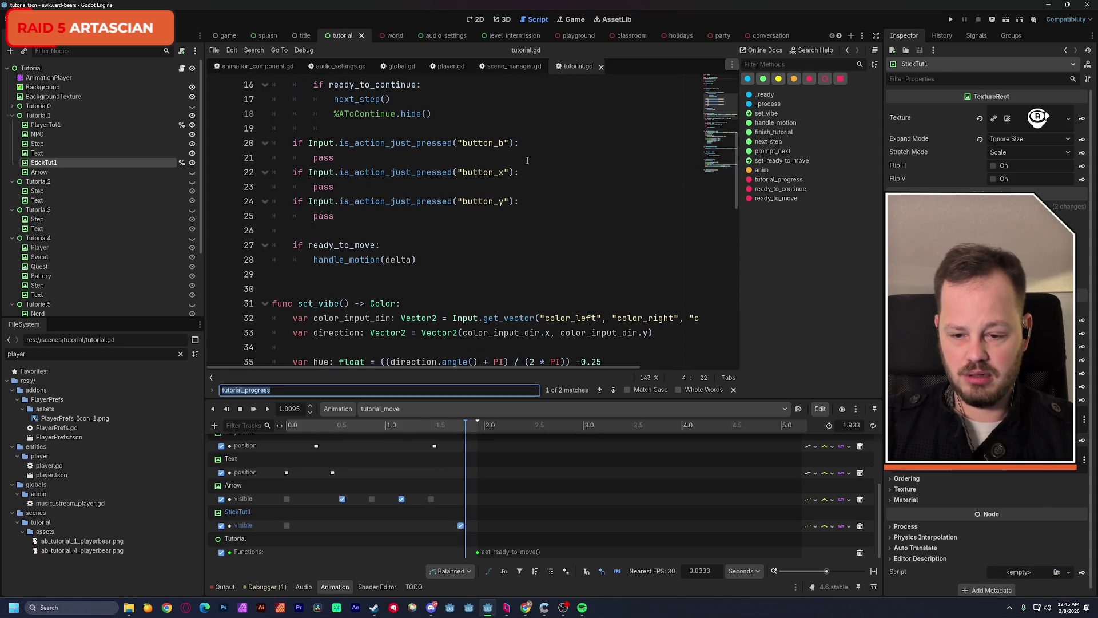
click(614, 390)
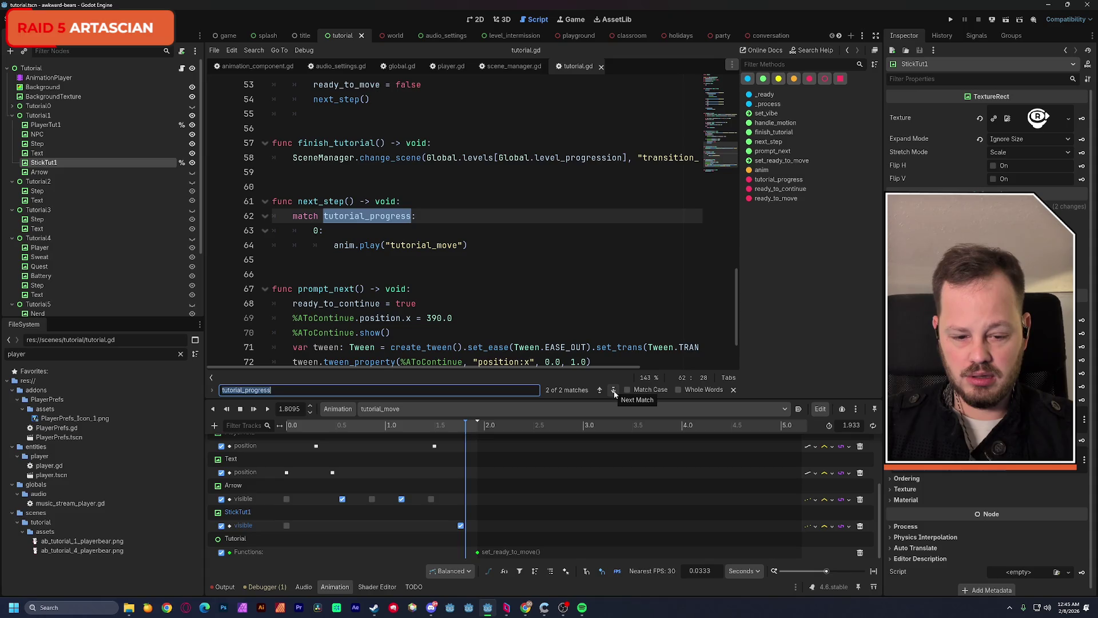
click(614, 390)
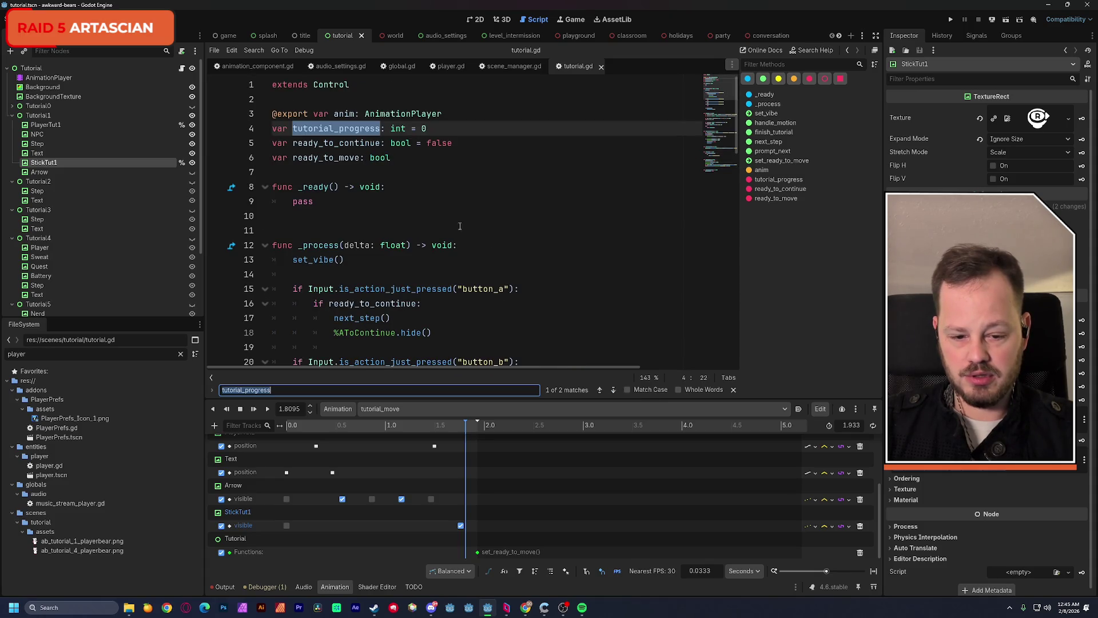
click(615, 390)
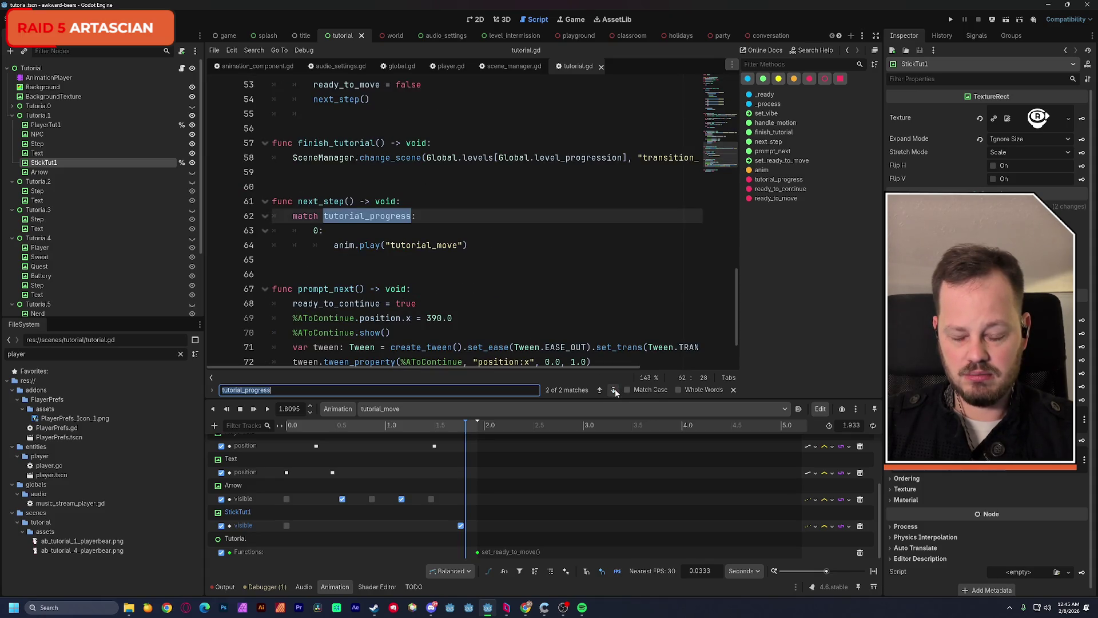
click(489, 246)
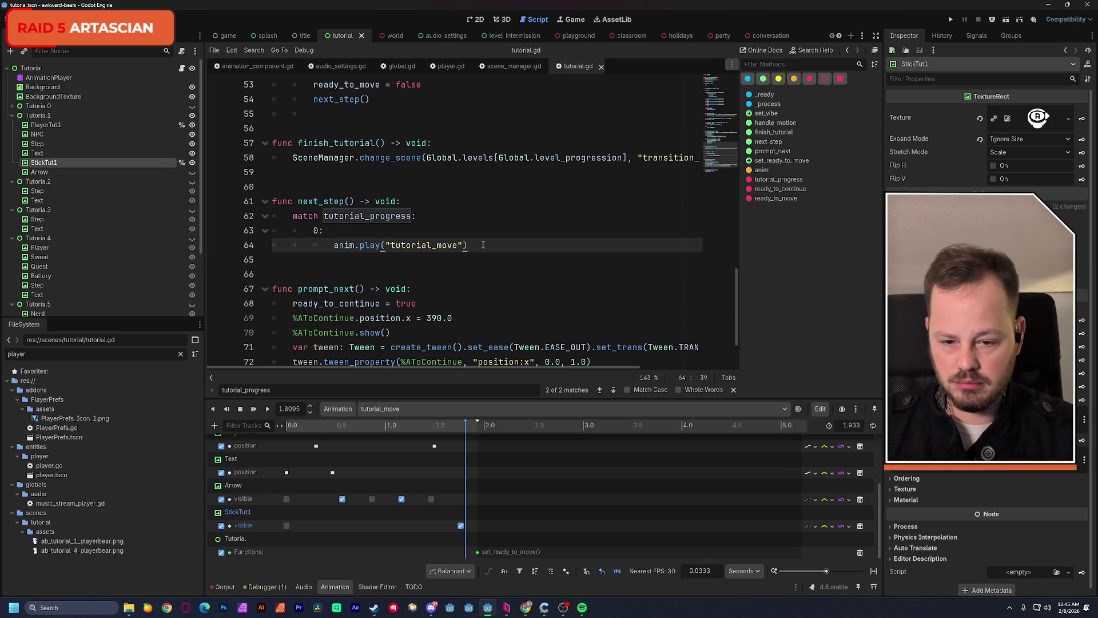
key(Return)
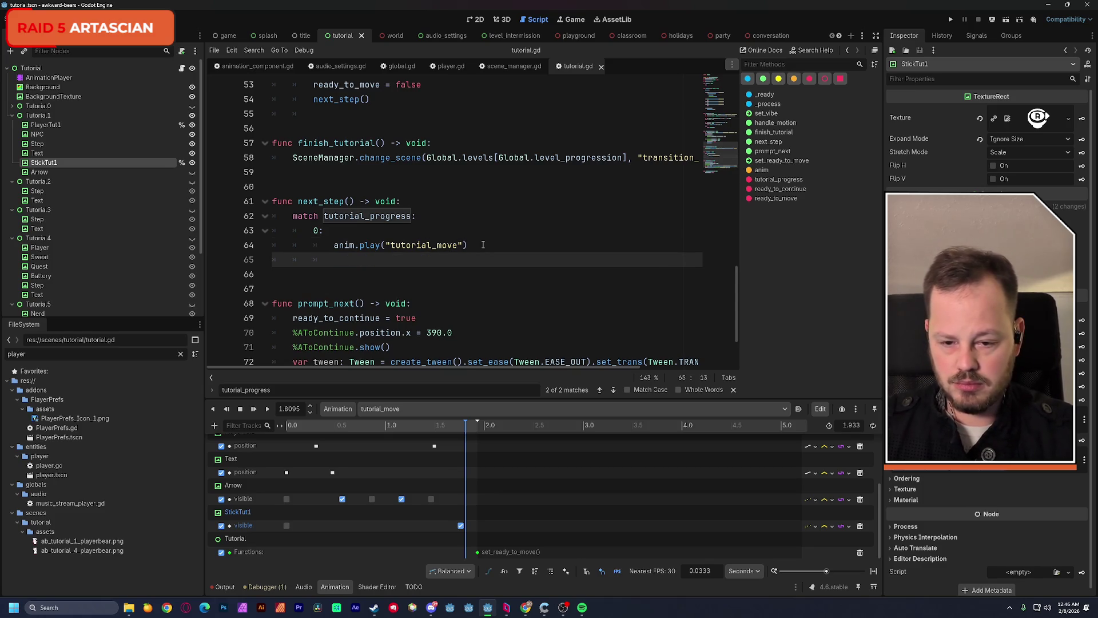
key(BackSpace)
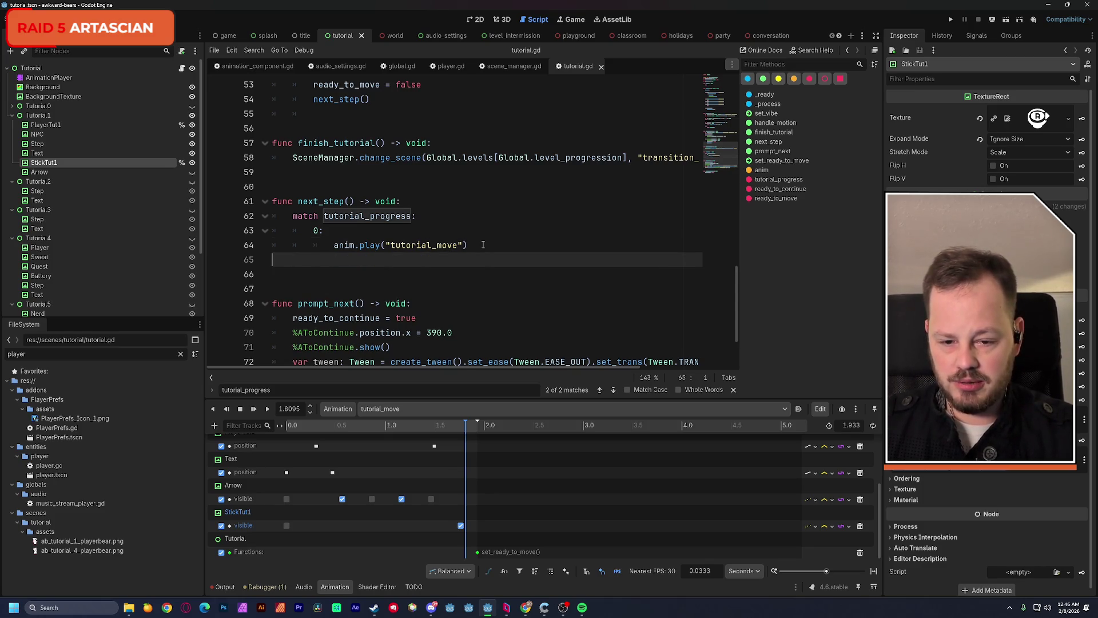
key(BackSpace)
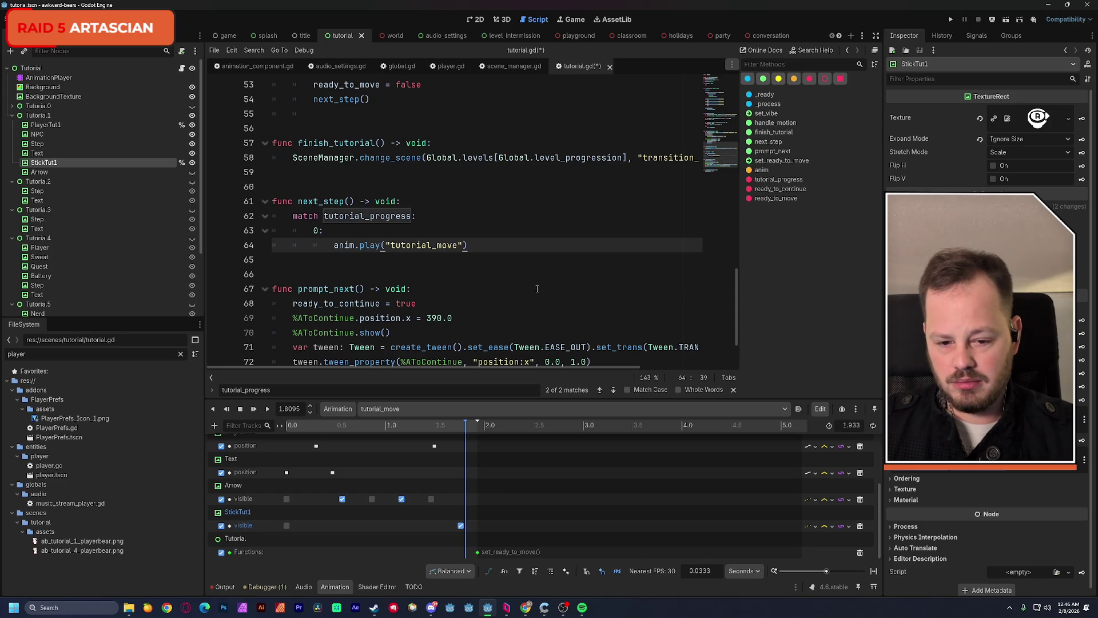
Add 'tutorial_progress = 1' on a new line after ready_to_move in the 484.0 check
scroll(536, 289, down, 2)
scroll(536, 289, up, 5)
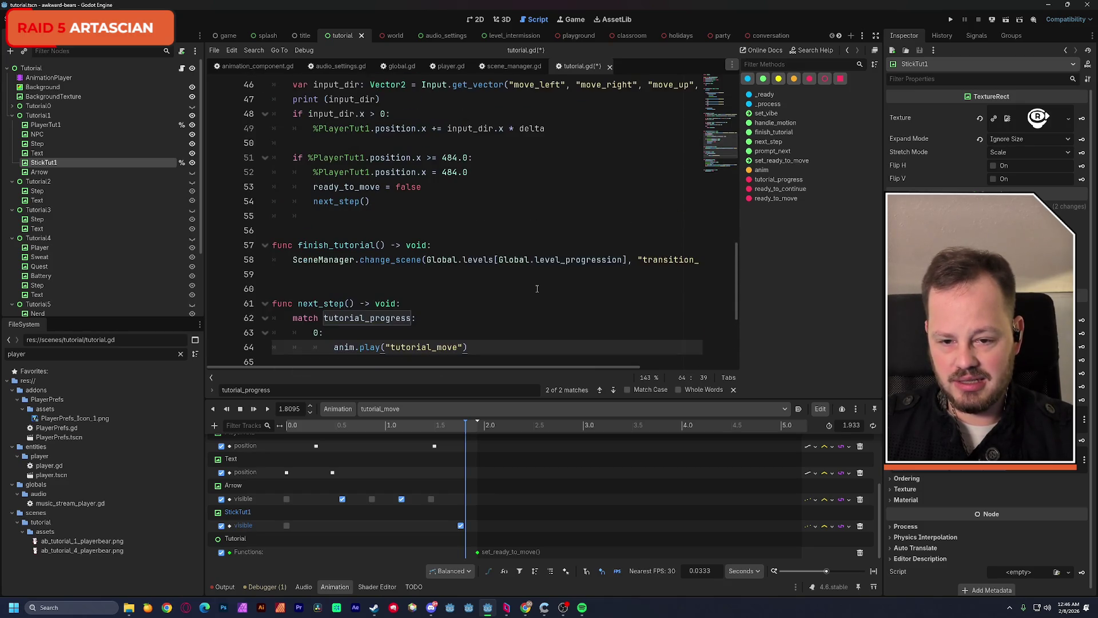
scroll(536, 289, down, 2)
double_click(398, 279)
key(ctrl+c)
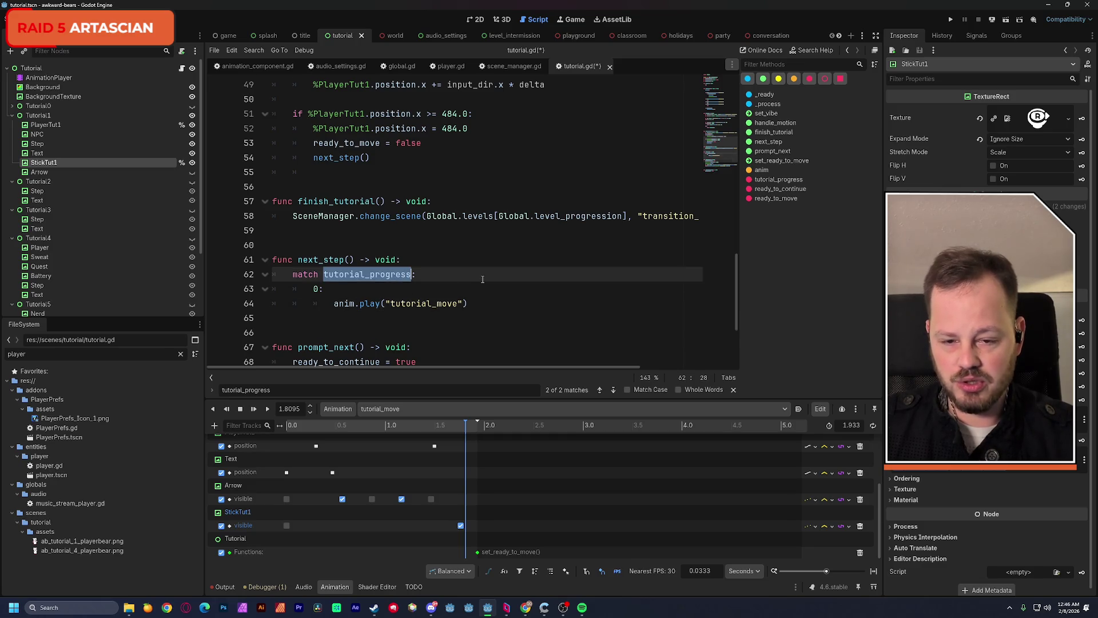
scroll(484, 279, up, 3)
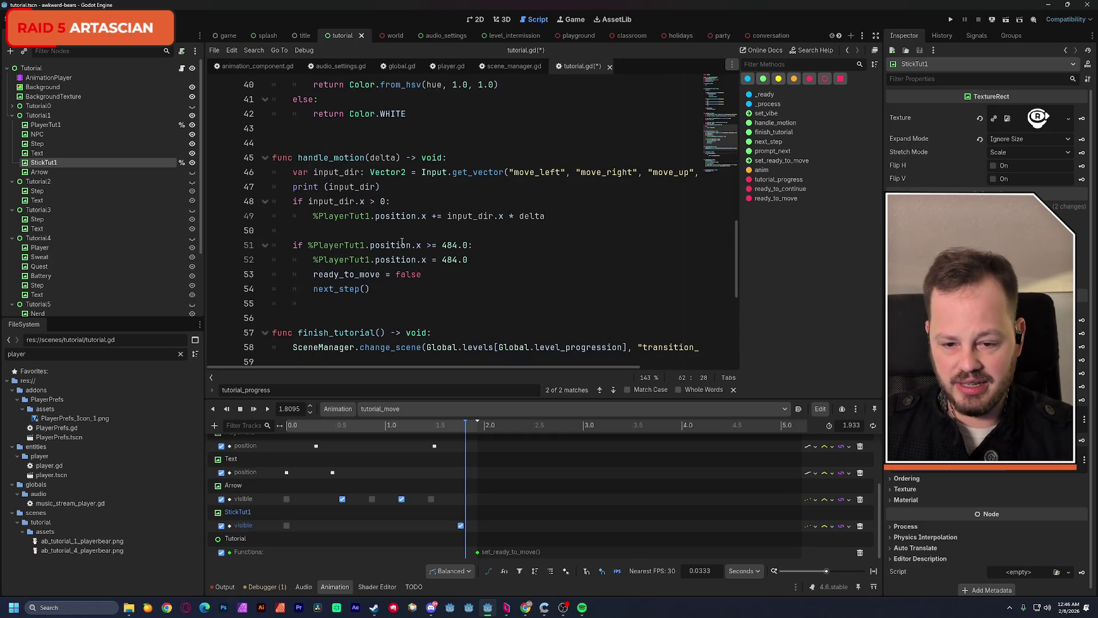
click(428, 275)
key(Return)
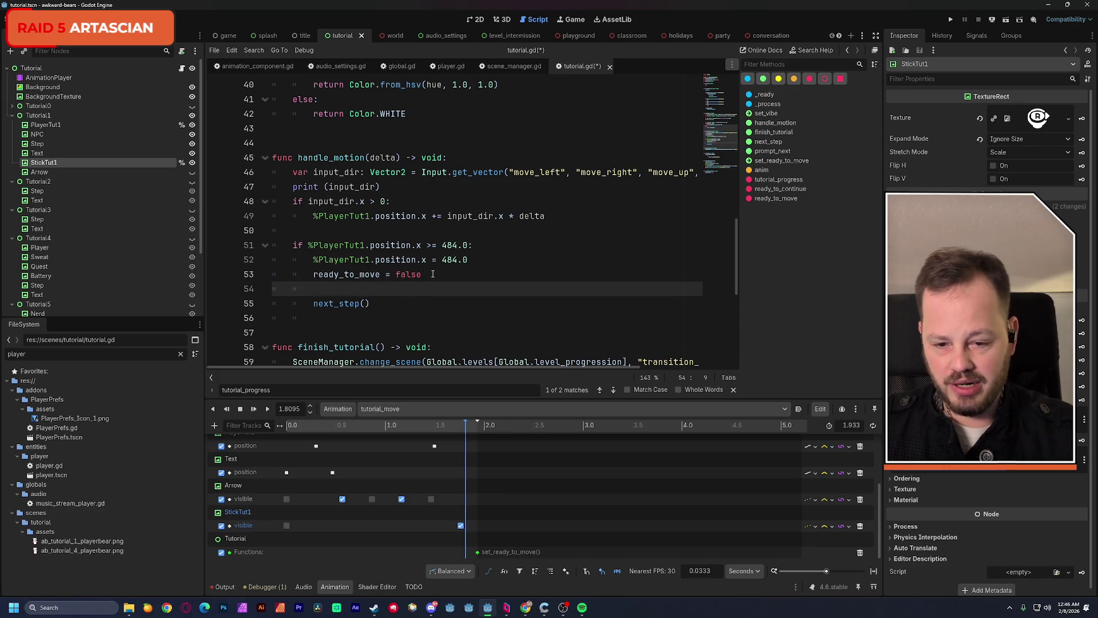
key(ctrl+v)
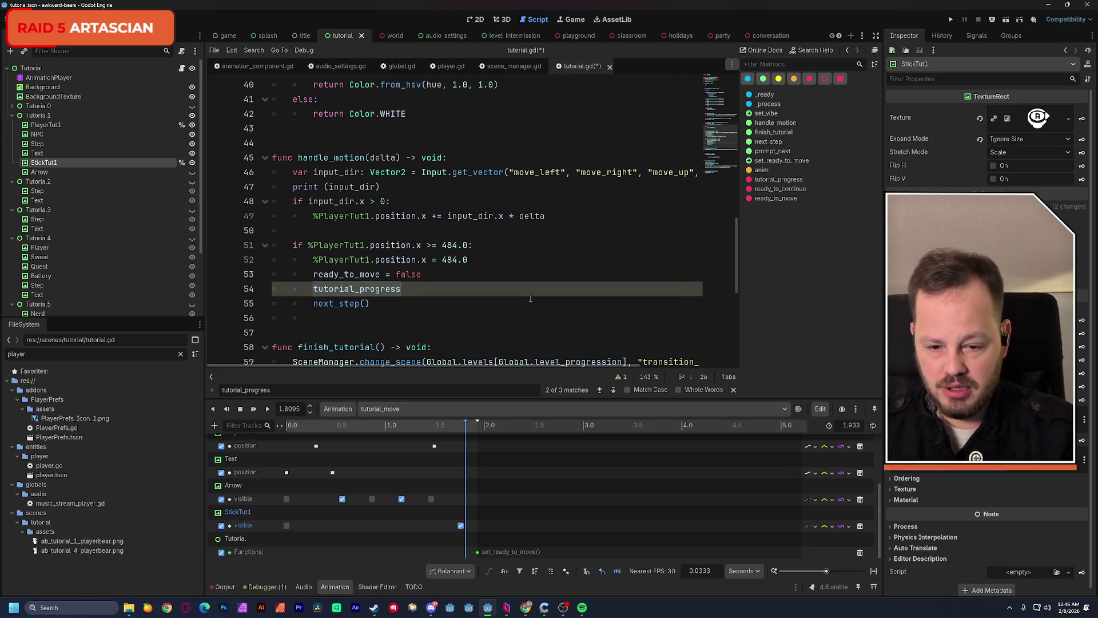
text( = 1)
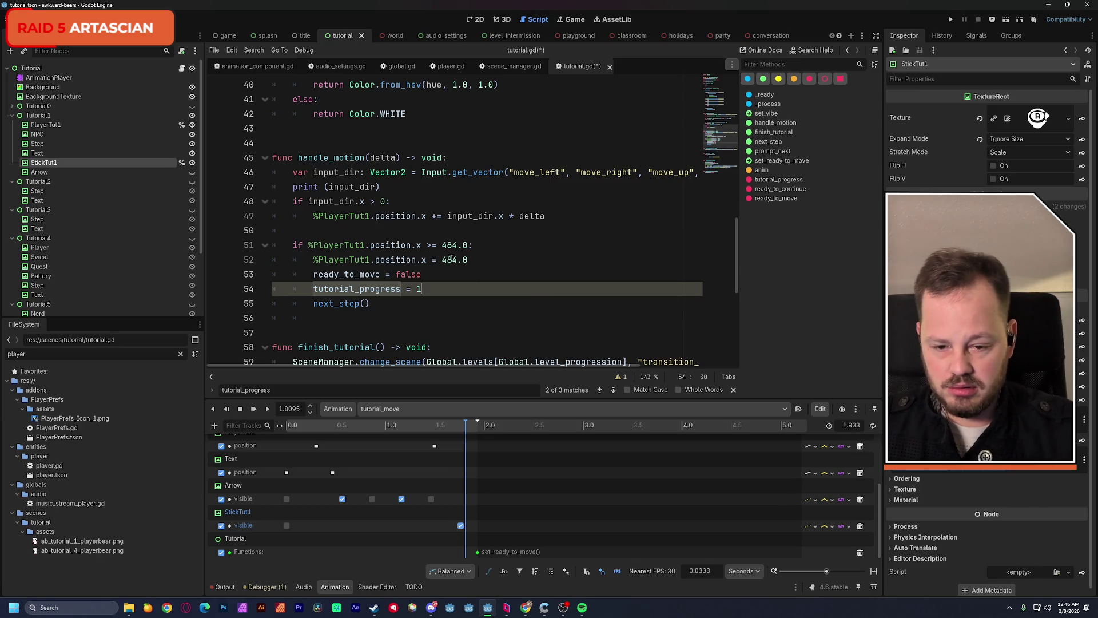
Save tutorial.gd and select the next_step call on line 55
click(485, 246)
key(ctrl+s)
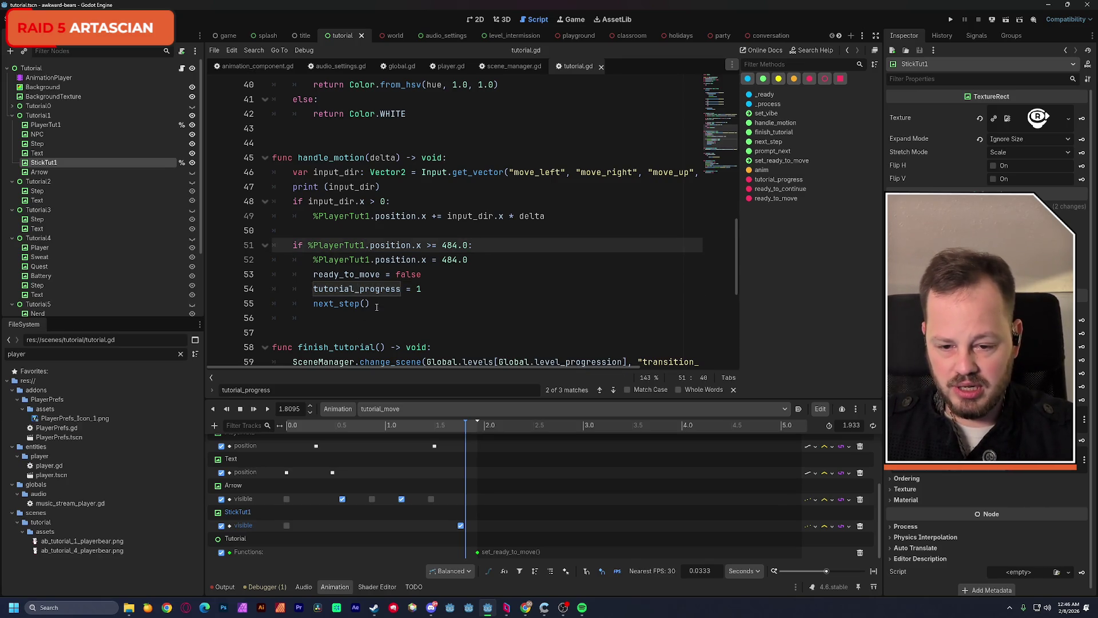
scroll(376, 307, down, 3)
double_click(357, 261)
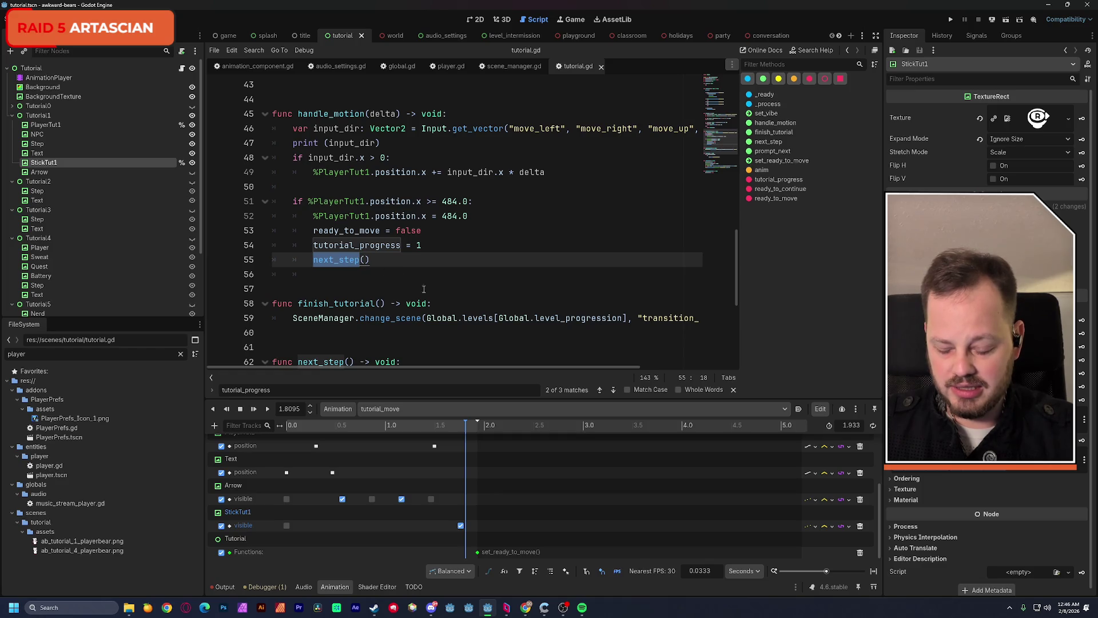
scroll(424, 289, down, 5)
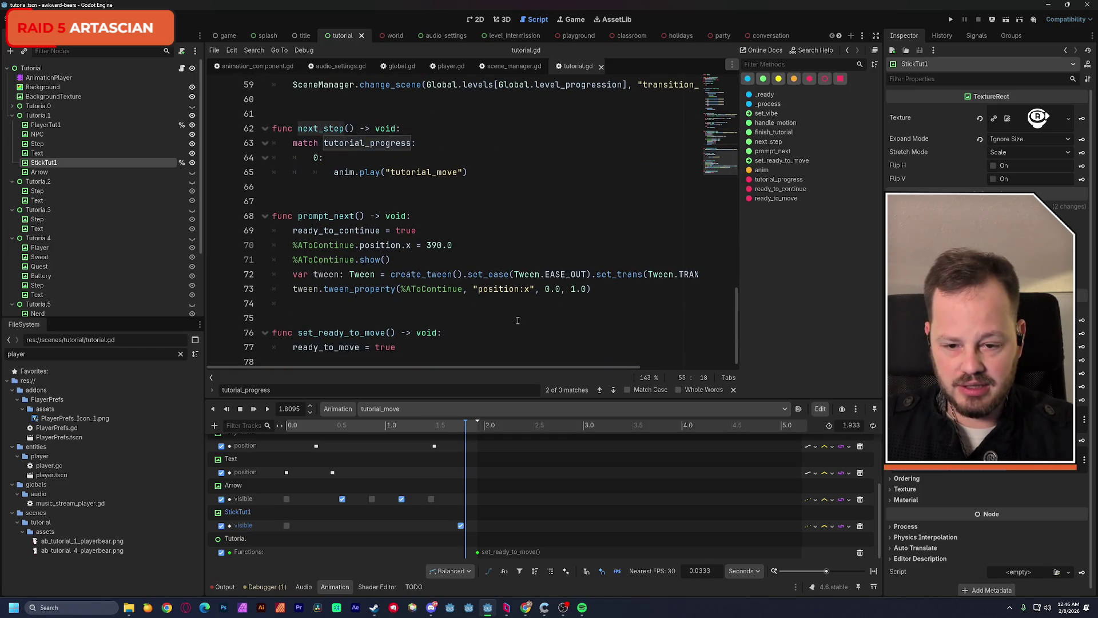
scroll(517, 320, up, 10)
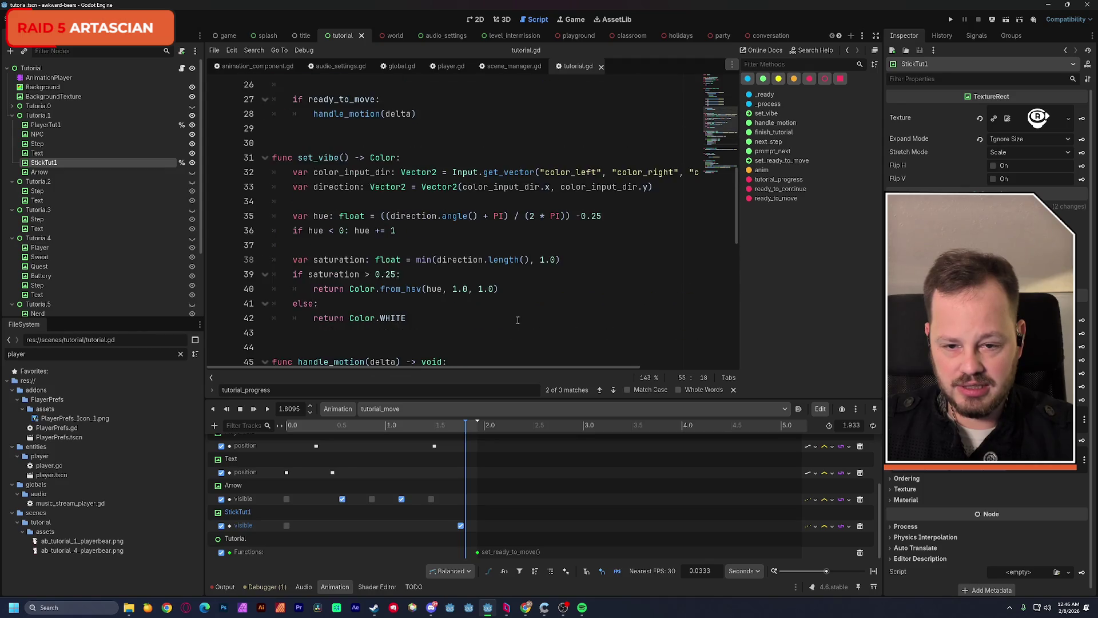
scroll(518, 320, up, 5)
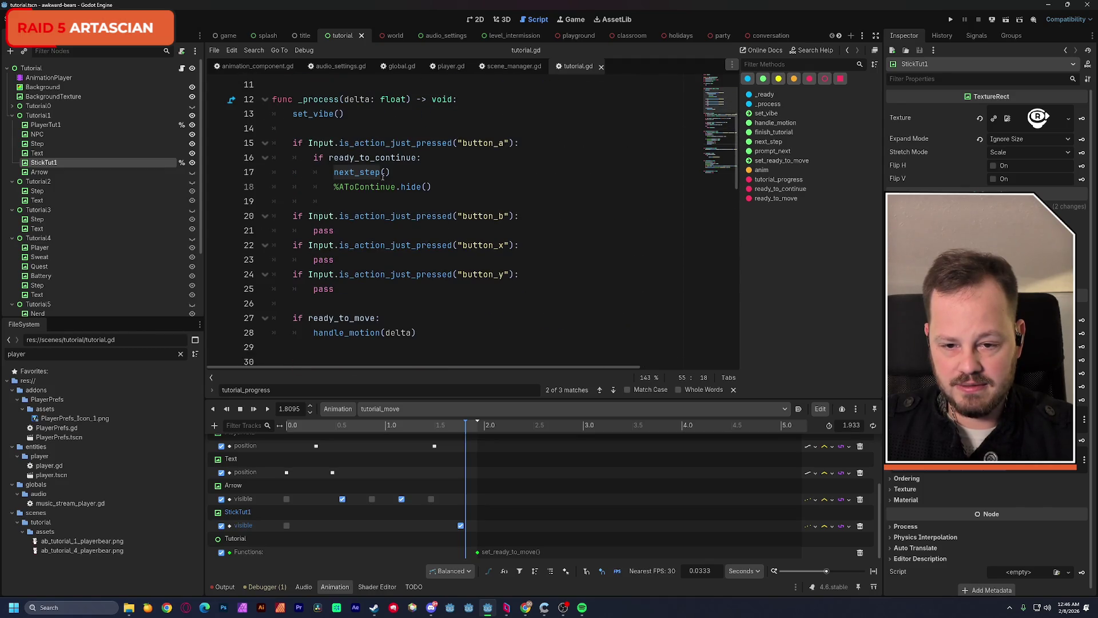
mouse_move(371, 173)
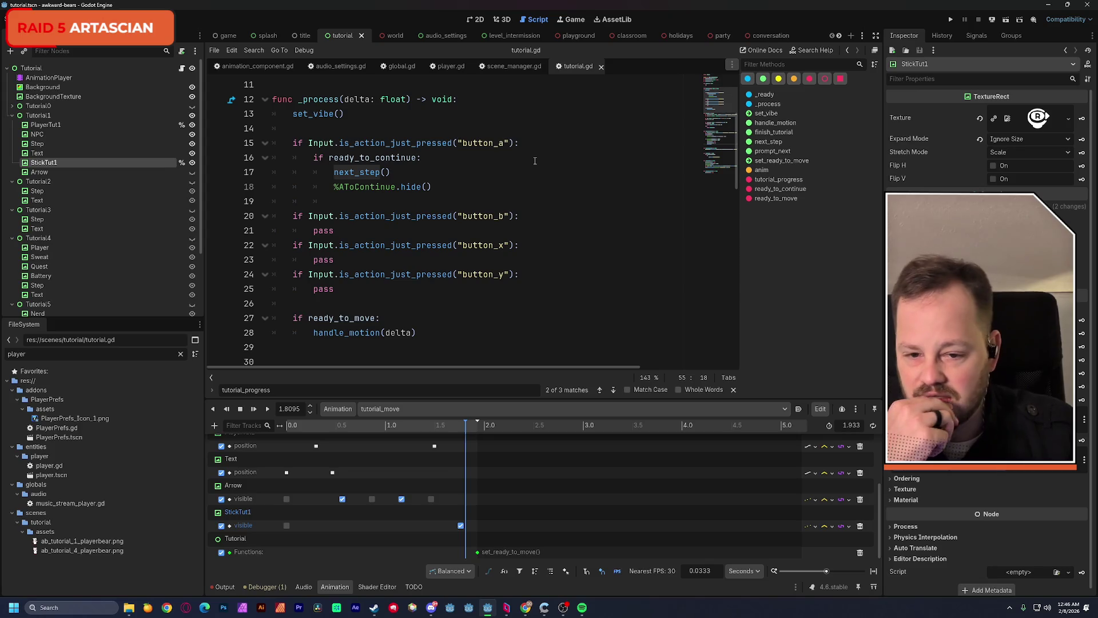
scroll(530, 172, down, 5)
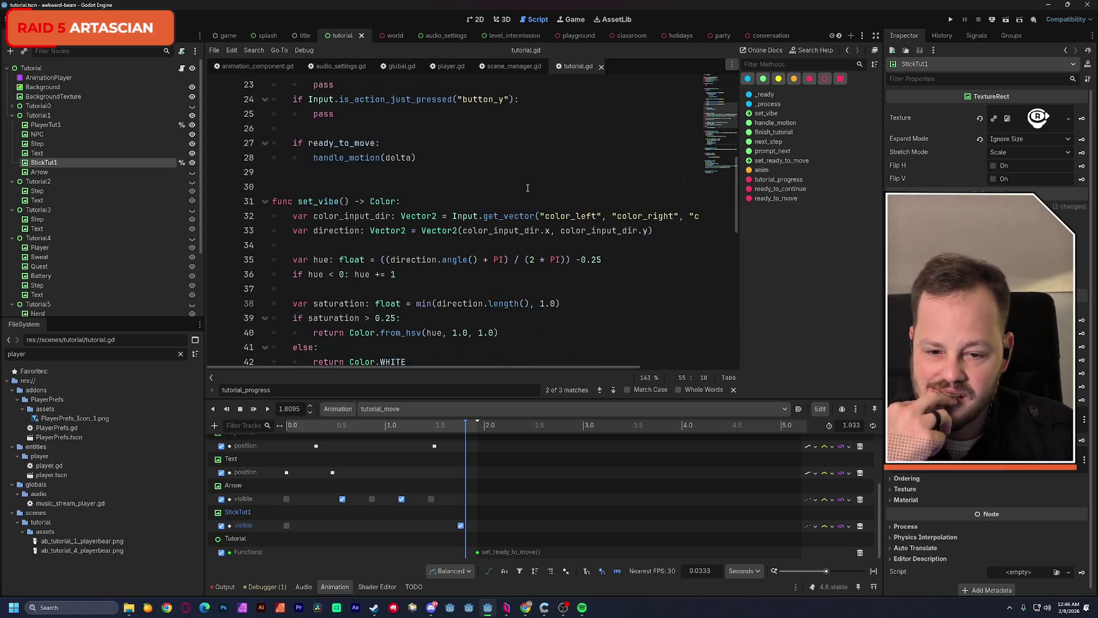
scroll(528, 188, down, 5)
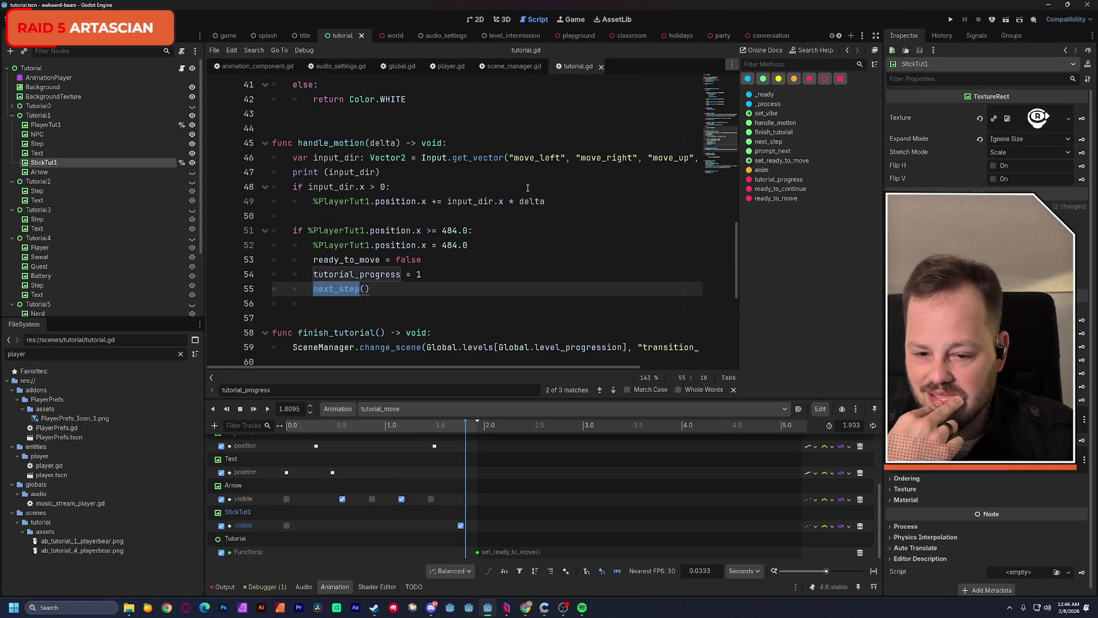
scroll(527, 187, down, 2)
scroll(527, 188, down, 1)
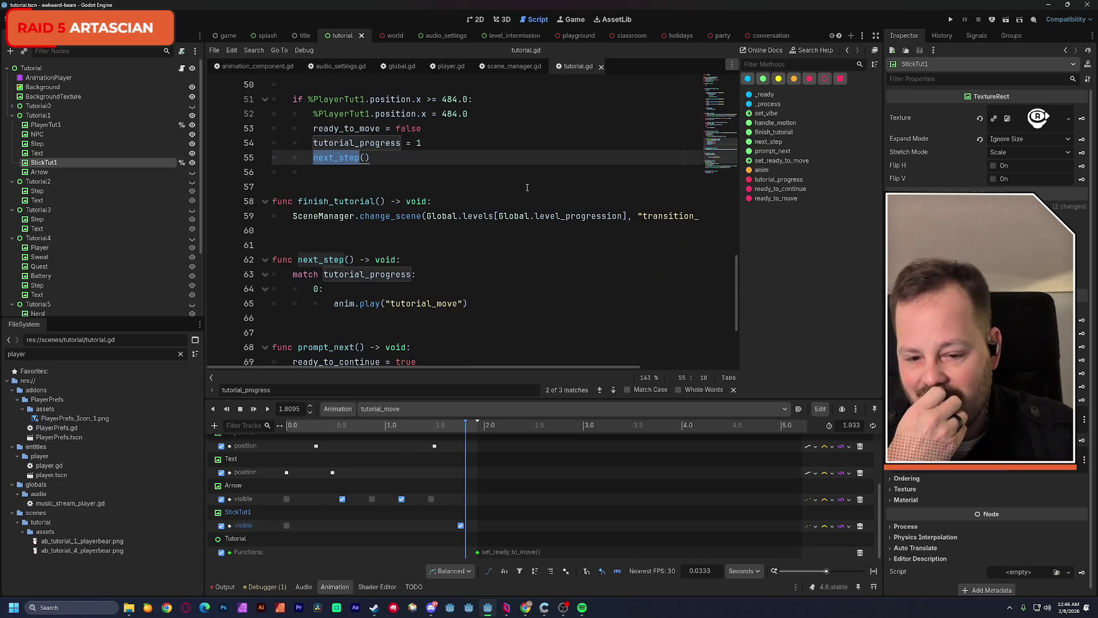
Move 'tutorial_progress = 1' from handle_motion to below anim.play in next_step's case 0, and save
drag(422, 143, 316, 147)
key(BackSpace)
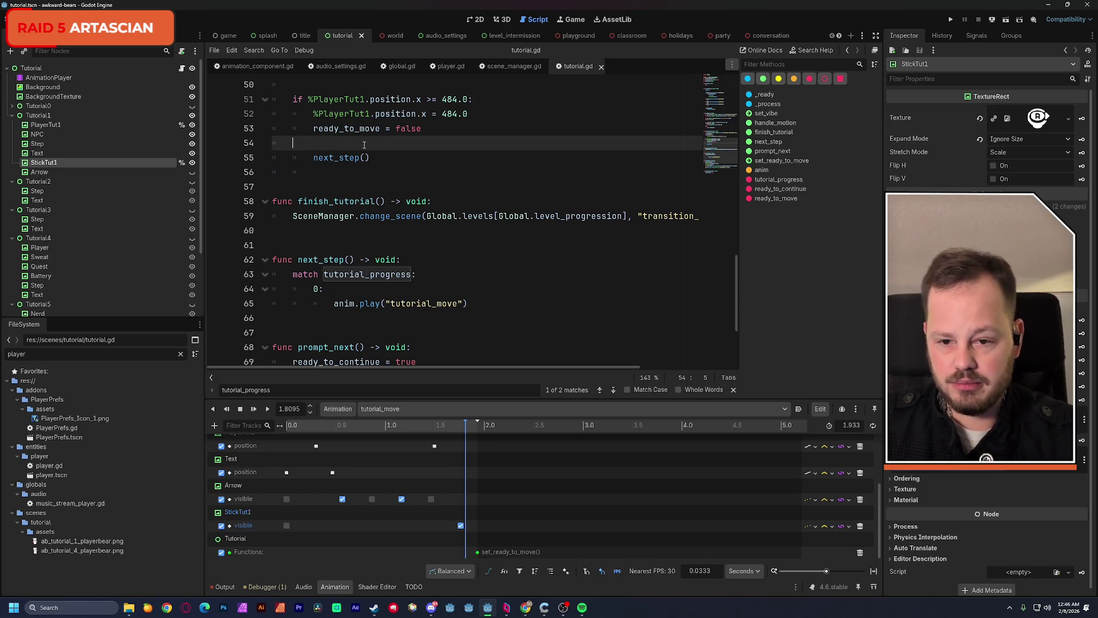
key(BackSpace)
key(BackSpace)
key(BackSpace)
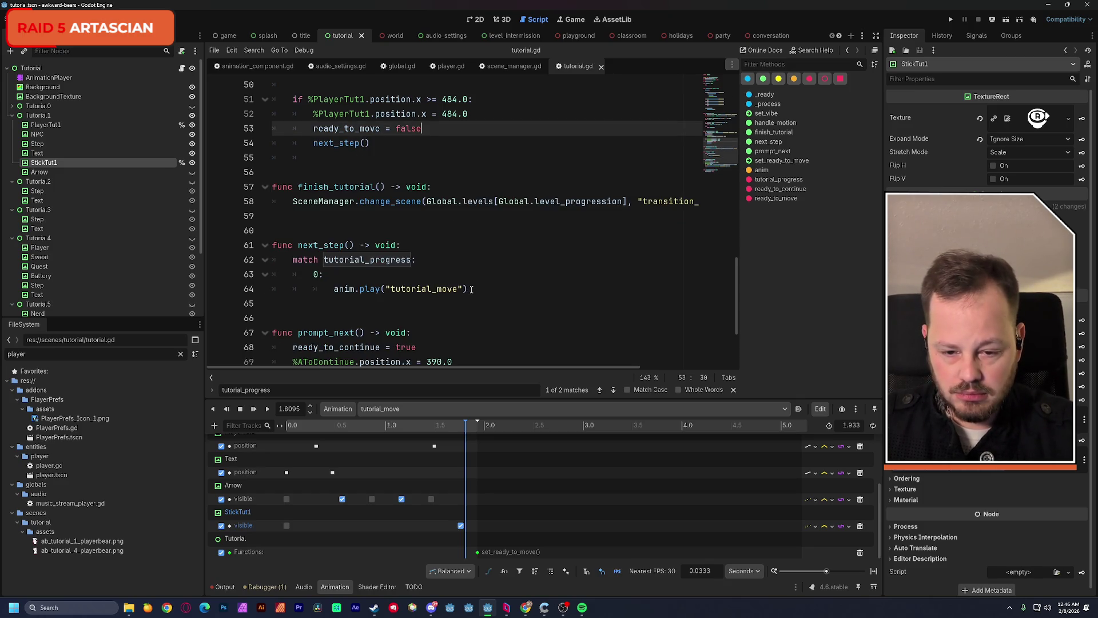
click(469, 289)
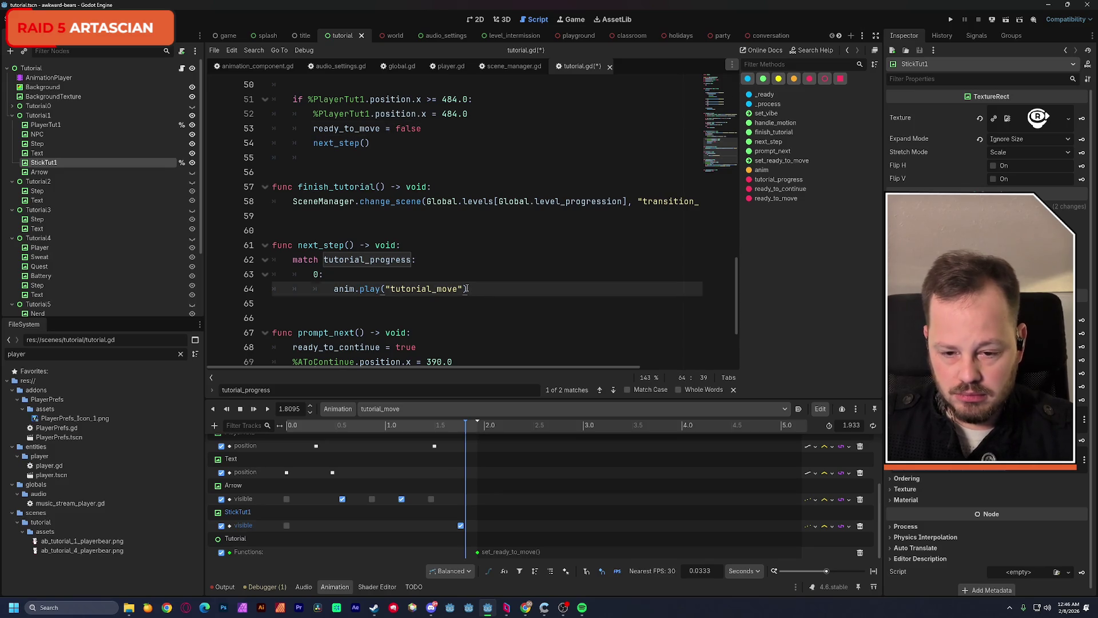
key(Return)
text(tutorial_progress = 1)
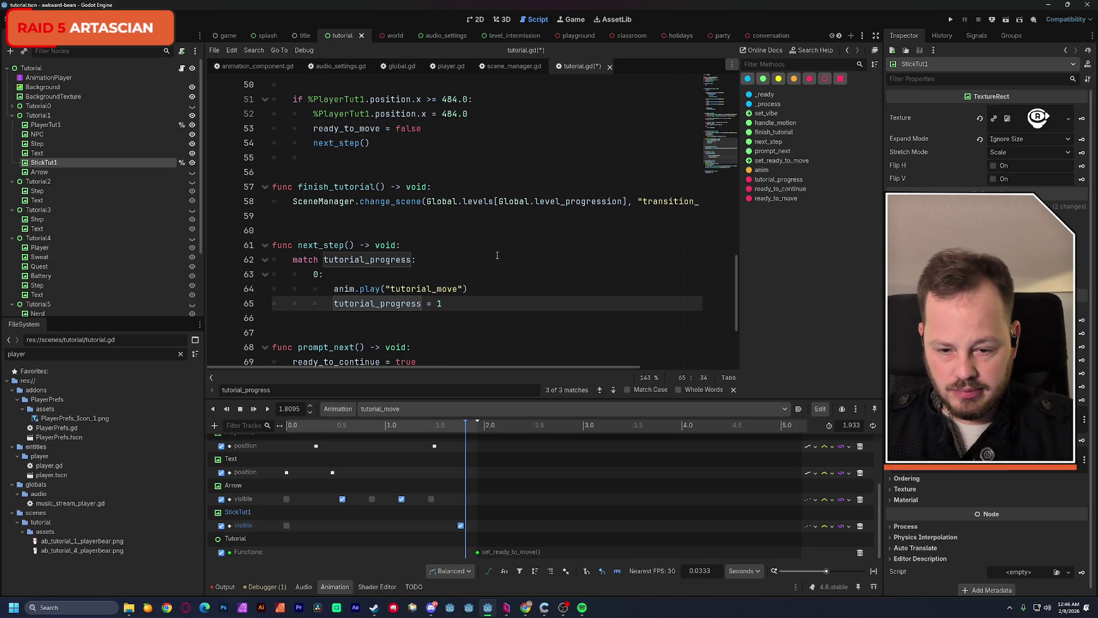
click(481, 252)
key(ctrl+s)
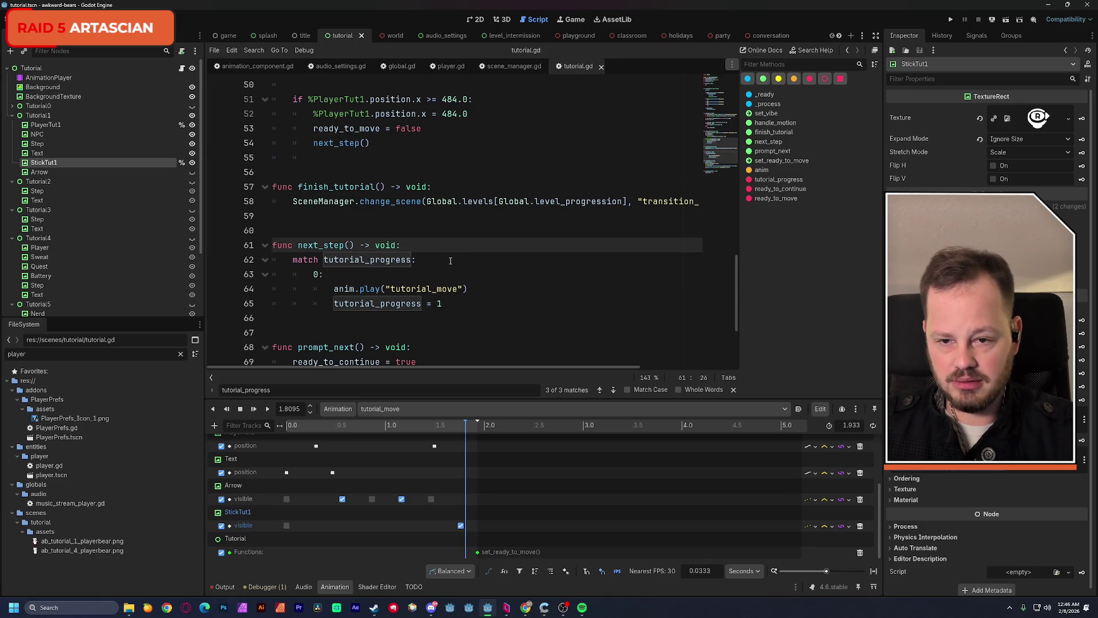
Add a '1:' case to next_step that prints 'BIG BALLS'
scroll(450, 261, down, 1)
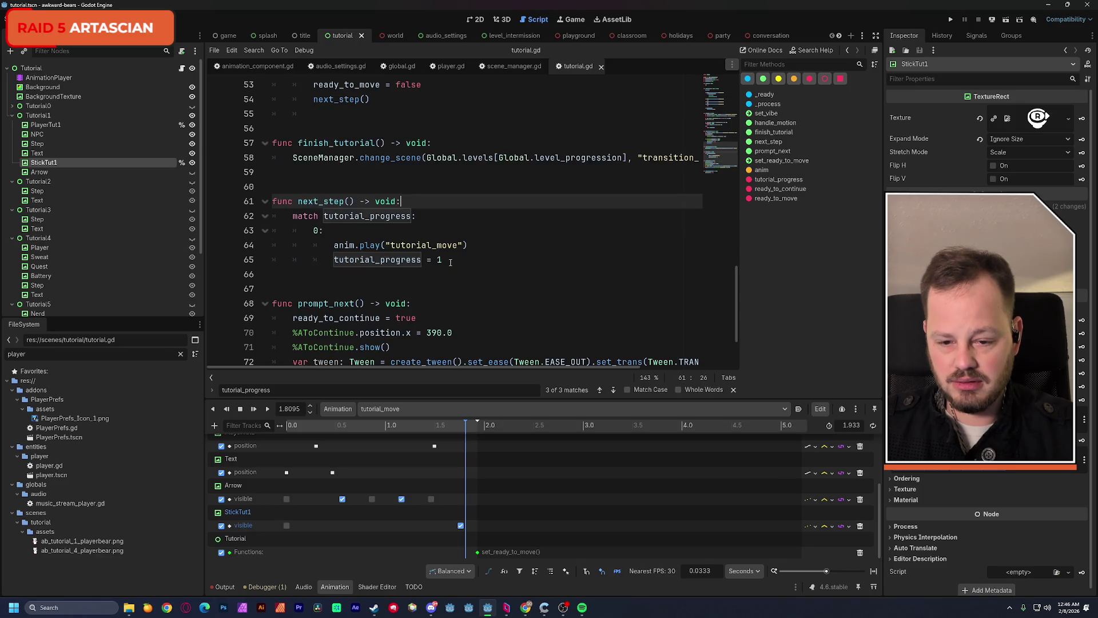
click(350, 274)
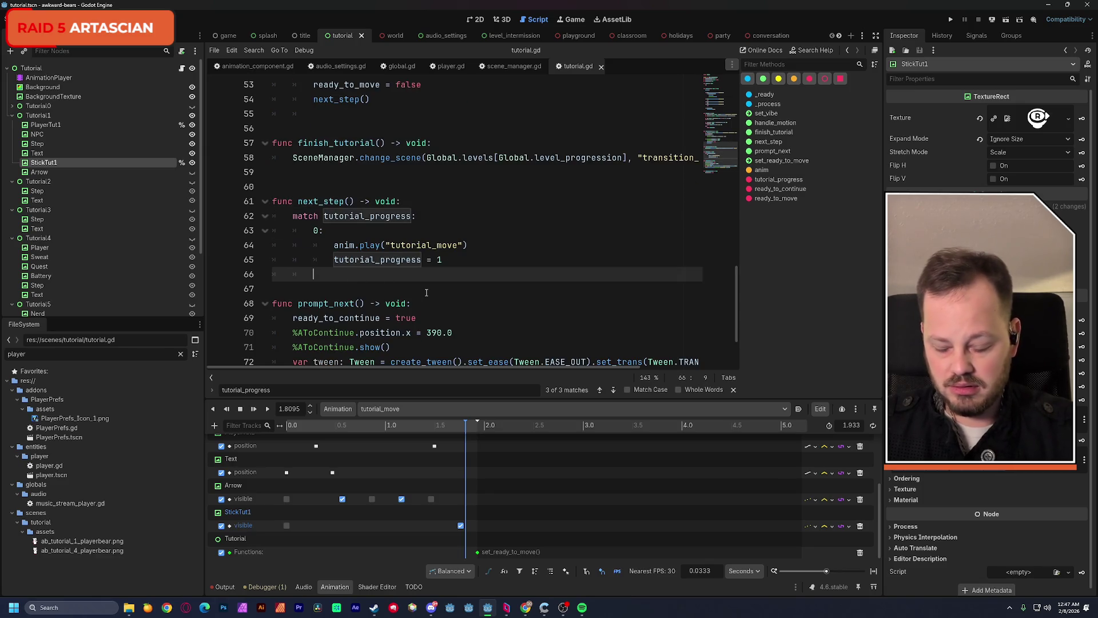
text(1:)
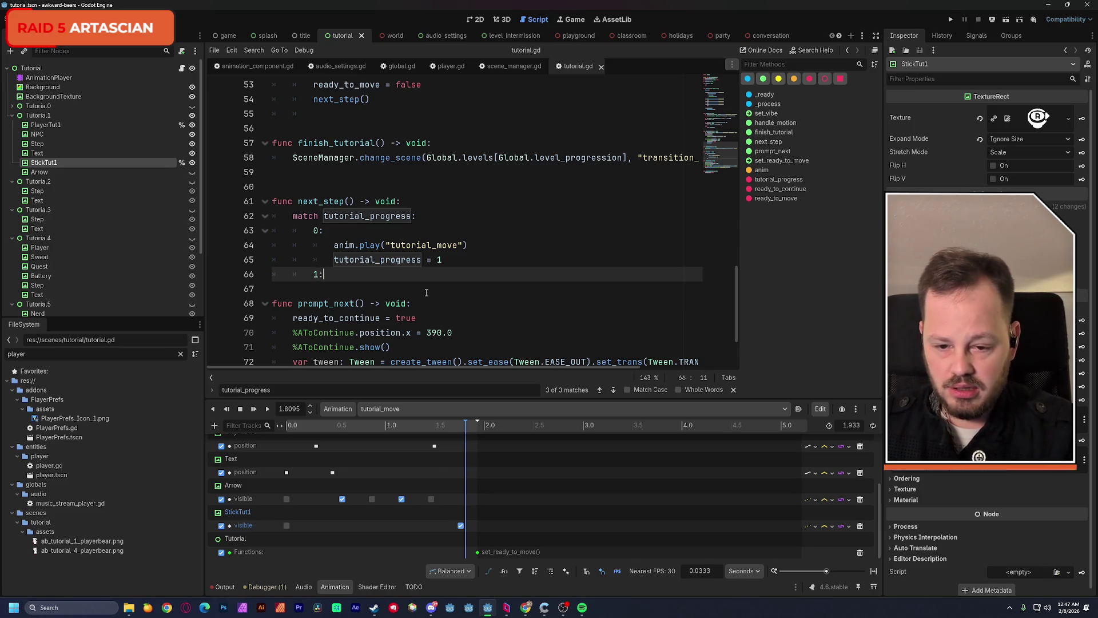
key(Return)
text(print)
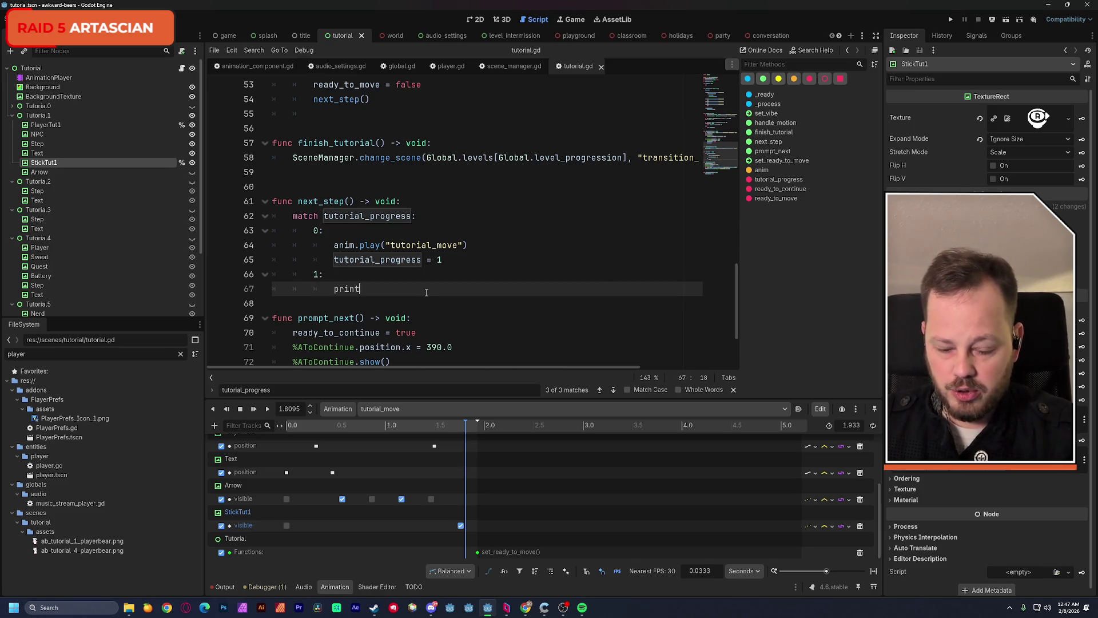
text(("BIG BALLS)
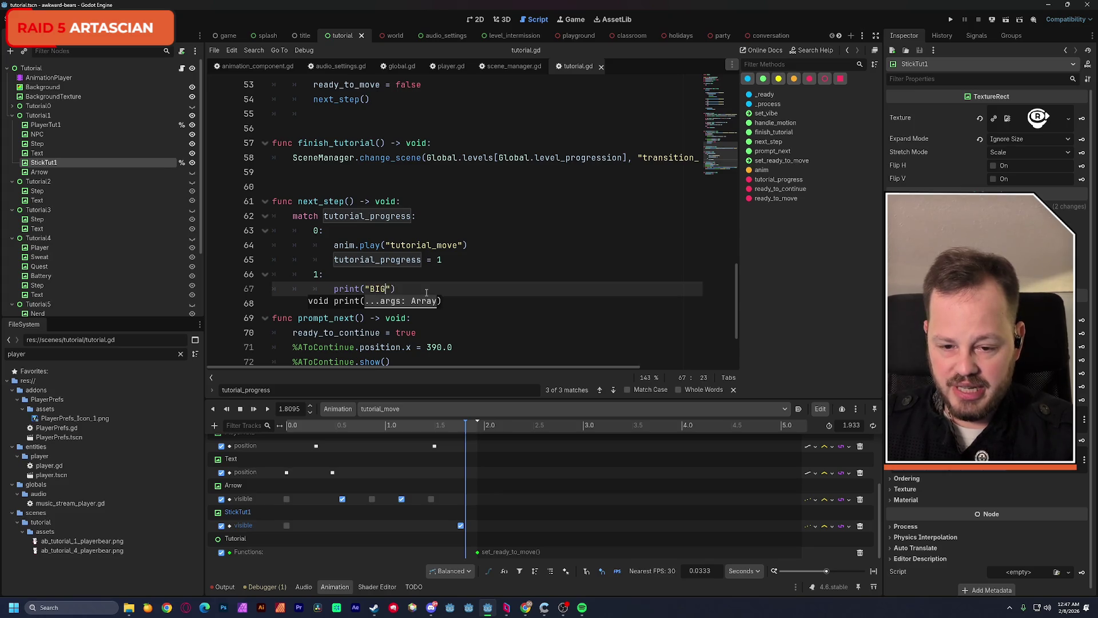
click(495, 231)
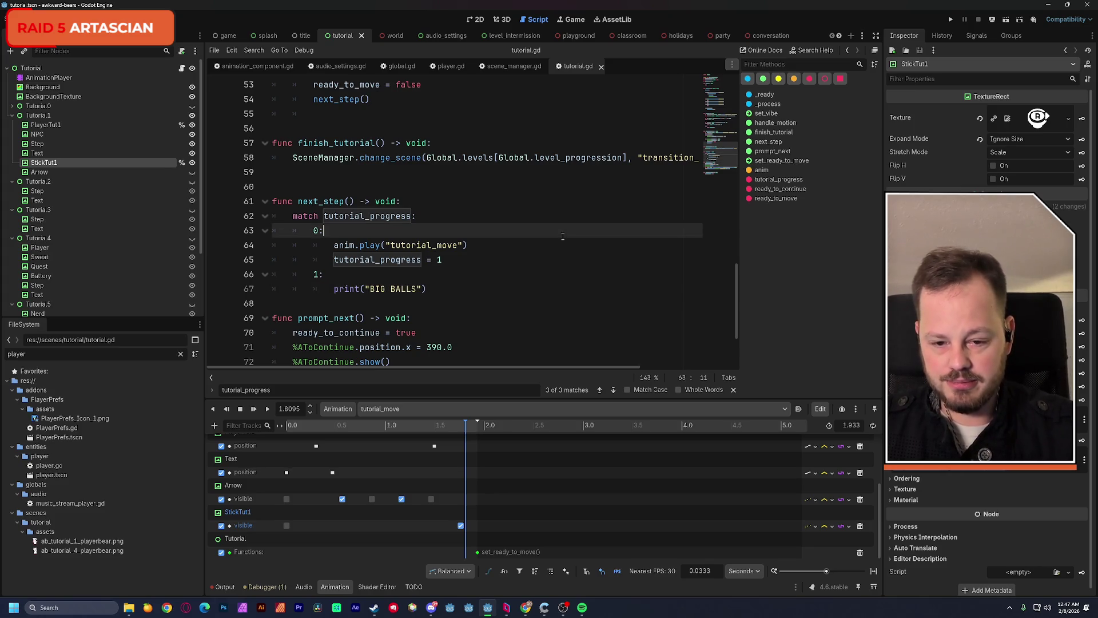
click(46, 20)
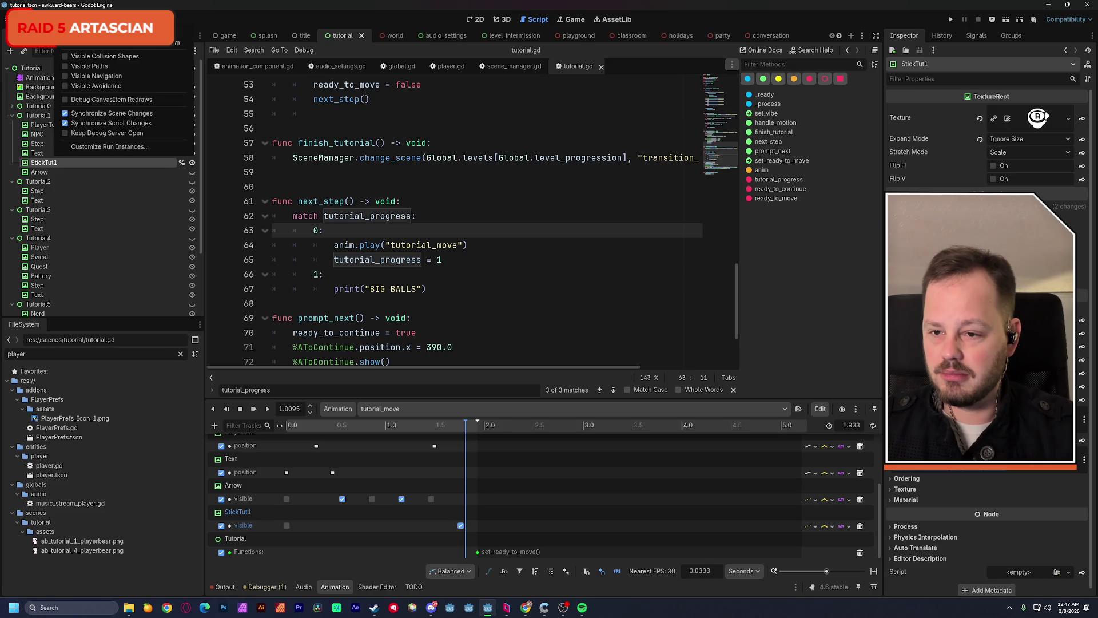
Set the project's display window mode to Windowed in Project Settings
click(62, 49)
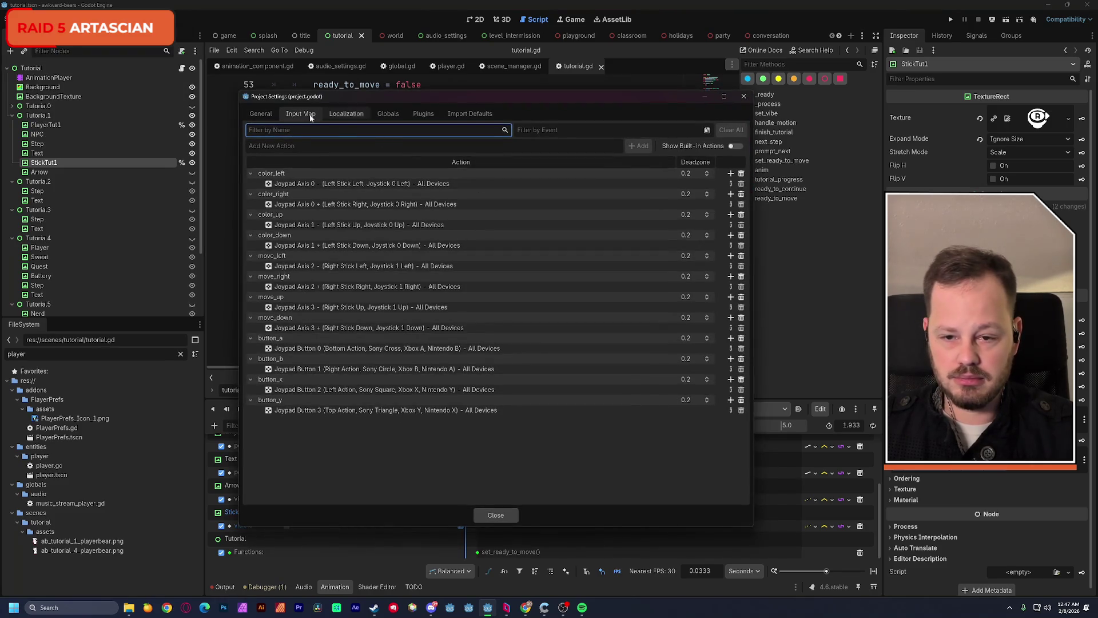
click(261, 113)
click(548, 200)
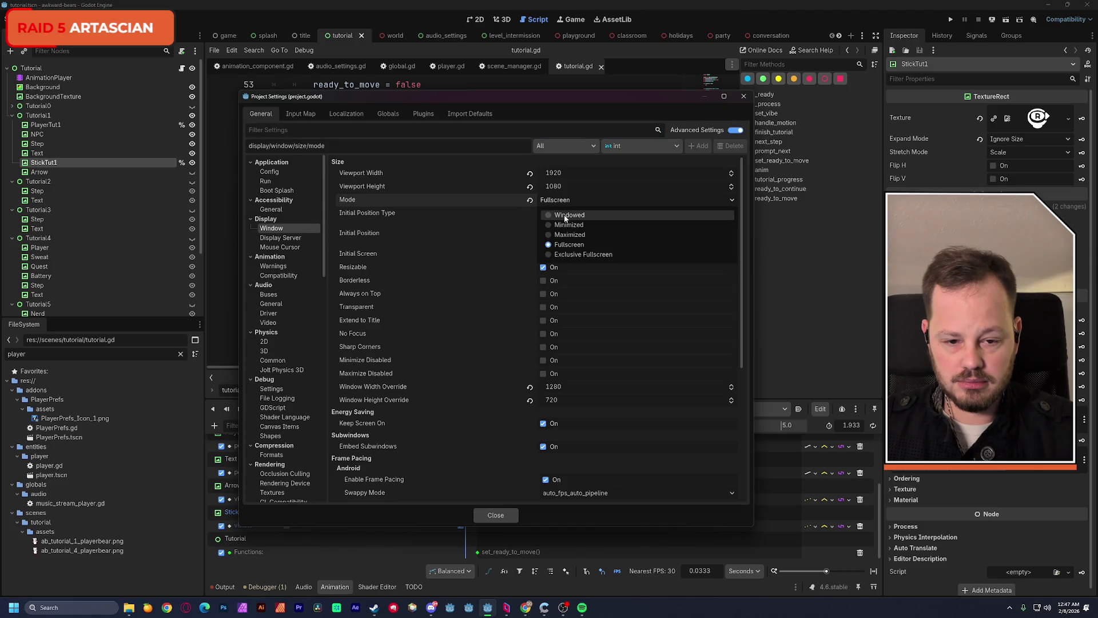
click(564, 214)
click(496, 515)
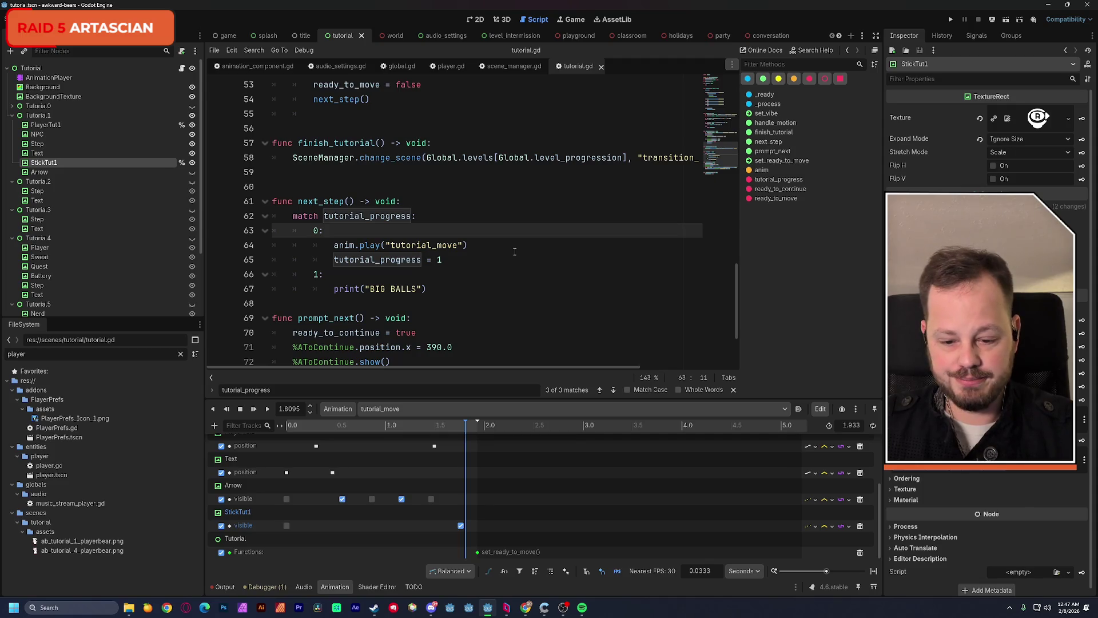
Reset the window width and height overrides to 0 in Project Settings
click(43, 20)
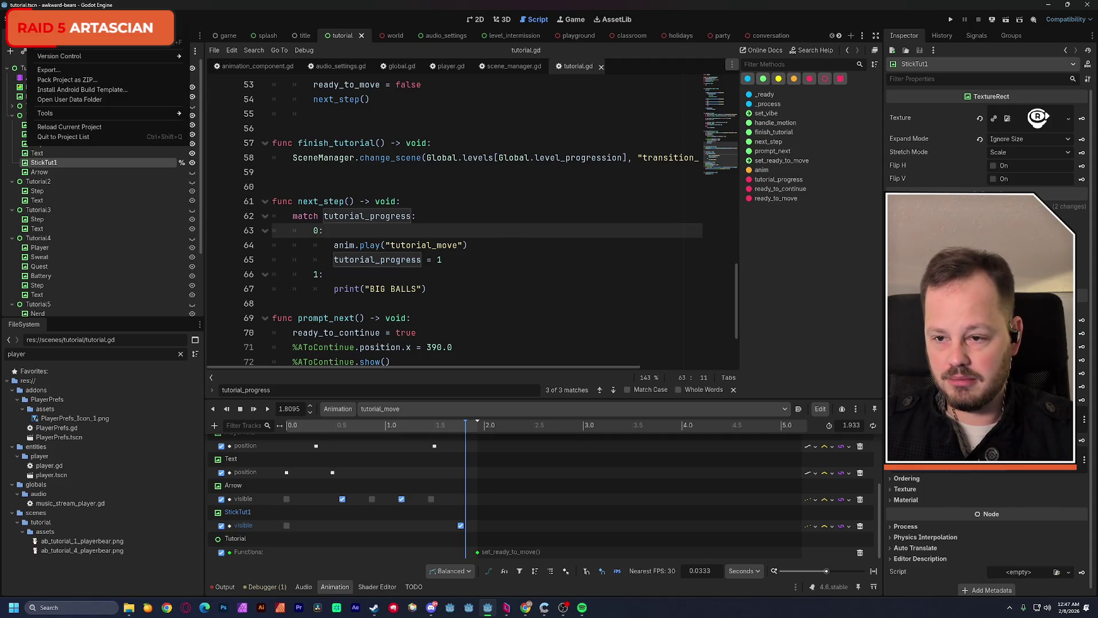
click(63, 47)
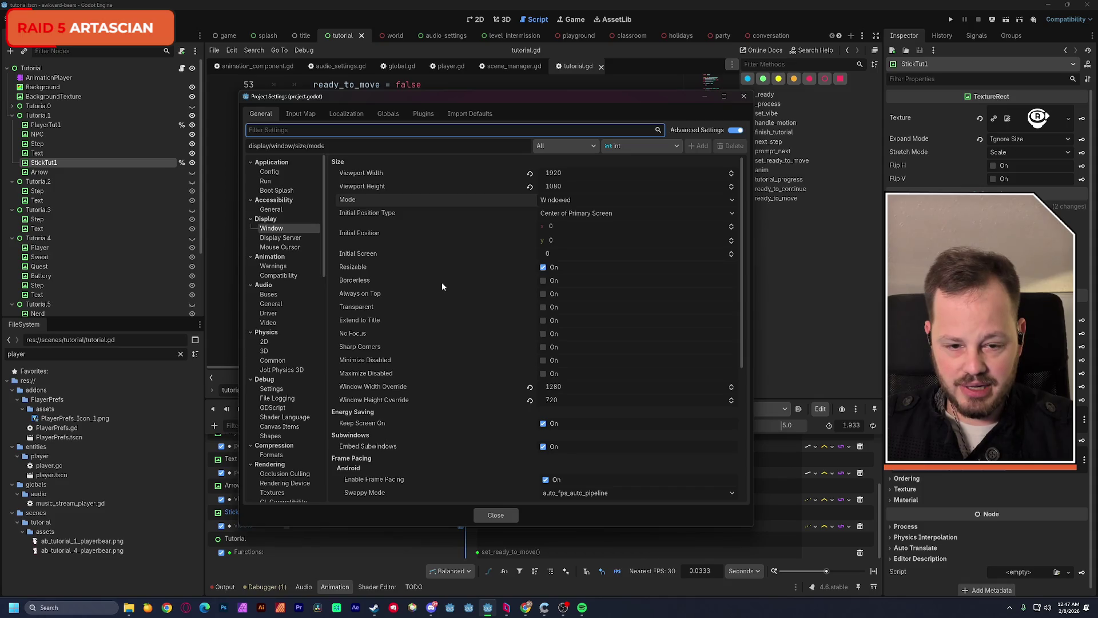
scroll(522, 331, down, 2)
click(529, 344)
click(530, 357)
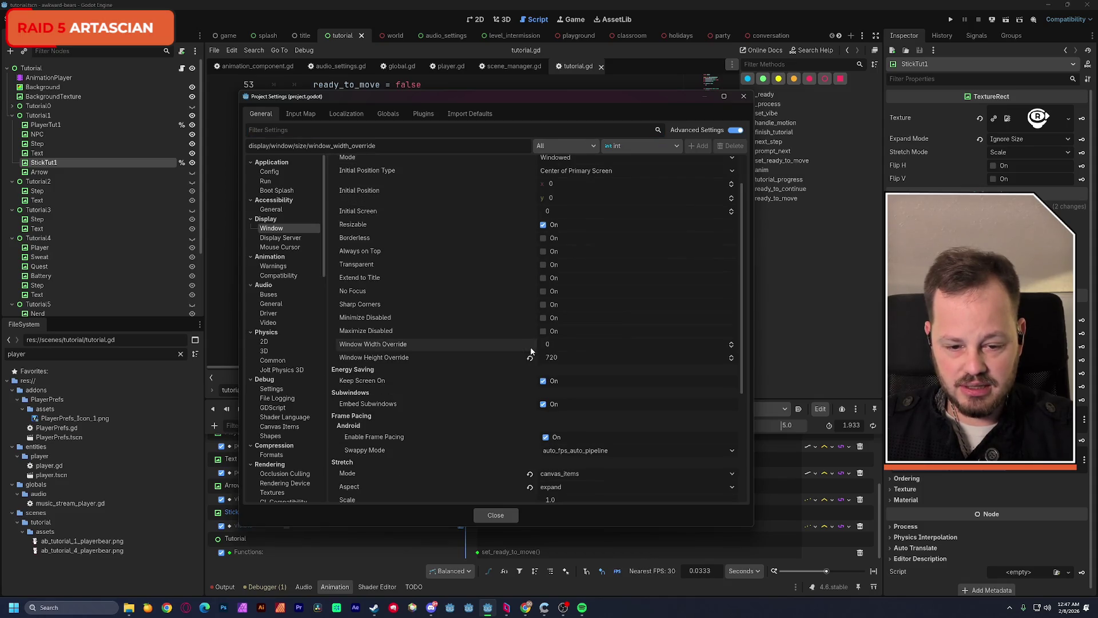
click(499, 509)
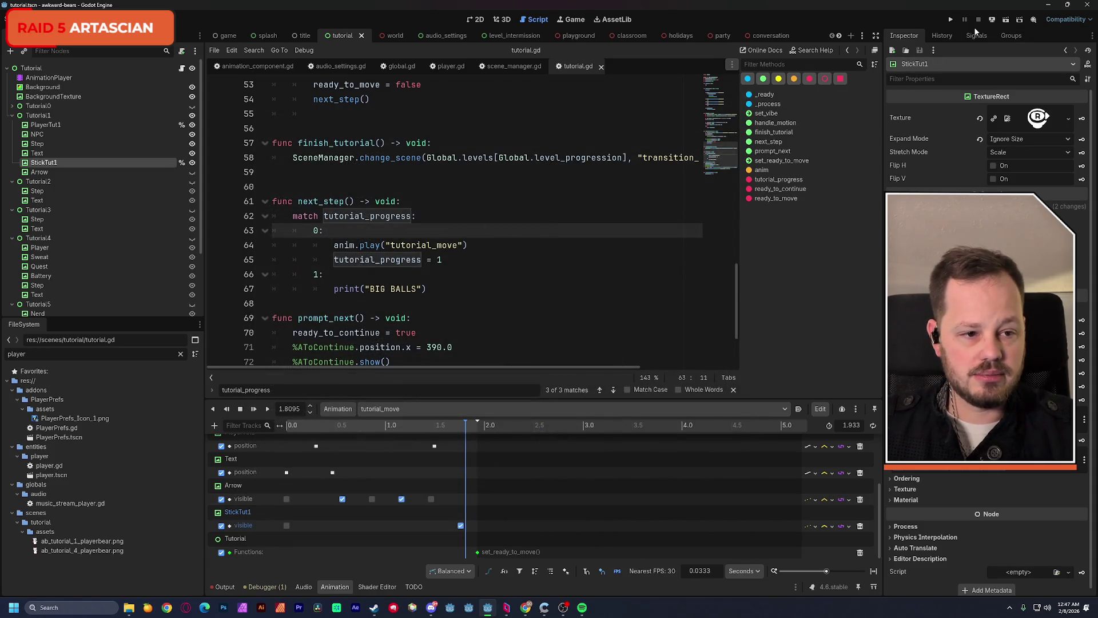
Run the tutorial scene, advance past the title slide to Step 1, then stop the game
click(1007, 23)
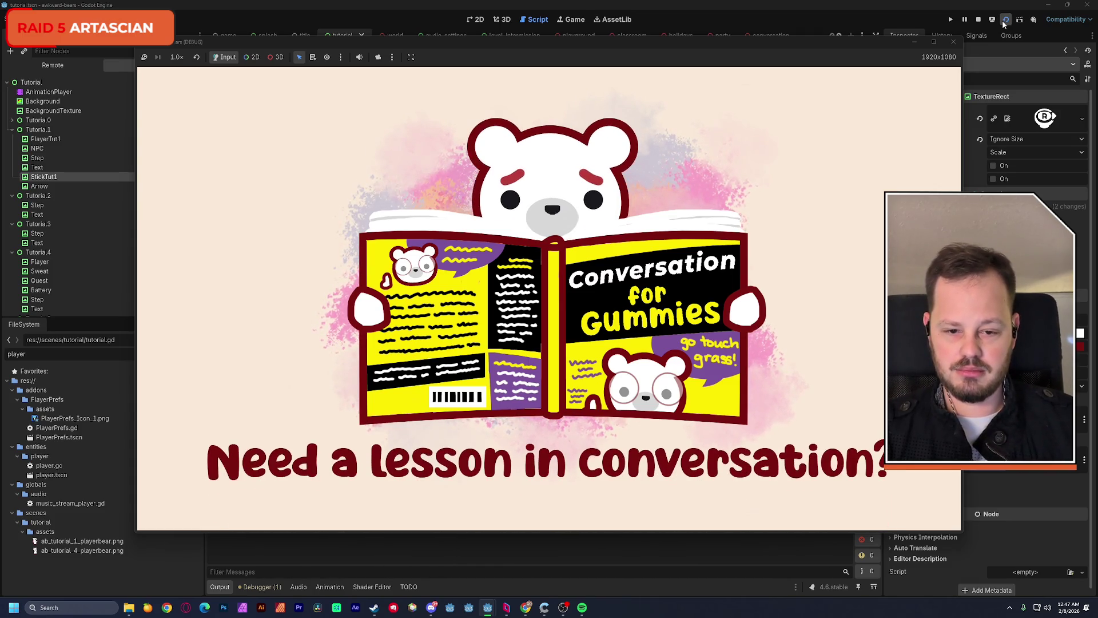
key(Return)
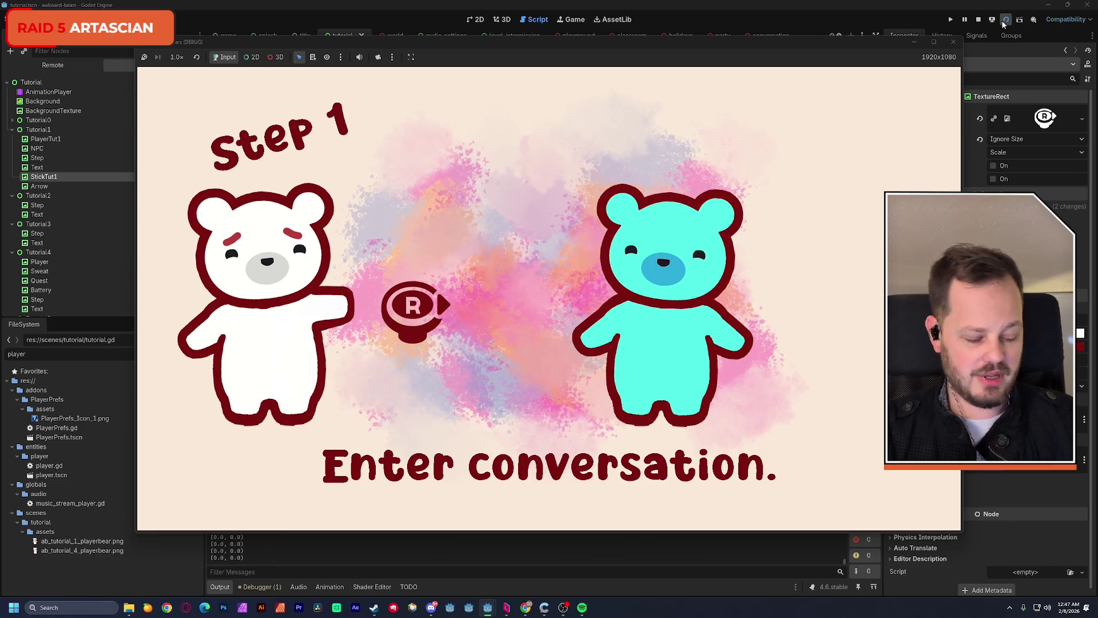
click(953, 42)
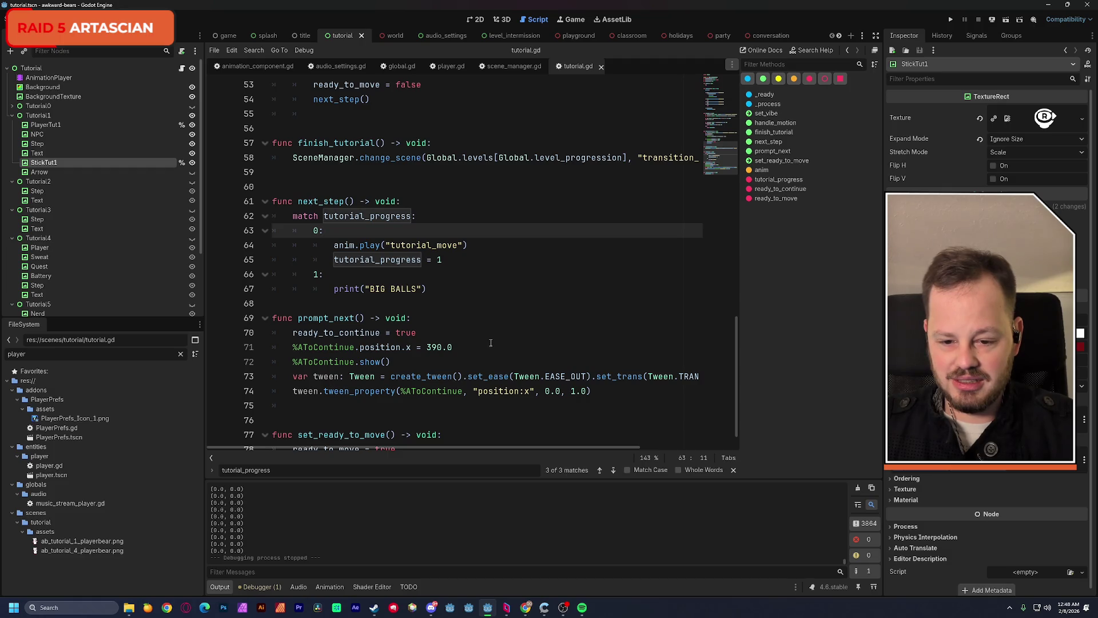
Add %StickTut1.hide() above the movement line in handle_motion and save
scroll(491, 343, down, 1)
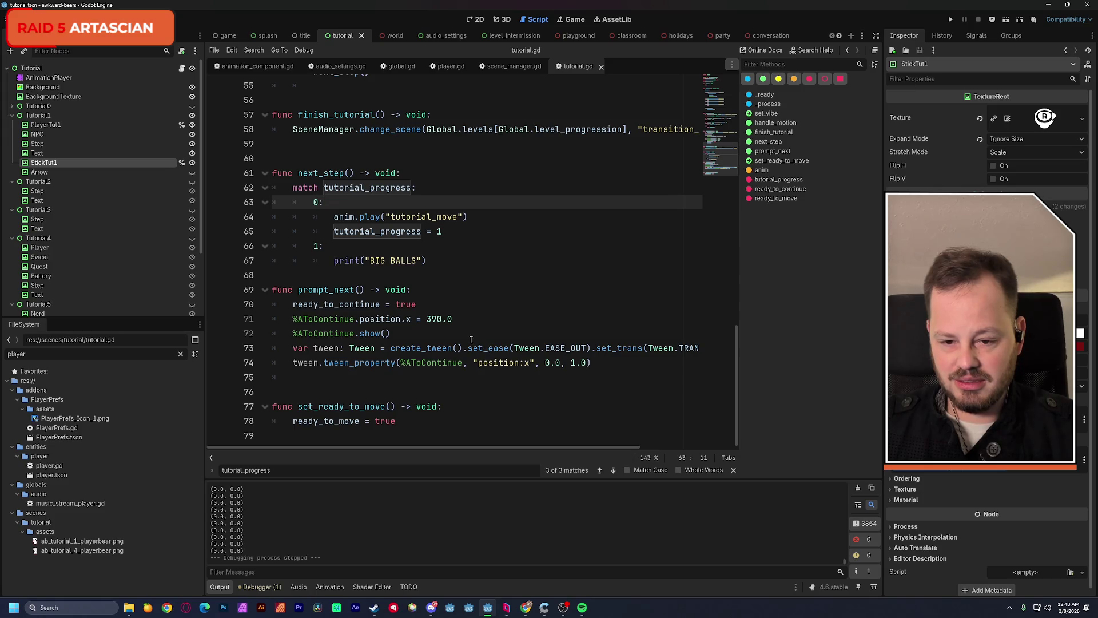
scroll(471, 340, up, 4)
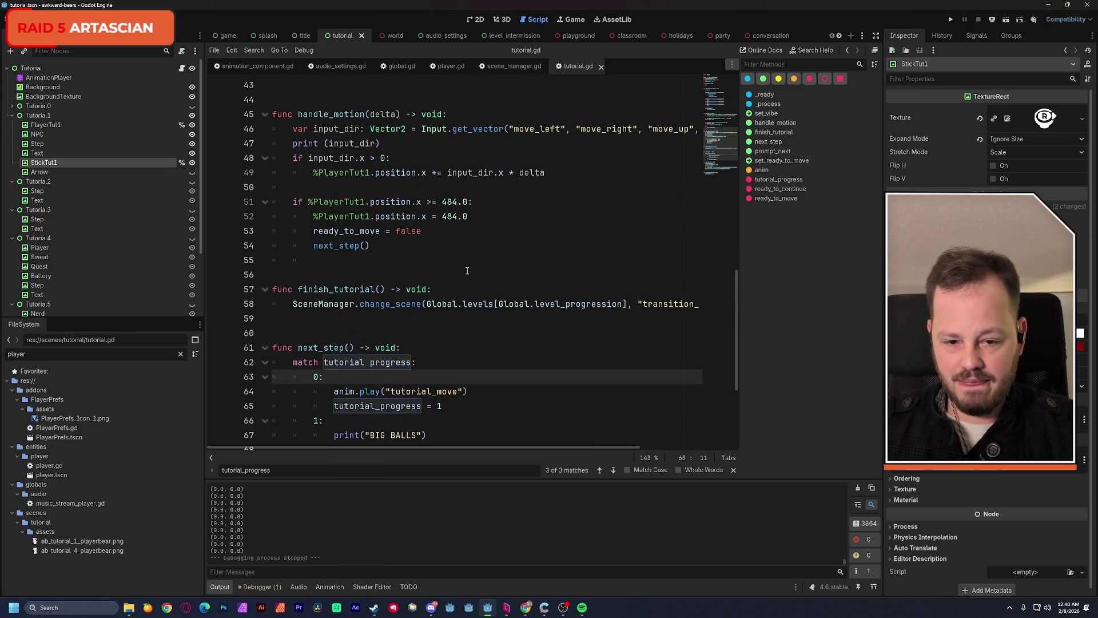
scroll(404, 203, up, 3)
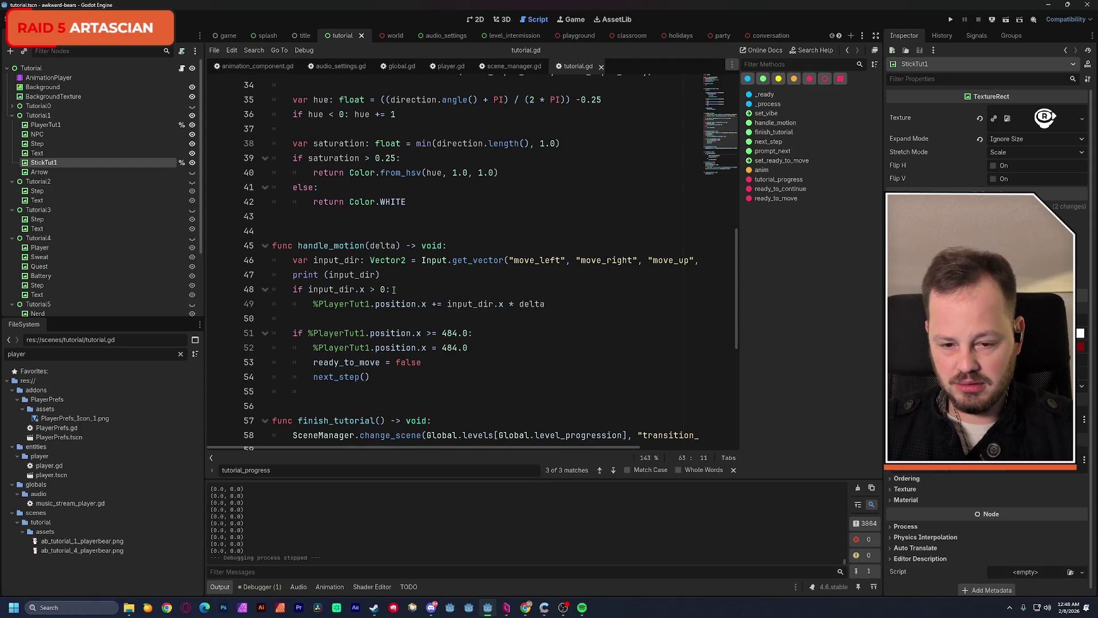
click(313, 308)
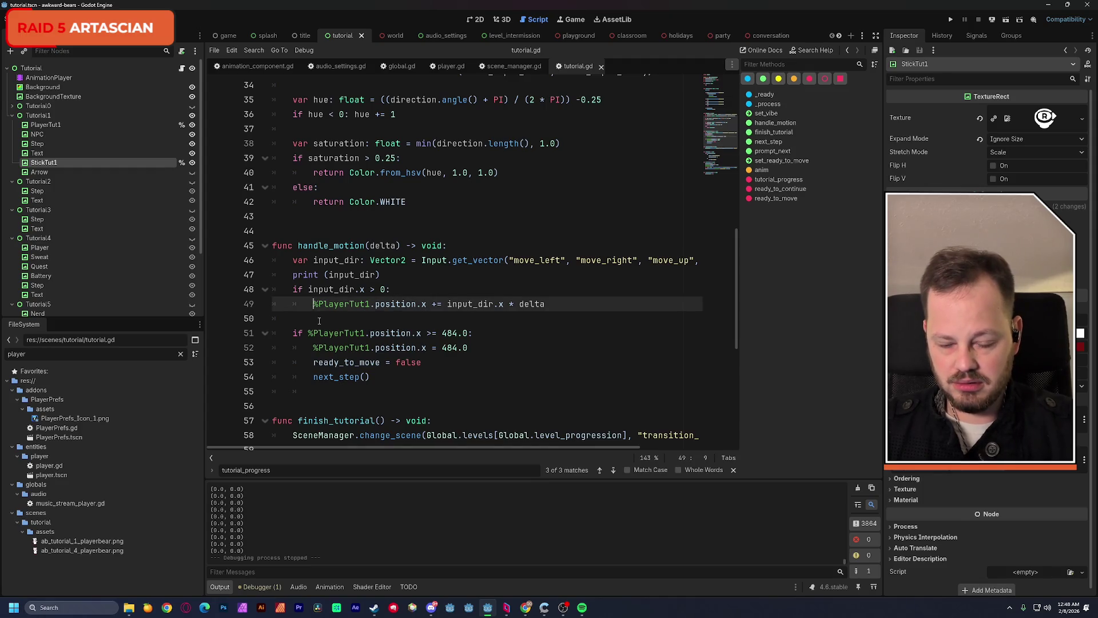
key(Return)
key(Up)
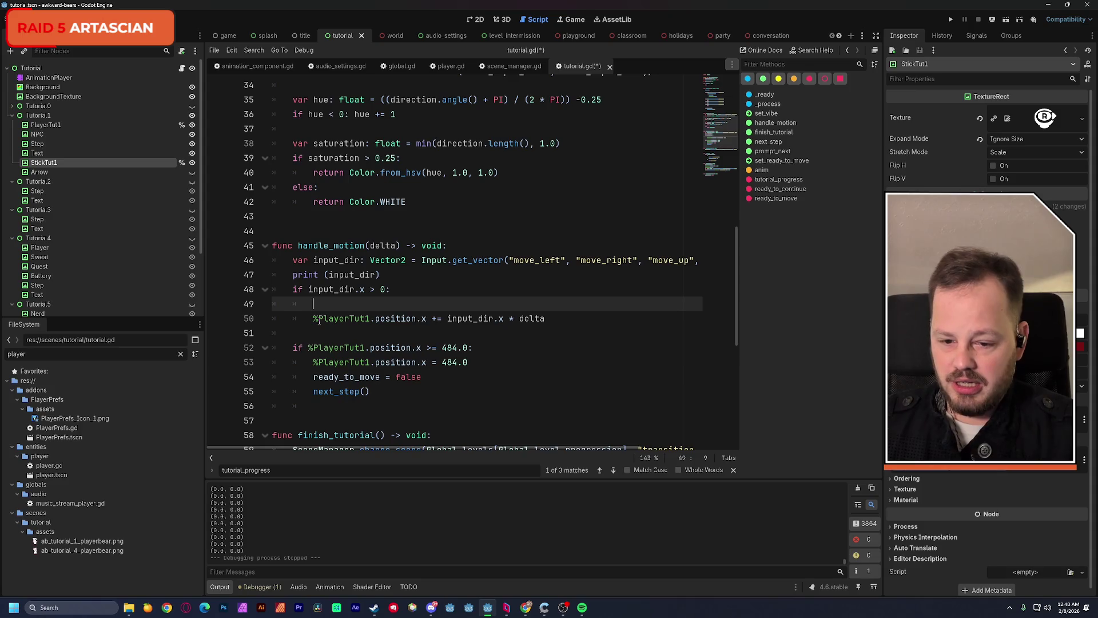
text(%)
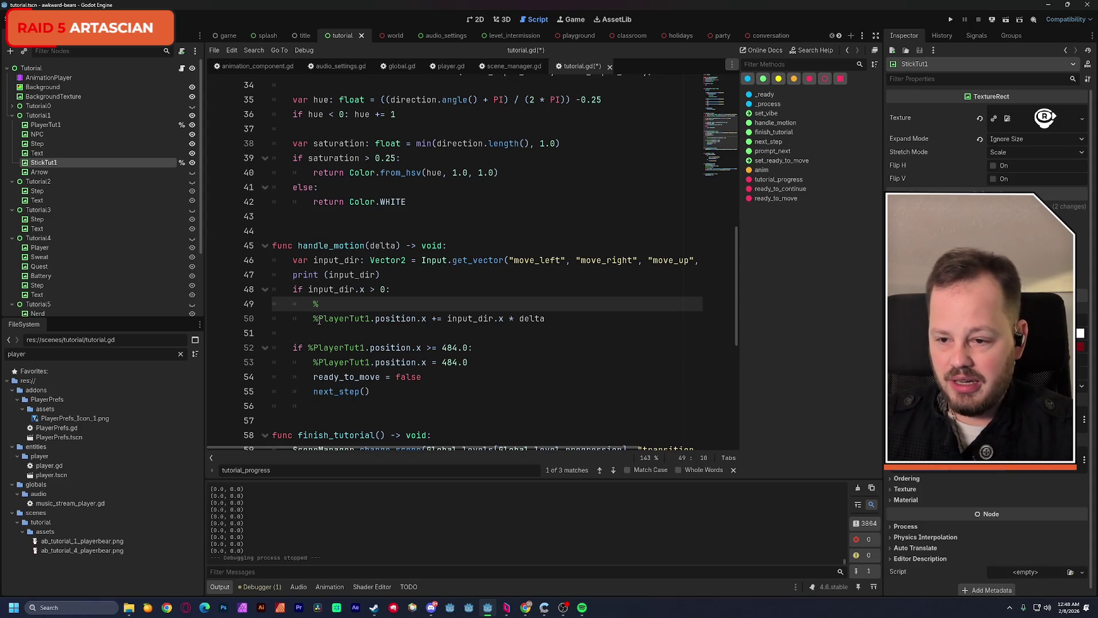
scroll(319, 321, up, 1)
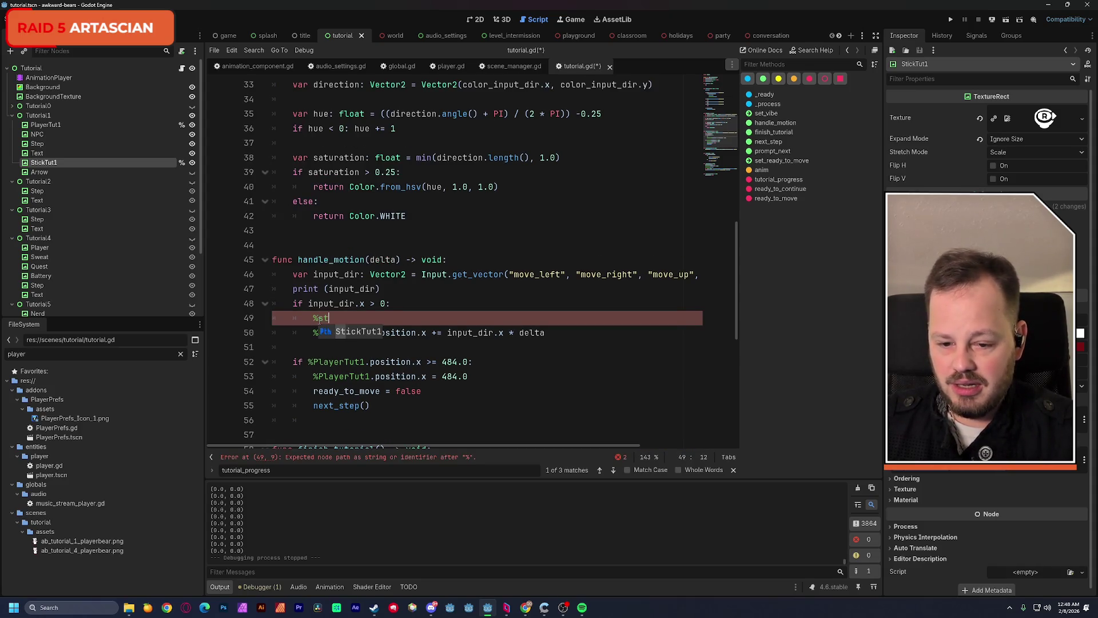
key(Return)
text(hide)
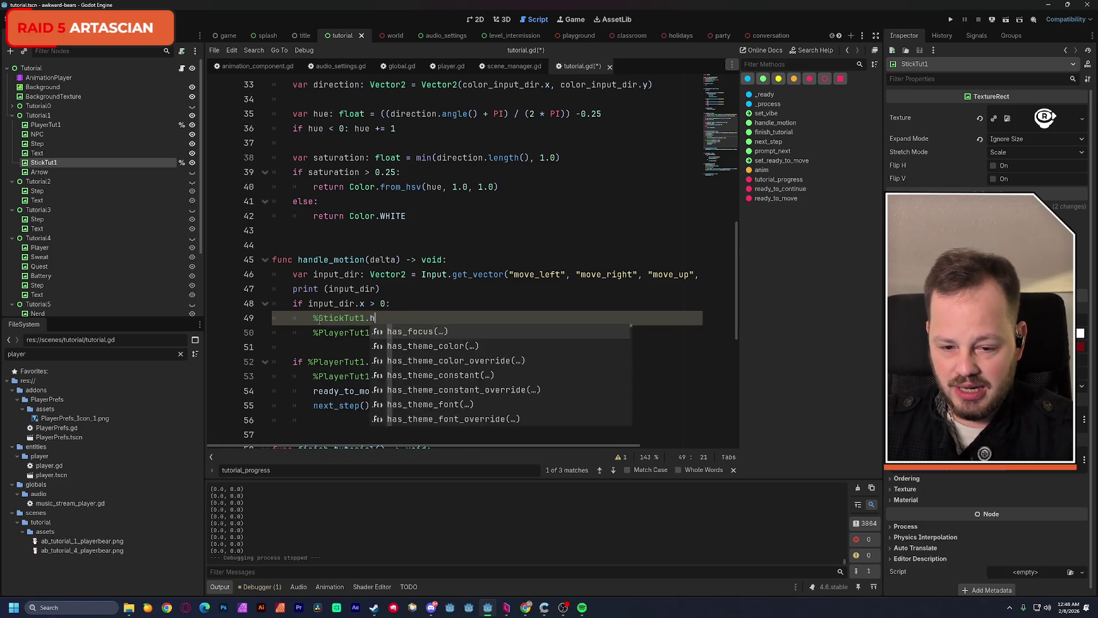
key(Return)
key(Up)
key(Up)
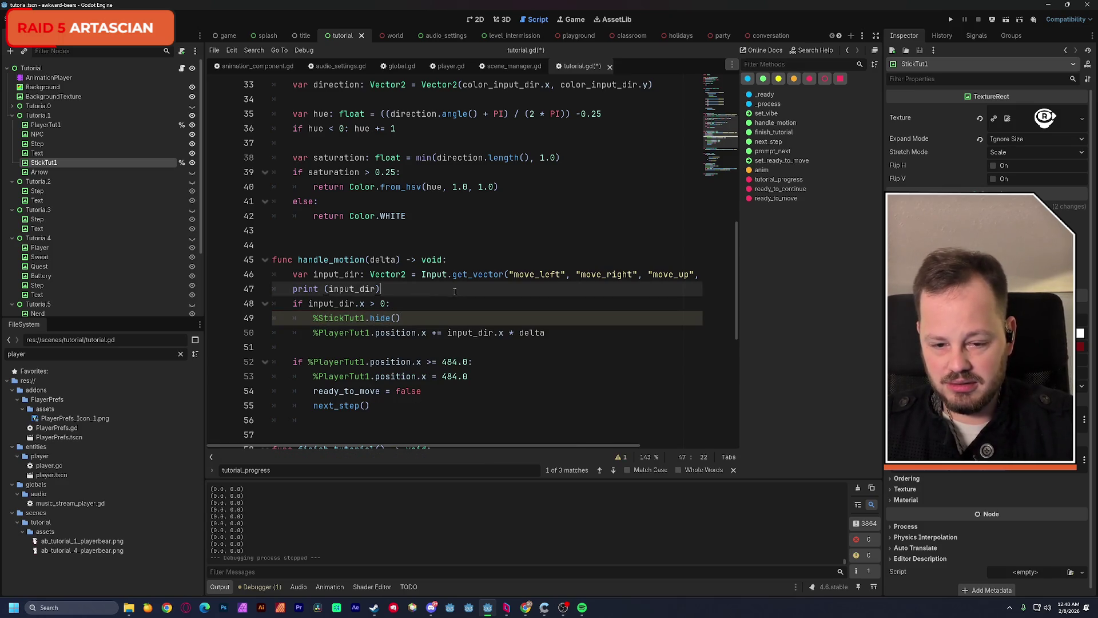
key(ctrl+s)
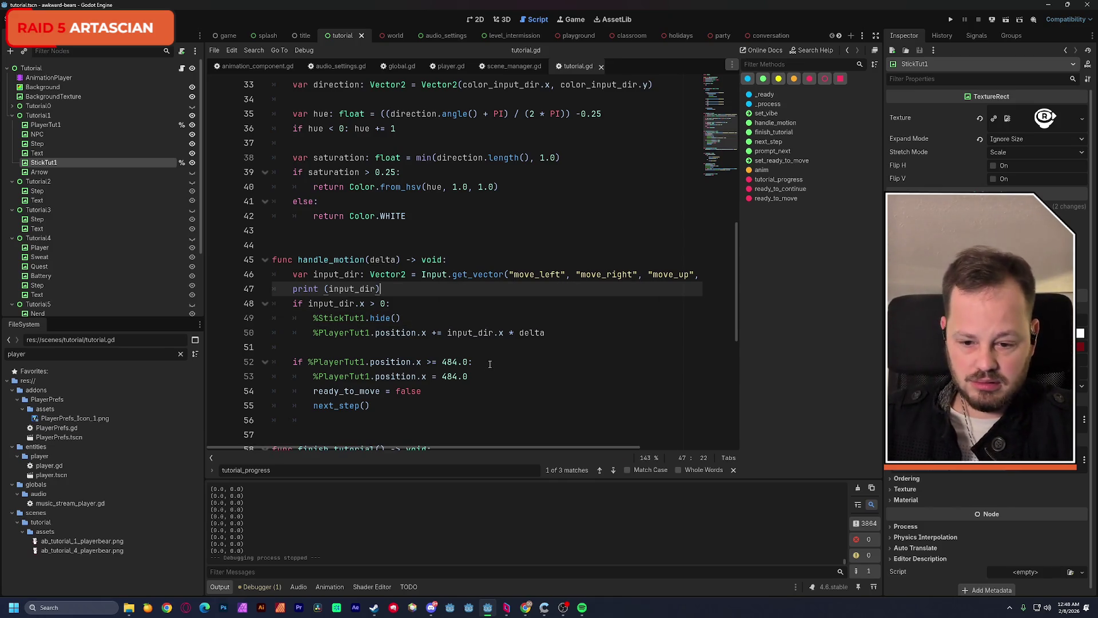
Append '* 50' to the position line on line 50 and save
scroll(487, 354, down, 1)
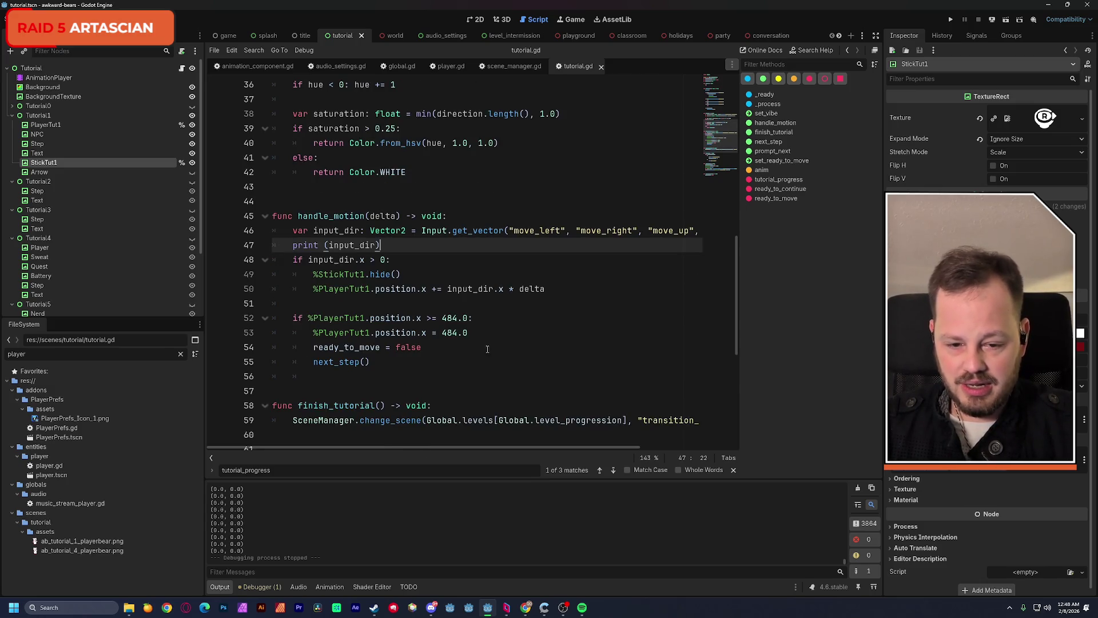
click(550, 291)
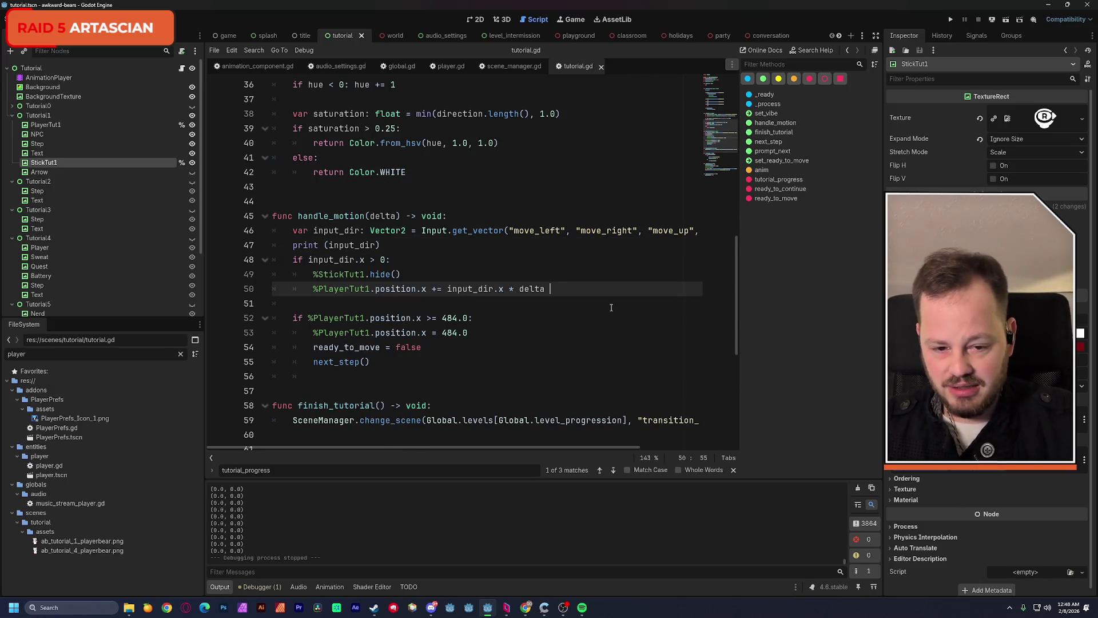
text(* )
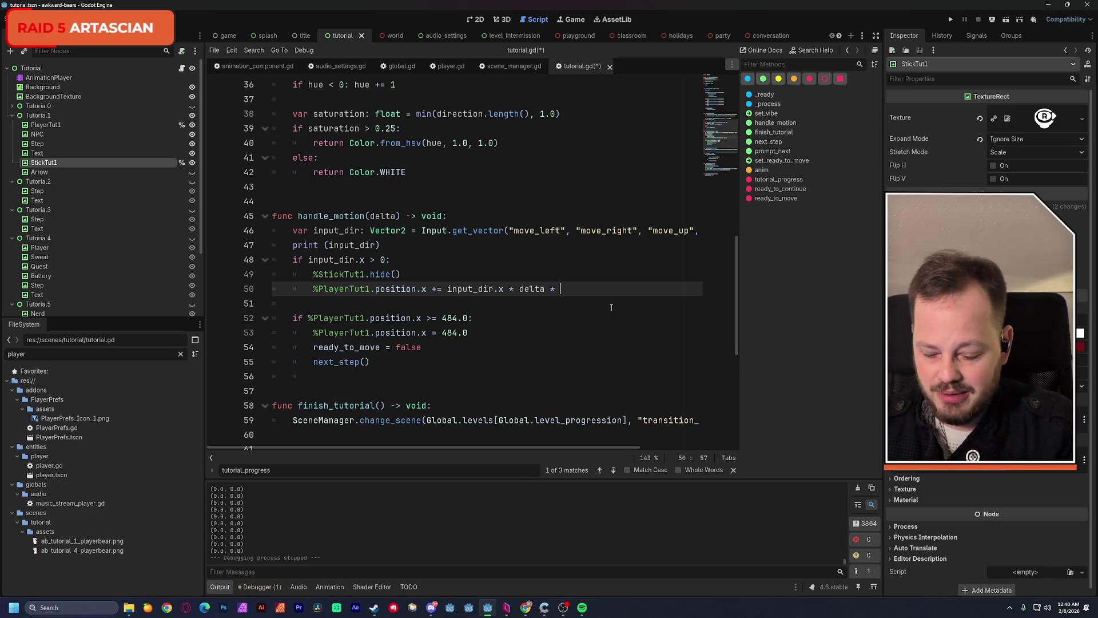
text(50)
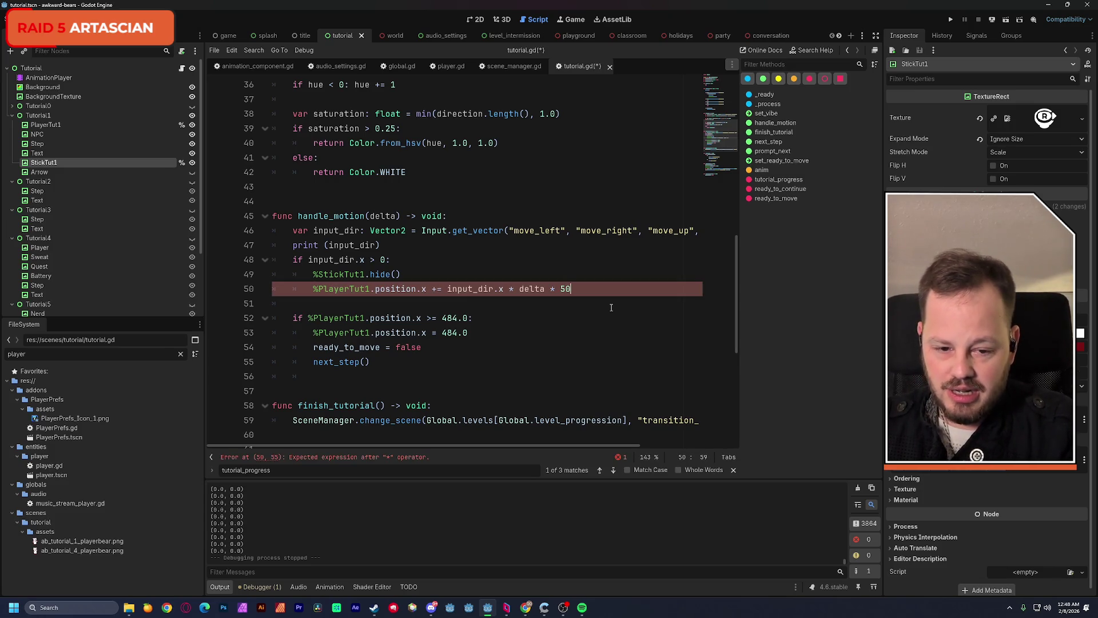
key(ctrl+s)
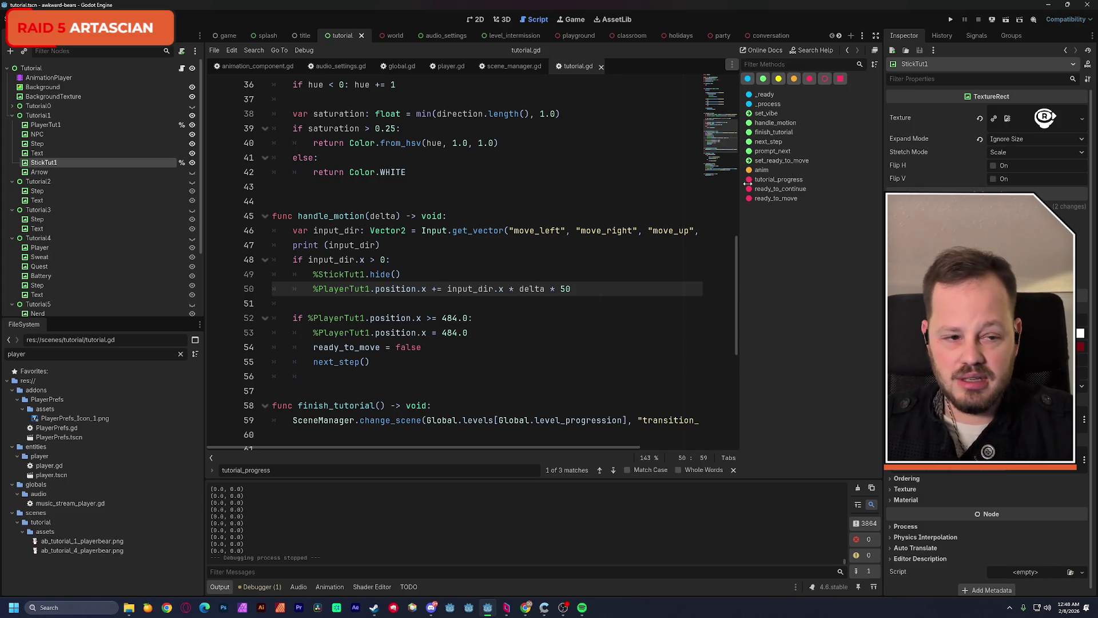
click(1008, 21)
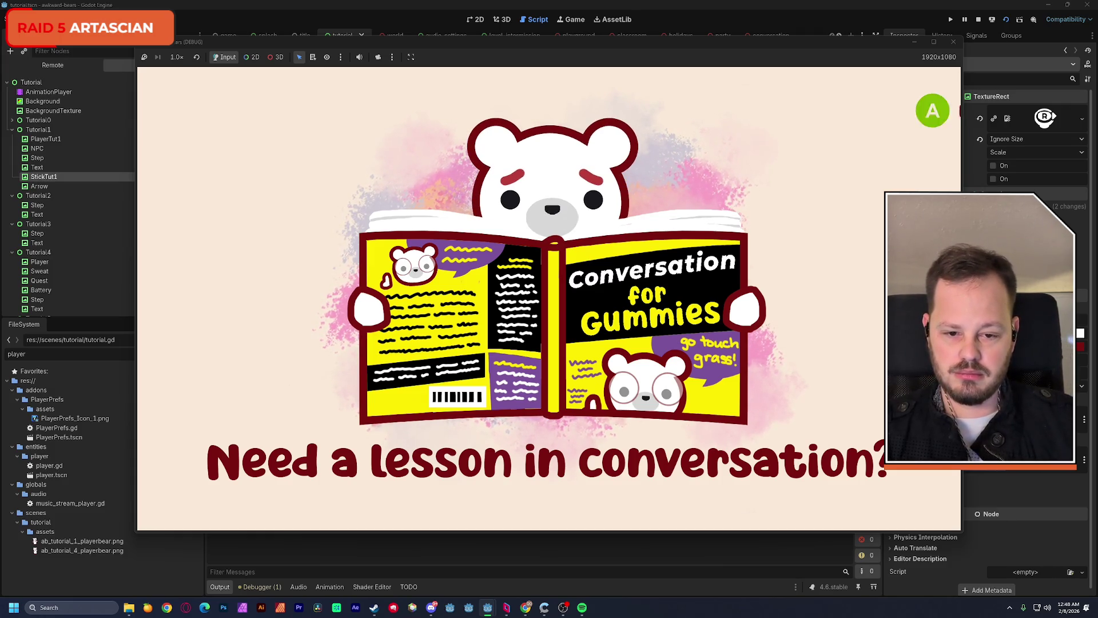
Advance to Step 1, walk the white bear right to the finish point, then stop the game
key(space)
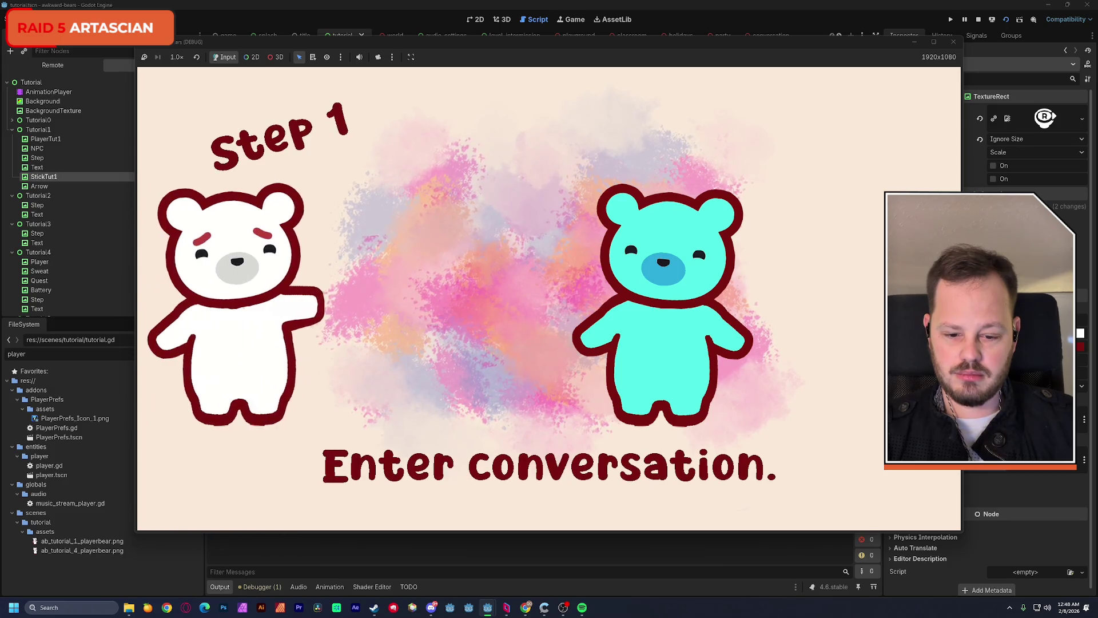
key(Right)
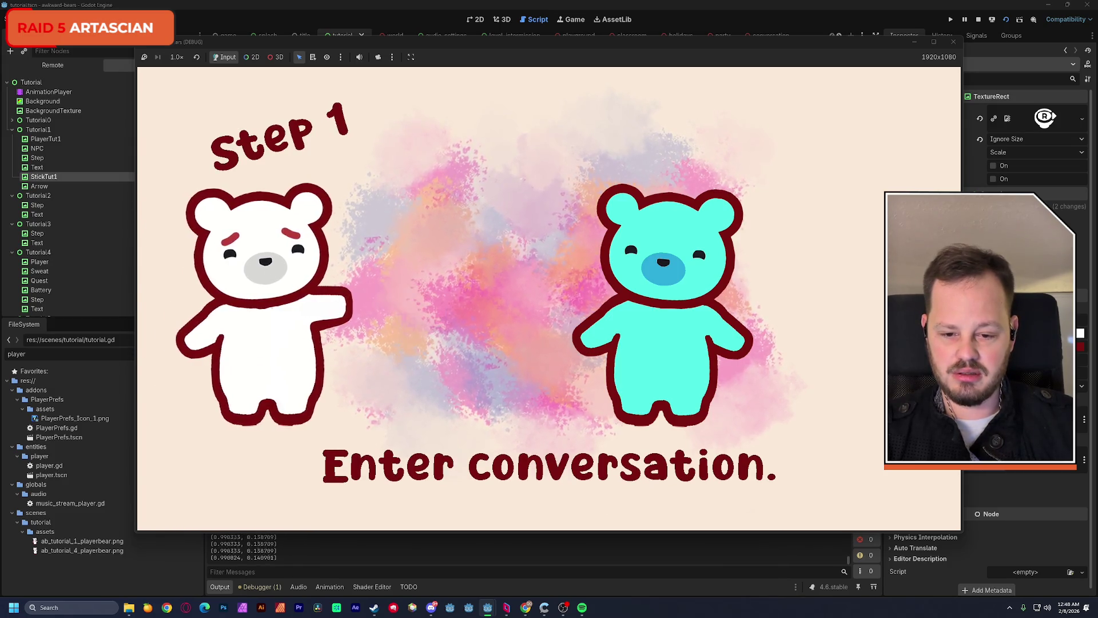
key(Right)
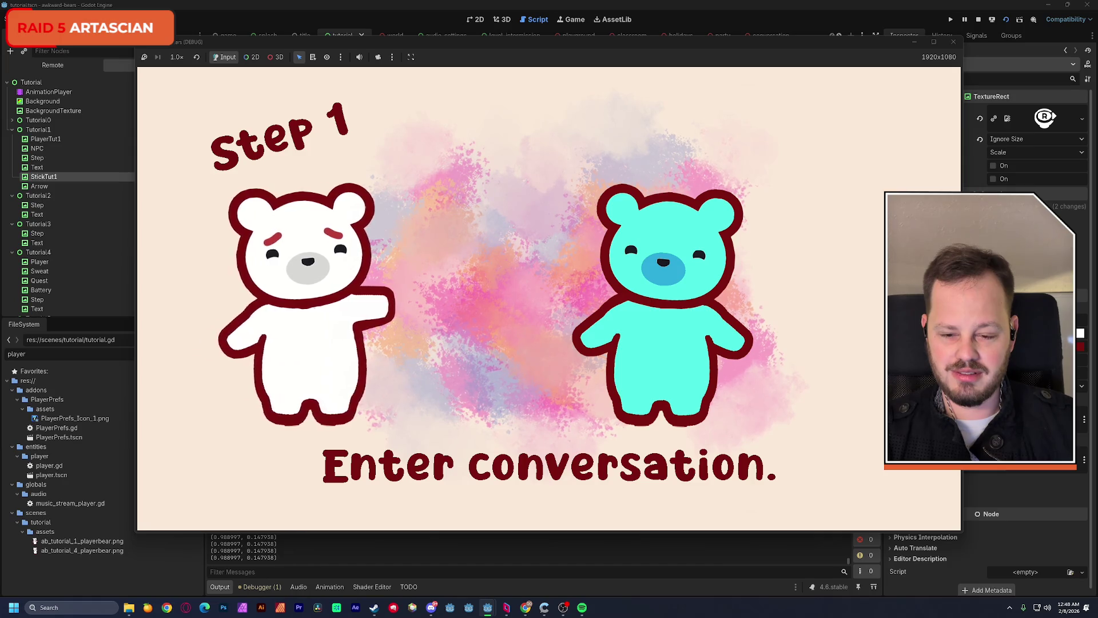
key(Right)
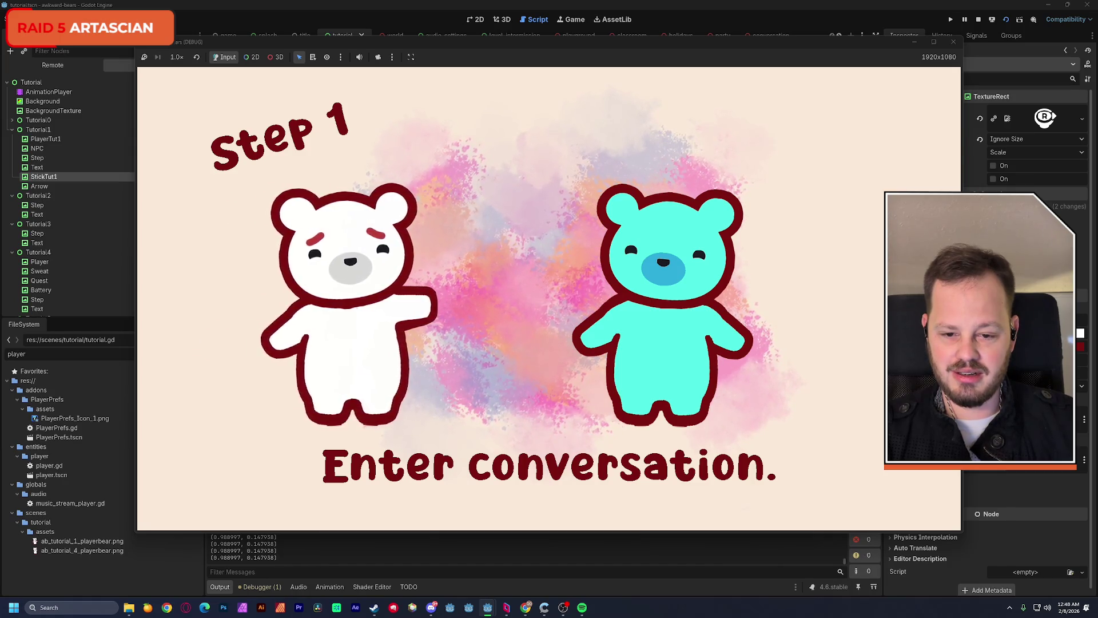
key(Right)
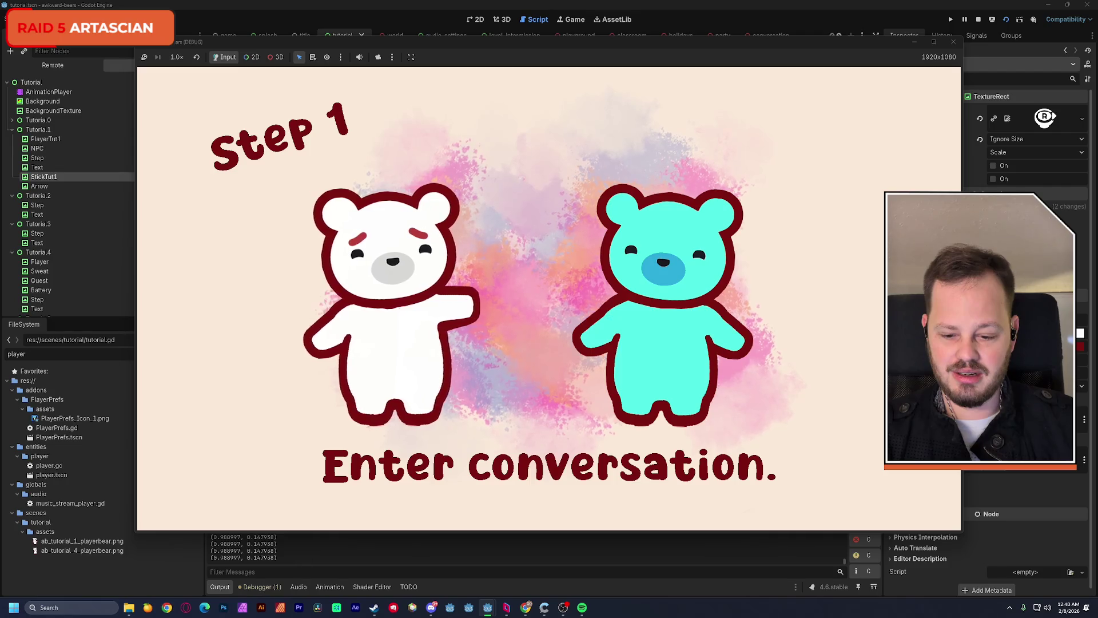
key(Right)
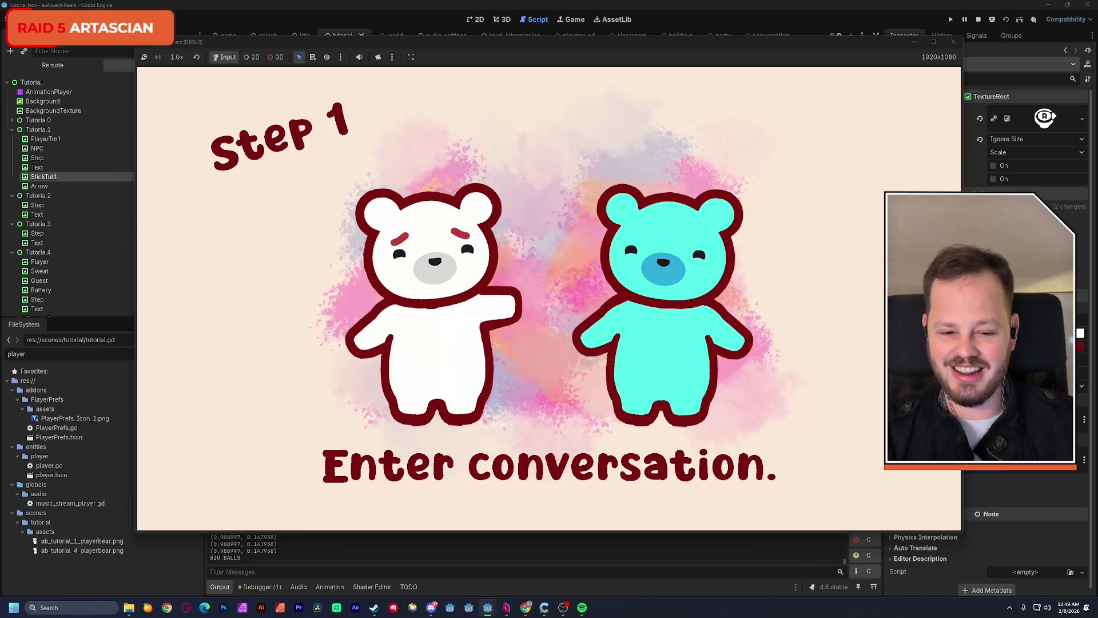
click(953, 42)
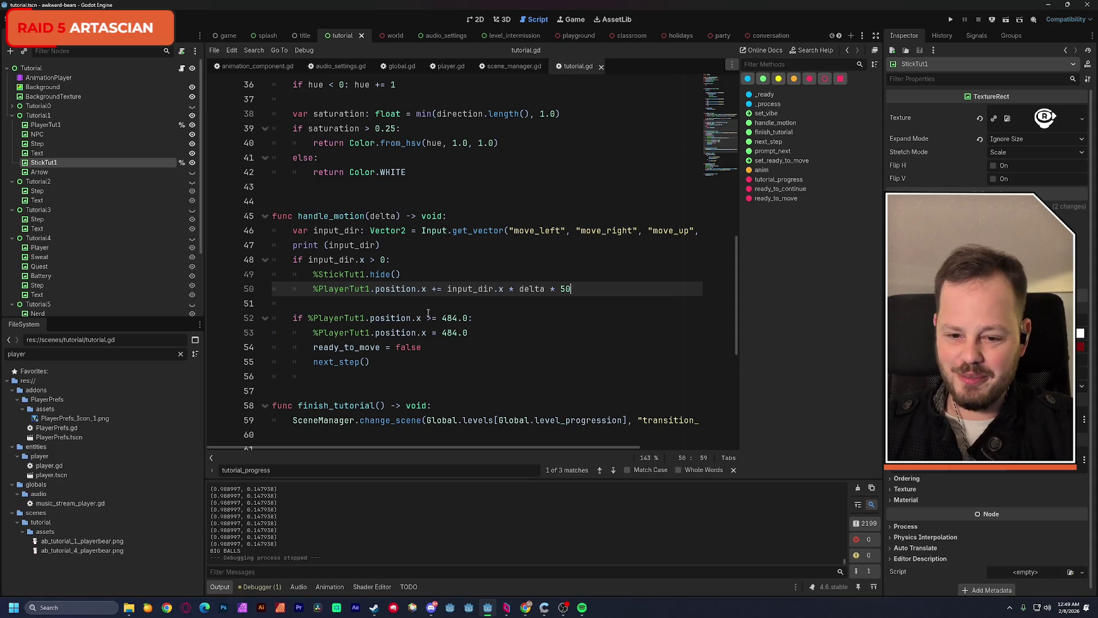
Replace the 50 speed multiplier on line 50 with 300
drag(571, 288, 560, 289)
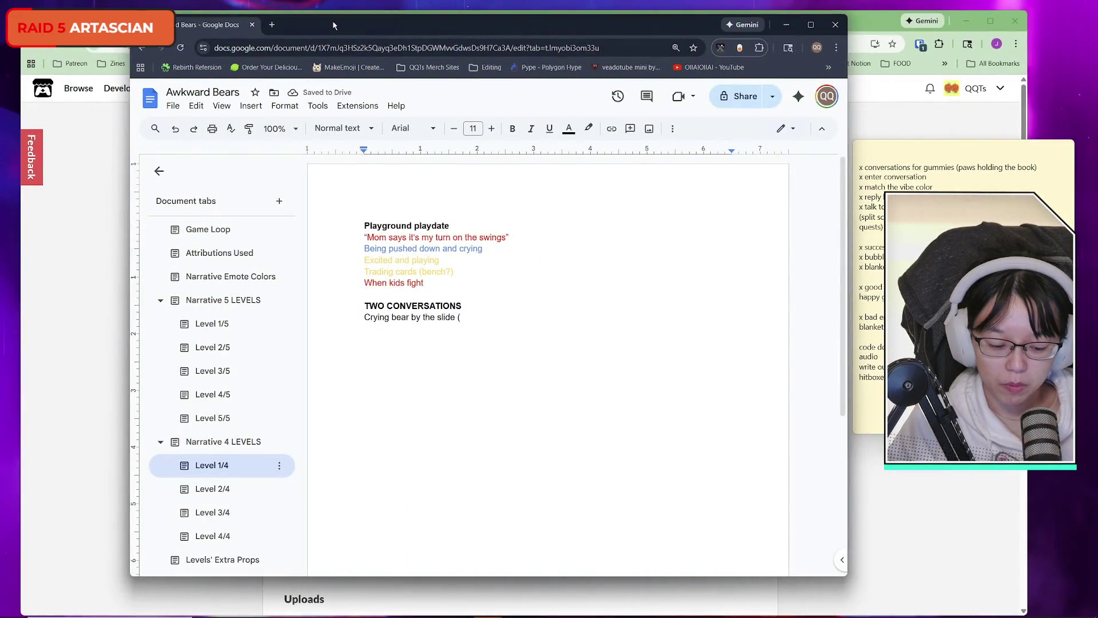
key(ctrl+n)
mouse_move(333, 25)
mouse_down()
mouse_move(556, 28)
mouse_move(519, 34)
mouse_up()
click(274, 48)
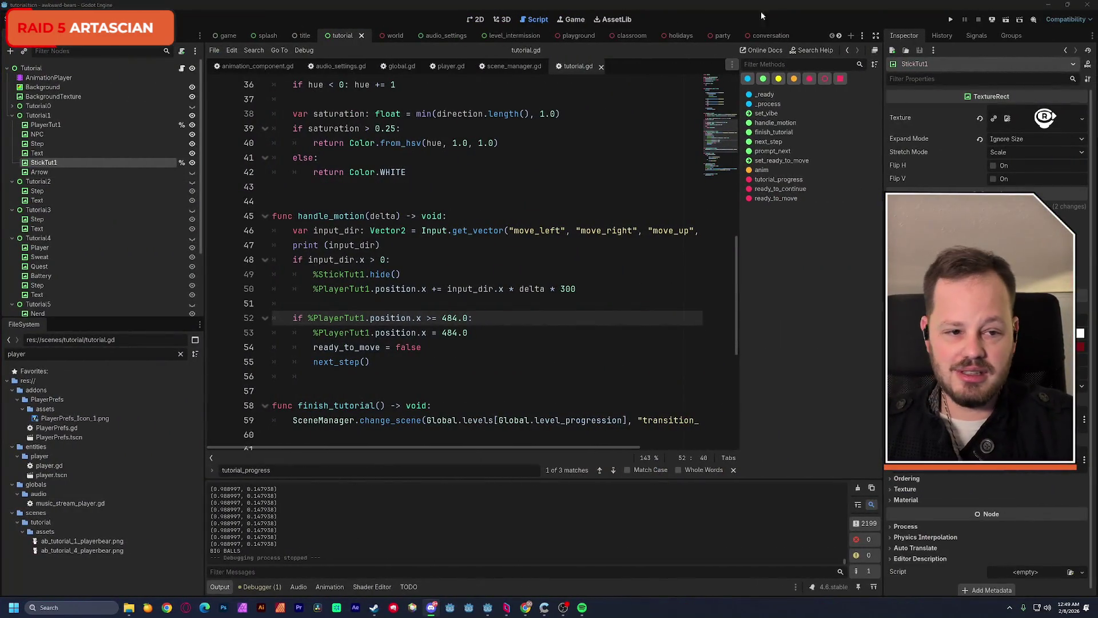
Rerun the tutorial scene, advance to Step 1 with the faster bear, then close the game
click(1006, 19)
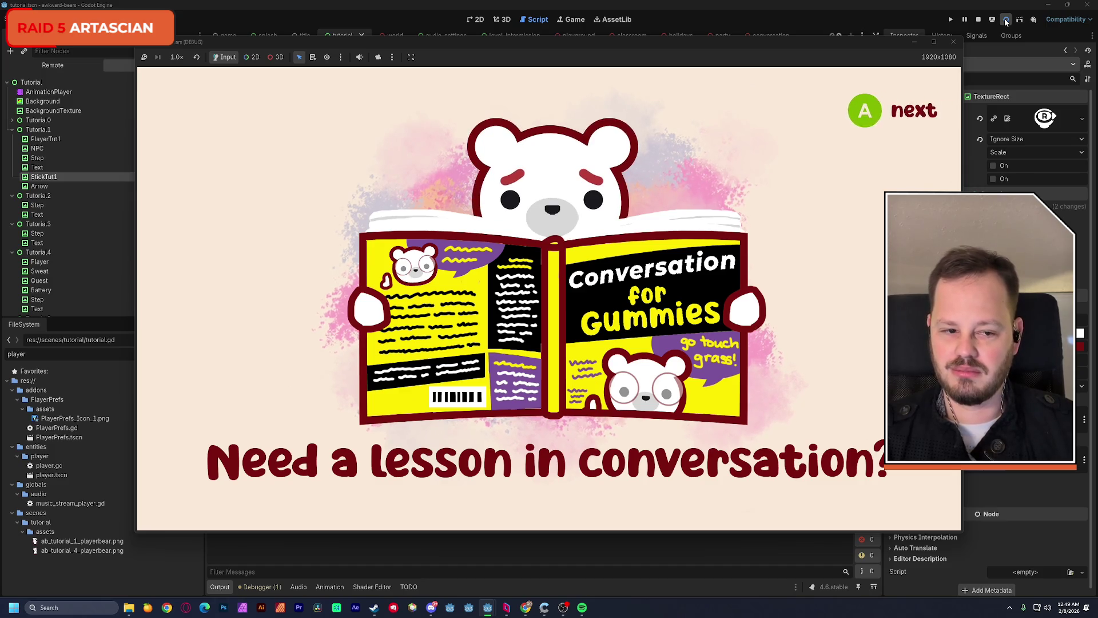
key(Return)
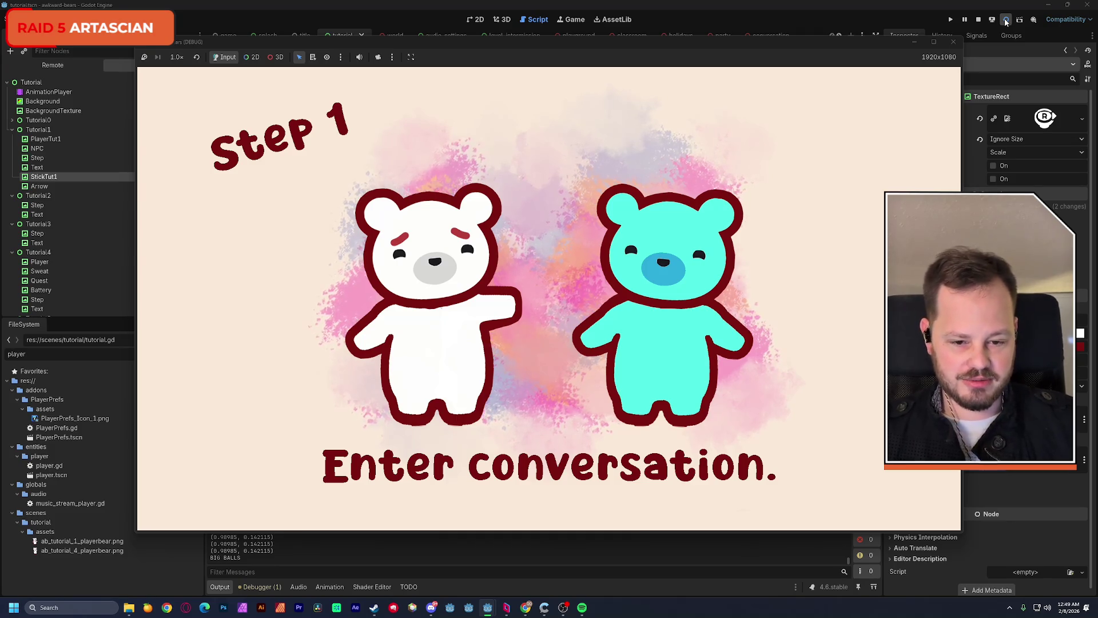
click(953, 43)
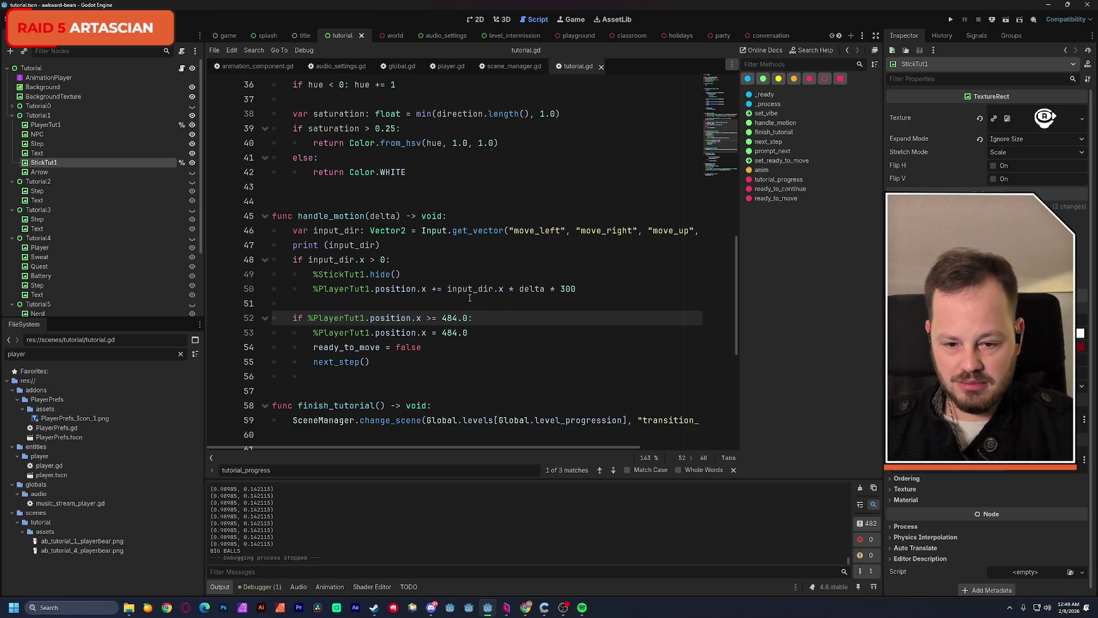
Delete the print(input_dir) line from handle_motion, save, and switch to the 2D canvas
triple_click(366, 244)
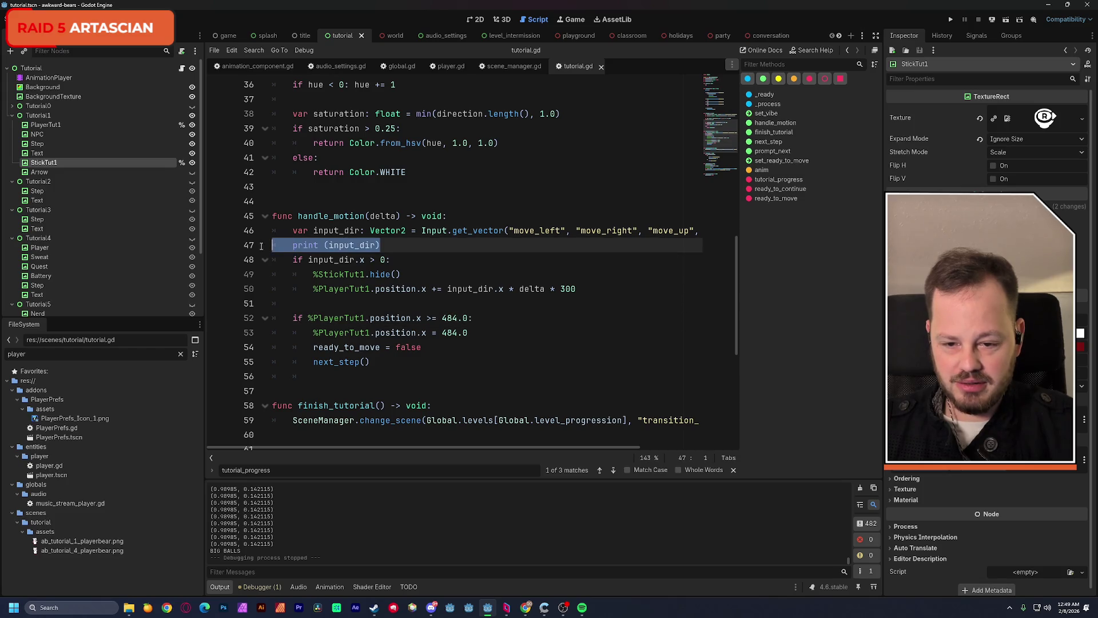
key(BackSpace)
key(BackSpace)
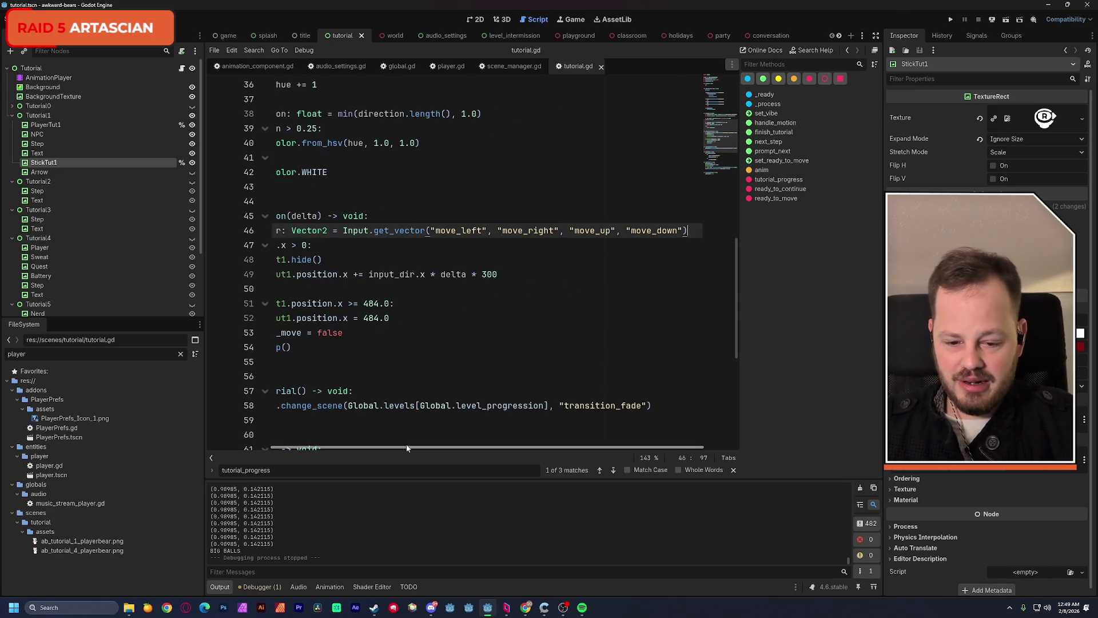
scroll(408, 293, left, 3)
scroll(403, 332, down, 5)
scroll(401, 347, down, 1)
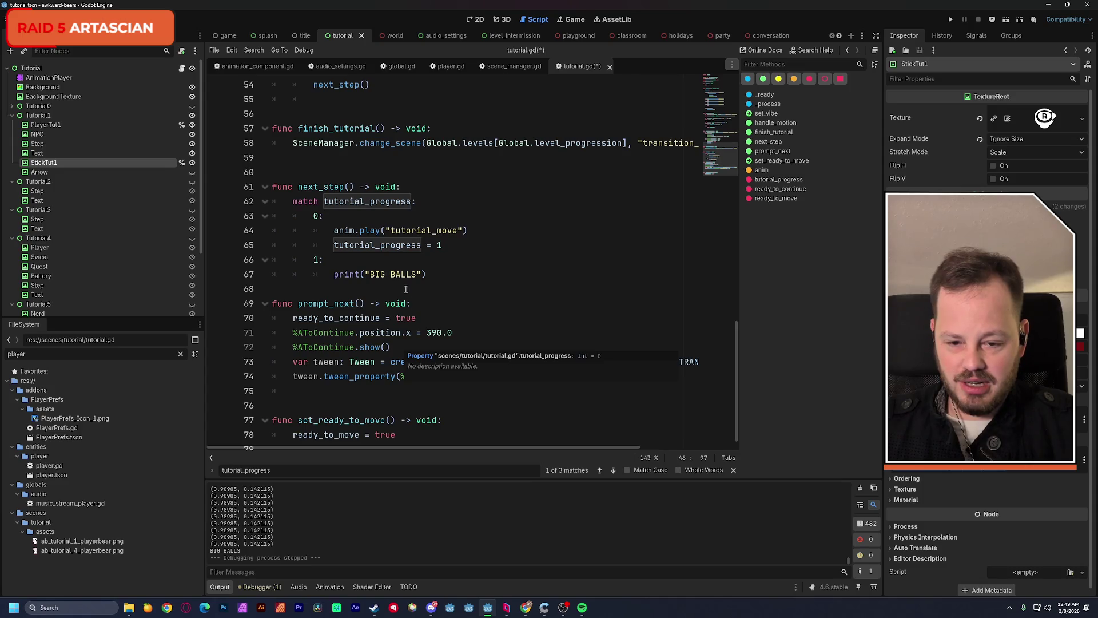
drag(334, 275, 426, 275)
click(454, 264)
key(ctrl+s)
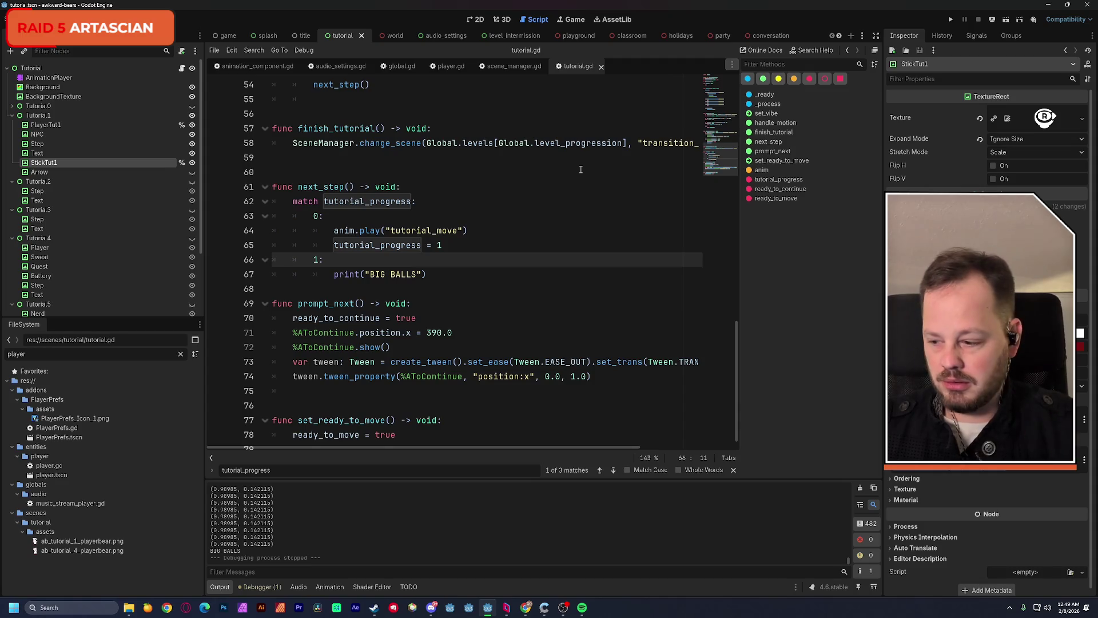
click(479, 19)
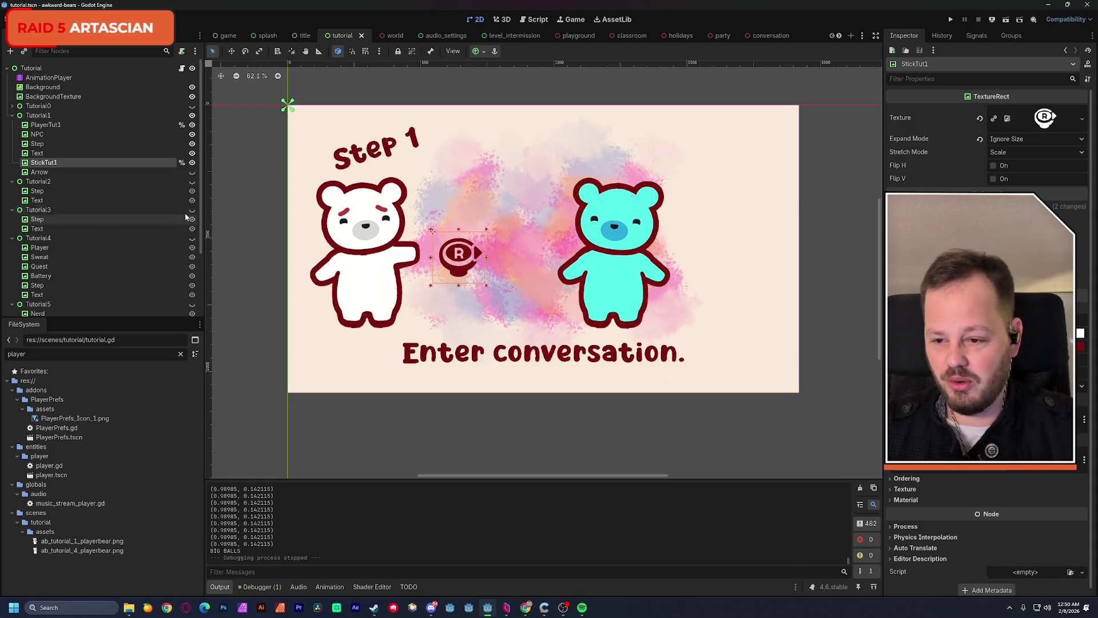
Show the Tutorial2 overlay, select the AnimationPlayer to reach tutorial_move, and save the scene
click(192, 182)
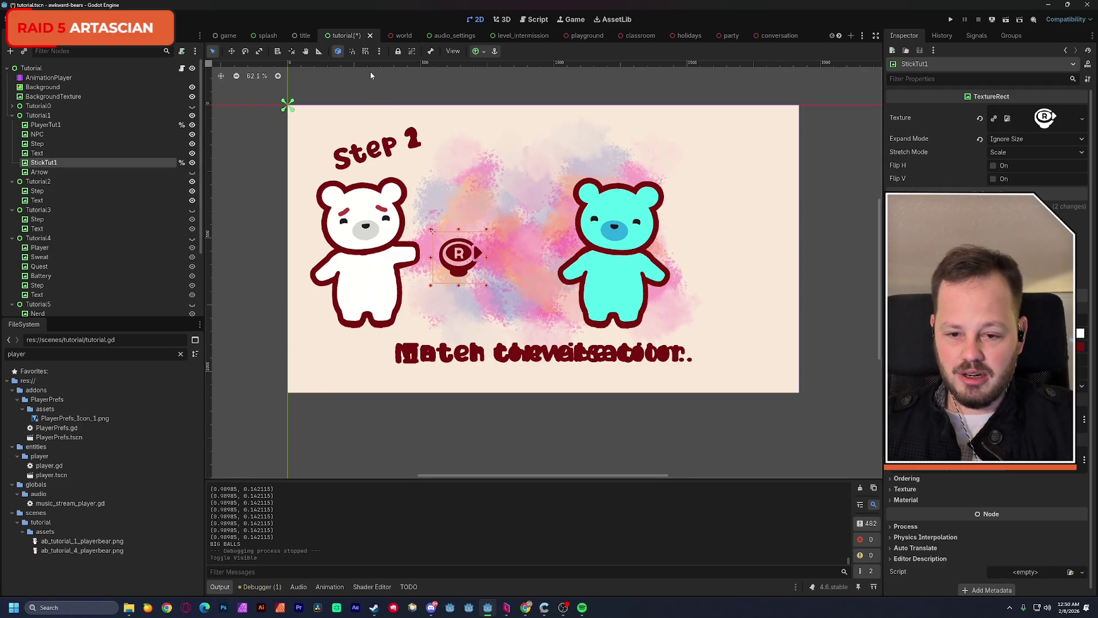
click(48, 77)
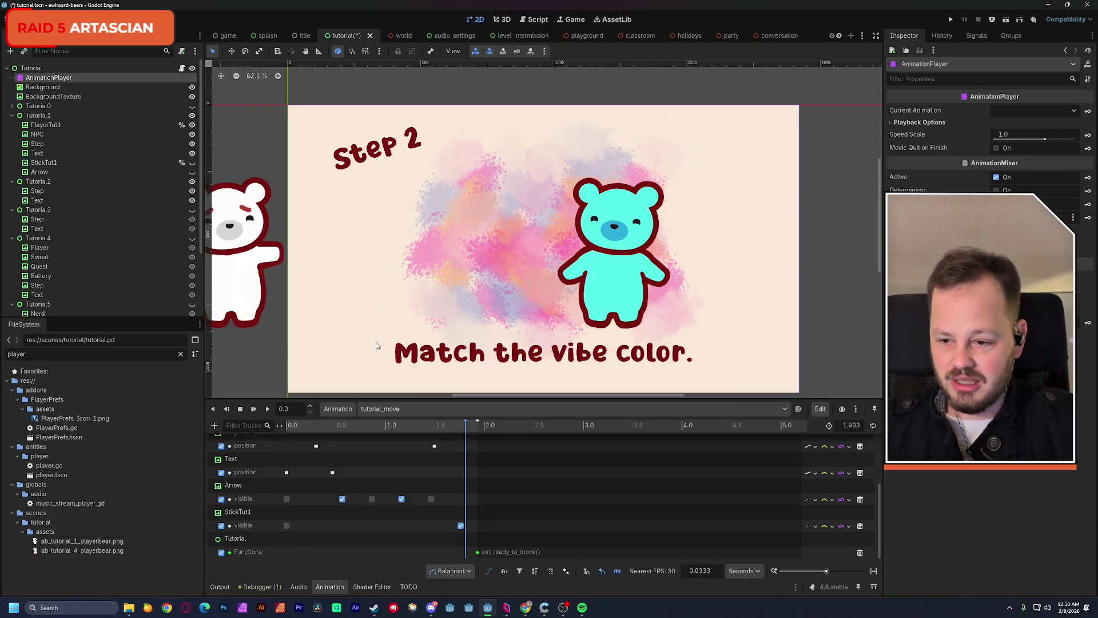
key(ctrl+s)
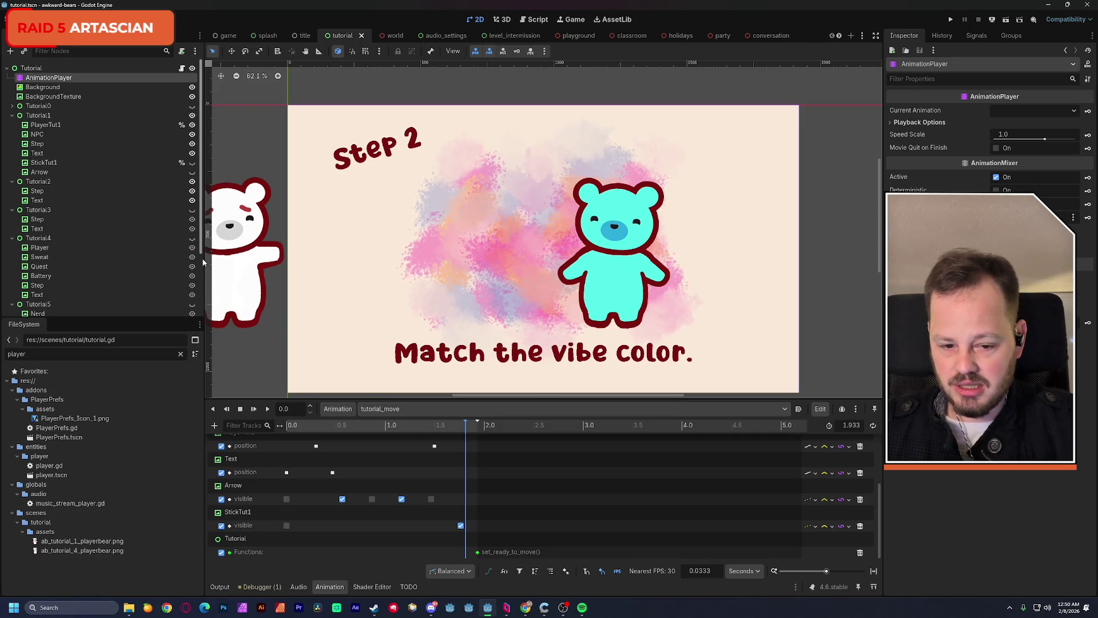
click(383, 410)
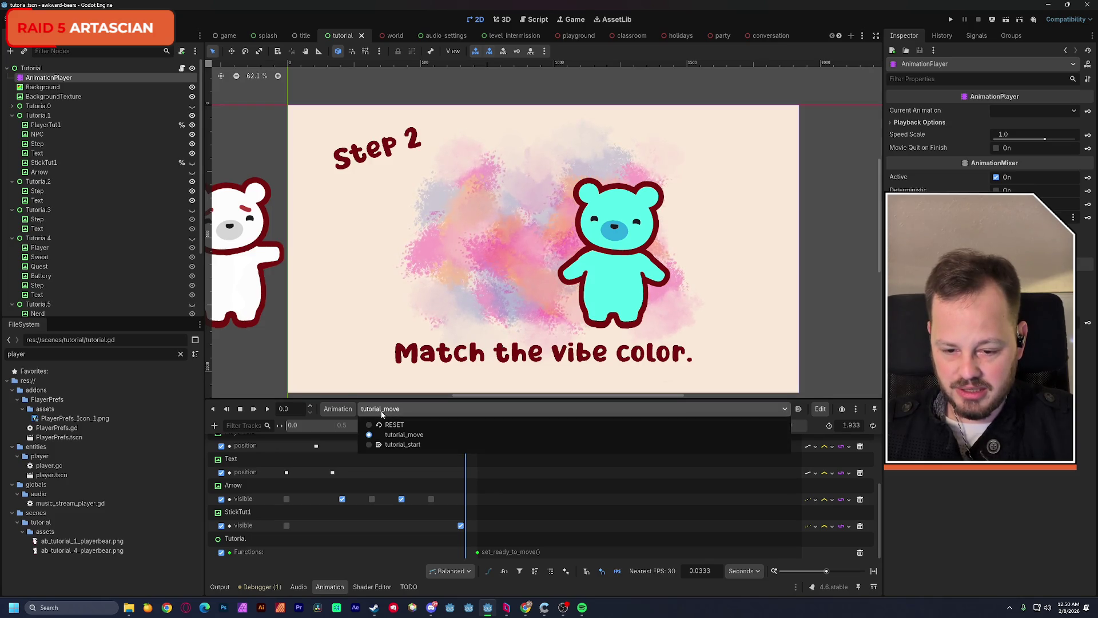
Create a new empty animation named tutorial_vibe
click(344, 409)
click(343, 409)
click(361, 422)
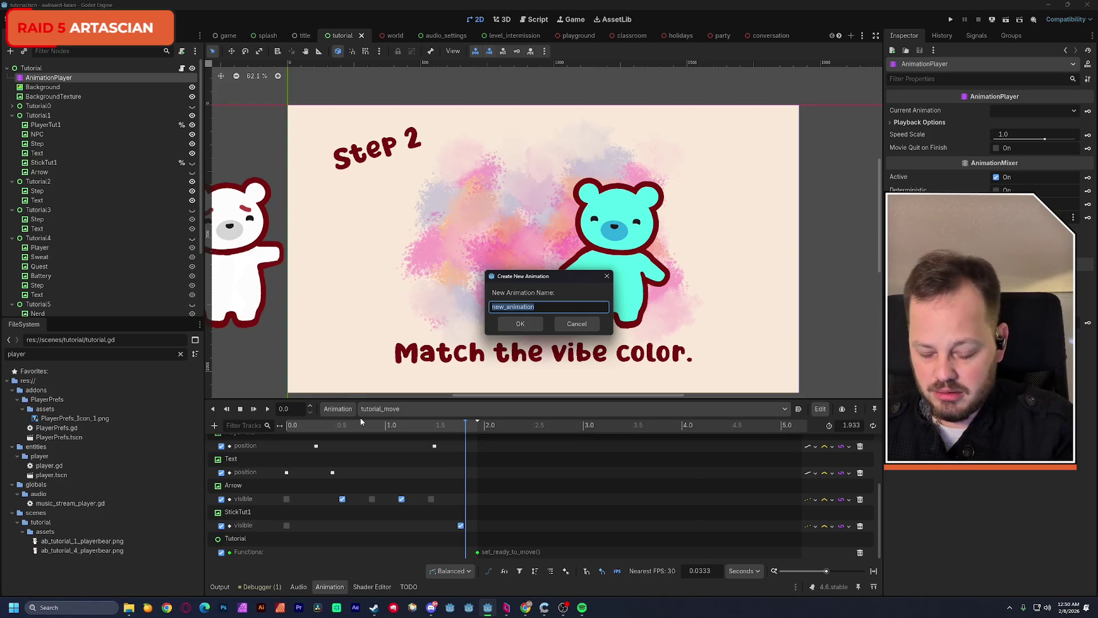
text(tutorial_)
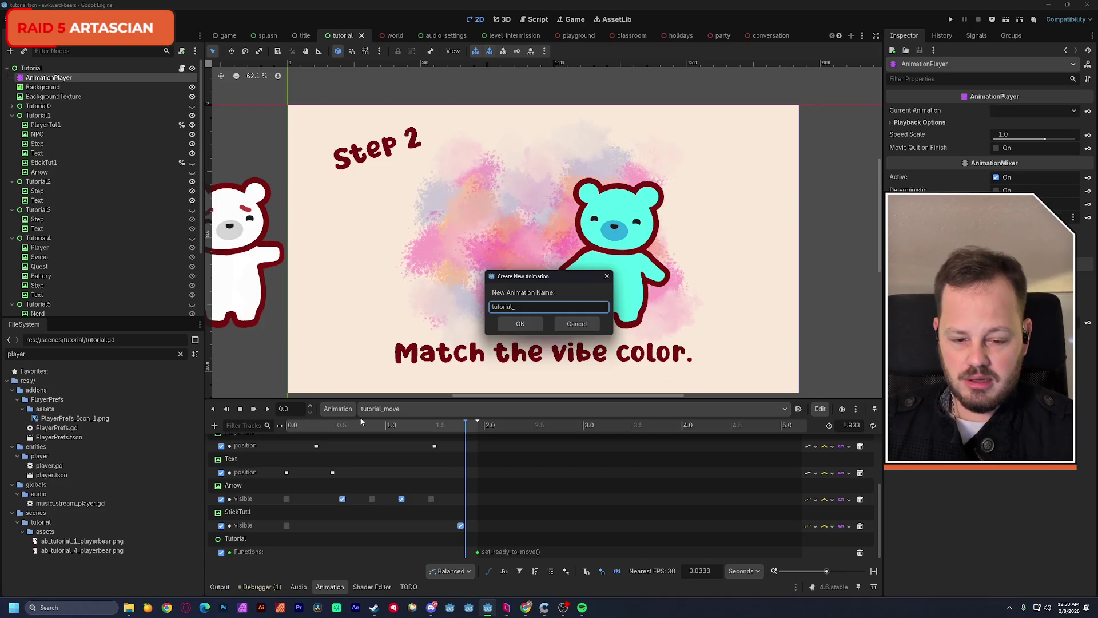
text(be)
key(Return)
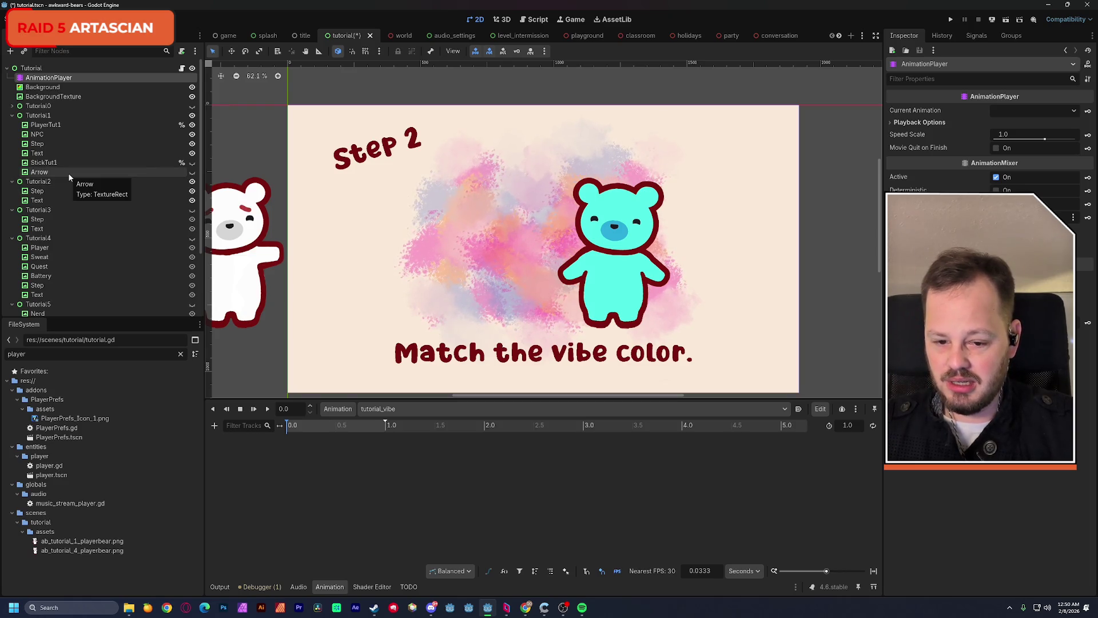
Switch back to tutorial_move and move the playhead to about 1.9 seconds
click(409, 409)
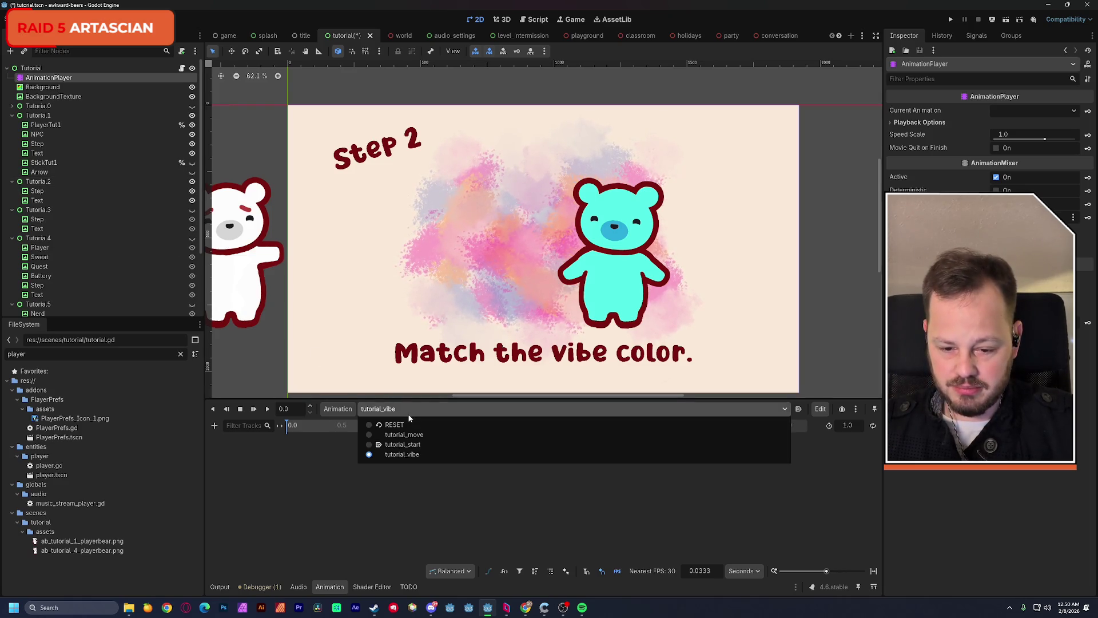
click(422, 435)
drag(421, 428, 494, 429)
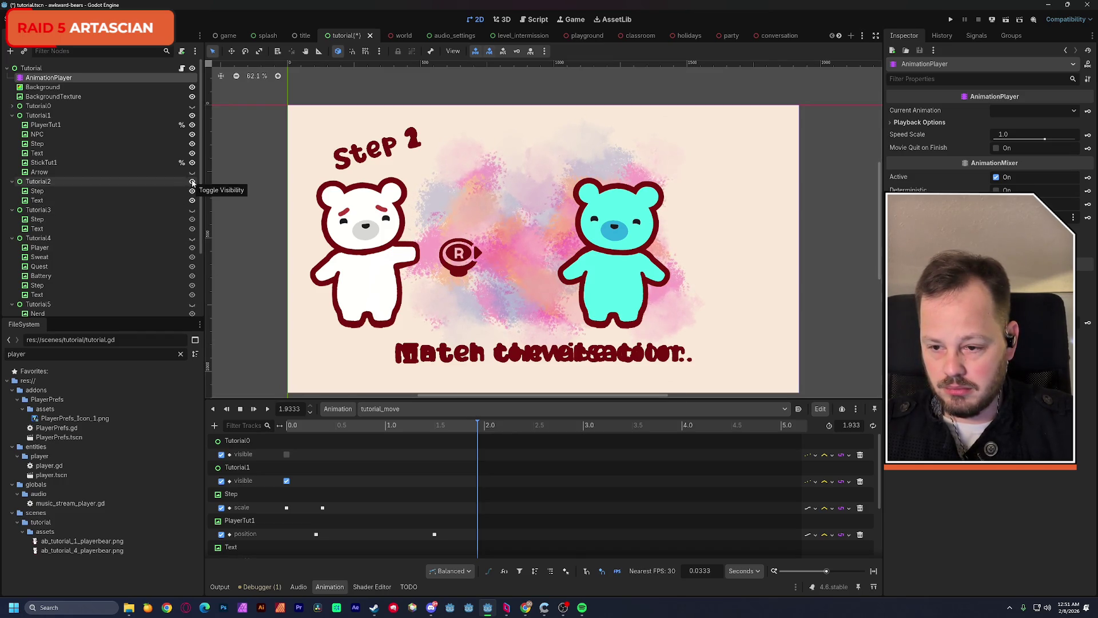
Hide the Tutorial2 overlay, recentre the canvas and save the scene
click(193, 182)
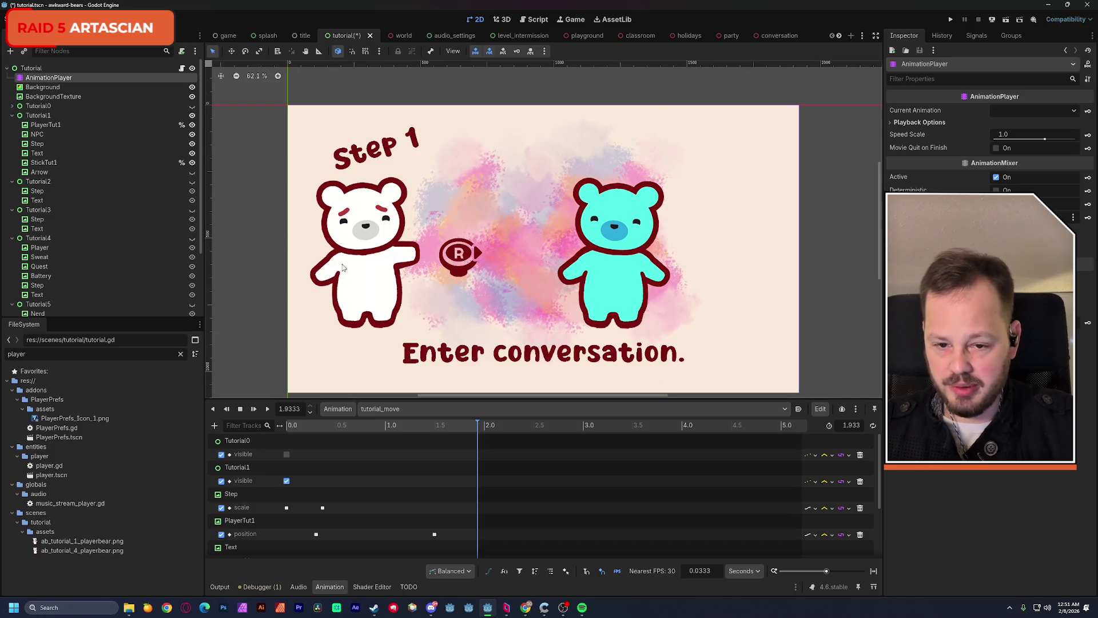
drag(353, 264, 371, 245)
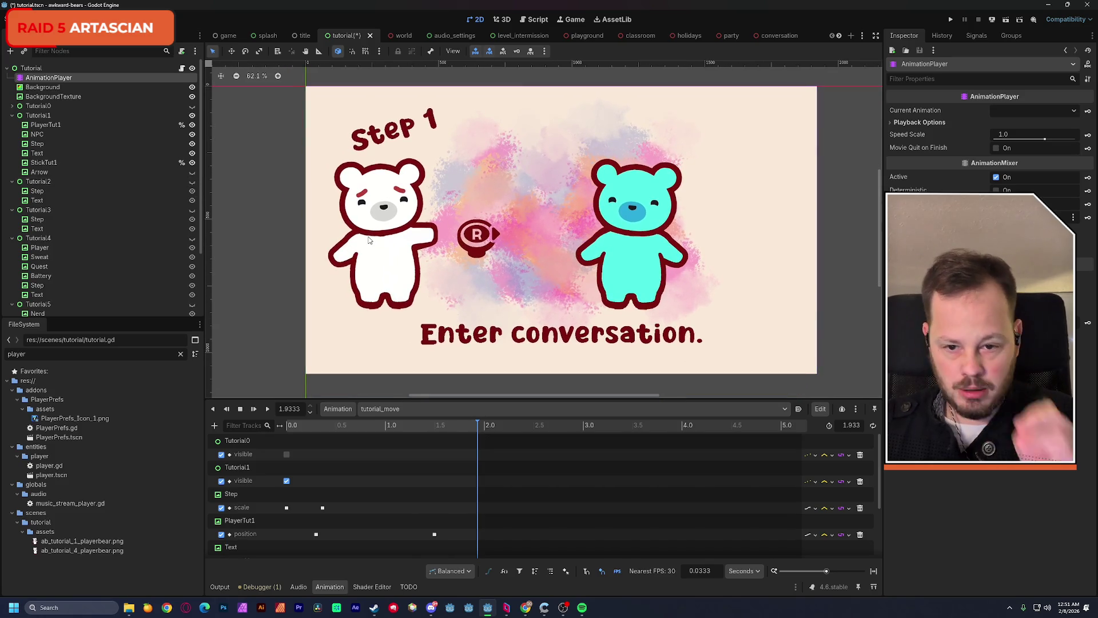
key(ctrl+s)
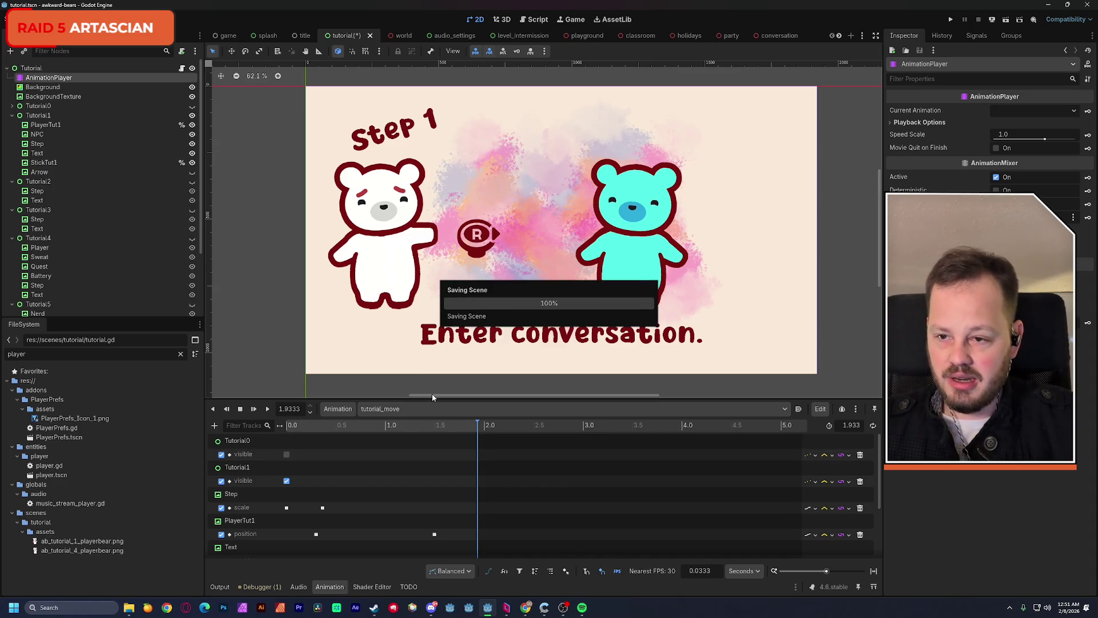
Load the empty tutorial_vibe animation and select the Tutorial2 node
click(379, 409)
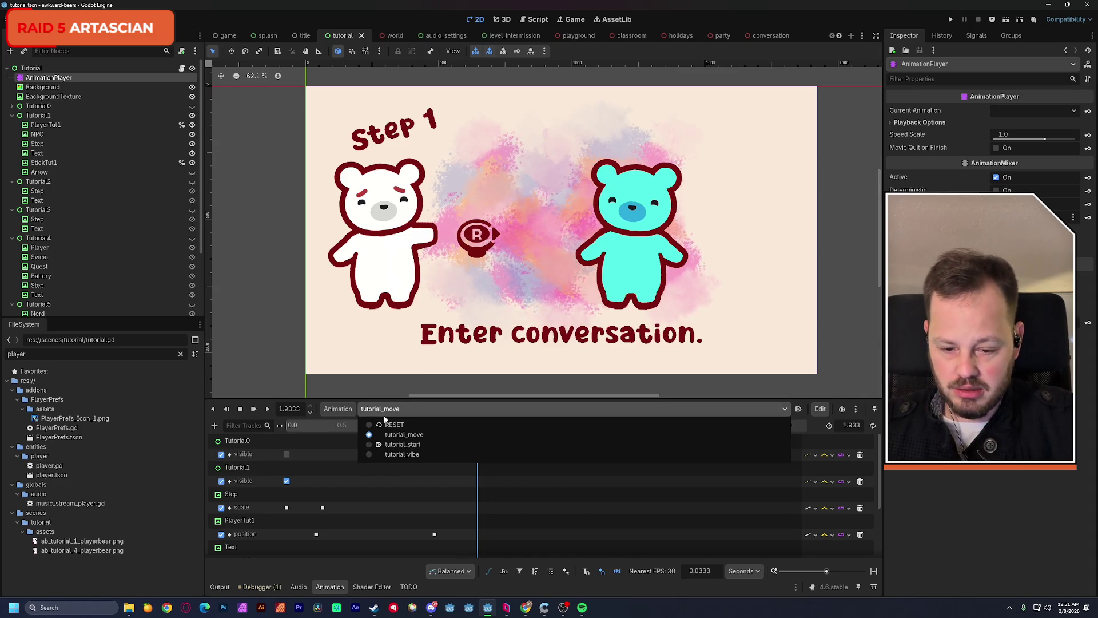
click(450, 455)
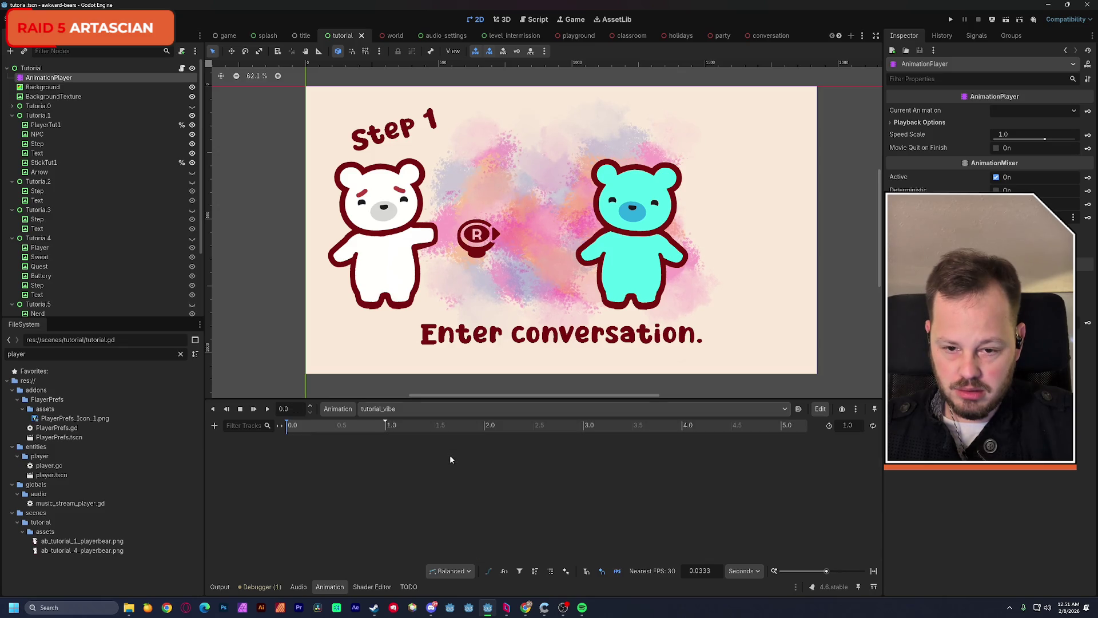
click(43, 182)
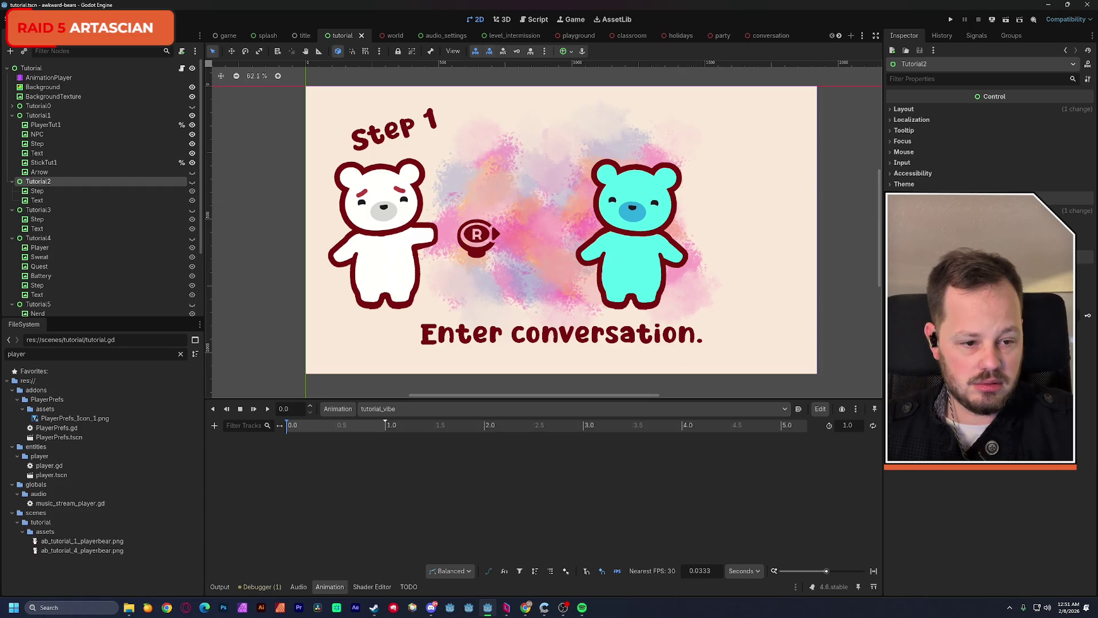
Add a Tutorial2 visible track to tutorial_vibe, keyed visible at 0 seconds
click(1081, 210)
click(1089, 225)
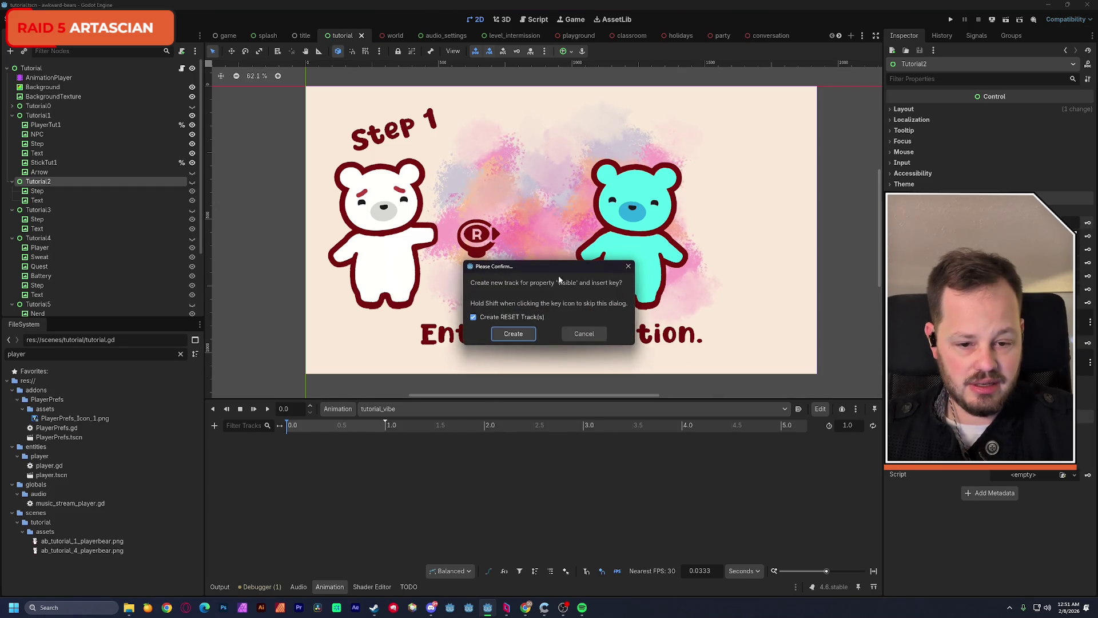
click(520, 336)
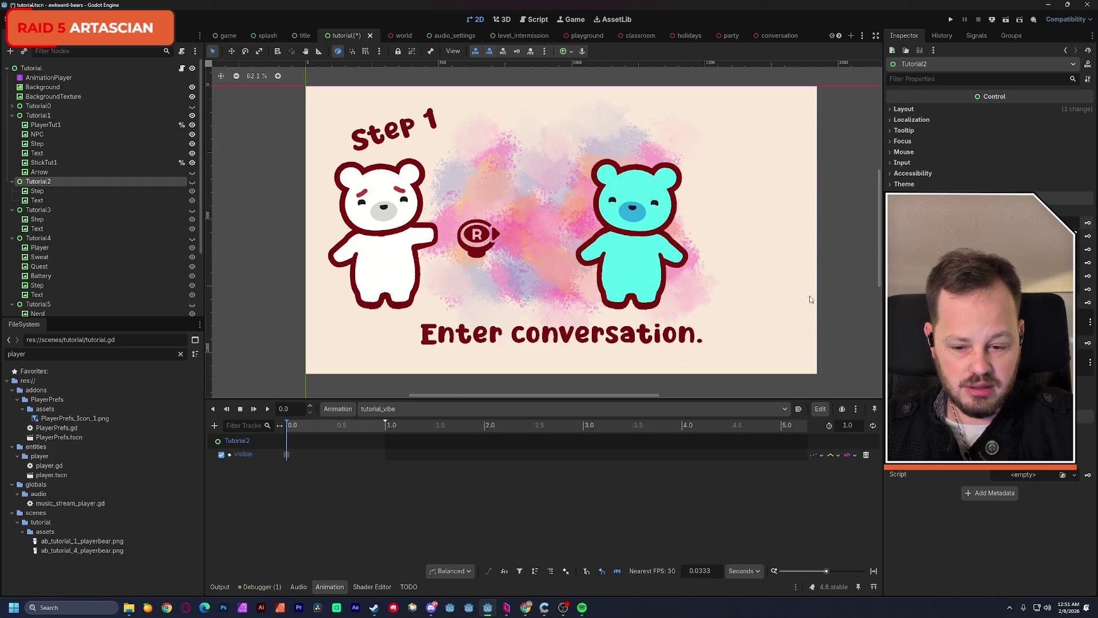
click(287, 455)
click(998, 126)
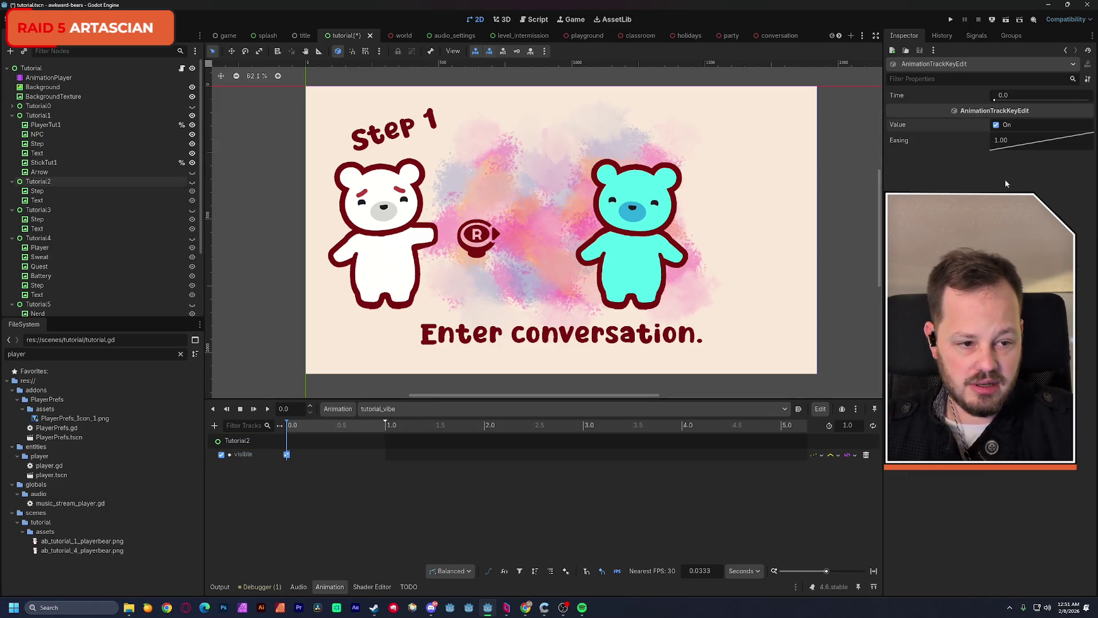
click(423, 512)
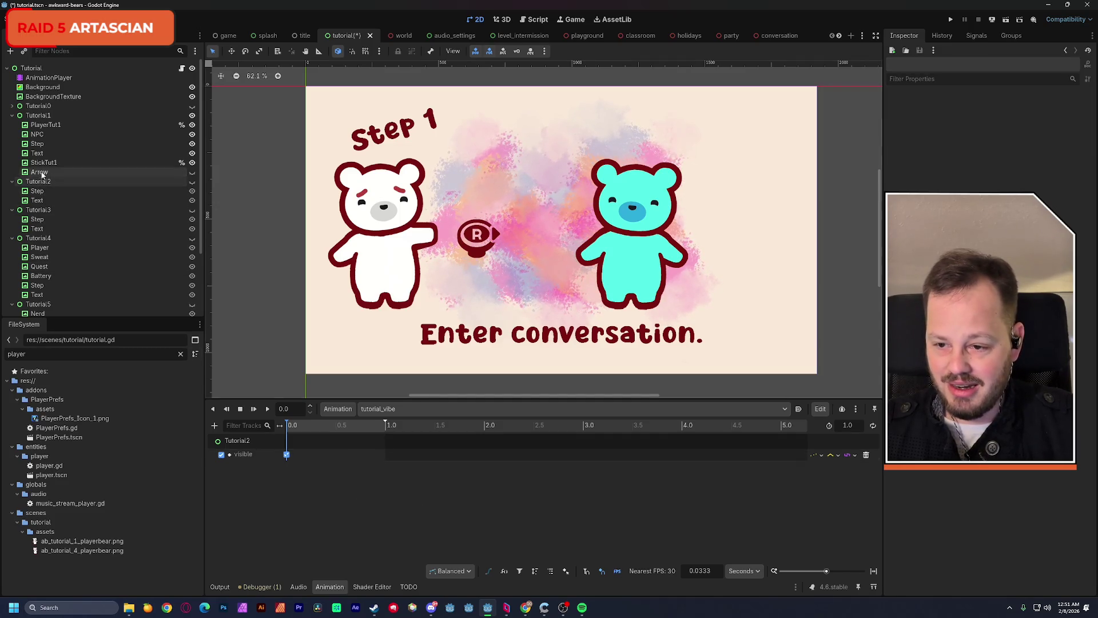
Add a visible track for Tutorial1's Step, keyed hidden at 0 seconds
click(45, 145)
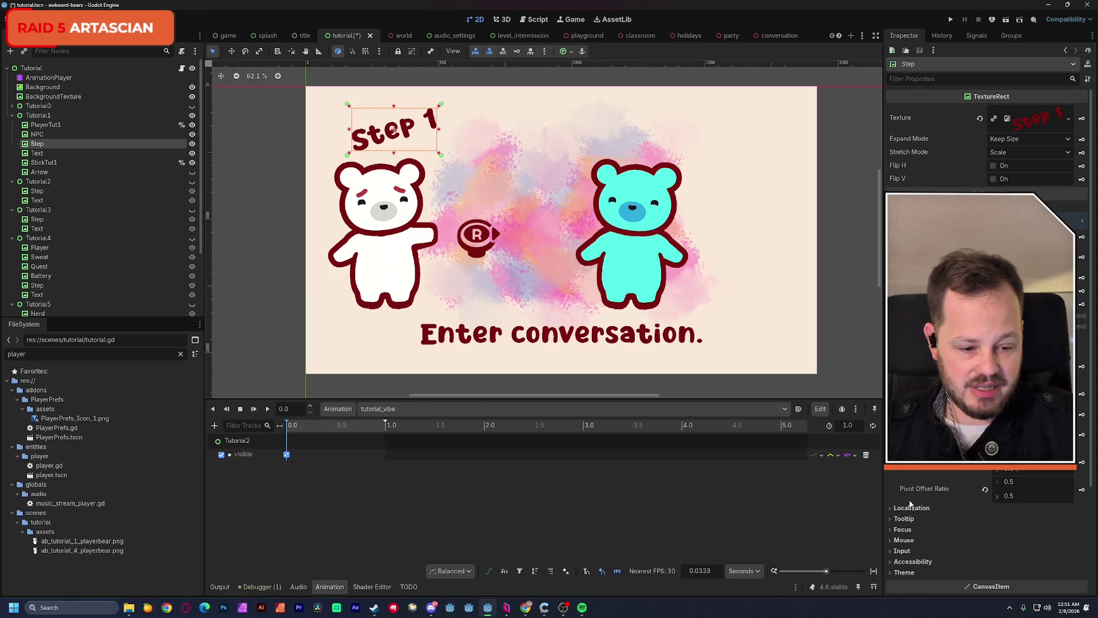
scroll(987, 343, down, 3)
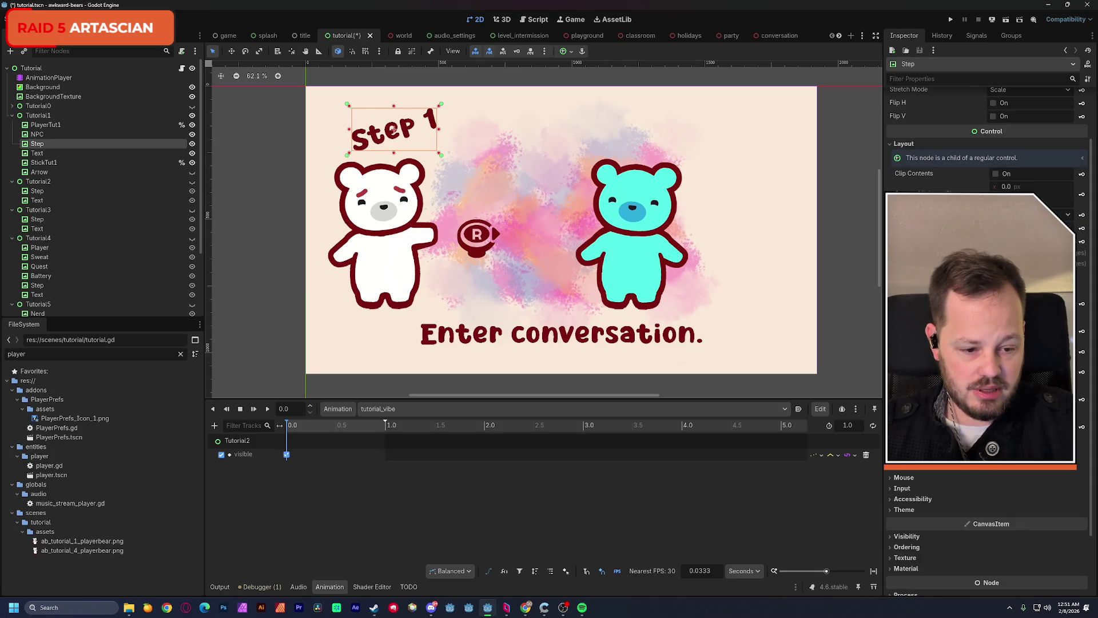
click(907, 536)
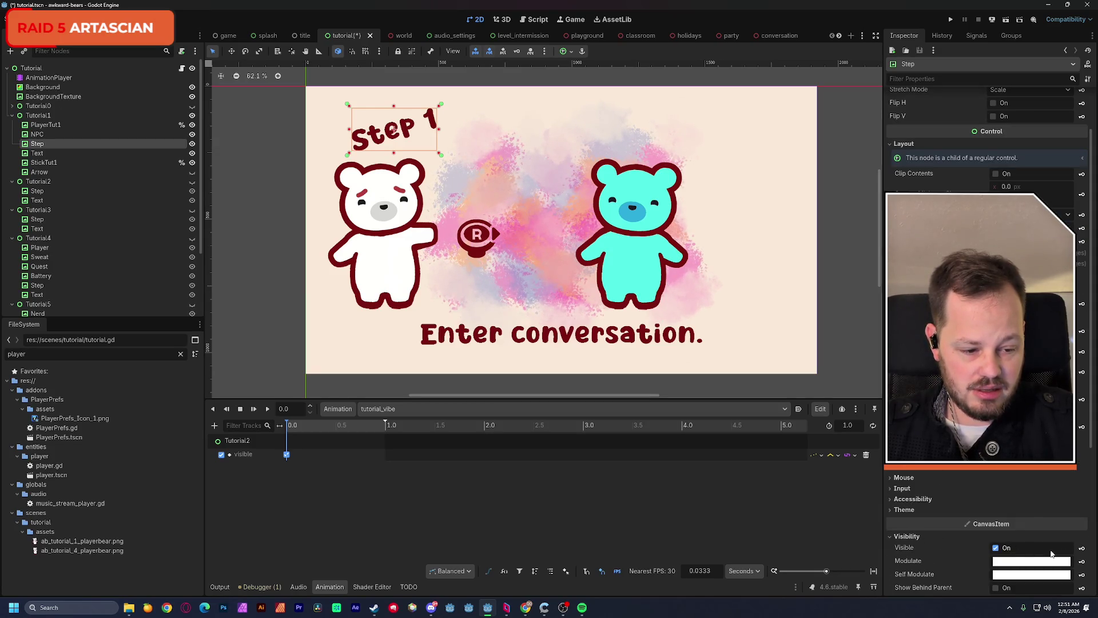
click(1082, 548)
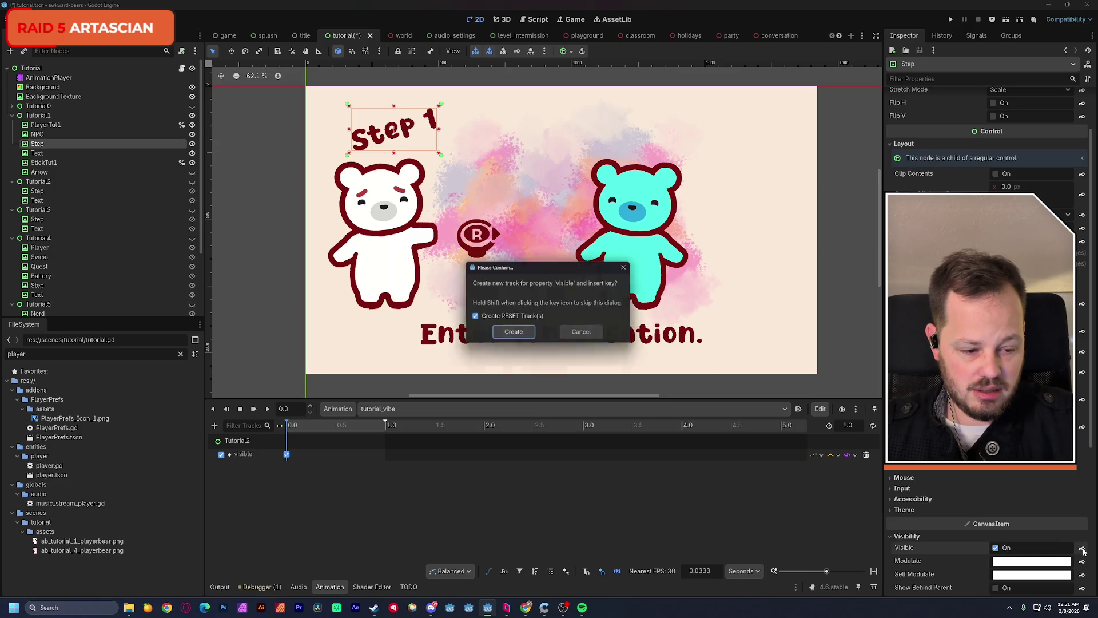
click(514, 336)
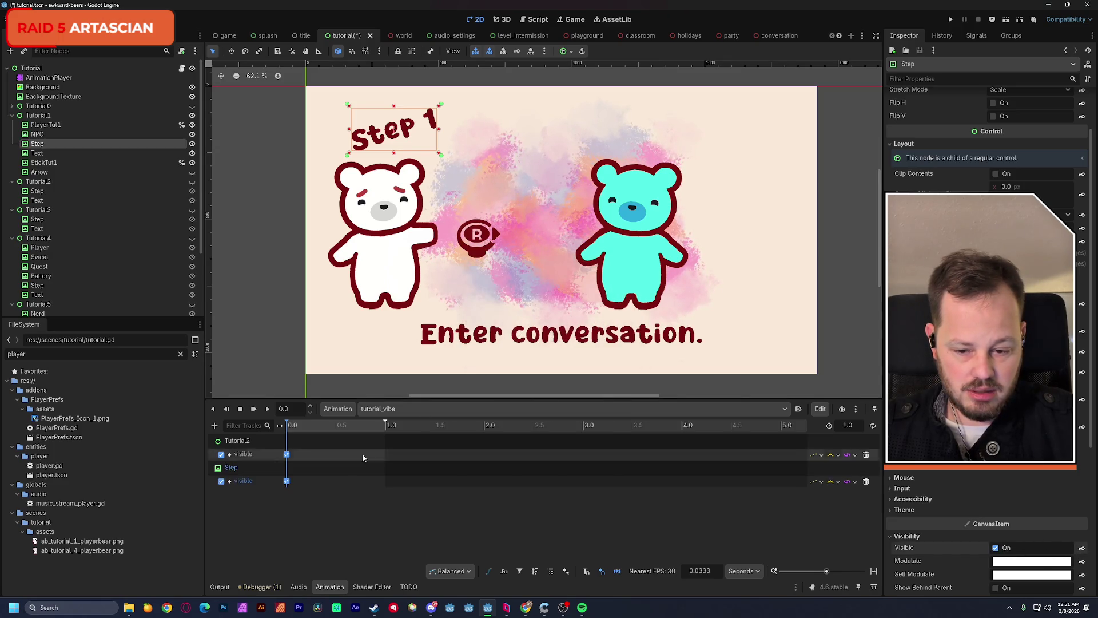
click(286, 481)
click(996, 126)
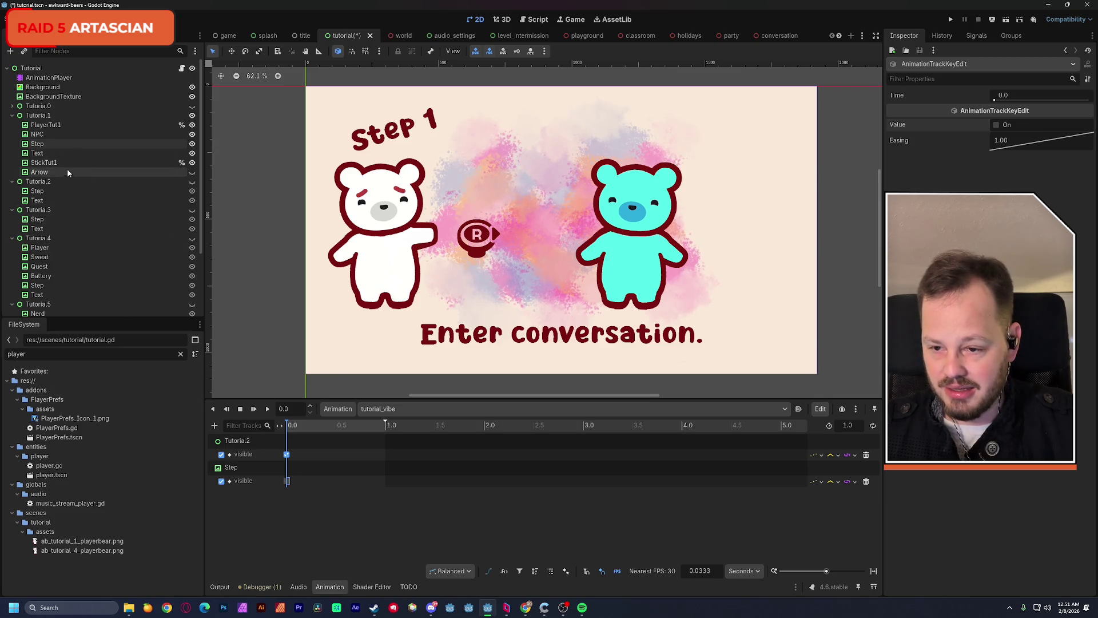
Add a visible track for Tutorial1's Text keyed hidden at 0, then preview the first frame
click(46, 153)
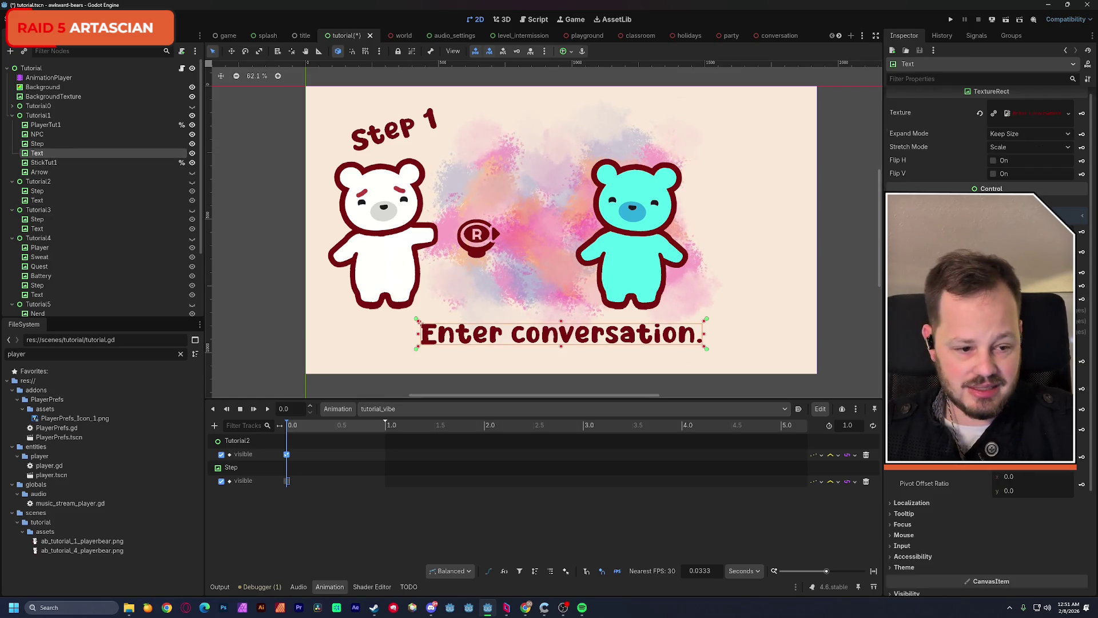
scroll(941, 496, down, 2)
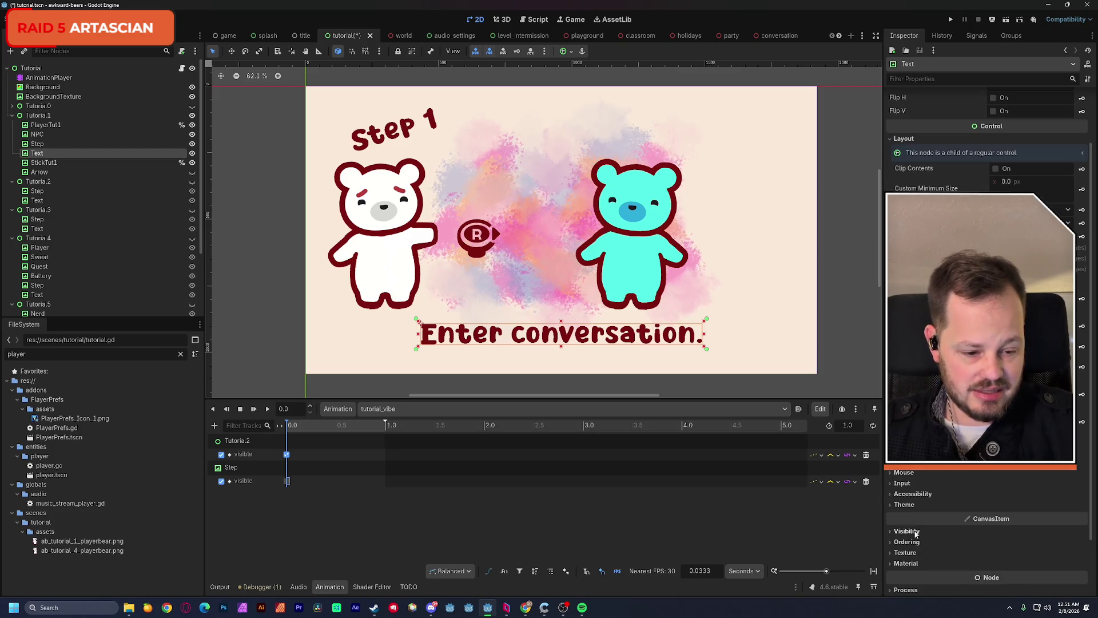
click(909, 532)
click(1080, 546)
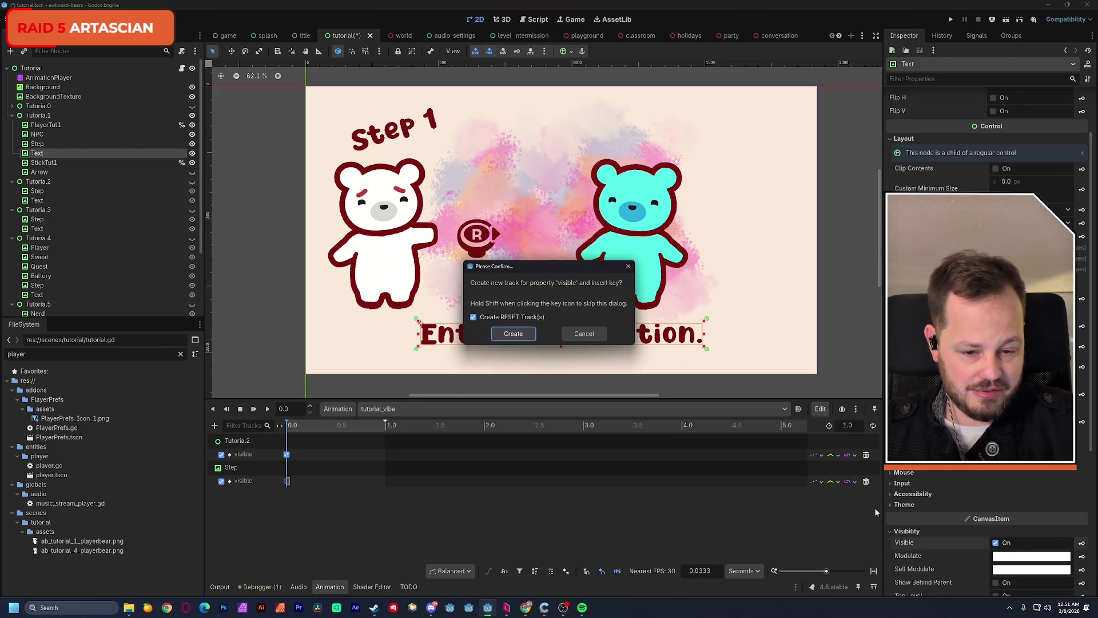
click(514, 335)
click(287, 508)
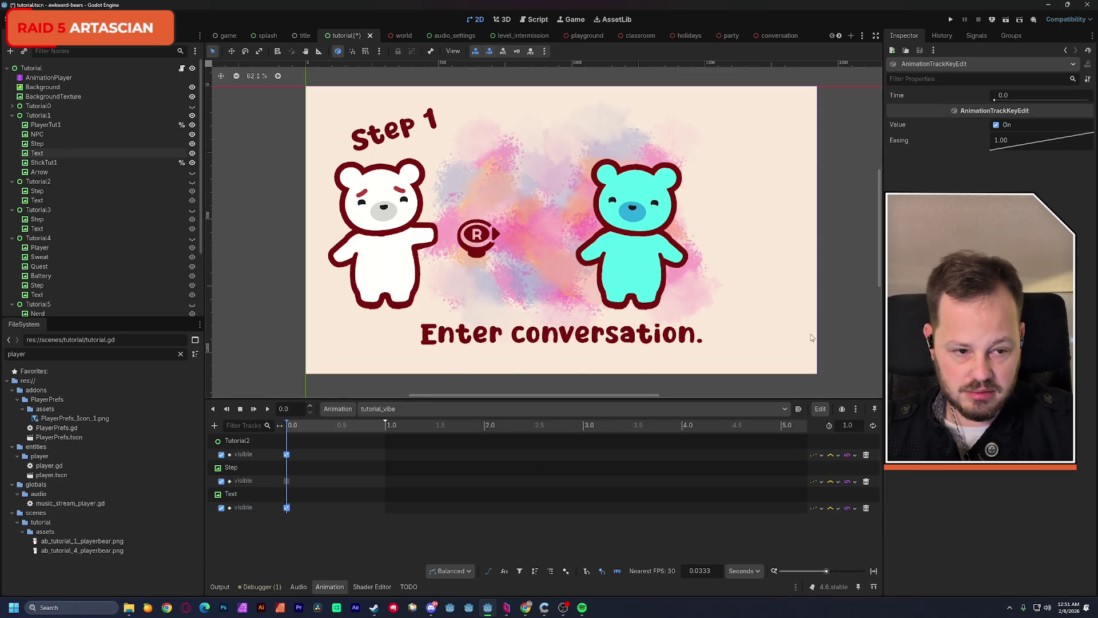
click(997, 125)
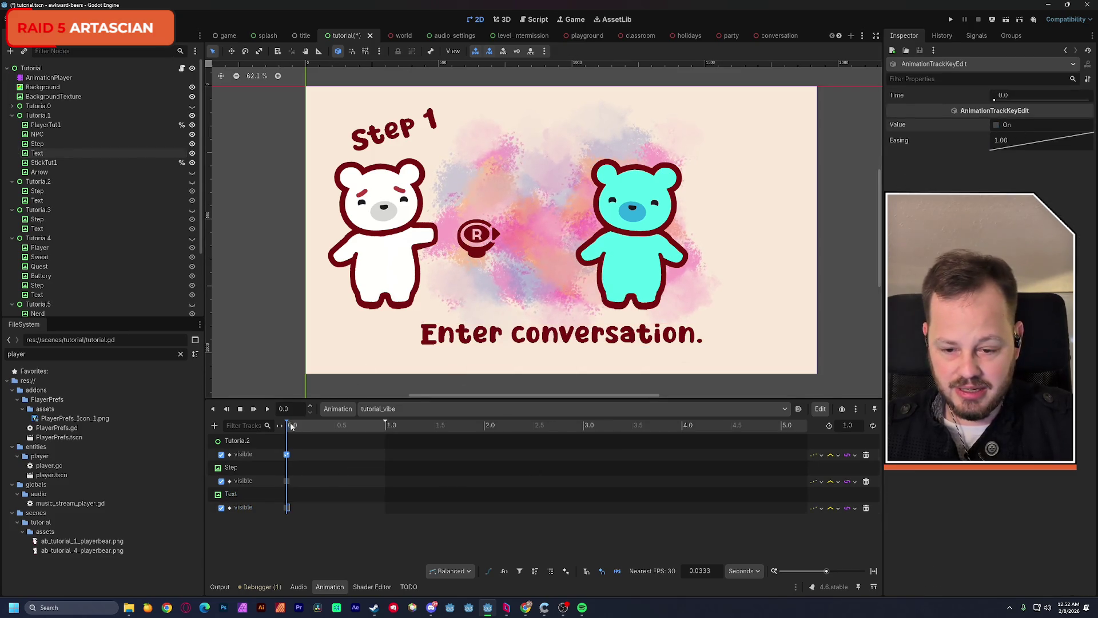
click(283, 426)
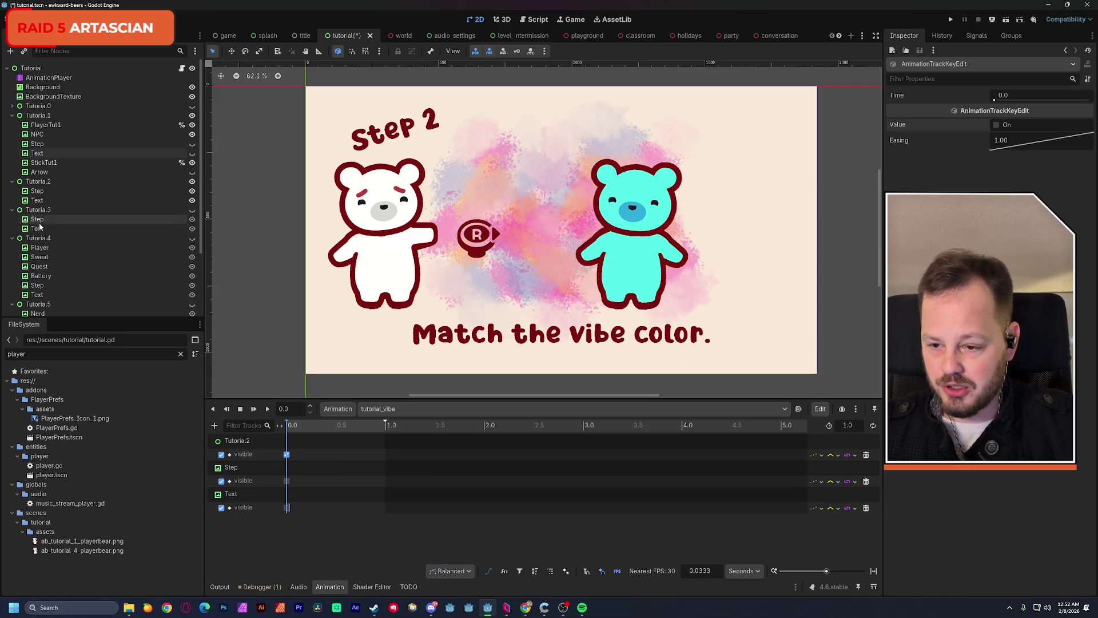
click(47, 191)
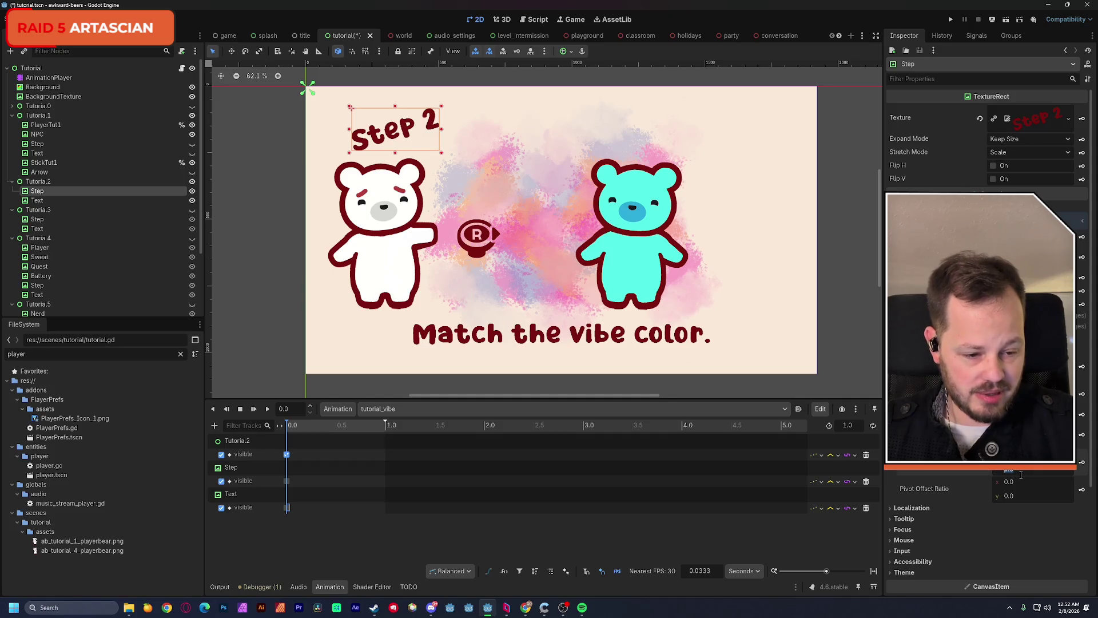
Set the Tutorial2 Step's Pivot Offset Ratio to 0.5, 0.5
click(1021, 482)
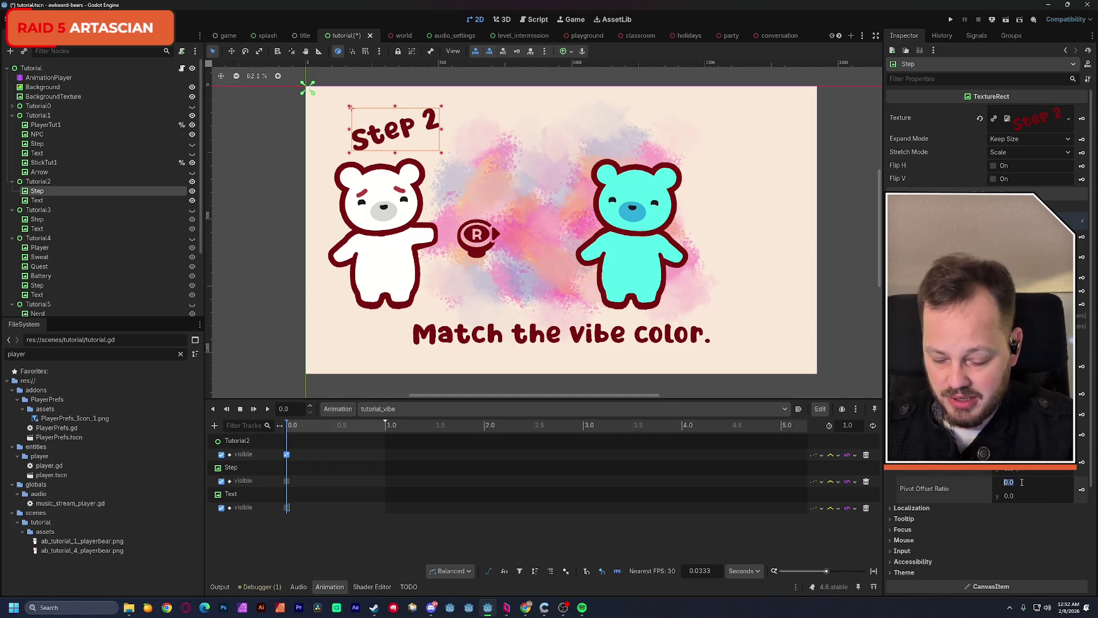
text(0.5)
key(Tab)
text(0.5)
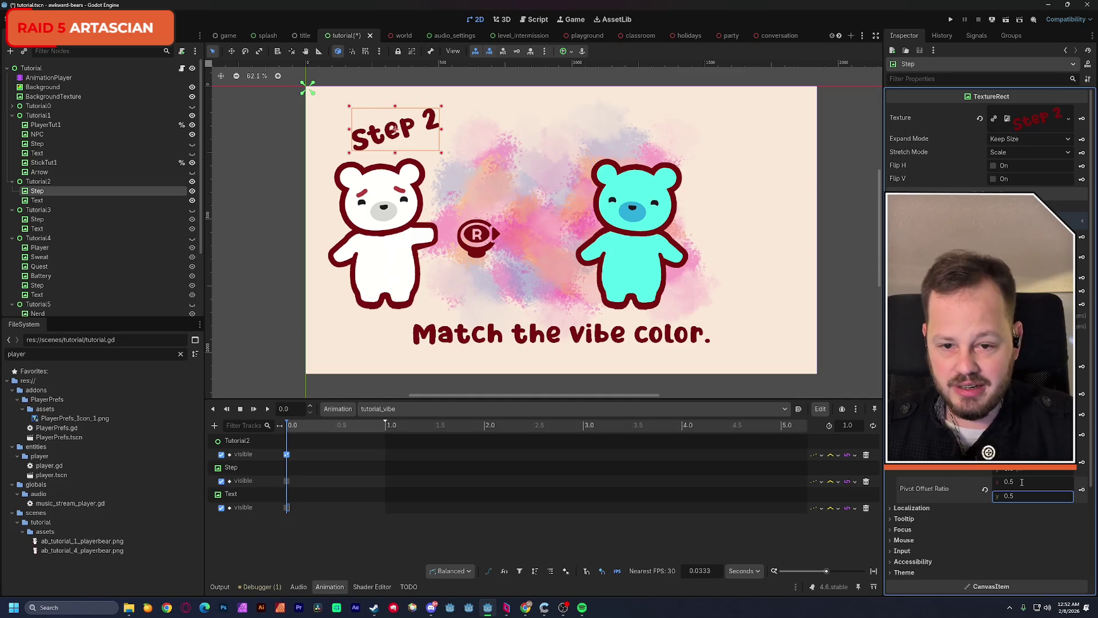
Switch from Godot to the ui folder window in File Explorer
click(564, 609)
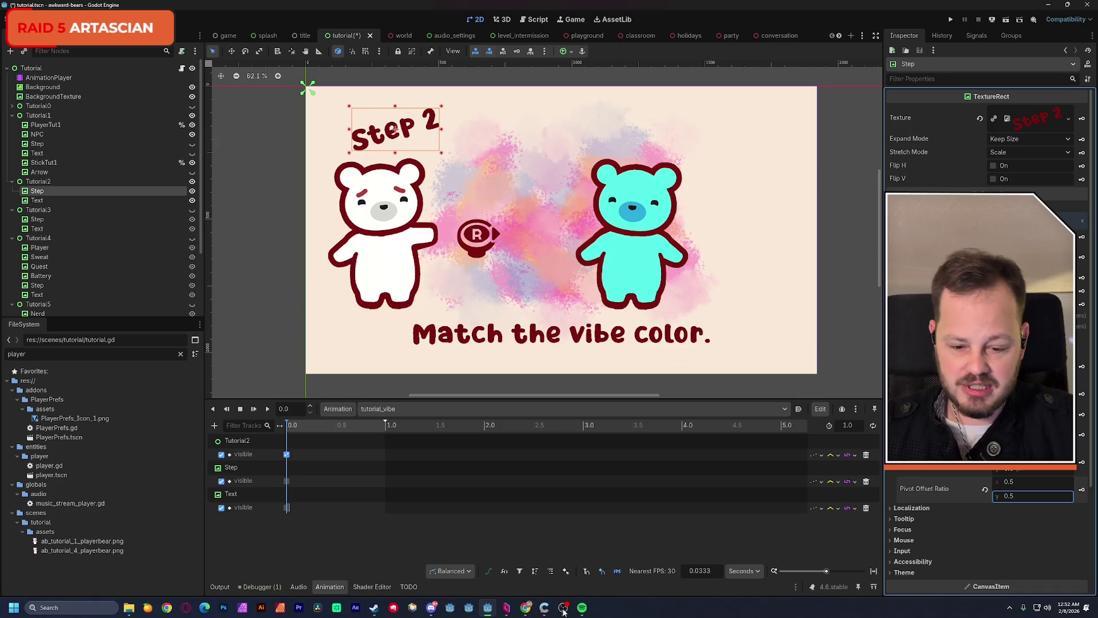
mouse_move(130, 609)
click(164, 568)
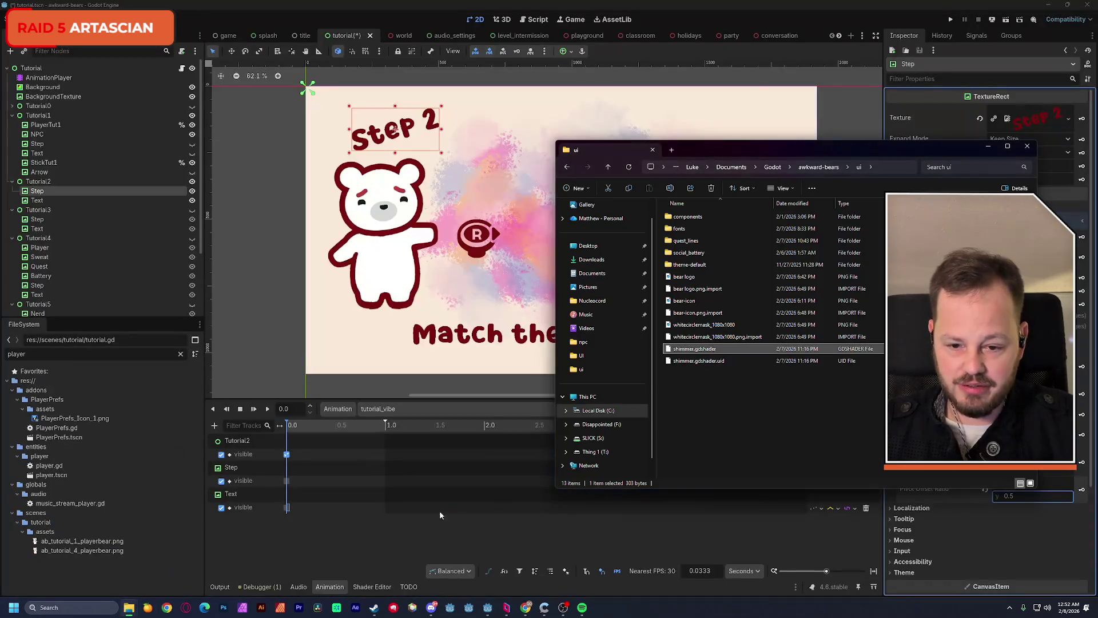
Open a new Explorer window on This PC, then close it and the ui folder window
click(812, 428)
key(ctrl+n)
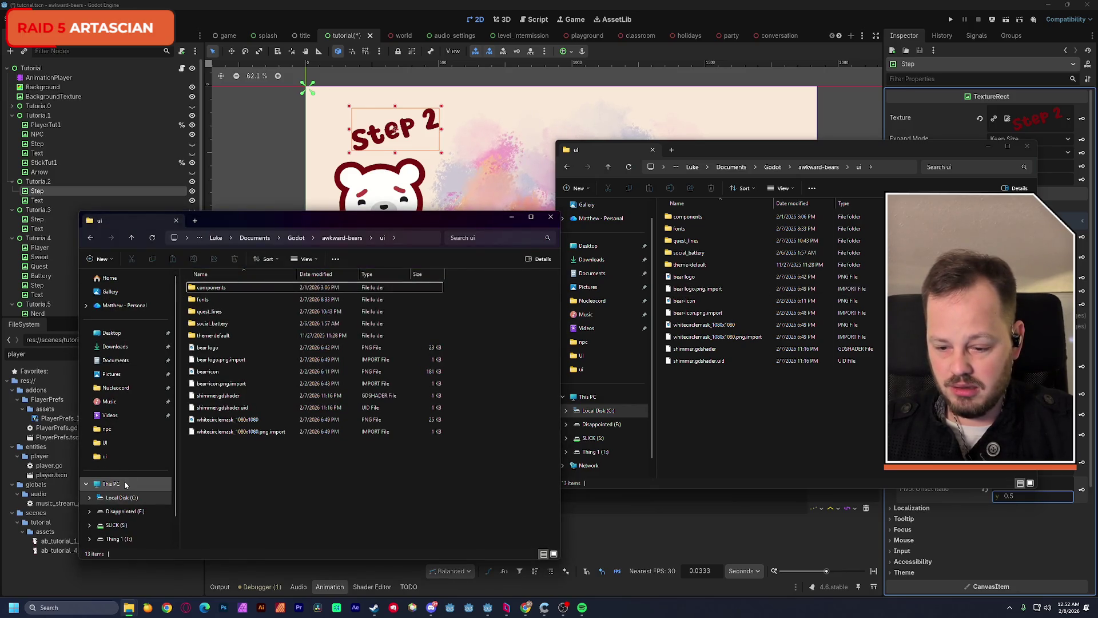
click(149, 484)
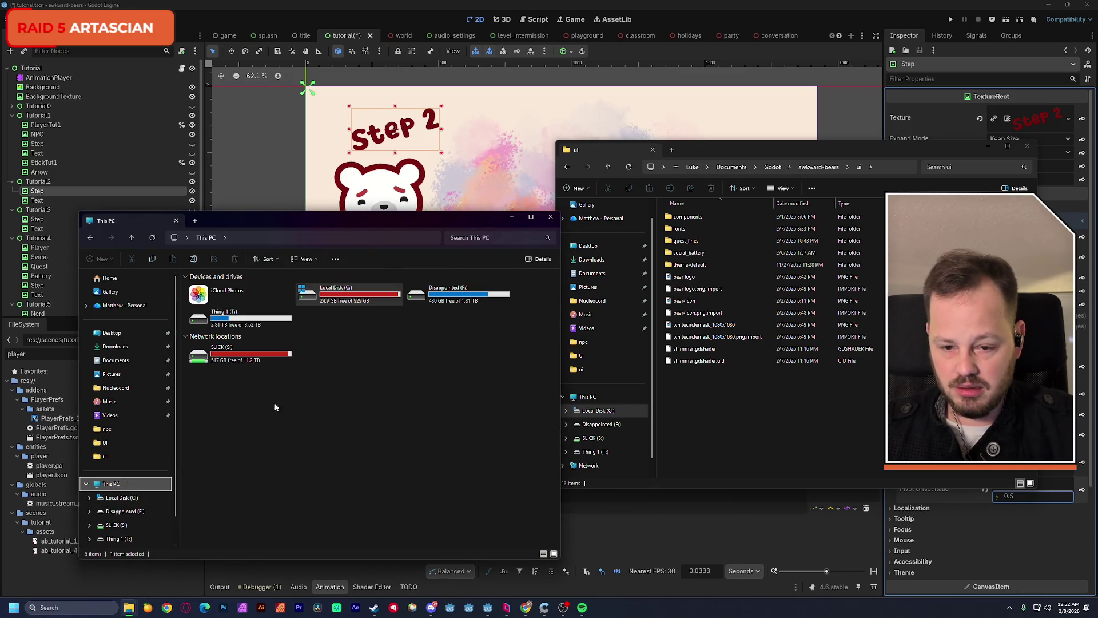
click(550, 217)
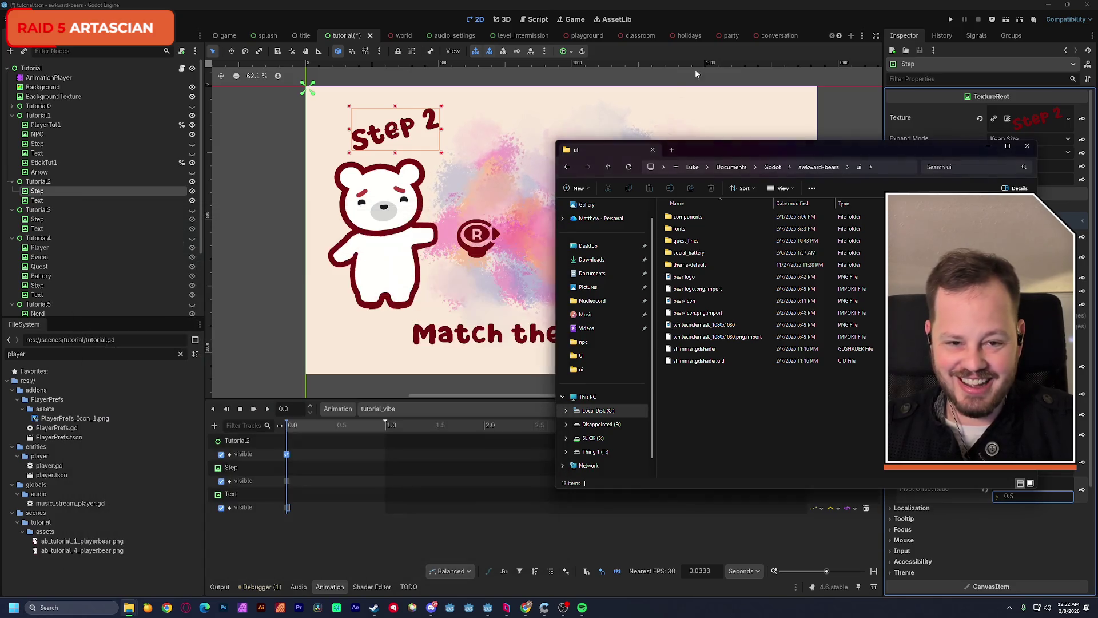
click(1028, 146)
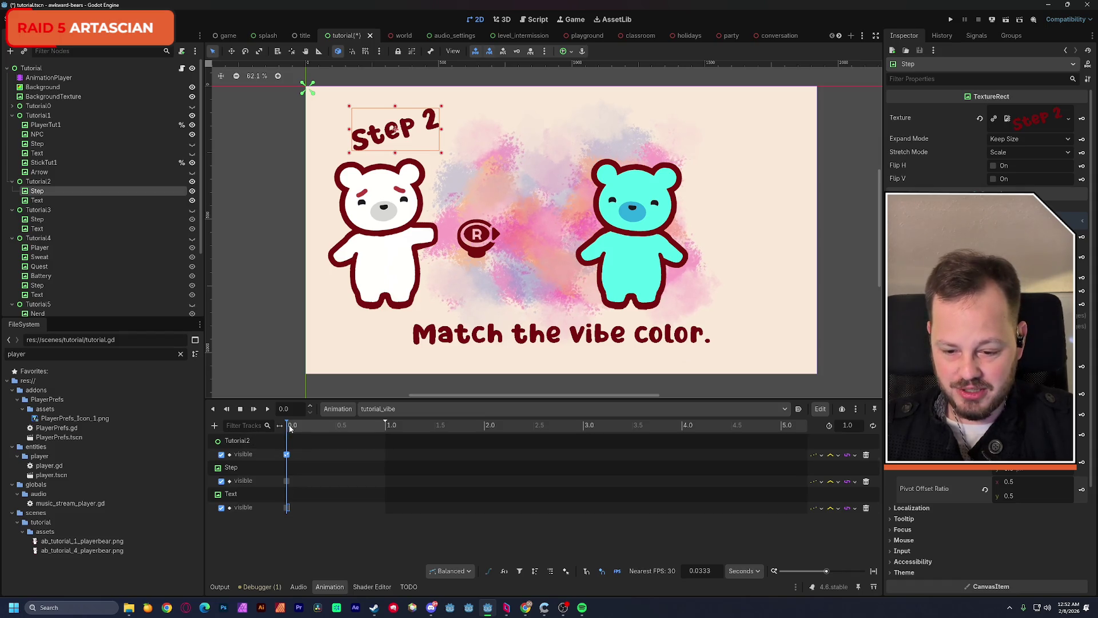
Add a scale track for the 'Match the vibe color.' text in tutorial_vibe
click(243, 508)
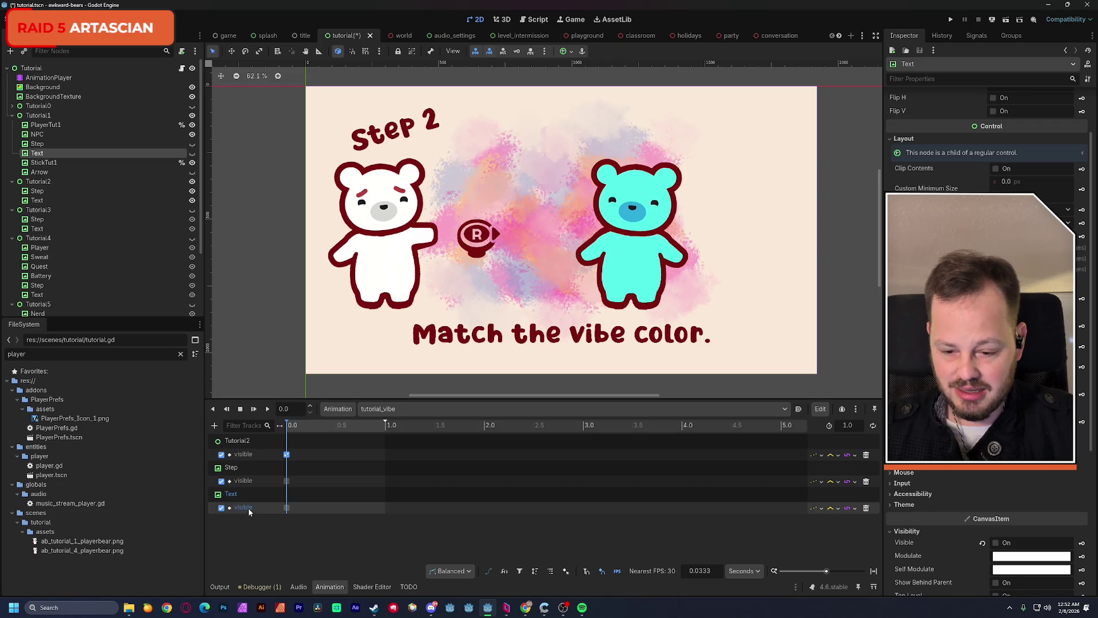
click(52, 200)
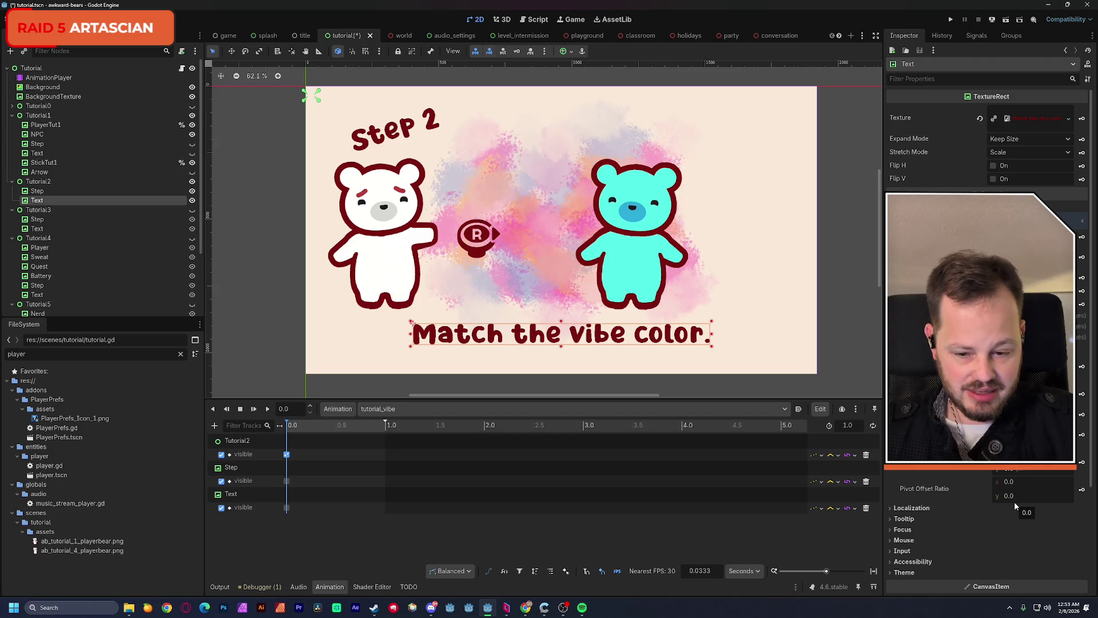
click(1082, 434)
click(507, 334)
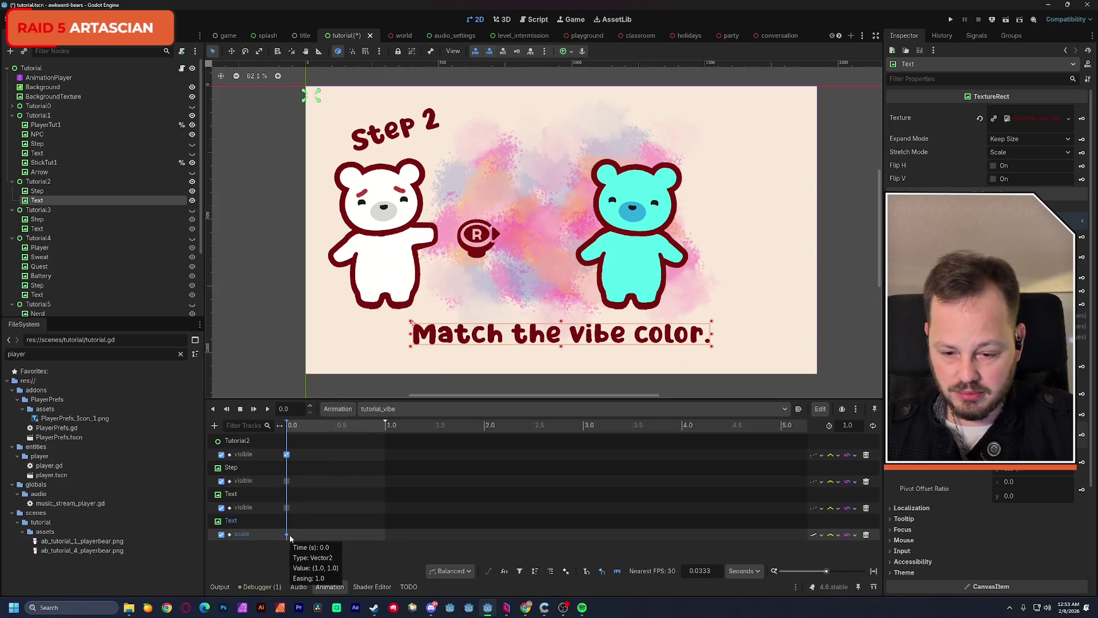
Load tutorial_move for reference and scrub it to about 1.93 seconds
click(391, 409)
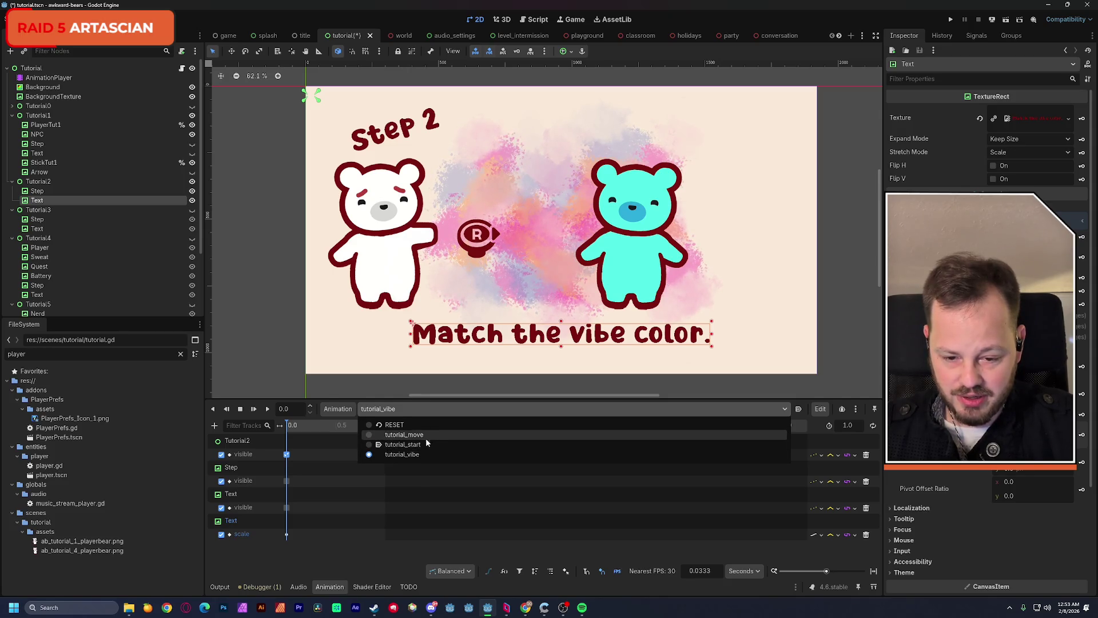
click(426, 435)
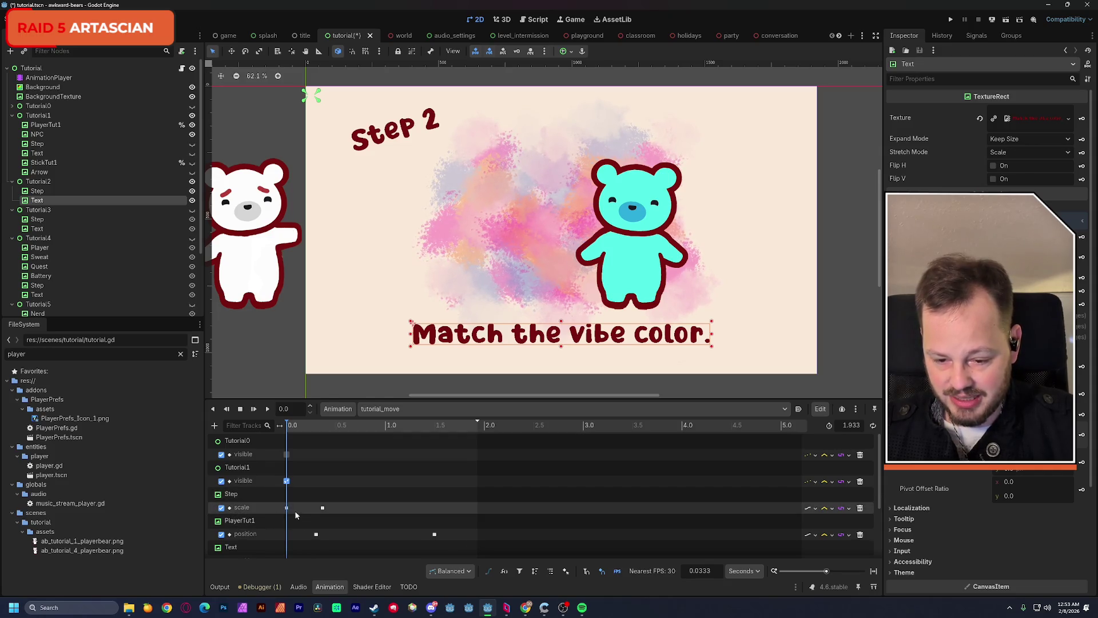
click(321, 507)
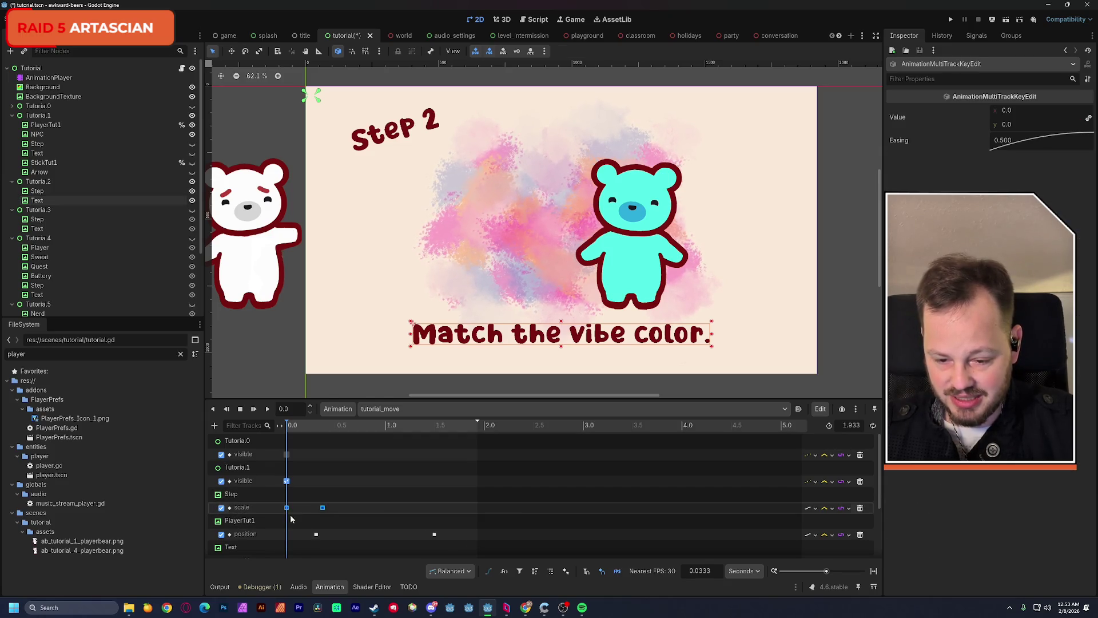
click(380, 408)
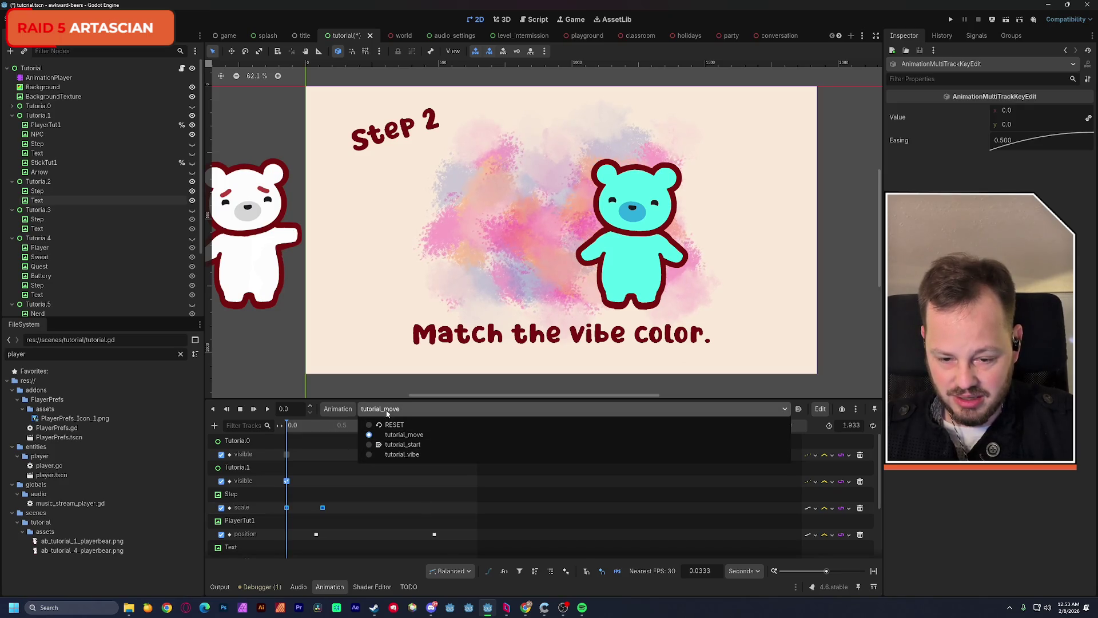
click(475, 474)
drag(413, 429, 492, 429)
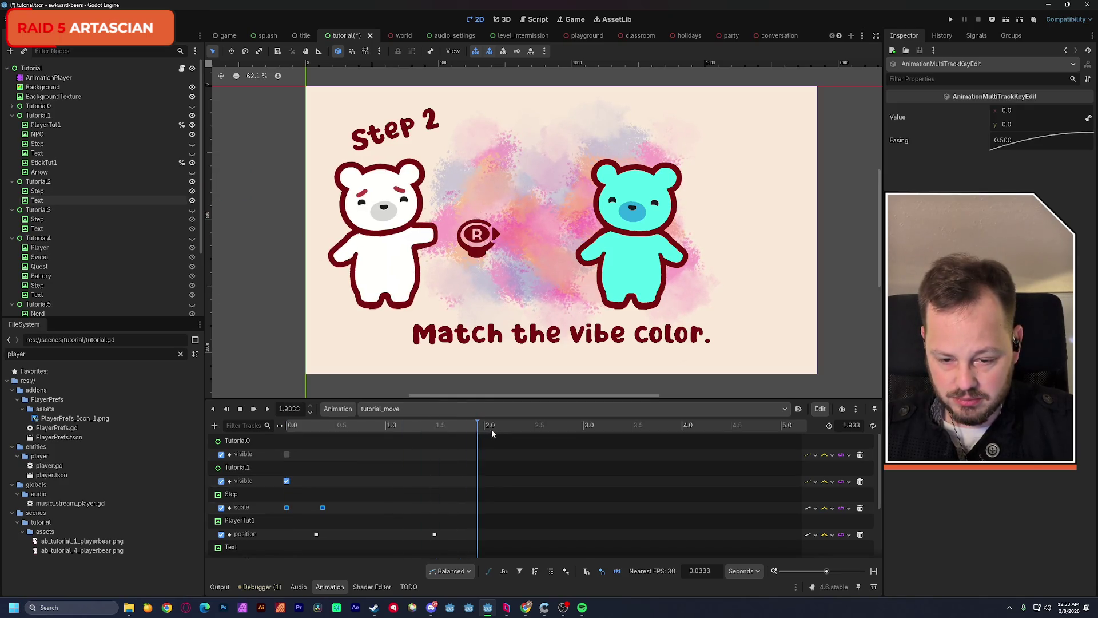
Back in tutorial_vibe, delete the Text scale keys and track, then rewind to 0 seconds
click(380, 408)
click(408, 455)
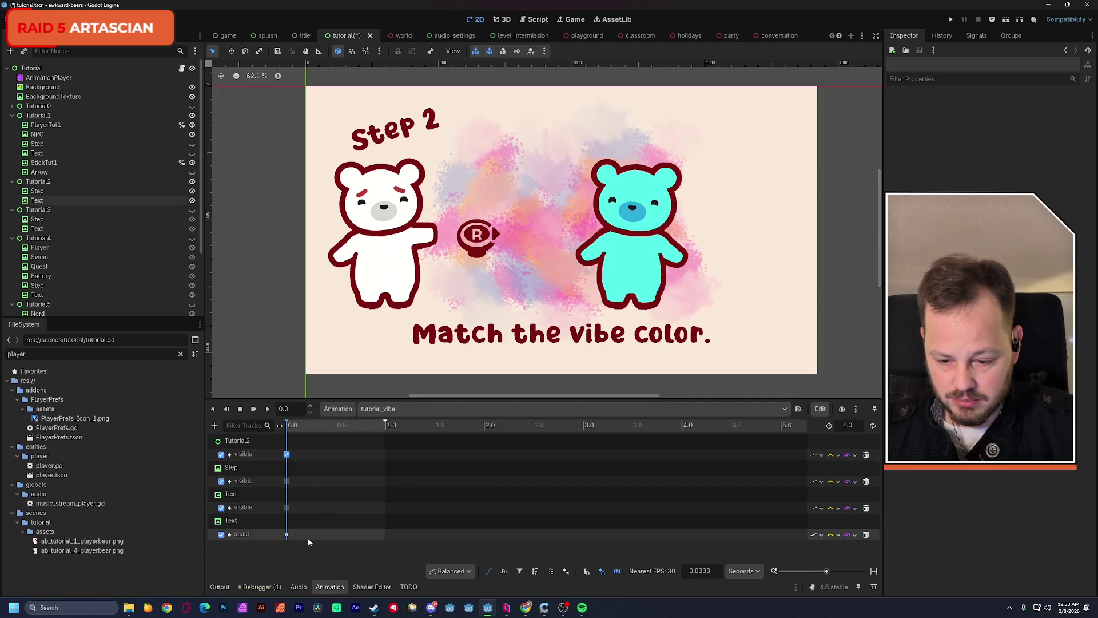
drag(287, 533, 315, 535)
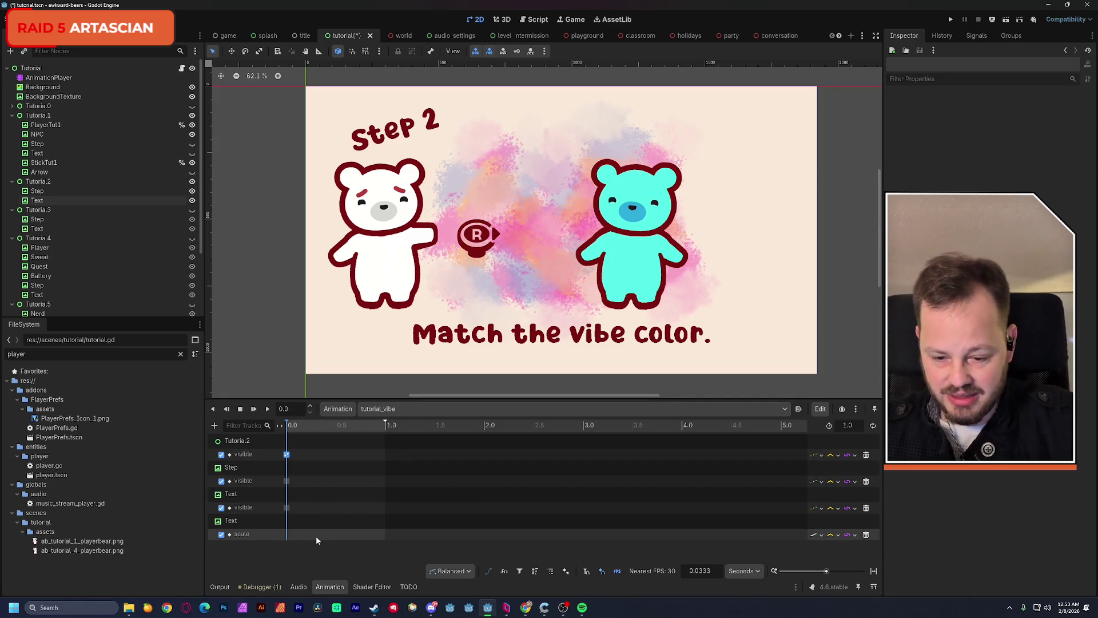
click(288, 428)
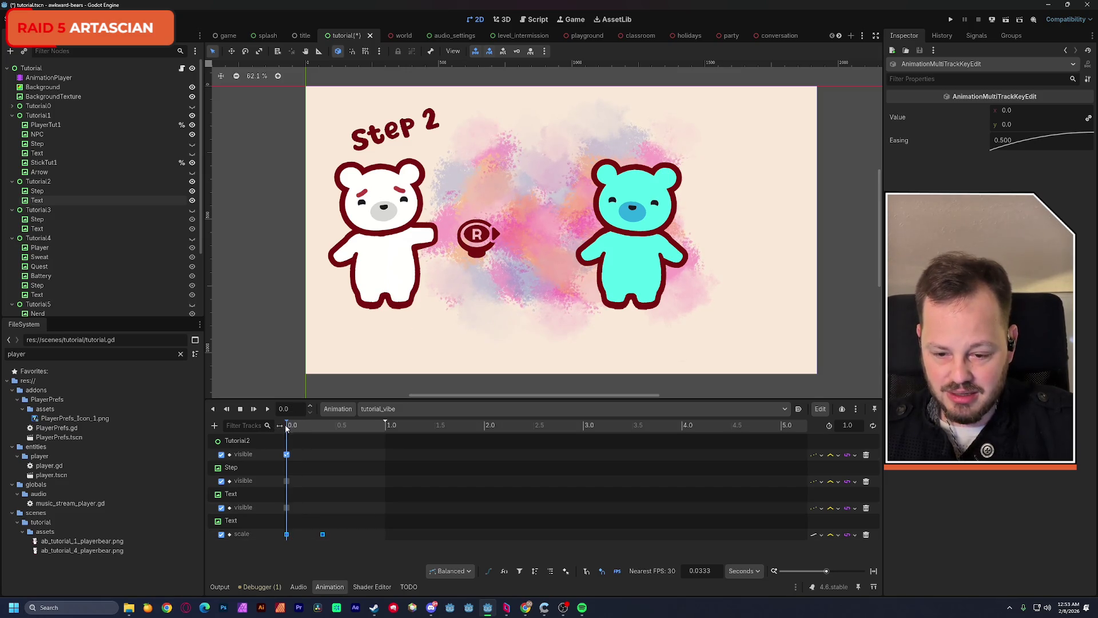
drag(286, 429, 325, 428)
key(Delete)
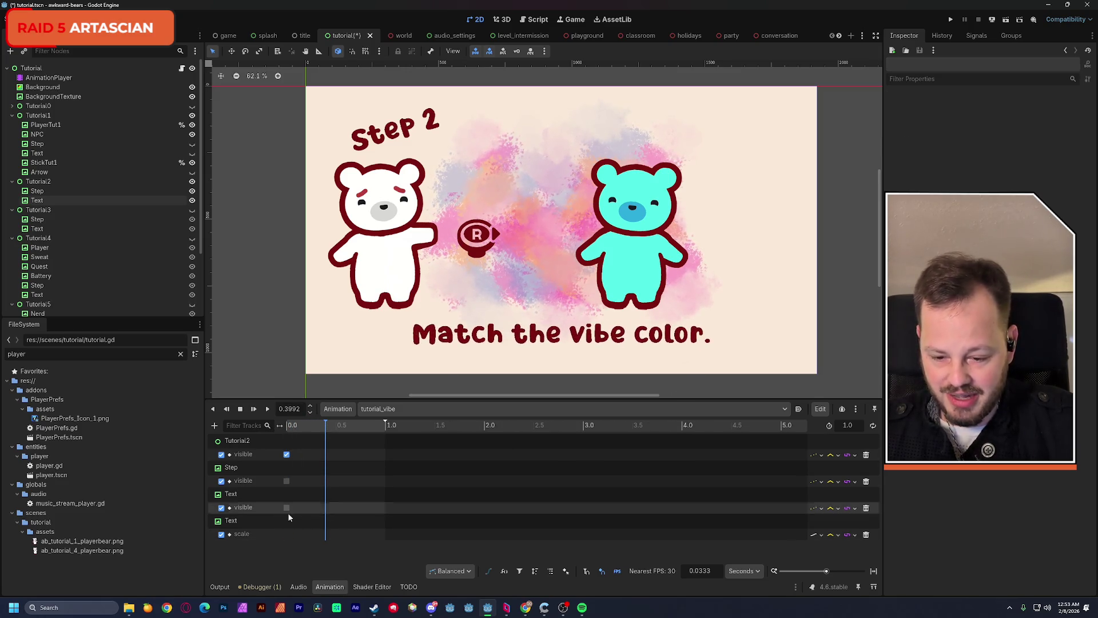
click(234, 522)
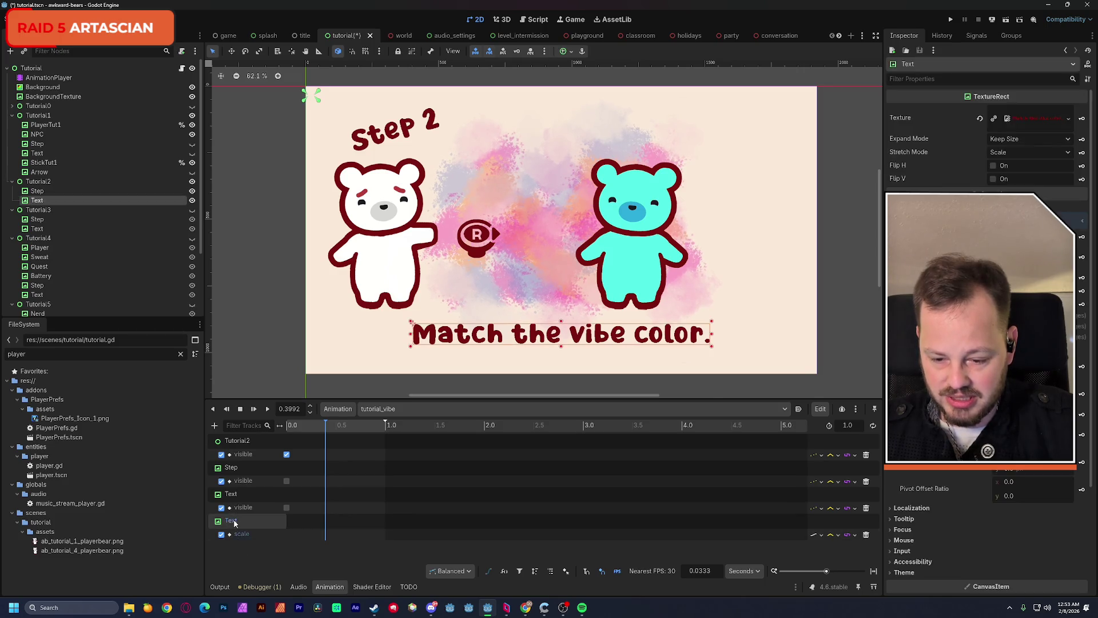
click(865, 536)
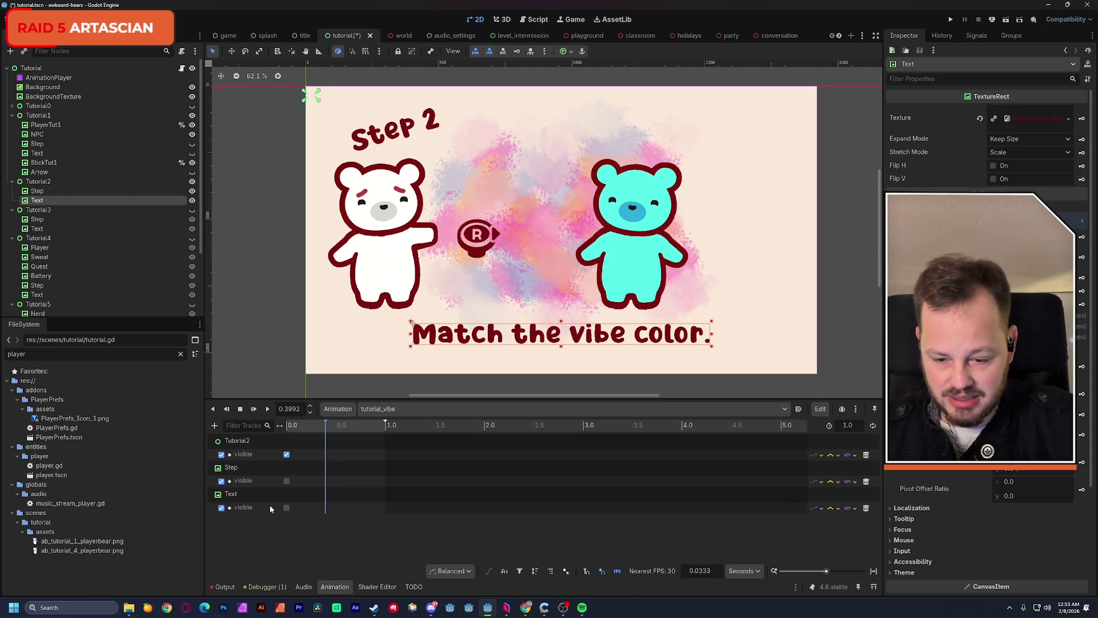
drag(316, 428, 269, 431)
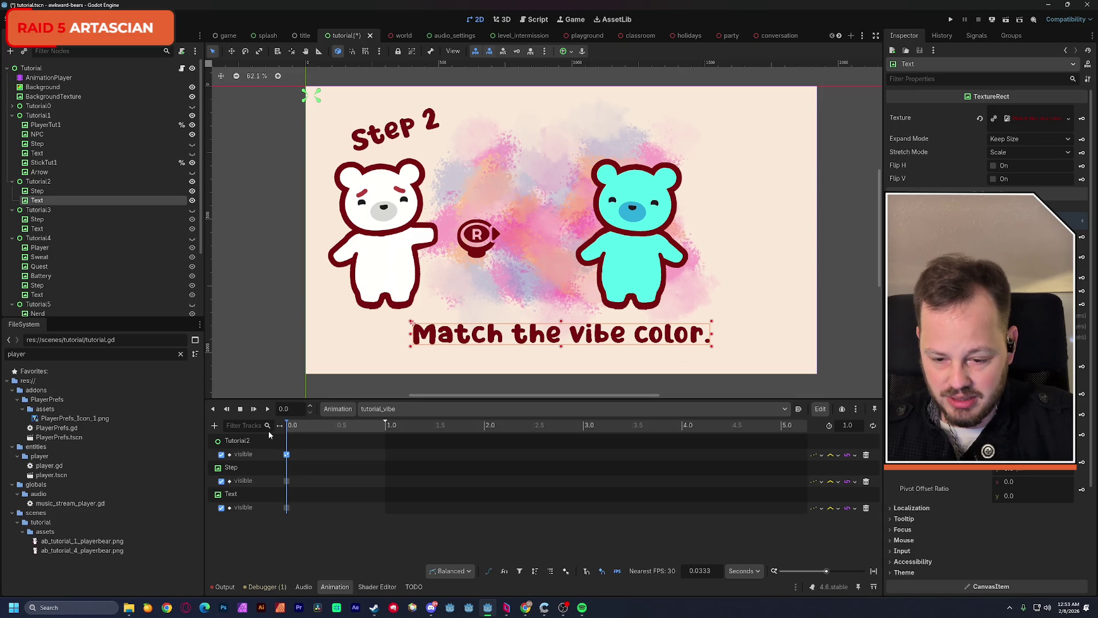
Key the Step 2 title's scale at 0 and near 0.3 seconds, preview it, and save
click(38, 191)
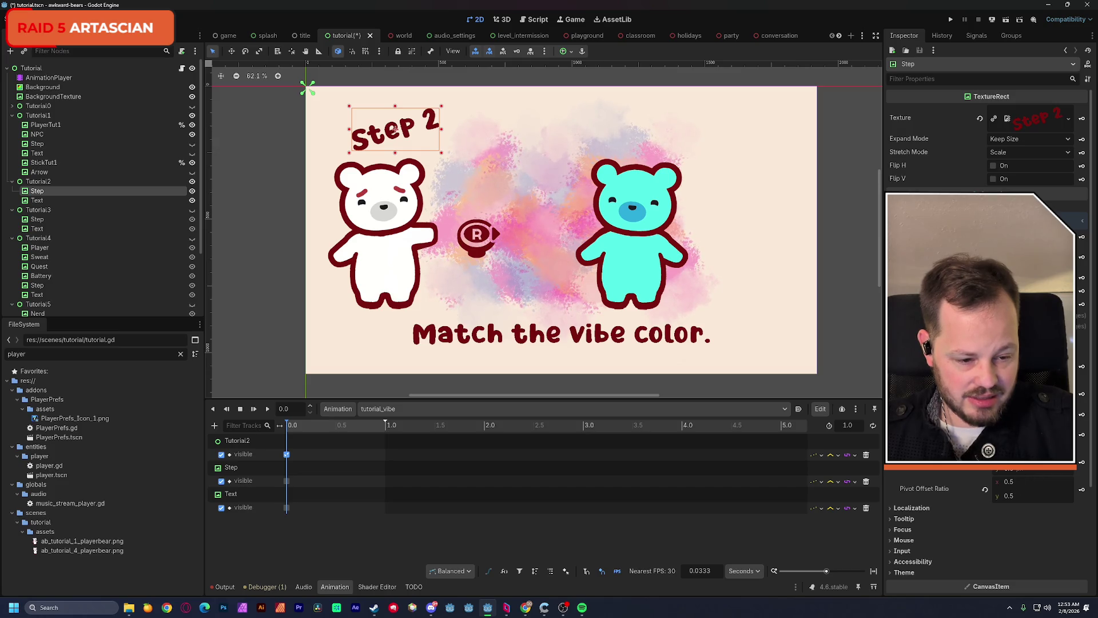
click(1082, 435)
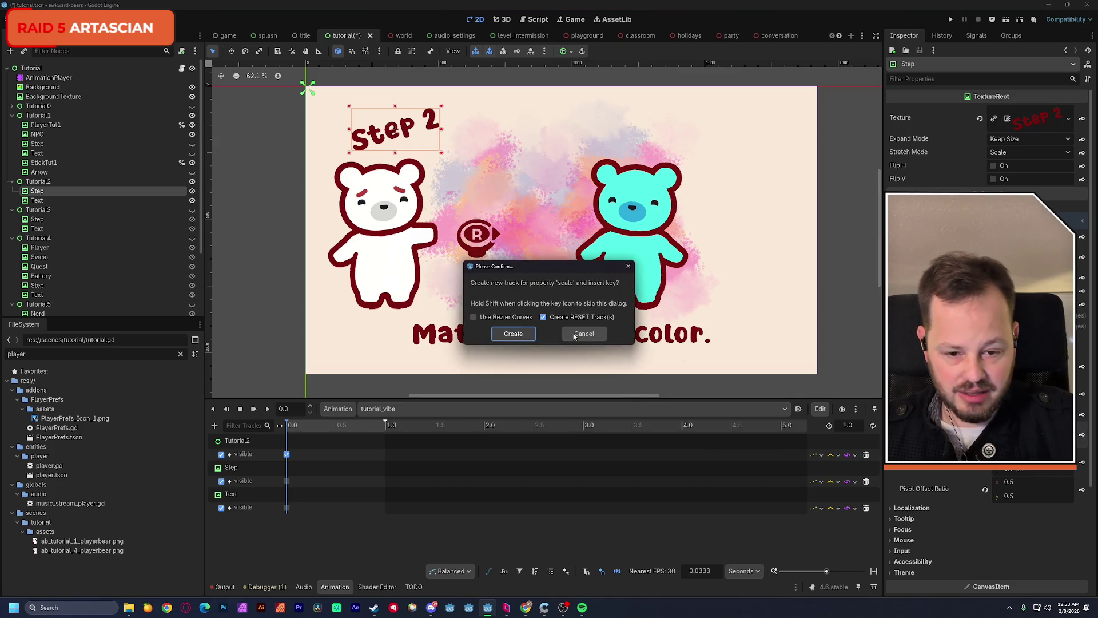
click(514, 335)
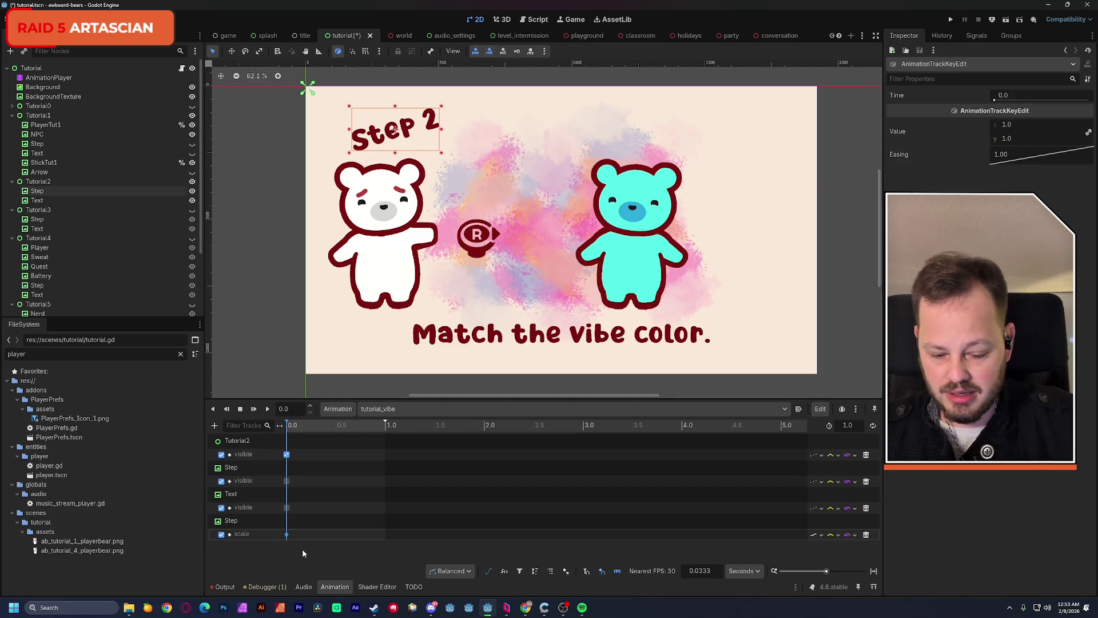
right_click(322, 534)
click(337, 483)
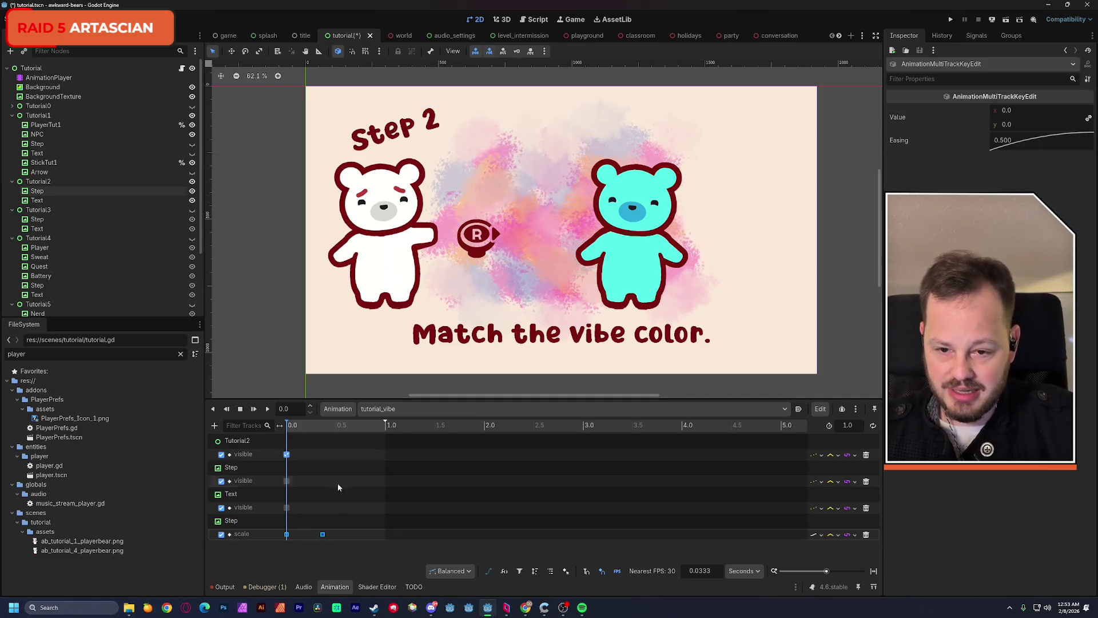
mouse_move(288, 429)
mouse_down()
mouse_move(337, 433)
mouse_move(287, 430)
mouse_up()
key(ctrl+s)
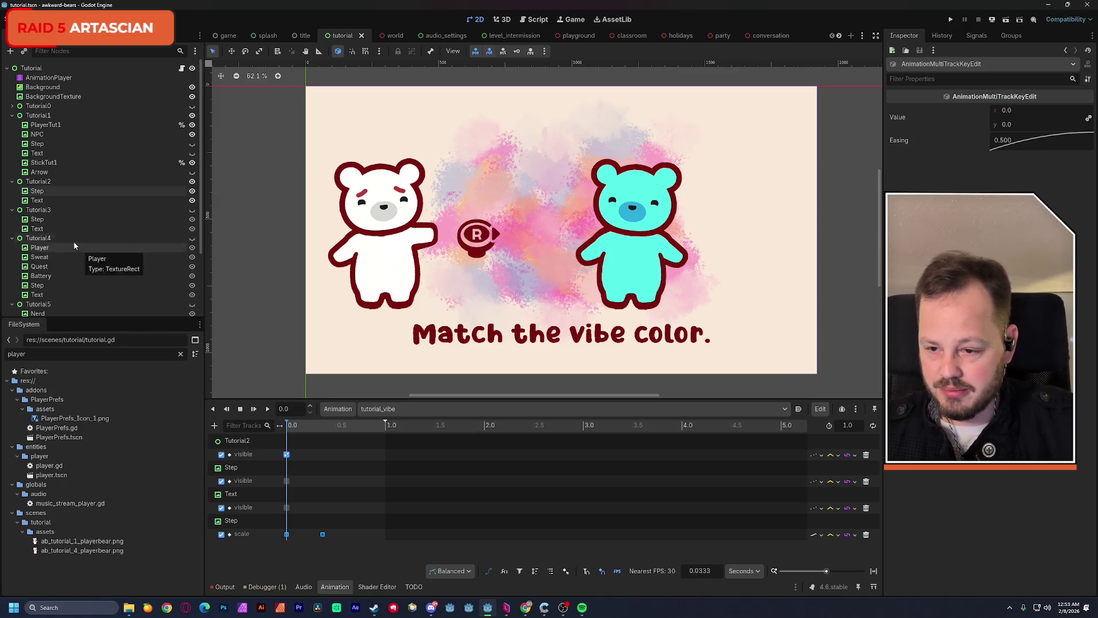
Key the 'Match the vibe color.' text's position in tutorial_vibe, briefly checking tutorial_move
click(37, 200)
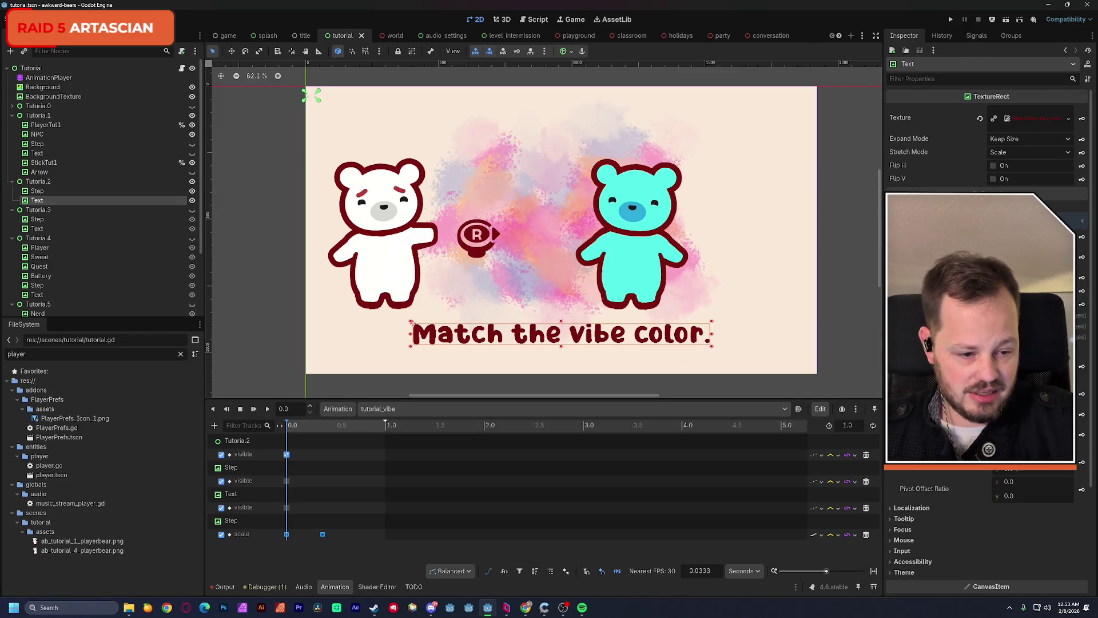
click(1081, 393)
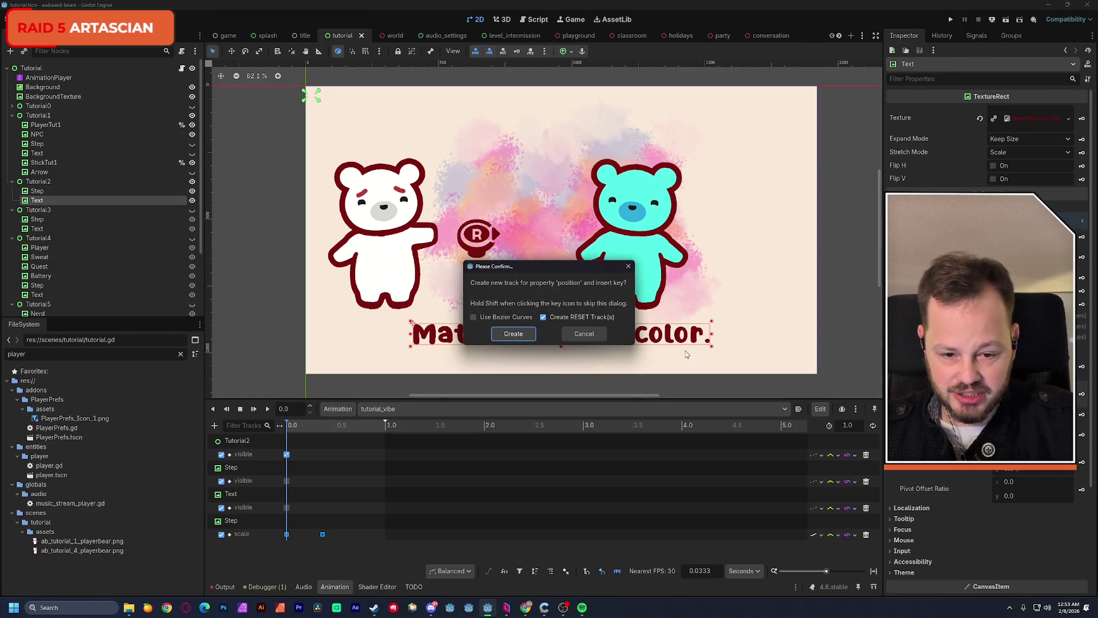
click(513, 336)
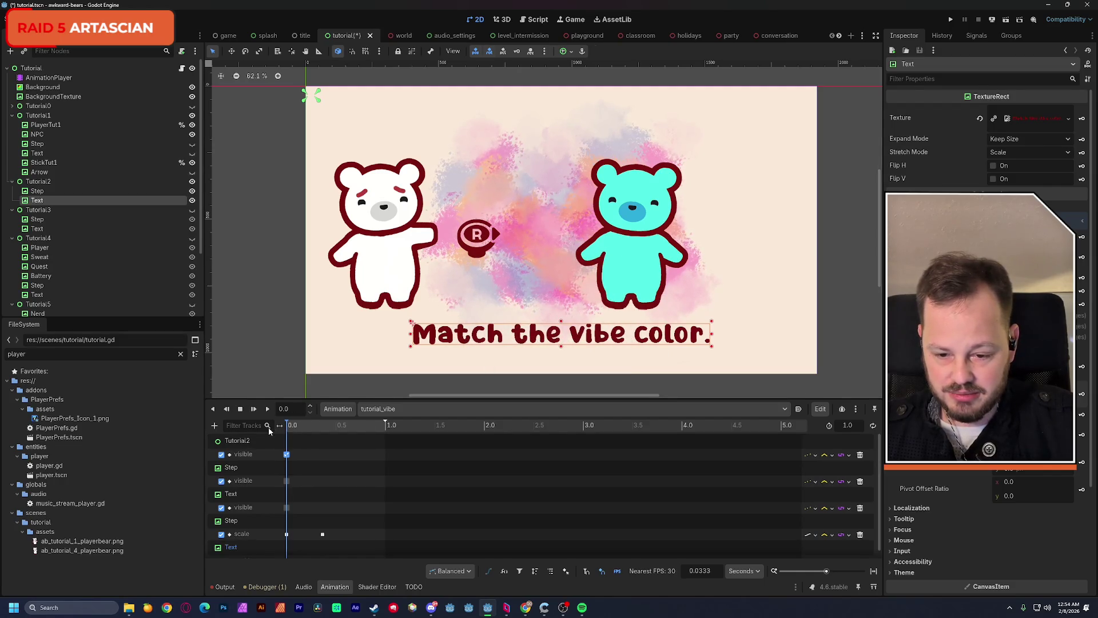
click(388, 410)
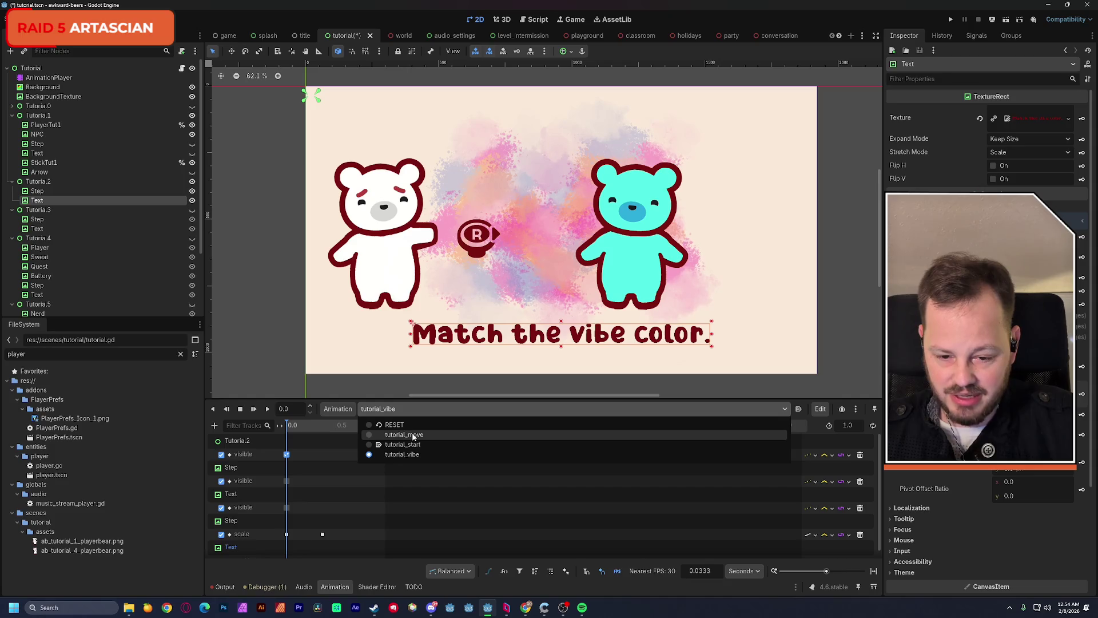
click(404, 435)
key(ctrl+z)
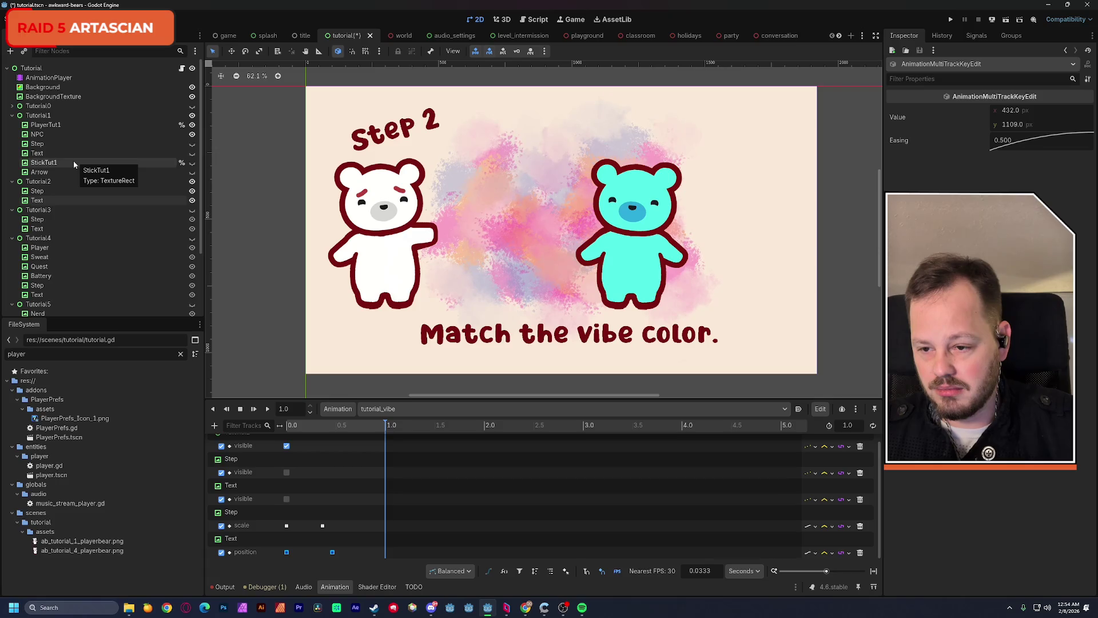
Drag the white bear PlayerTut1 right toward the cyan bear and save
click(71, 125)
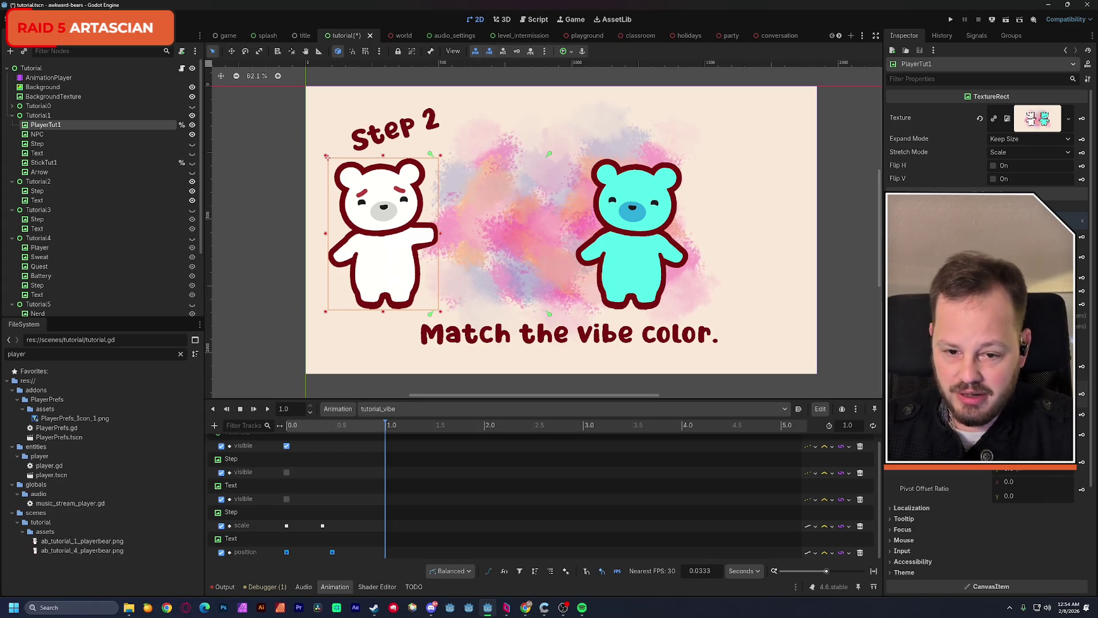
drag(327, 158, 433, 156)
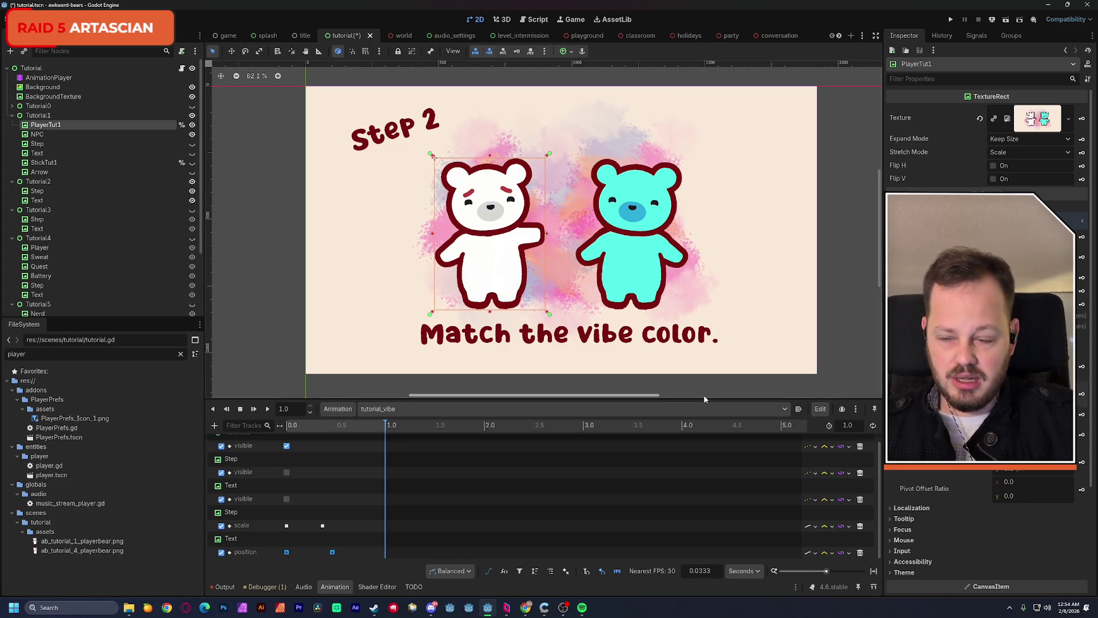
key(ctrl+s)
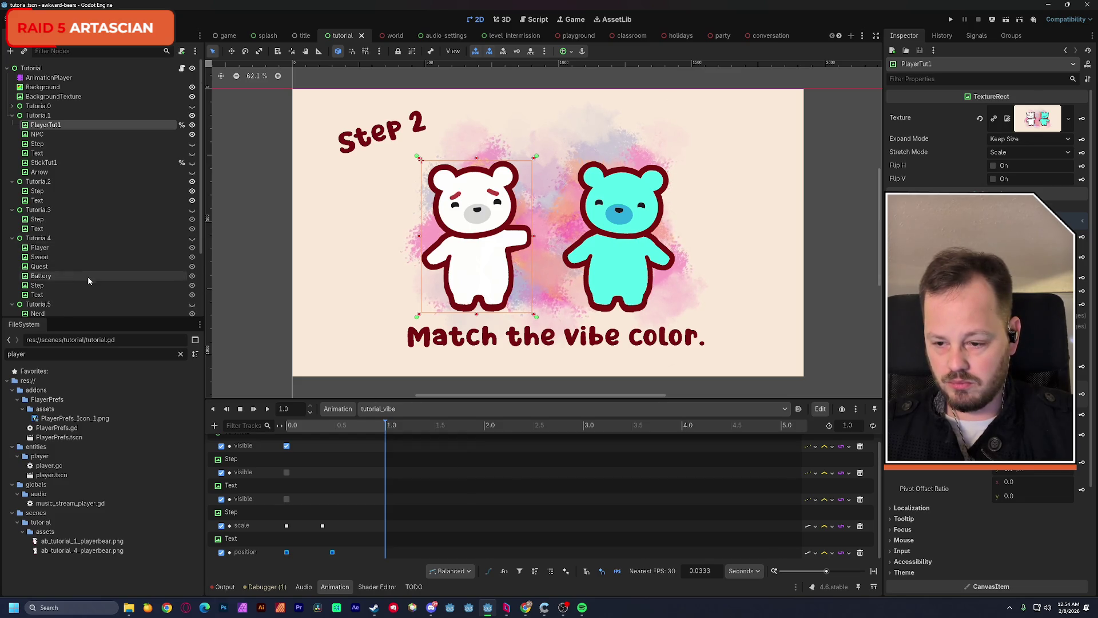
Unhide TextureRect5 and TextureRect4 to show the curved arrow and L-button icons
scroll(88, 277, down, 3)
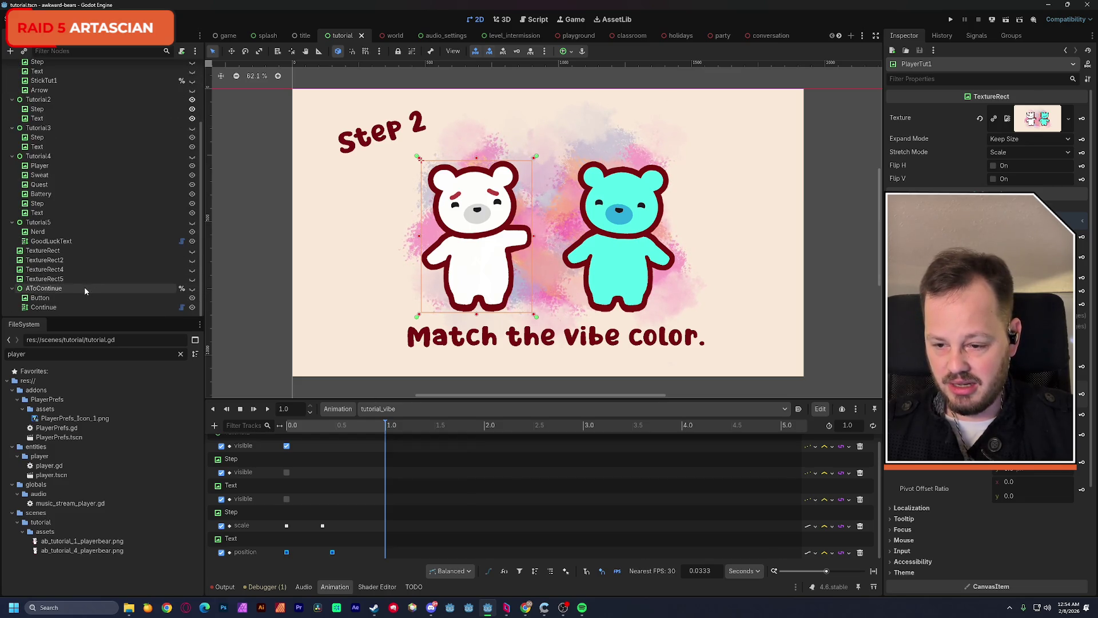
click(192, 280)
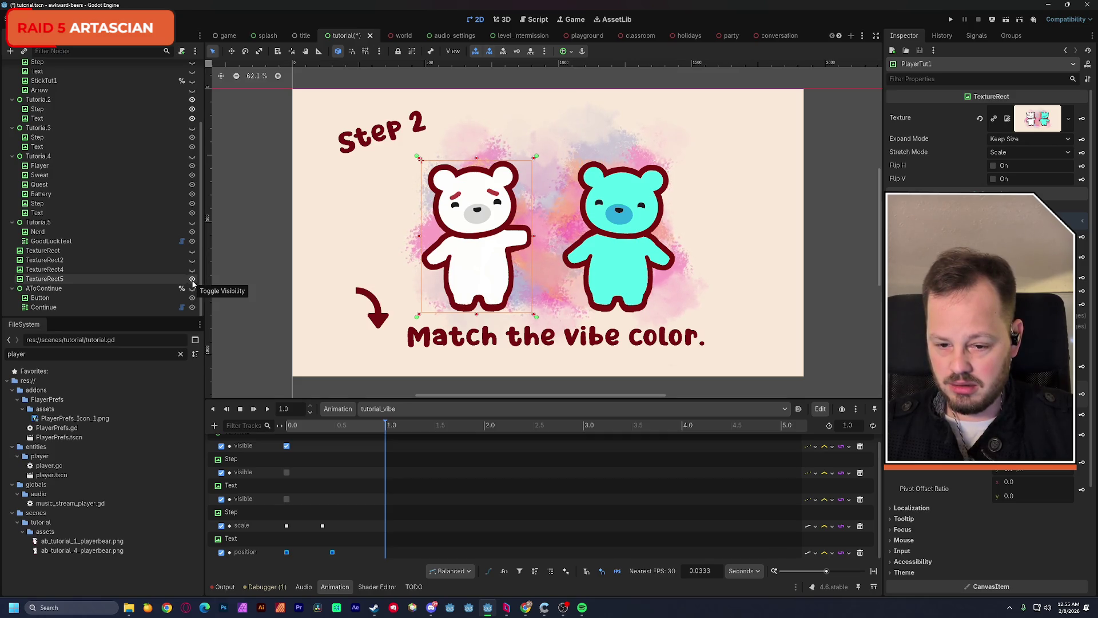
click(192, 269)
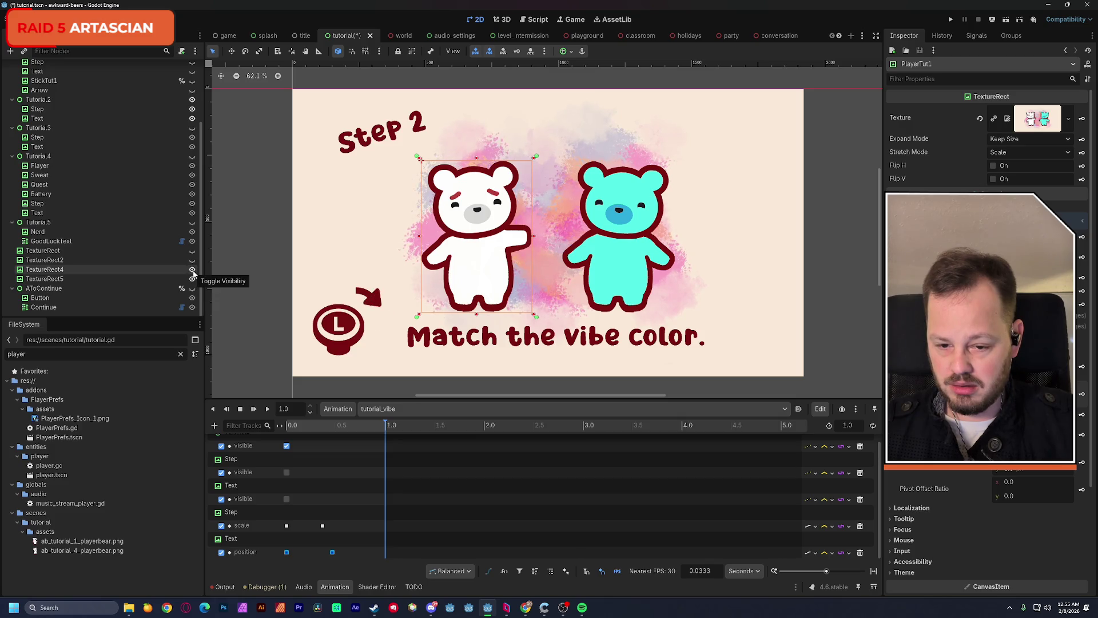
Rename the TextureRect5 node to 'Rotate'
click(57, 280)
click(58, 280)
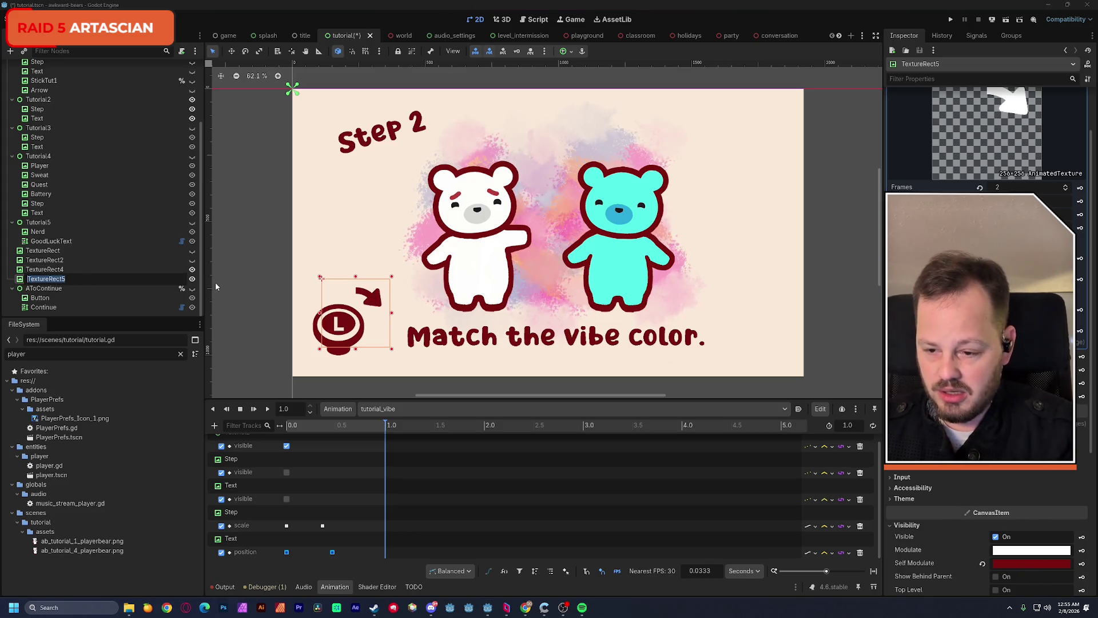
text(Rotate)
key(Return)
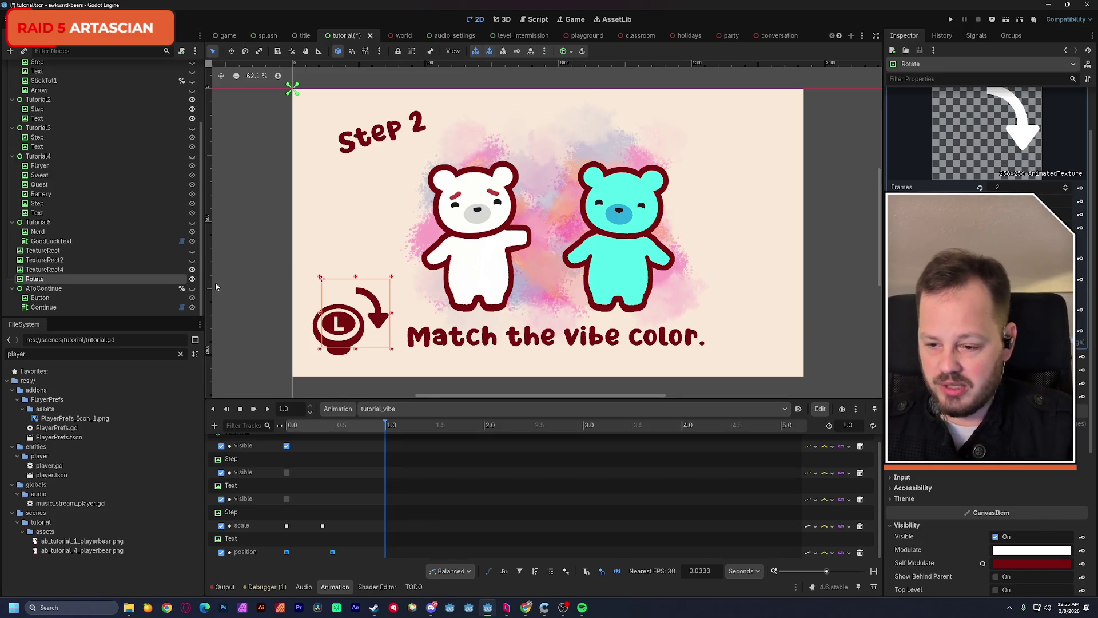
Rename TextureRect4 to 'StickTut2' and move it and Rotate under Tutorial2
click(57, 270)
click(58, 270)
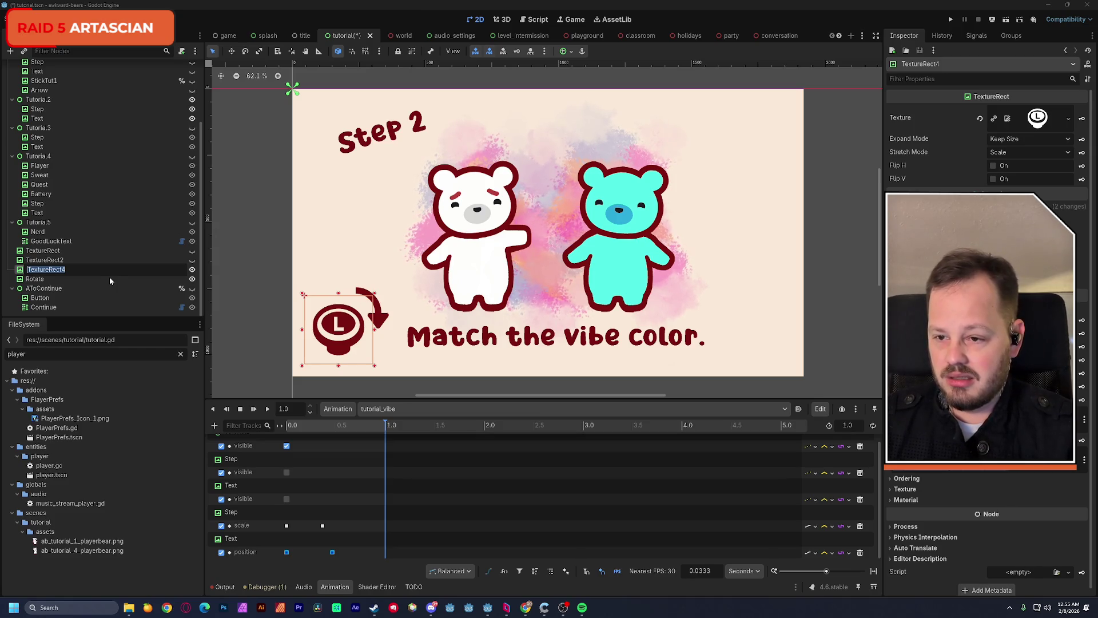
text(Stick)
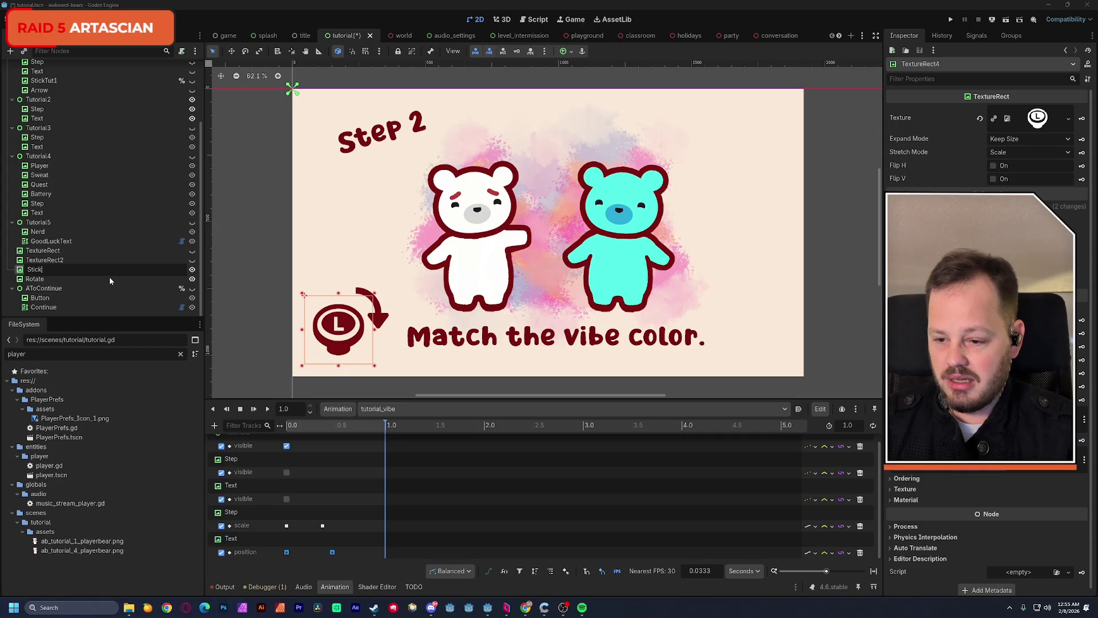
text(Tut)
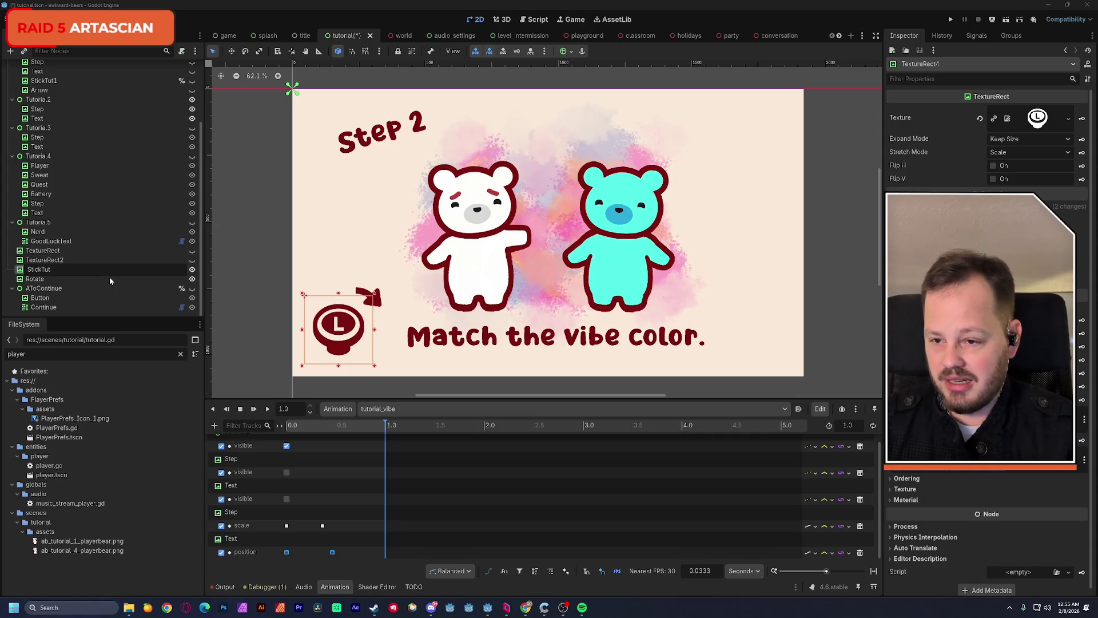
text(2)
key(Return)
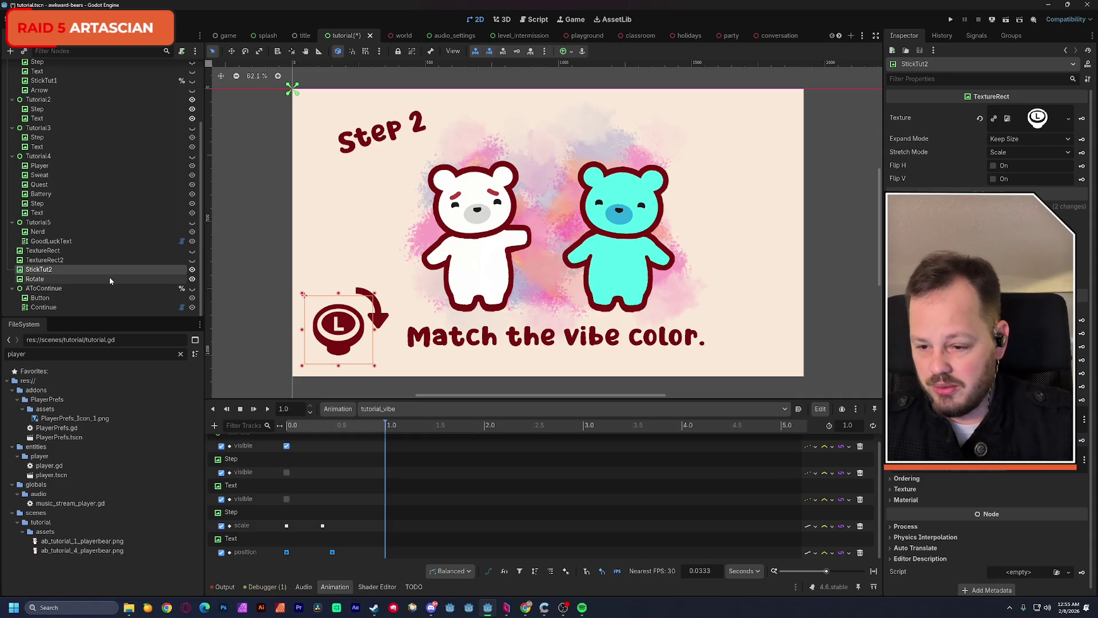
ctrl+click(40, 280)
drag(37, 270, 39, 103)
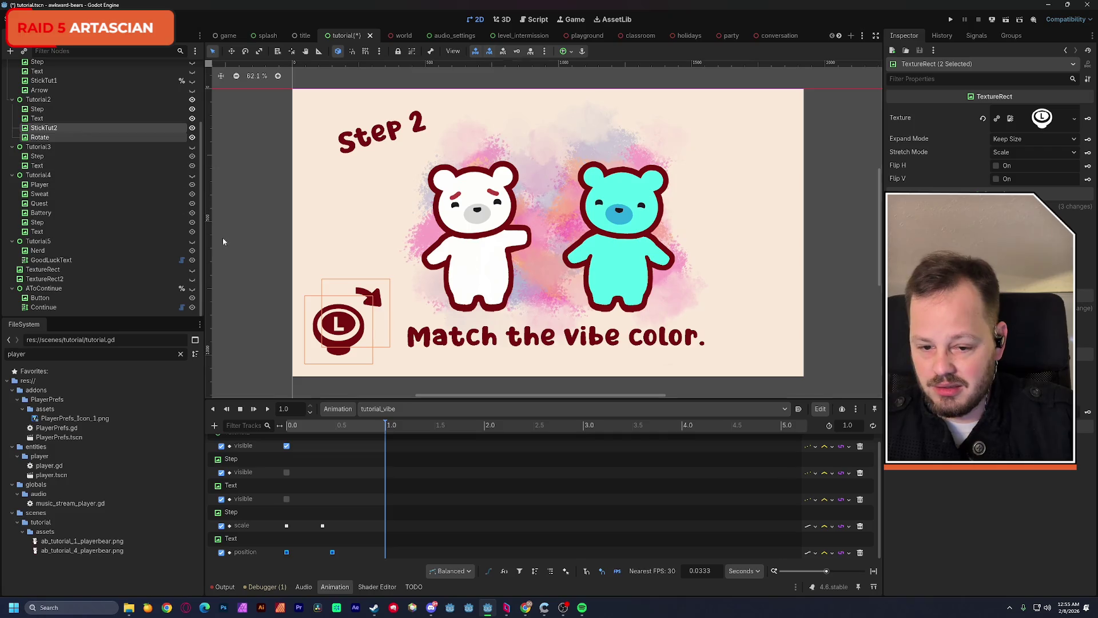
Move the L icon and arrow up and right, then set tutorial_vibe's time to about 0.94 s
mouse_move(344, 327)
mouse_down()
mouse_move(355, 252)
mouse_move(479, 245)
mouse_move(362, 238)
mouse_up()
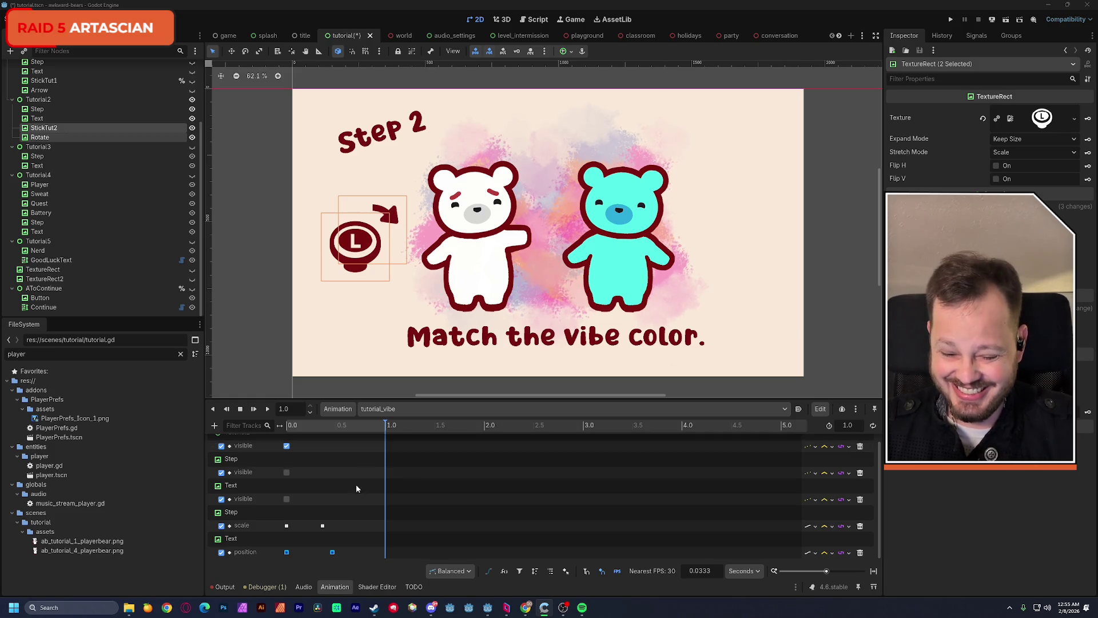
drag(330, 428, 282, 429)
click(267, 410)
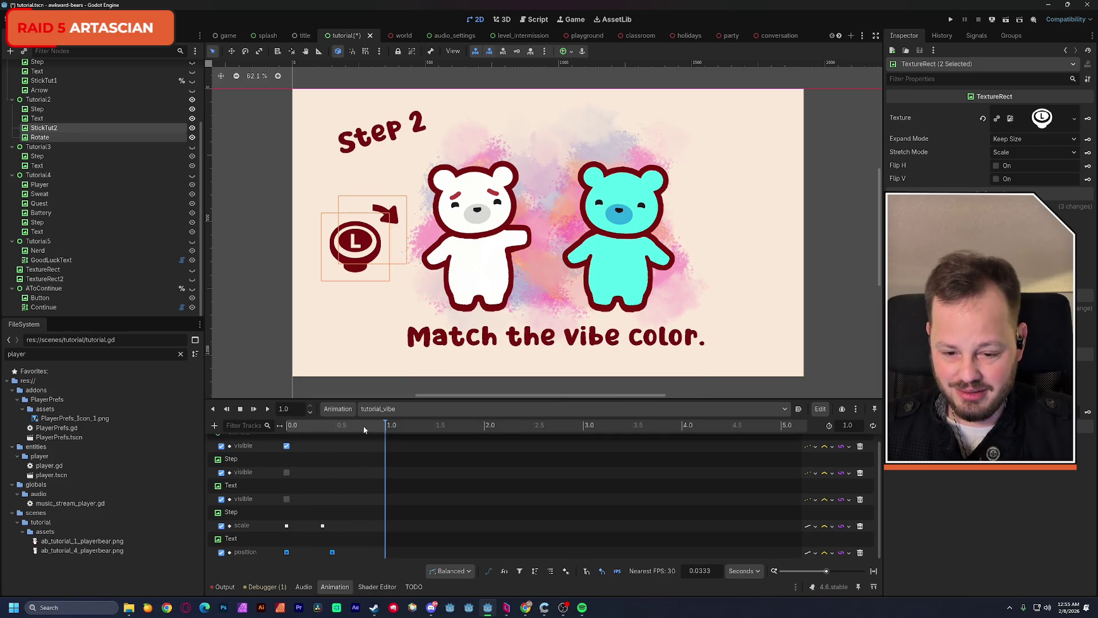
drag(372, 428, 381, 430)
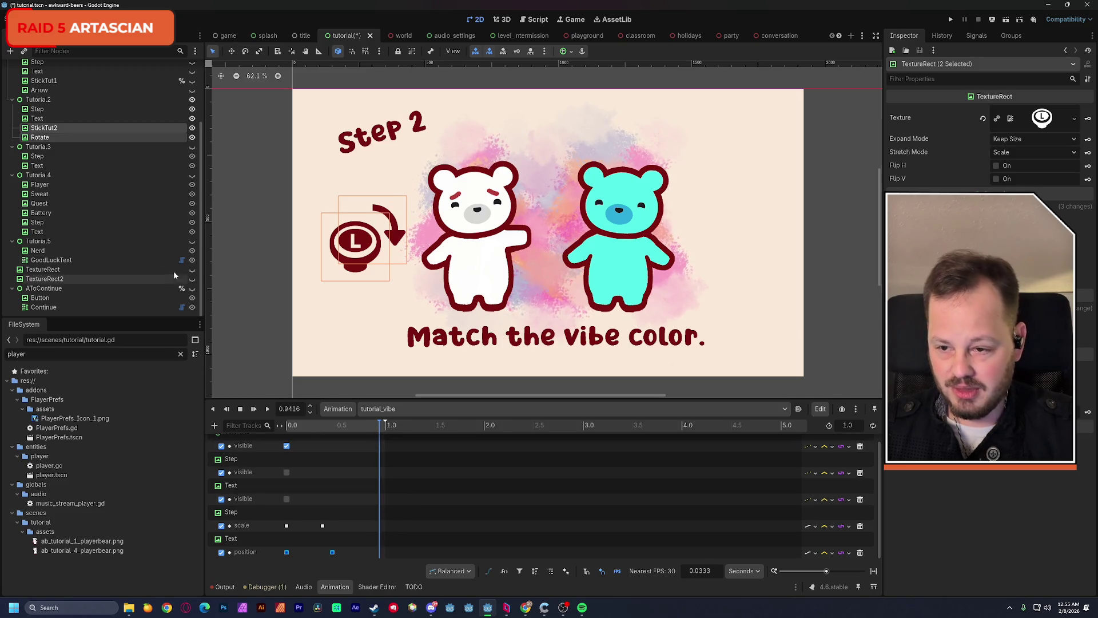
Insert a visibility track and key for StickTut2, then select the Rotate node
click(41, 147)
click(54, 130)
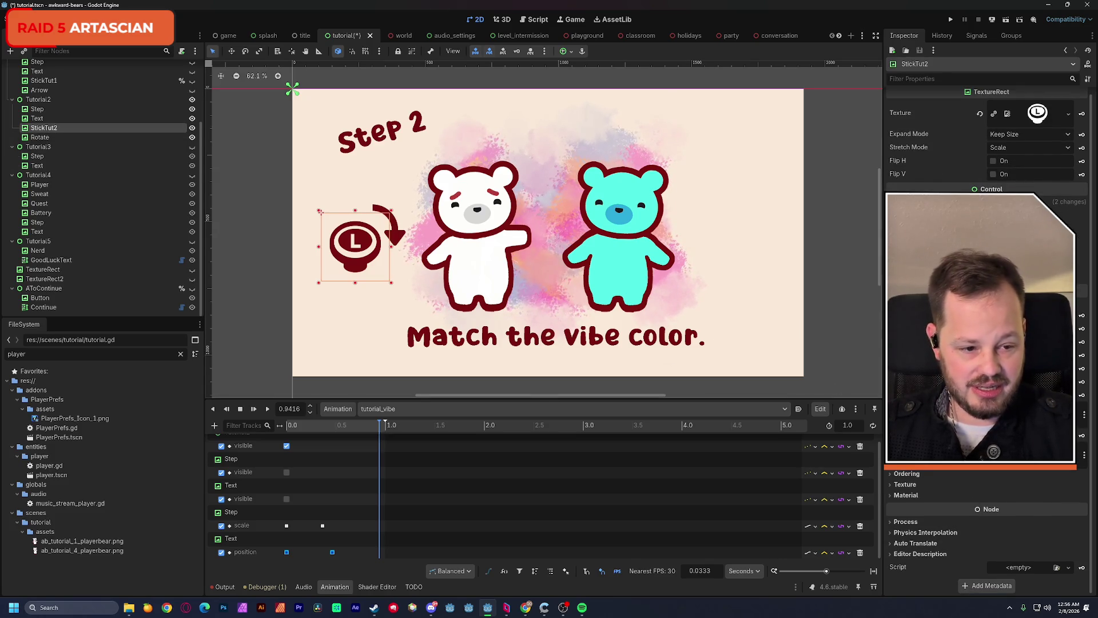
key(k)
click(514, 335)
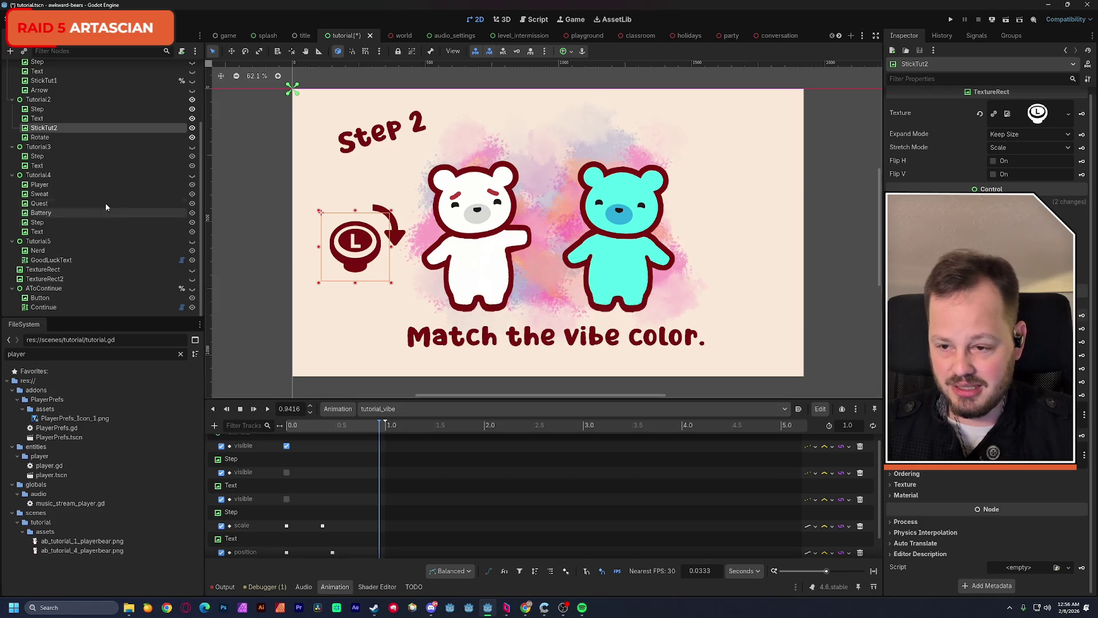
click(40, 137)
scroll(931, 504, down, 5)
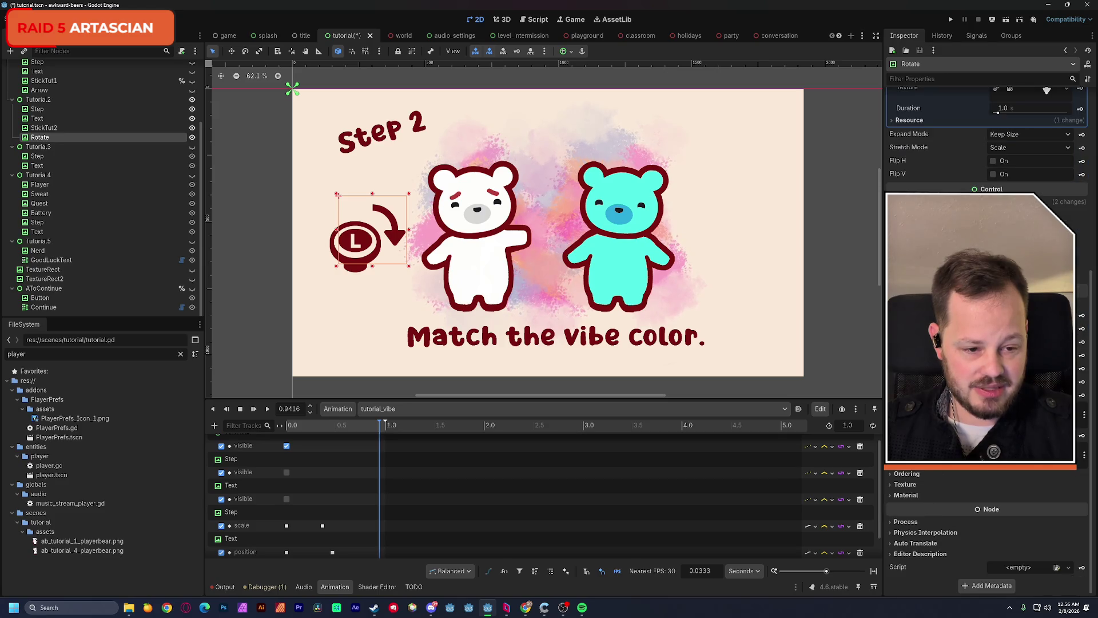
Insert a visibility track and key for the Rotate arrow, then move the time to 1.0 s
click(1082, 315)
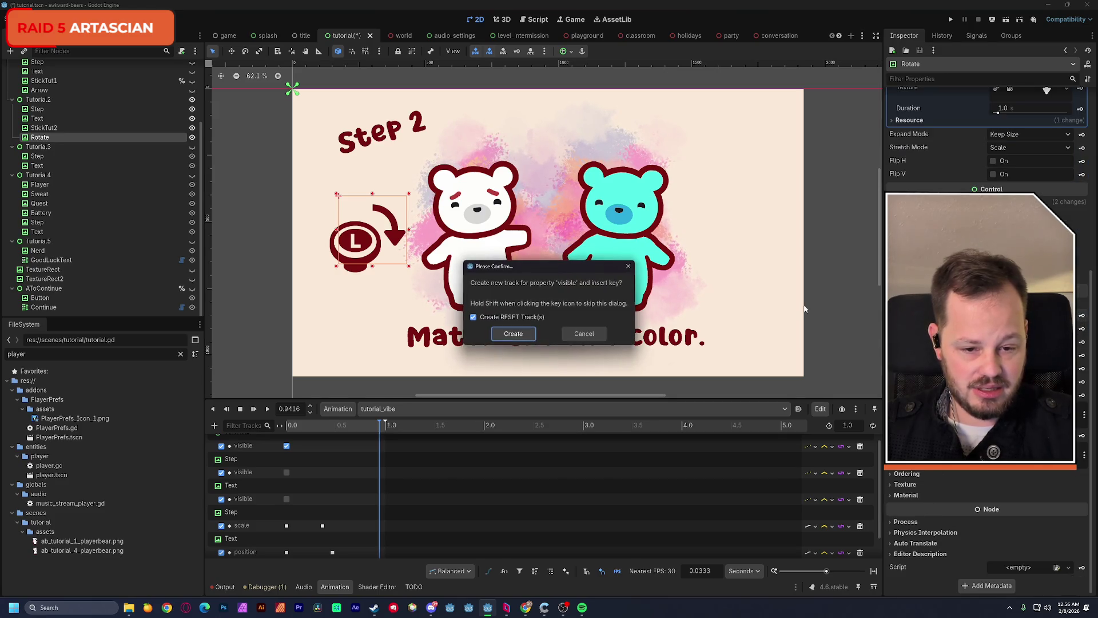
click(514, 335)
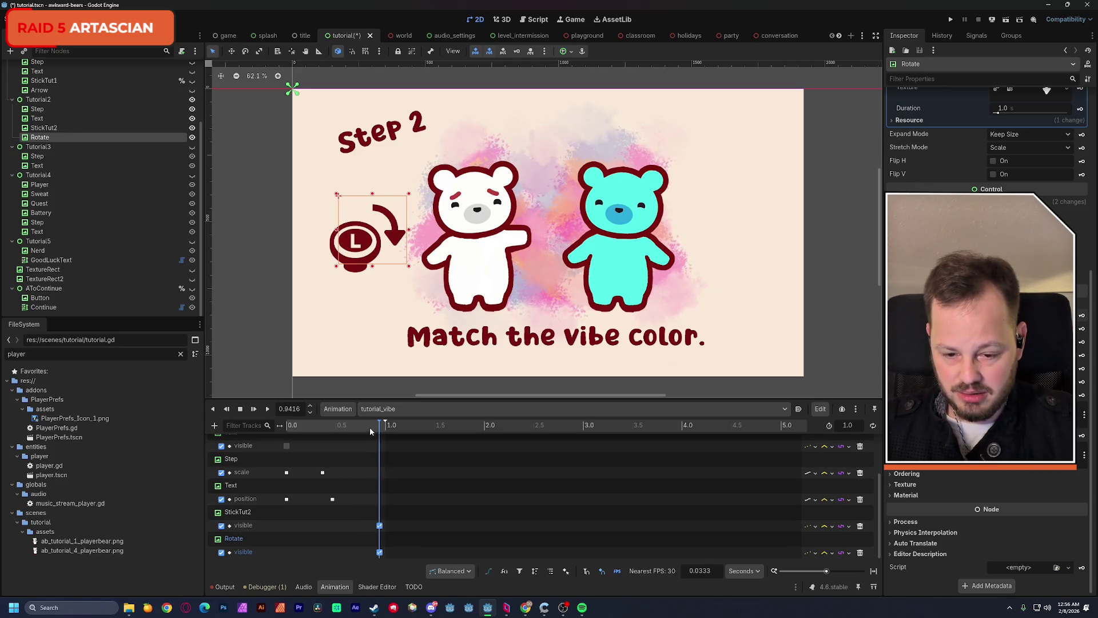
drag(370, 427, 388, 428)
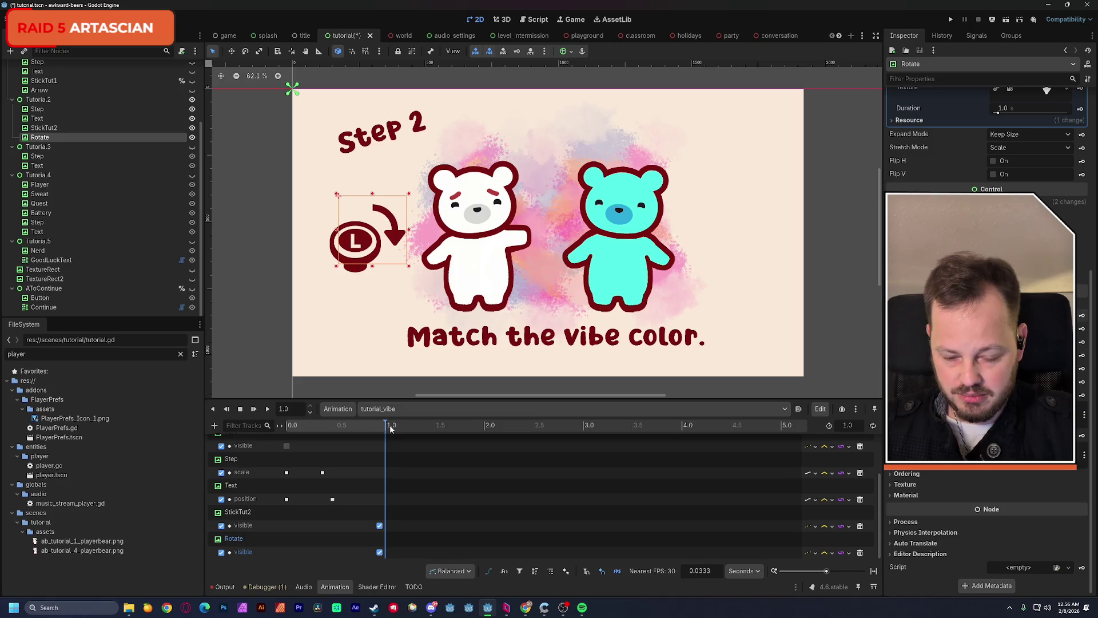
Duplicate the stick icon's visibility key and move the copy to 0 s
click(380, 526)
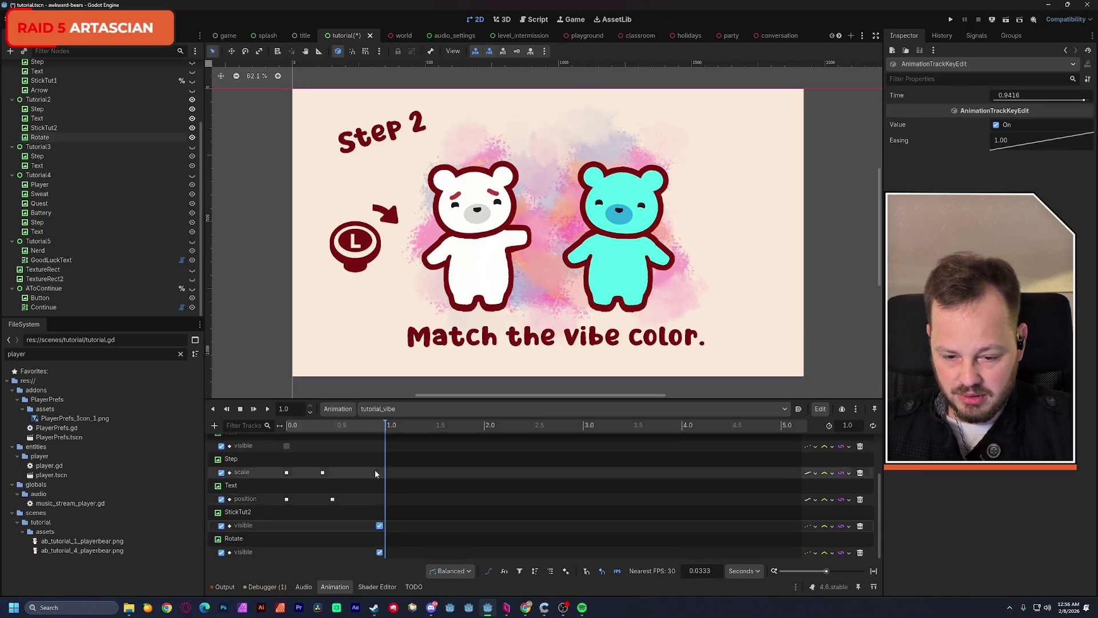
click(313, 425)
key(ctrl+d)
click(289, 425)
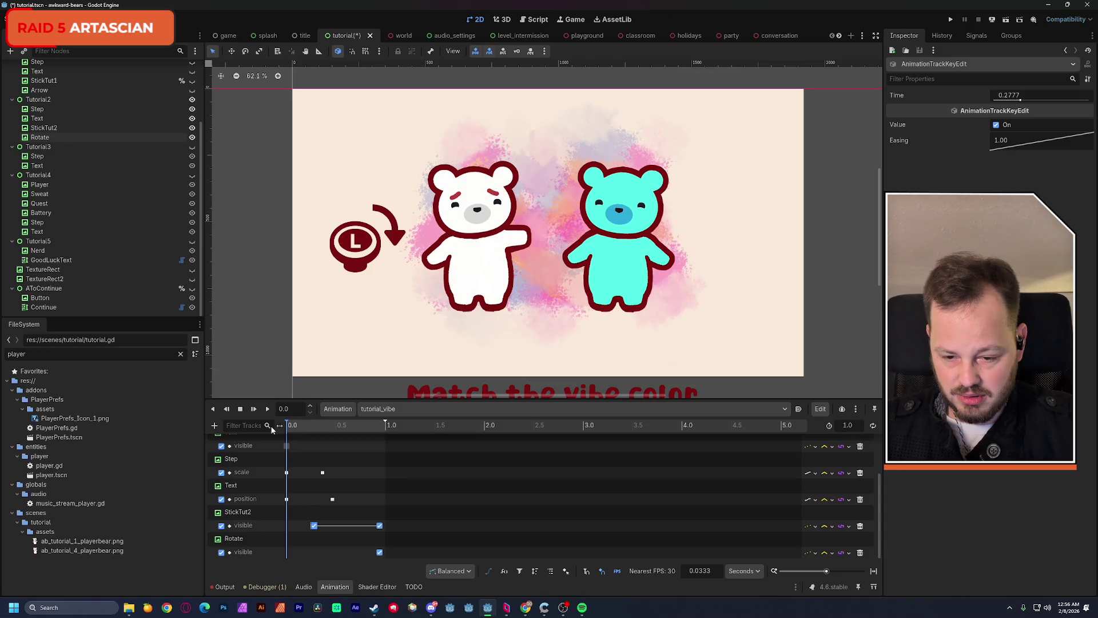
drag(314, 525, 286, 525)
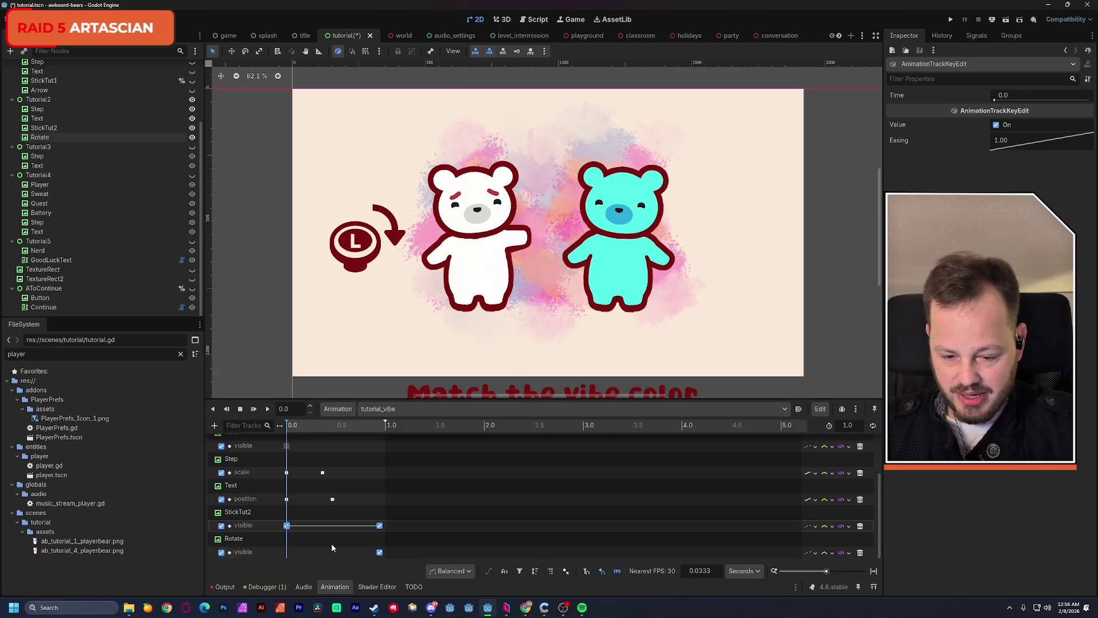
Duplicate the arrow's visibility key at 0 s and set both 0 s keys to hidden
click(379, 552)
key(ctrl+d)
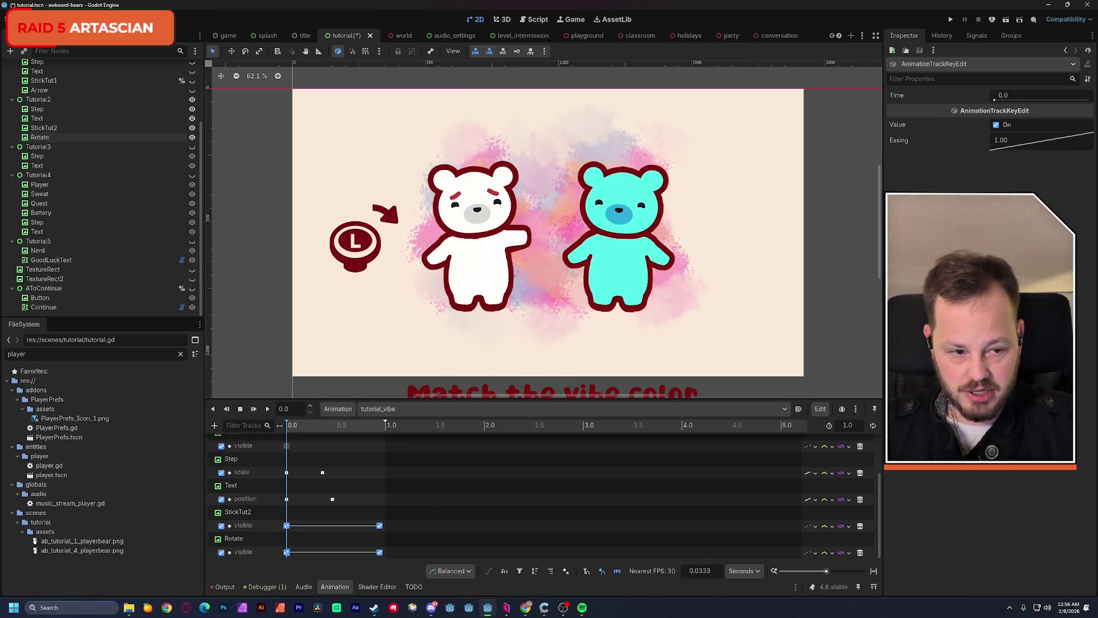
click(997, 125)
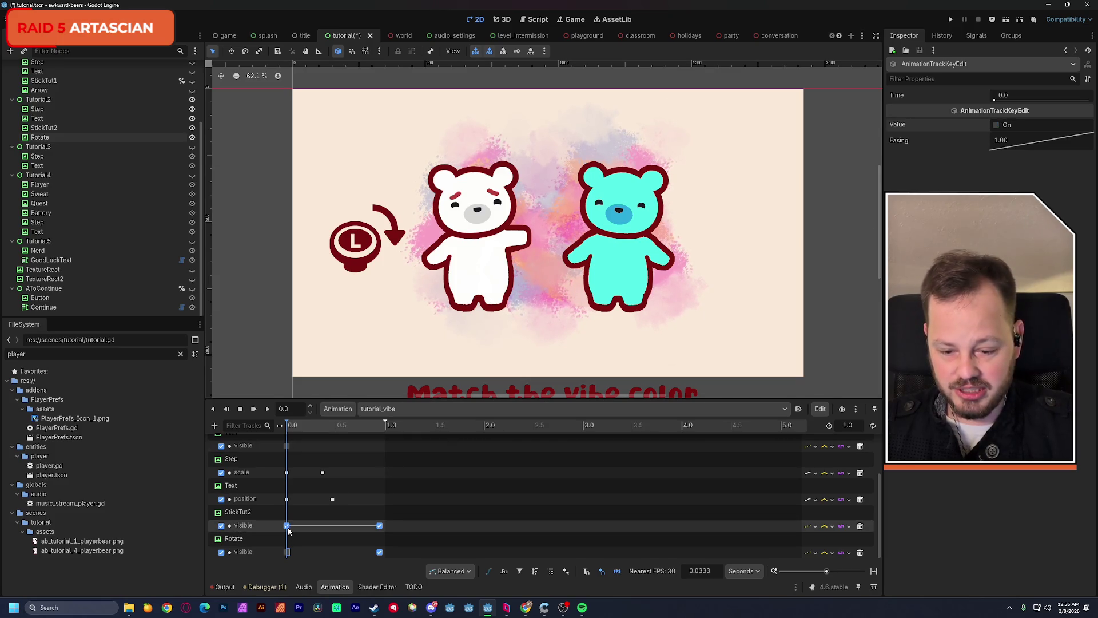
click(997, 125)
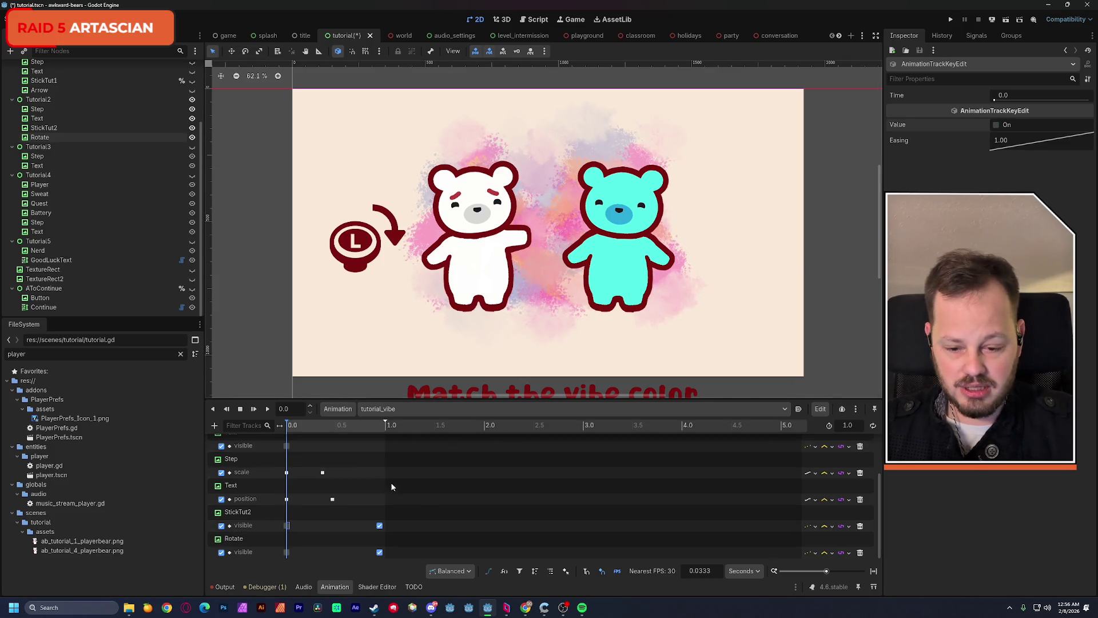
Play tutorial_vibe to confirm both icons stay hidden until about 1 s
click(267, 408)
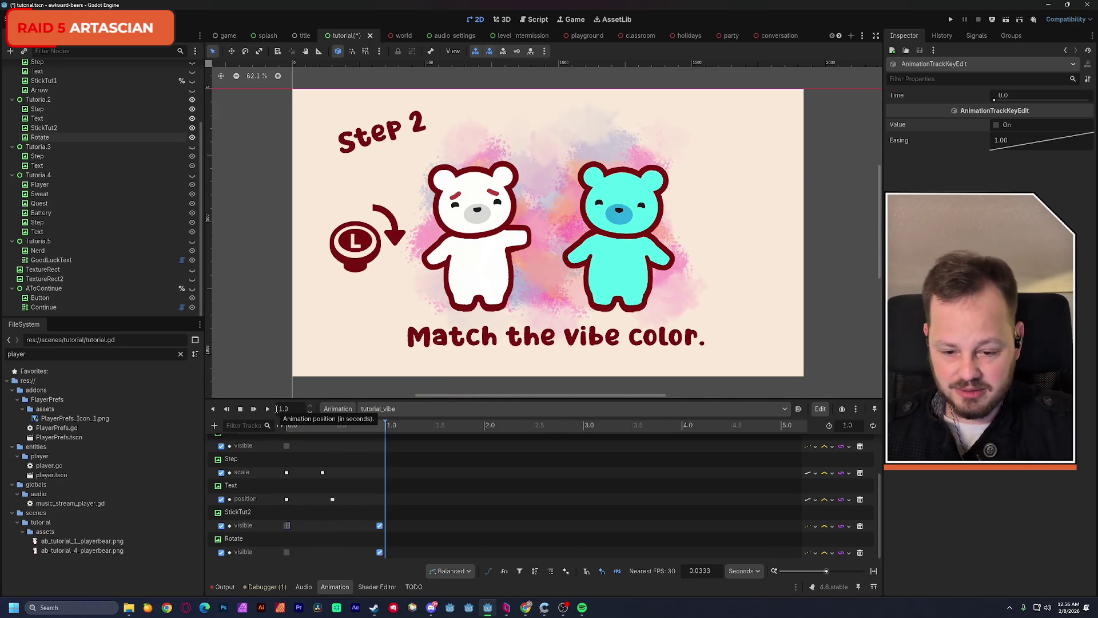
drag(350, 428, 389, 428)
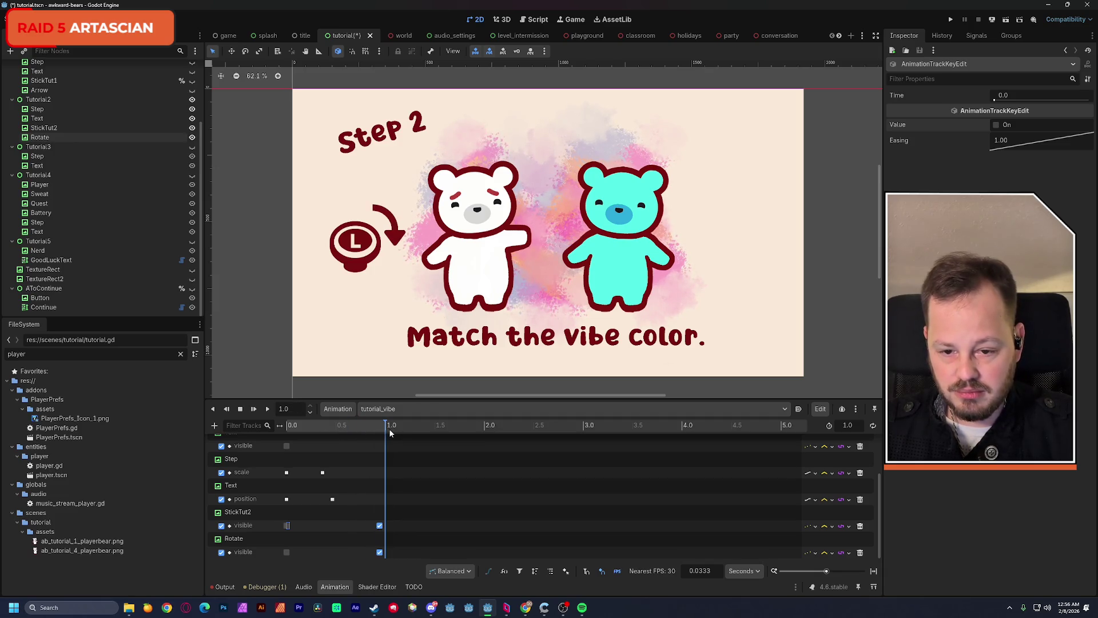
click(288, 425)
click(267, 409)
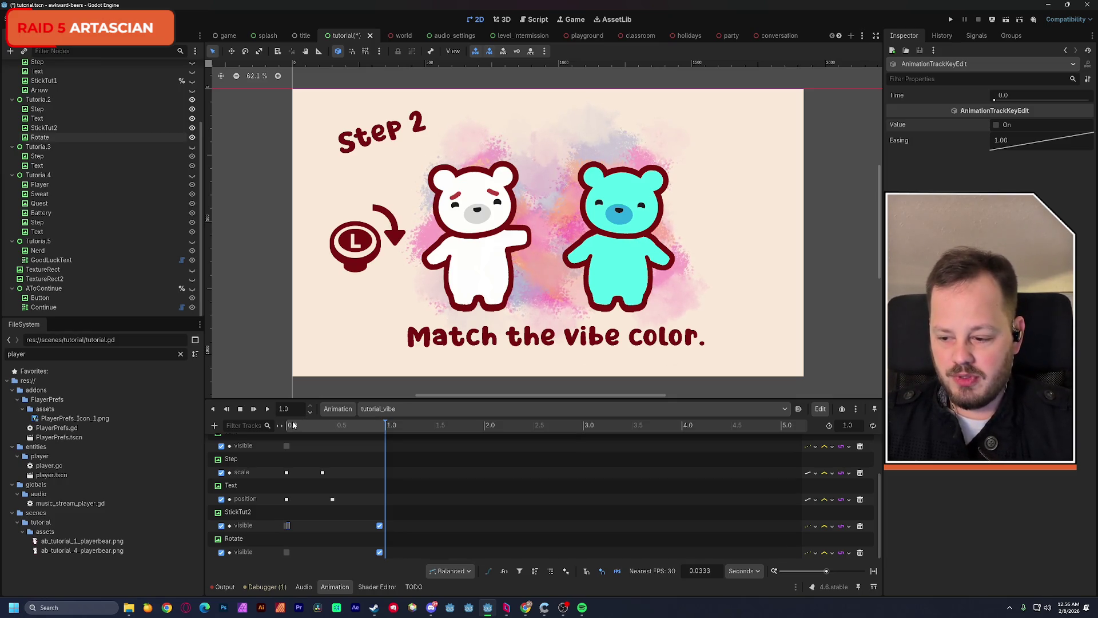
Reset tutorial_vibe to 0 s, save the scene, and bring up the YouTube browser window
click(280, 426)
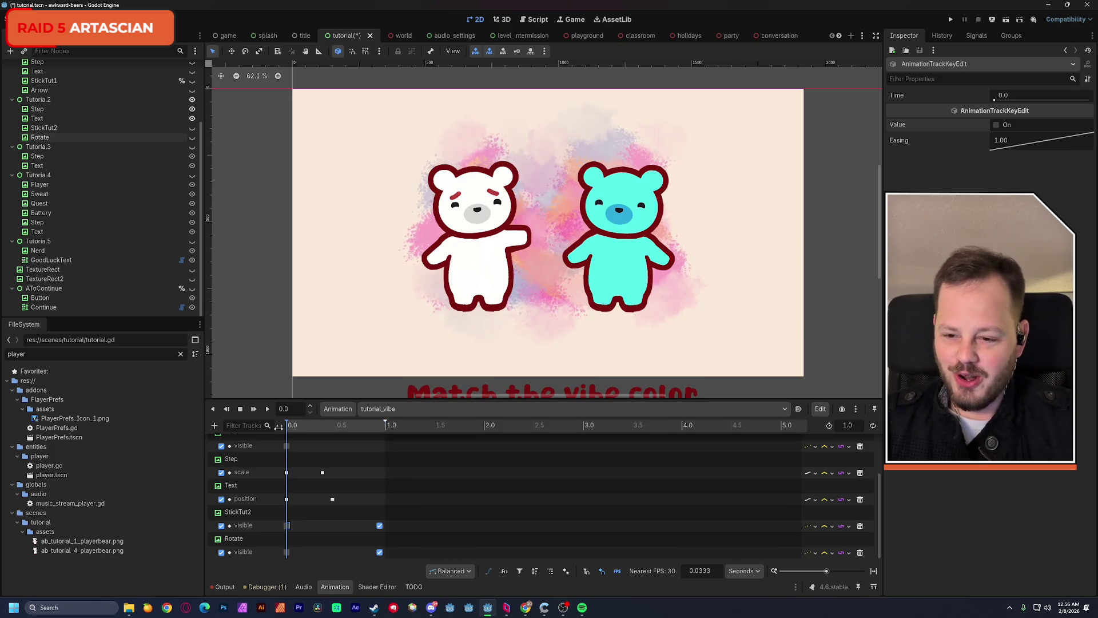
key(ctrl+s)
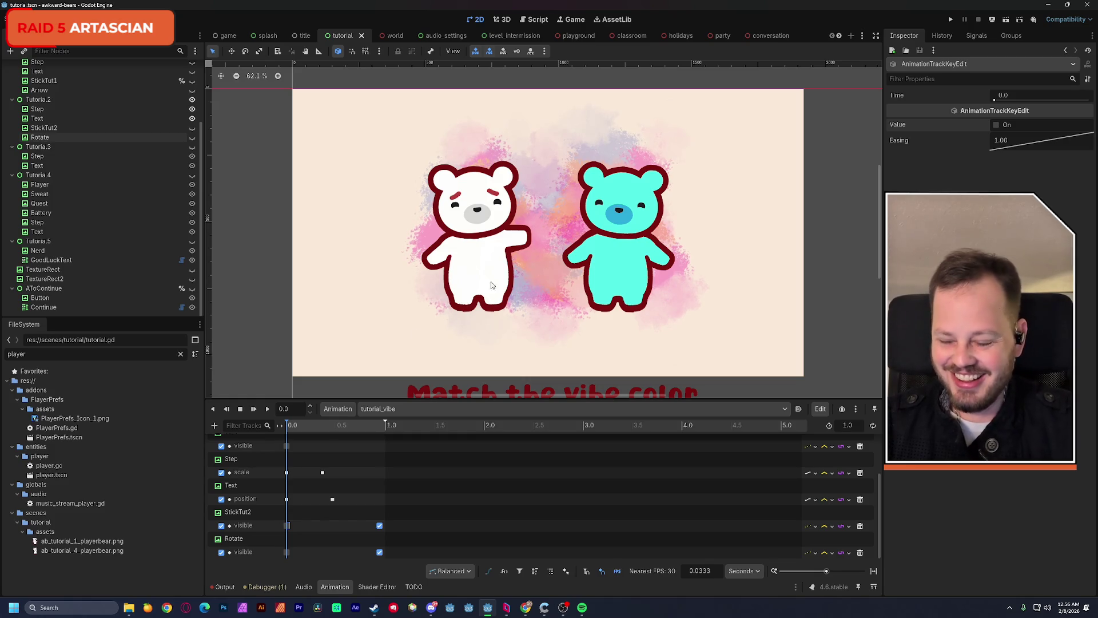
mouse_move(526, 610)
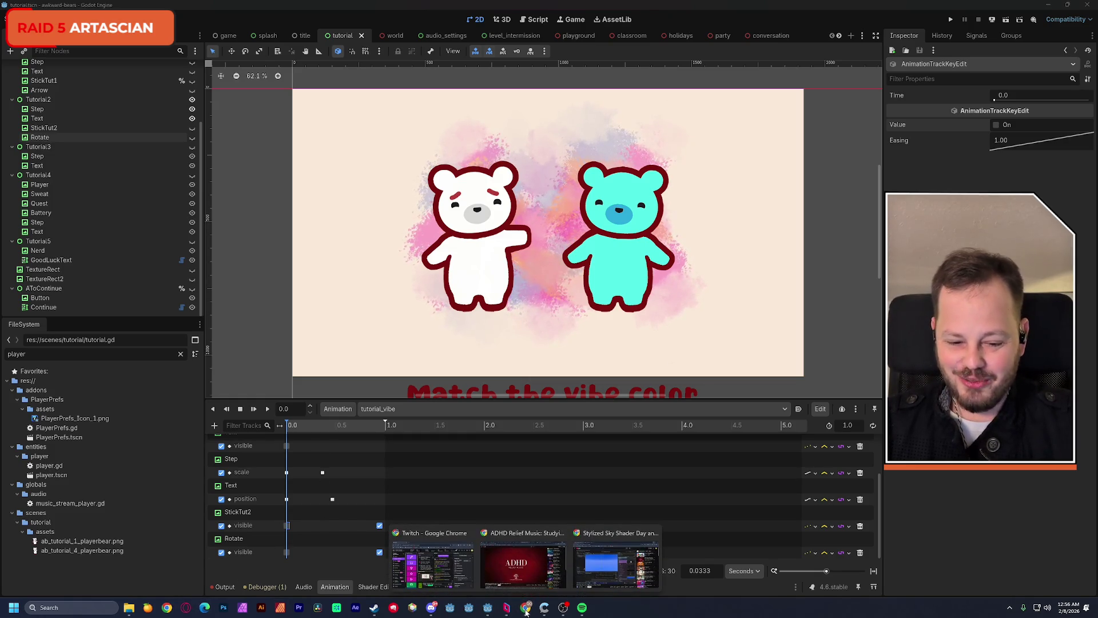
click(522, 563)
Pause the music video, browse YouTube results for 'nyan cat in la', then return to Godot
click(408, 111)
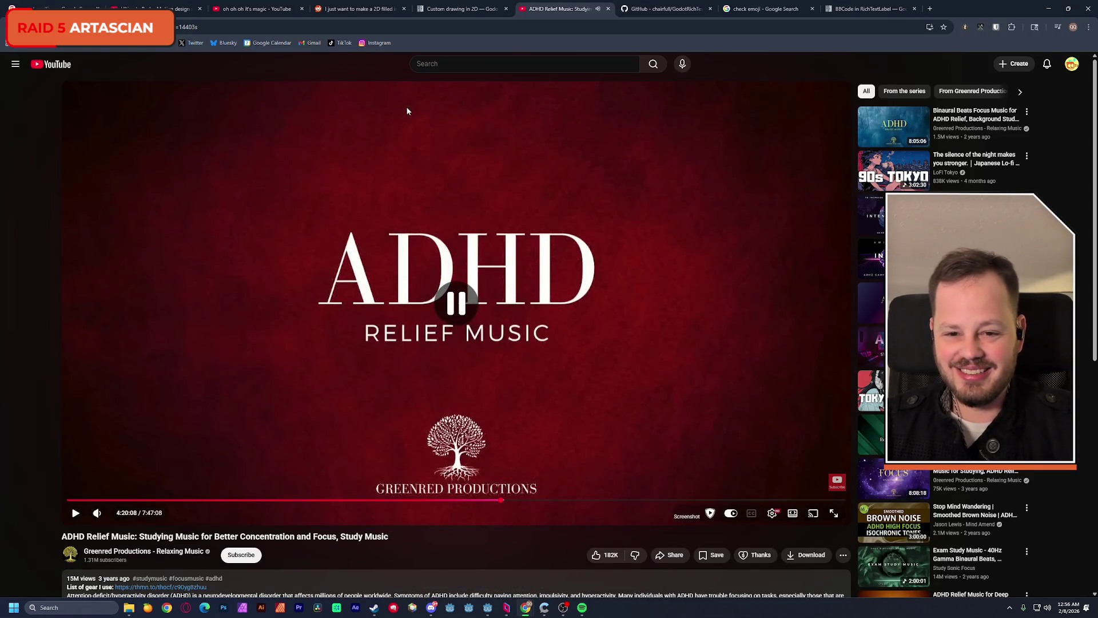
click(450, 69)
text(nyan )
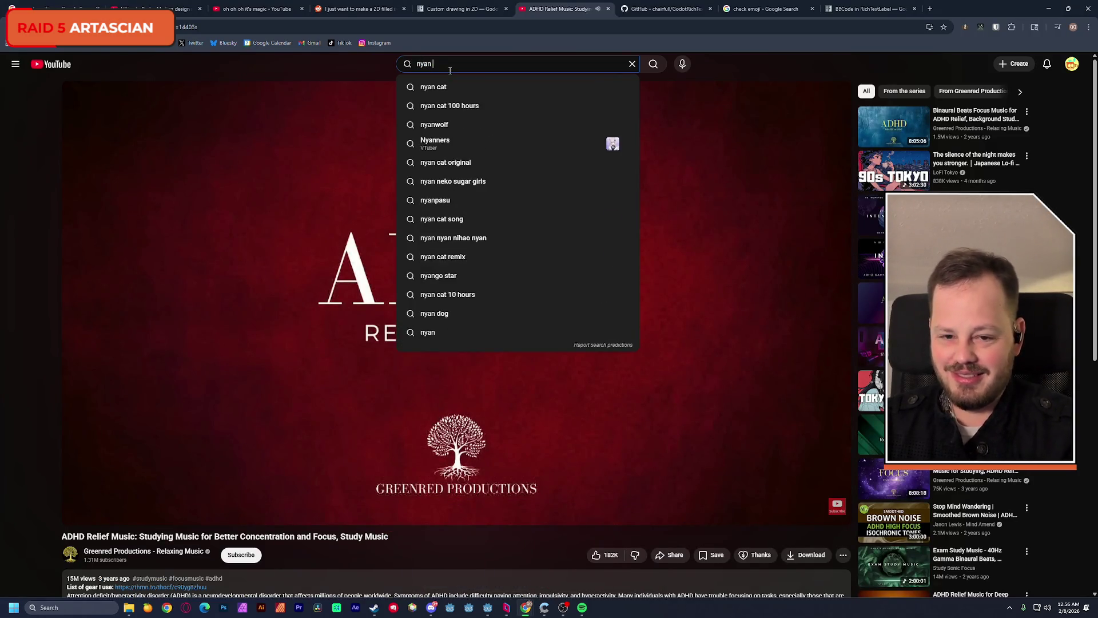
text(cat in la)
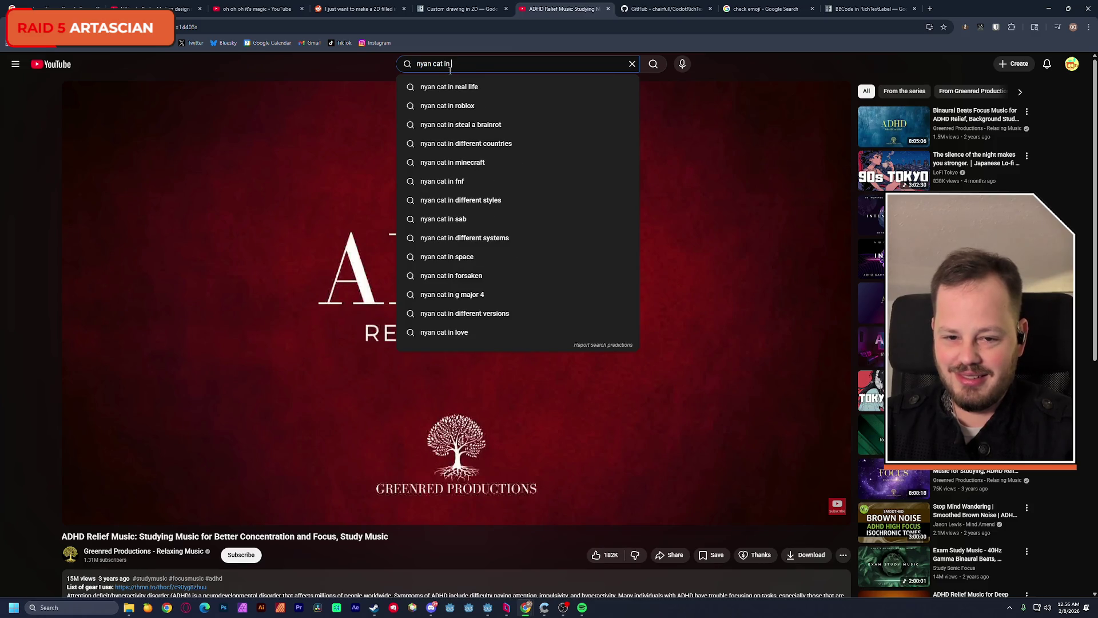
key(Return)
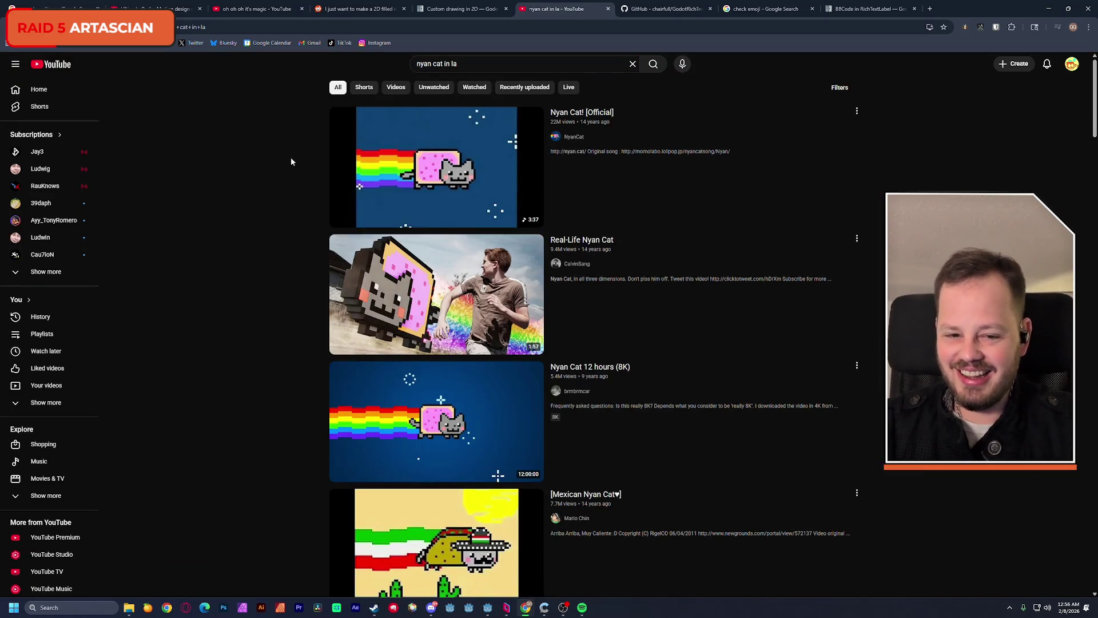
scroll(224, 256, down, 10)
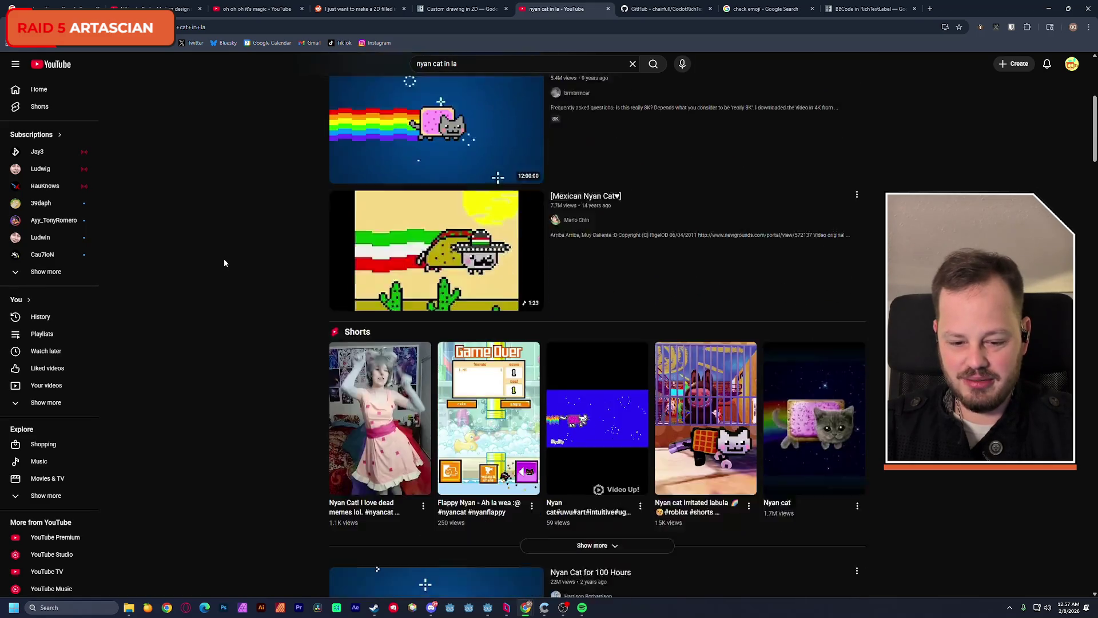
scroll(225, 256, down, 10)
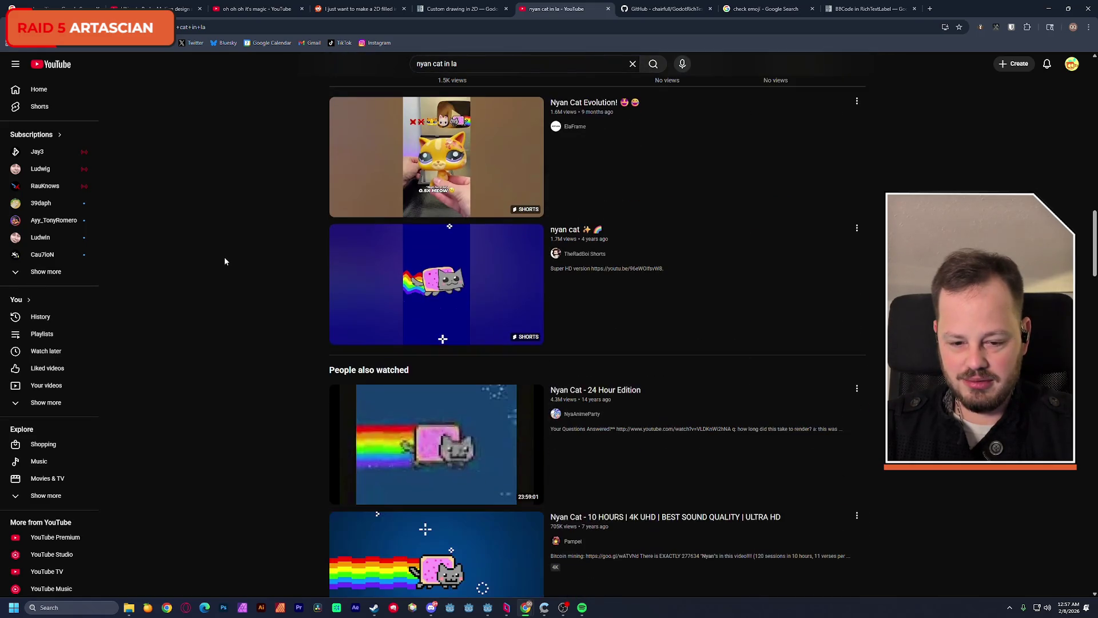
scroll(224, 259, down, 6)
scroll(225, 252, up, 15)
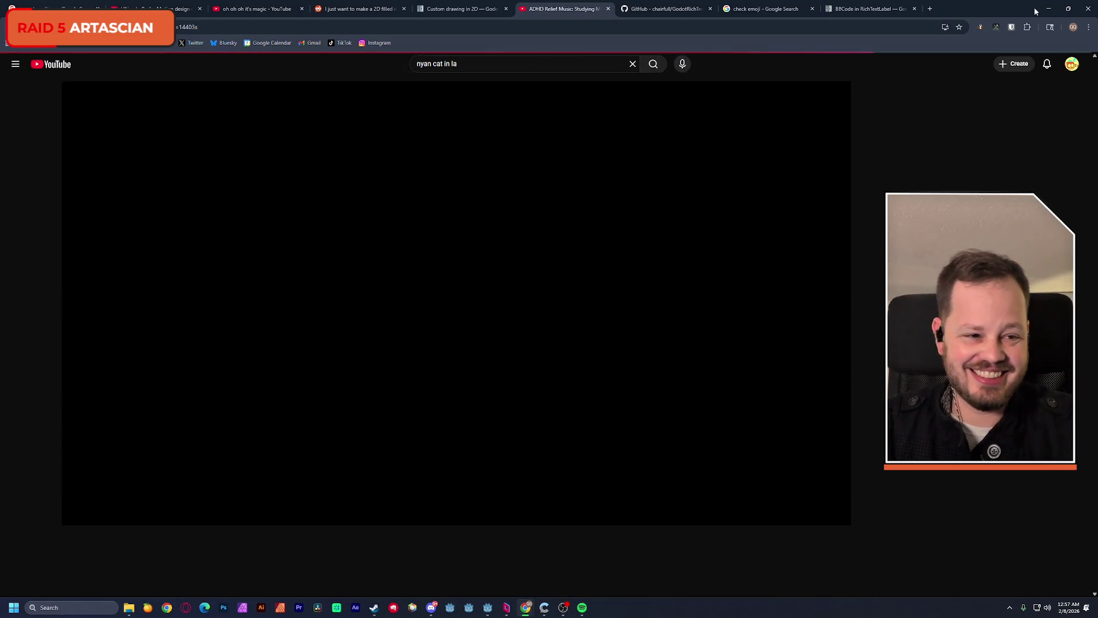
key(alt+Tab)
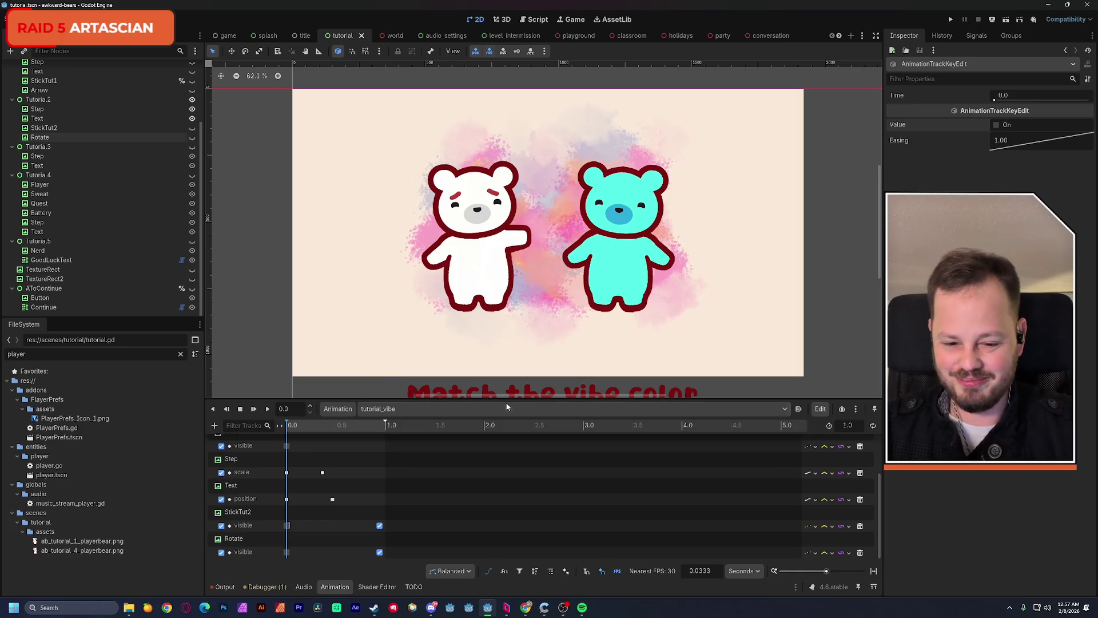
Scrub tutorial_vibe from 0 to 1 s to preview Step 2's icons and caption
drag(312, 426, 389, 439)
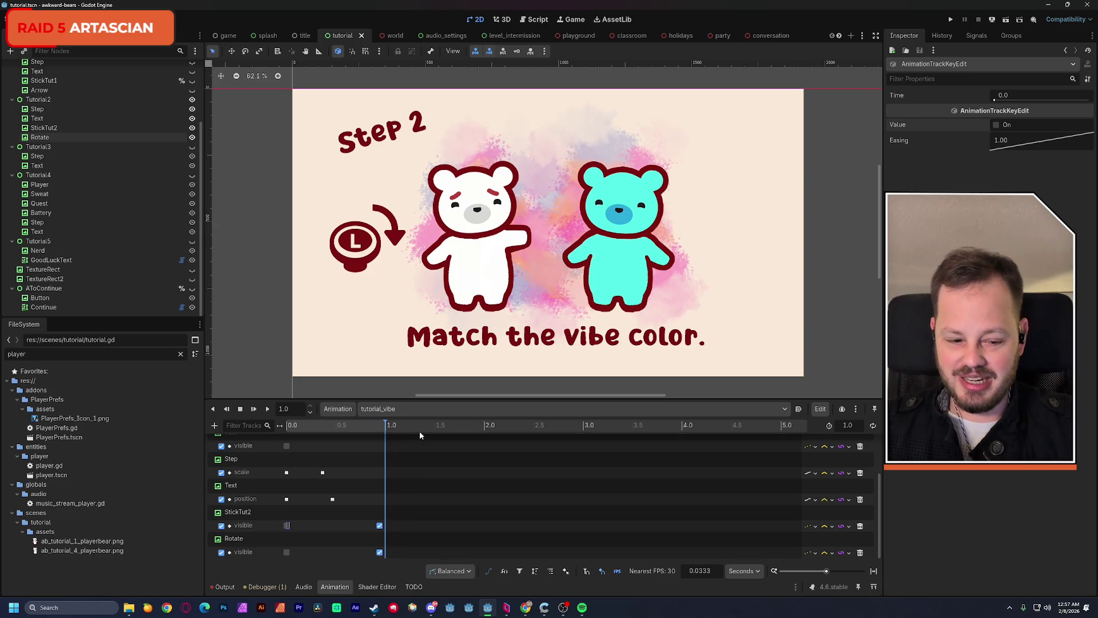
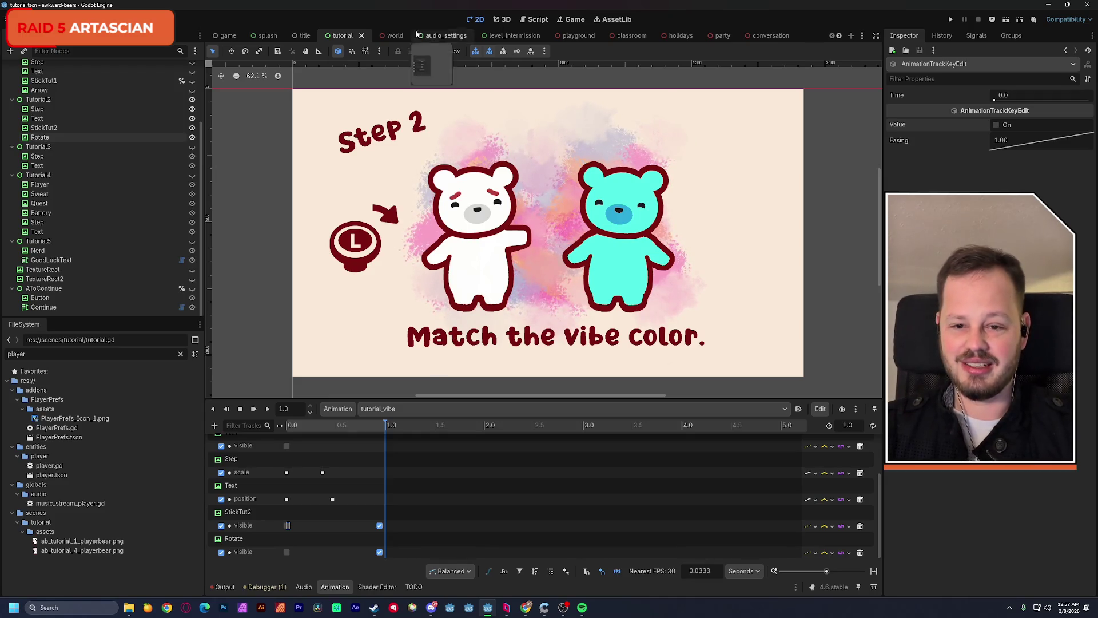
Paste the step-0 animation and progress lines over the print placeholder under case 1
click(537, 20)
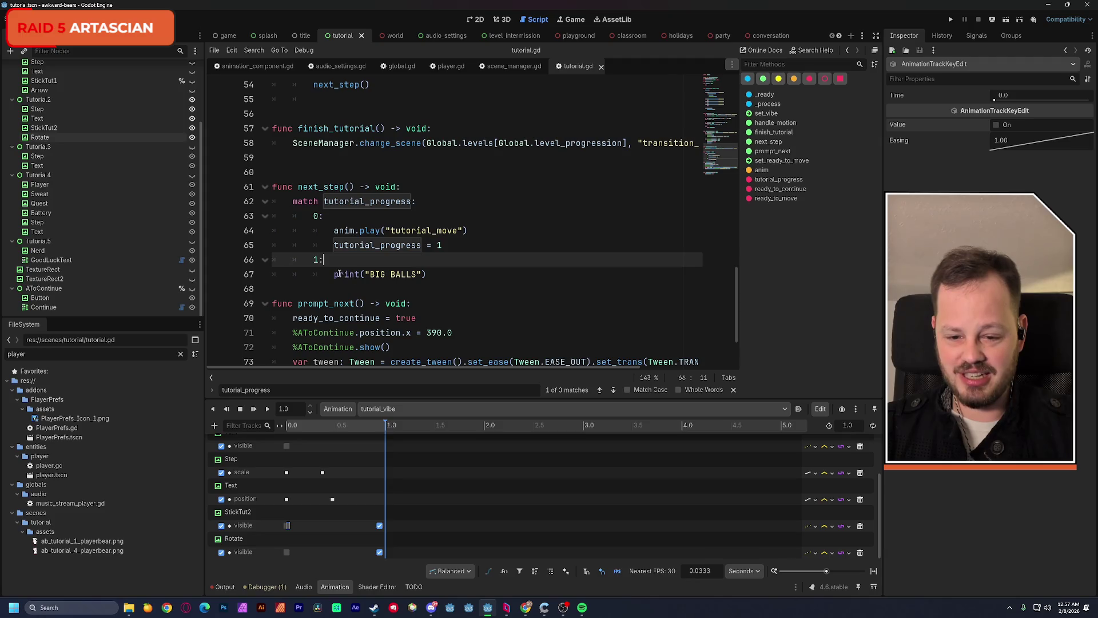
mouse_move(345, 232)
mouse_down()
mouse_move(466, 231)
mouse_move(453, 239)
mouse_up()
key(ctrl+c)
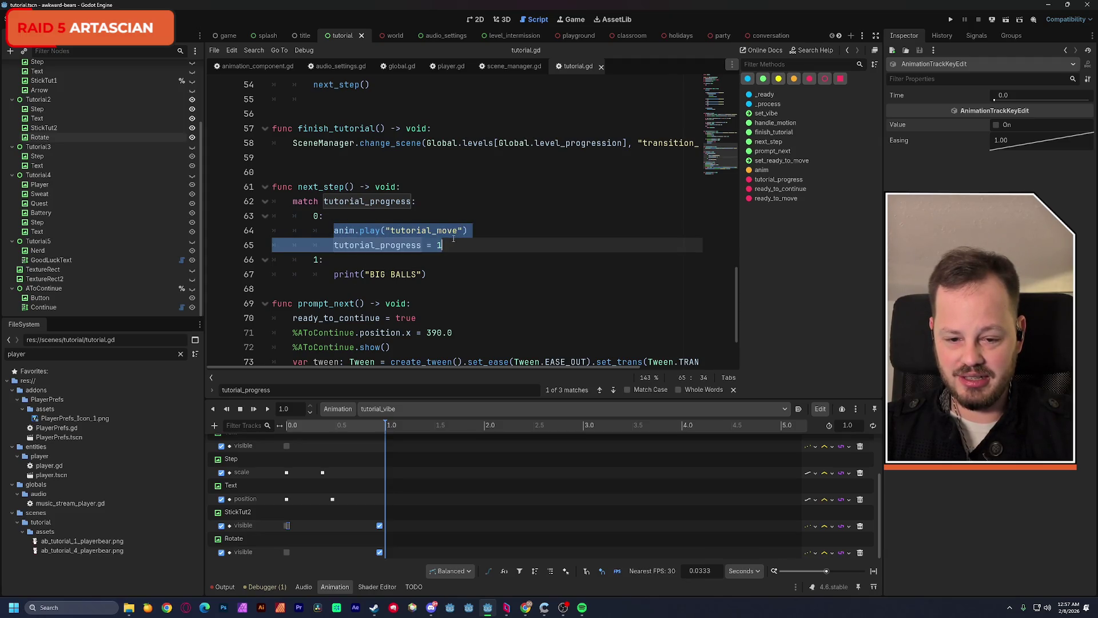
drag(334, 276, 457, 276)
key(ctrl+v)
Change the pasted animation name from tutorial_move to tutorial_vibe and save the script
click(458, 275)
text(vibe)
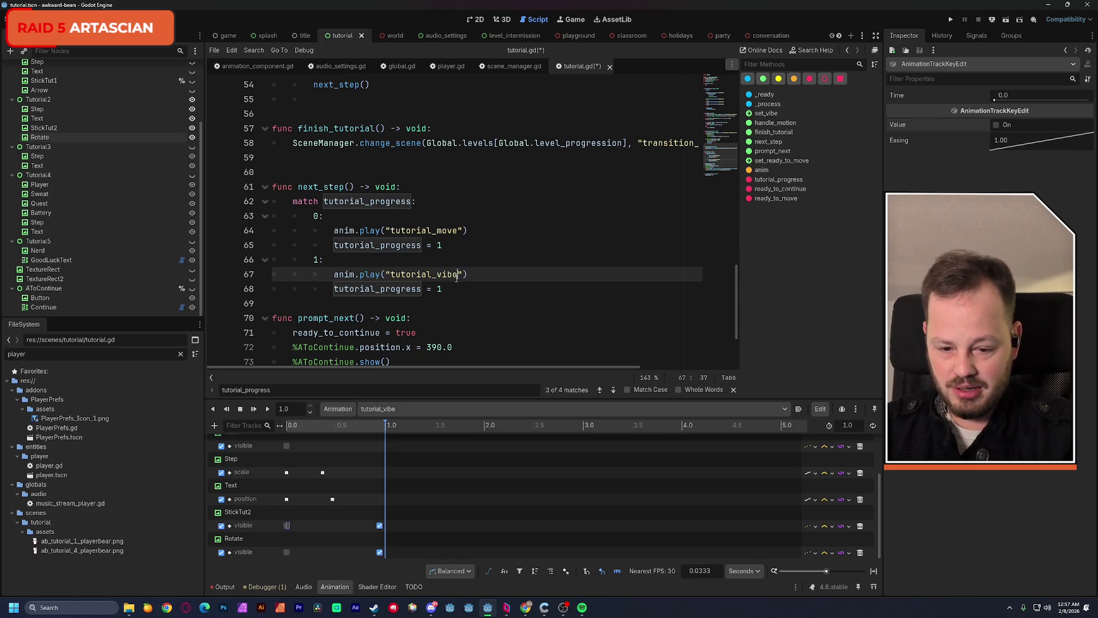
click(490, 247)
key(ctrl+s)
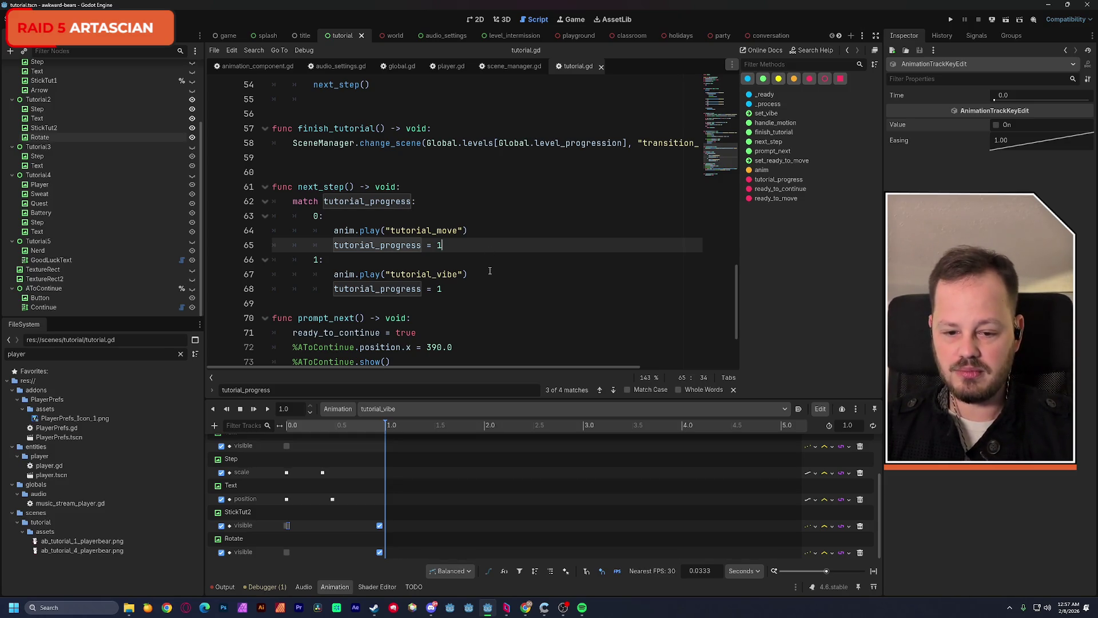
scroll(490, 252, up, 12)
scroll(491, 272, up, 5)
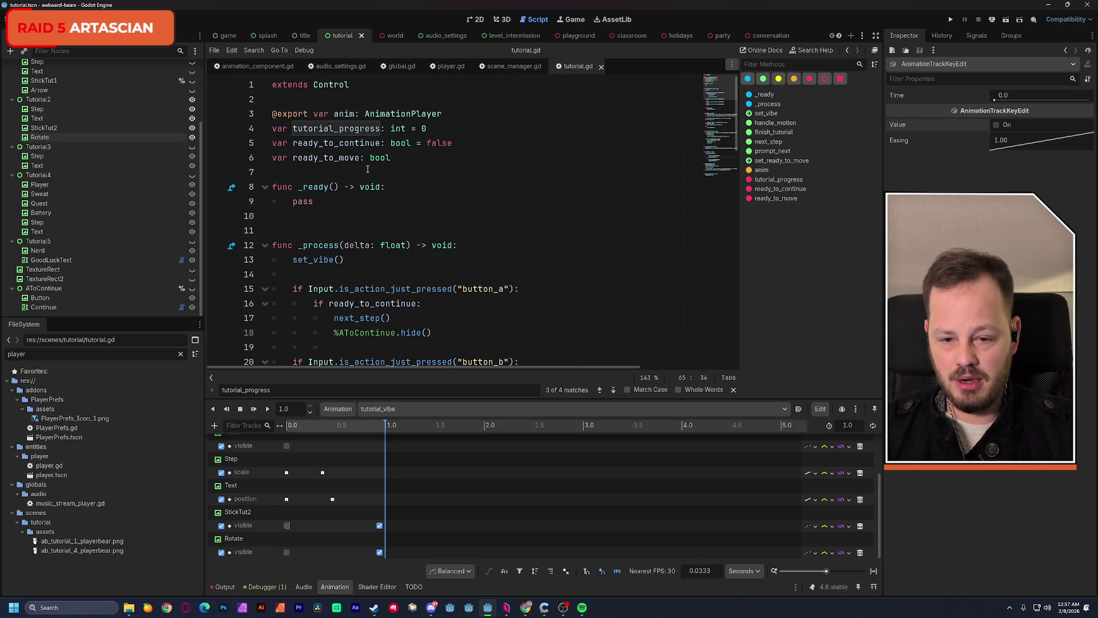
Declare 'var ready_to_vibe: bool' on a new line below ready_to_move
click(402, 157)
key(Return)
text(var)
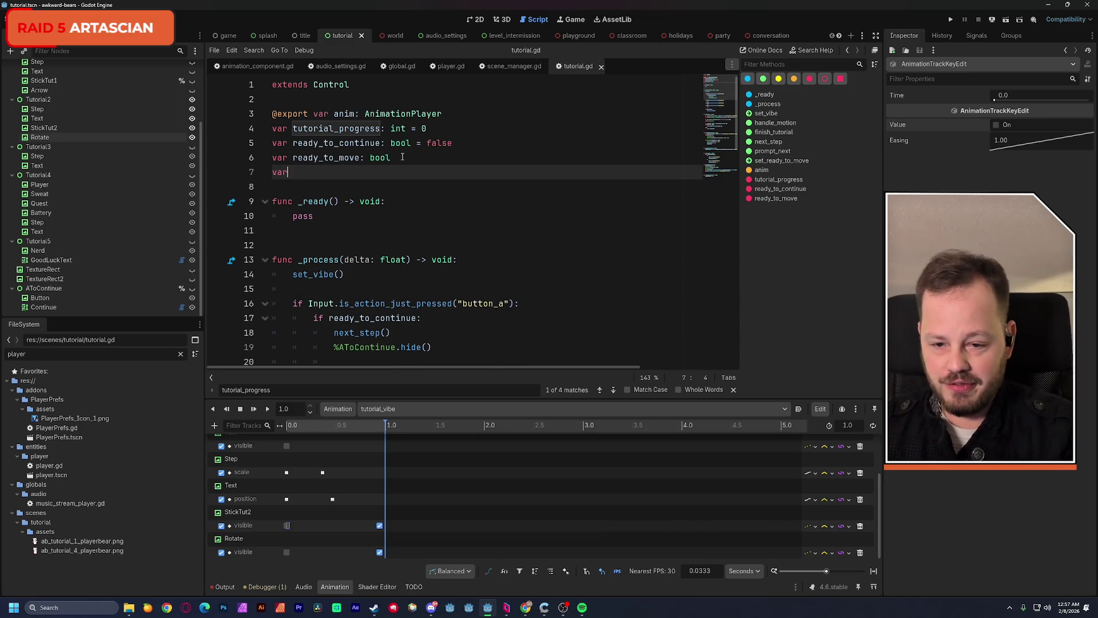
text( ready_)
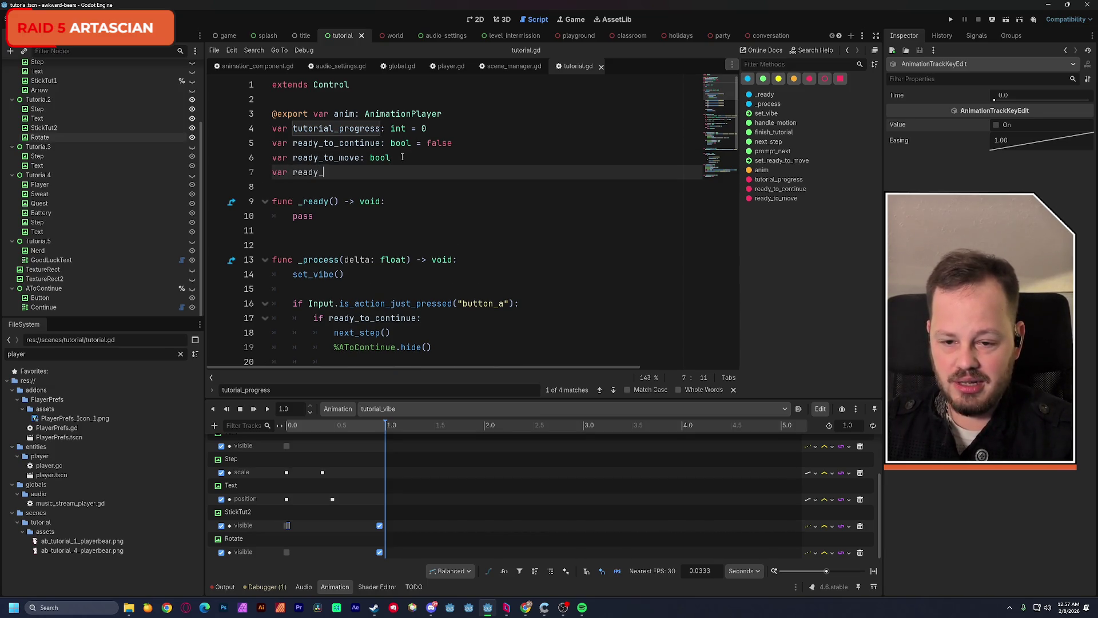
text(to_vibe: bool)
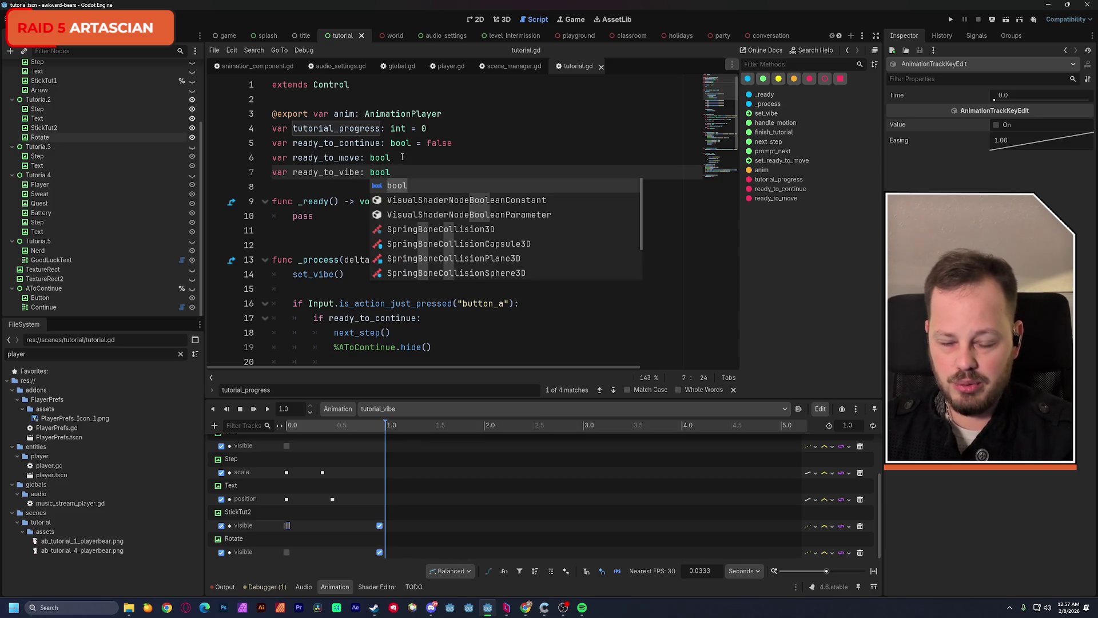
click(506, 130)
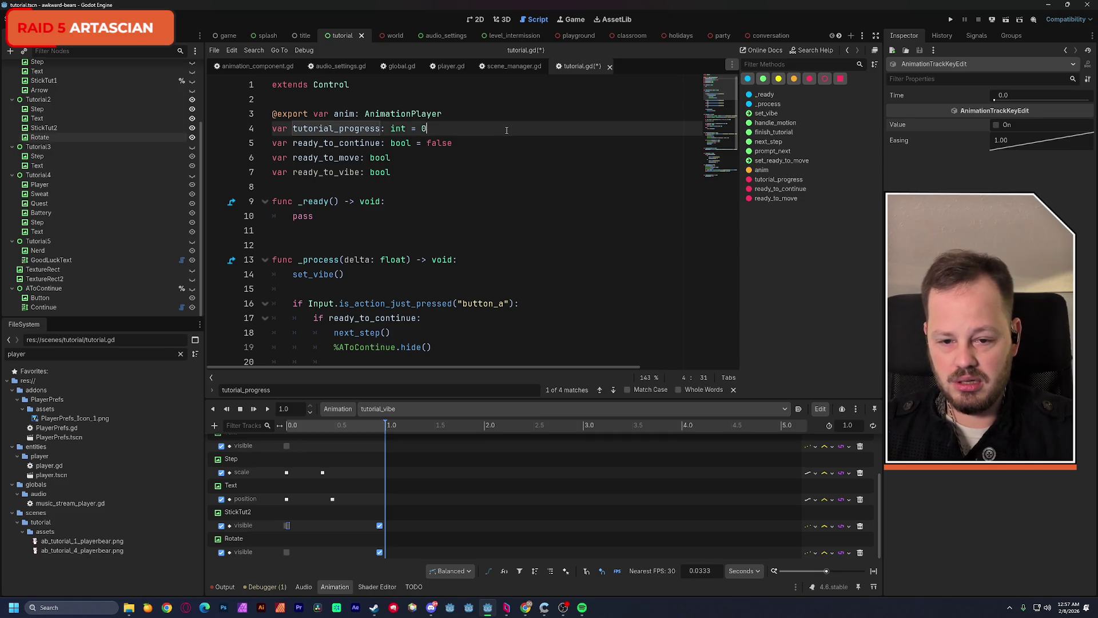
Give both ready_to_move and ready_to_vibe a default of '= false' and save
click(418, 159)
text(=)
key(ctrl+s)
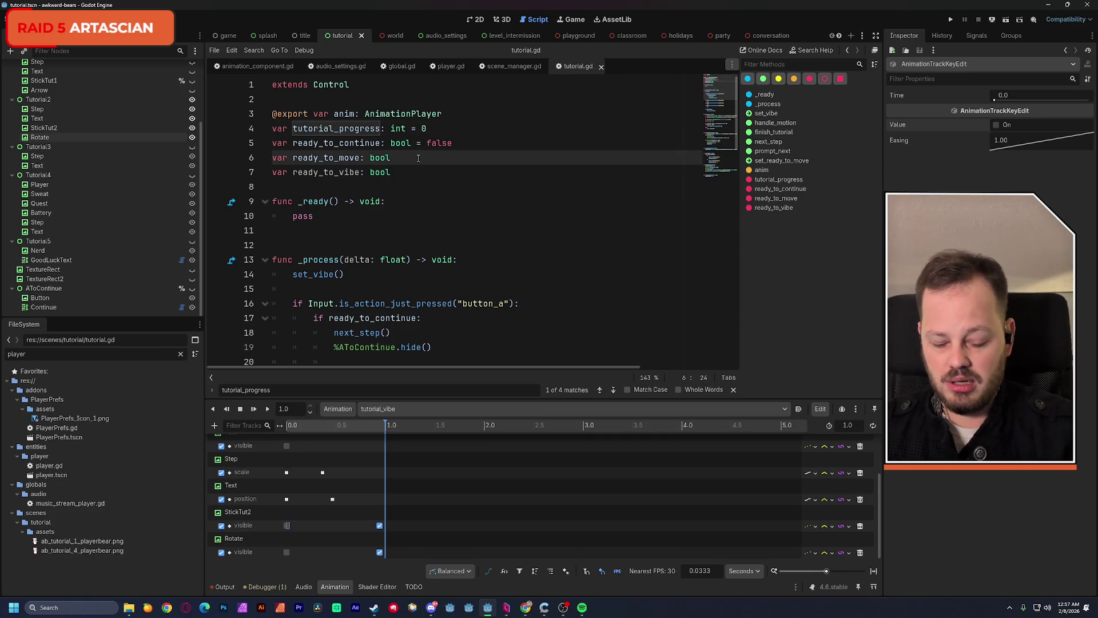
text(false)
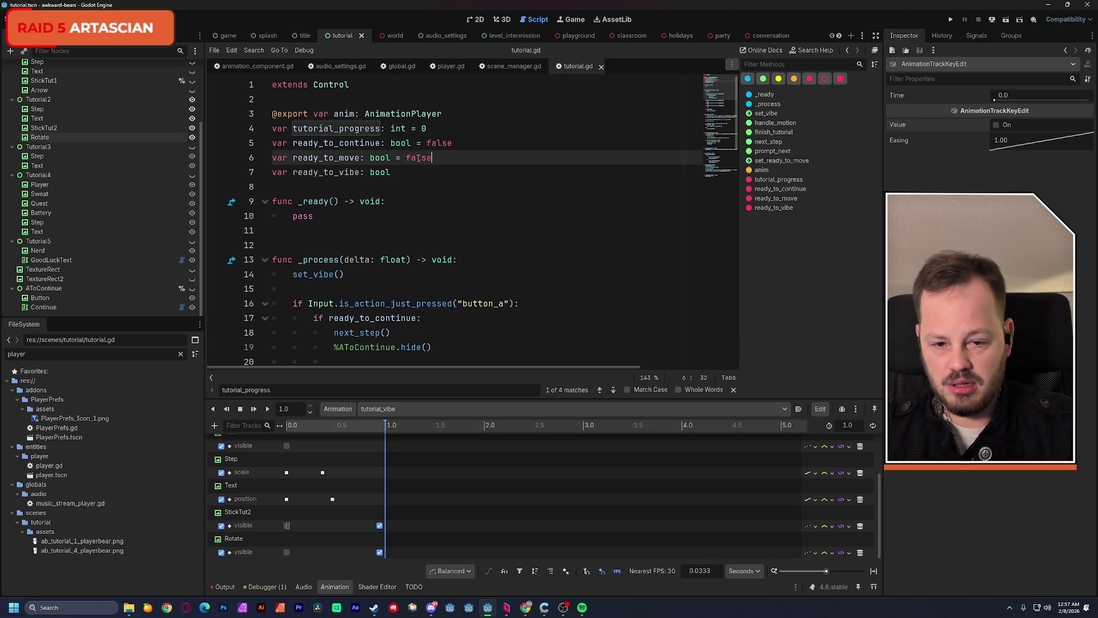
drag(390, 143, 453, 143)
key(ctrl+c)
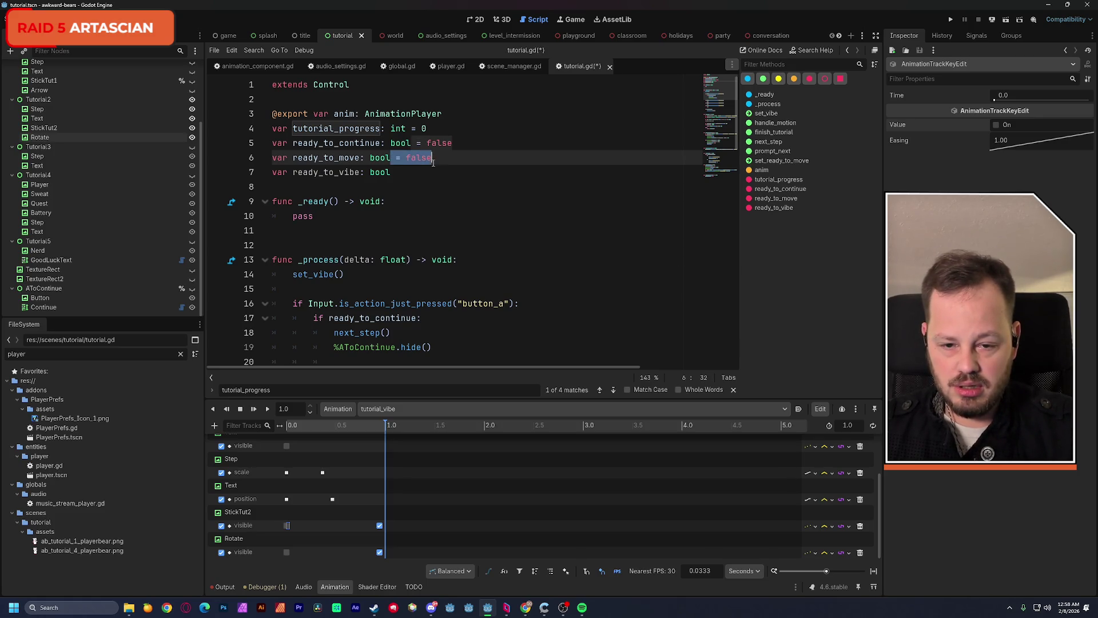
key(Down)
key(Down)
key(ctrl+v)
click(524, 138)
key(ctrl+s)
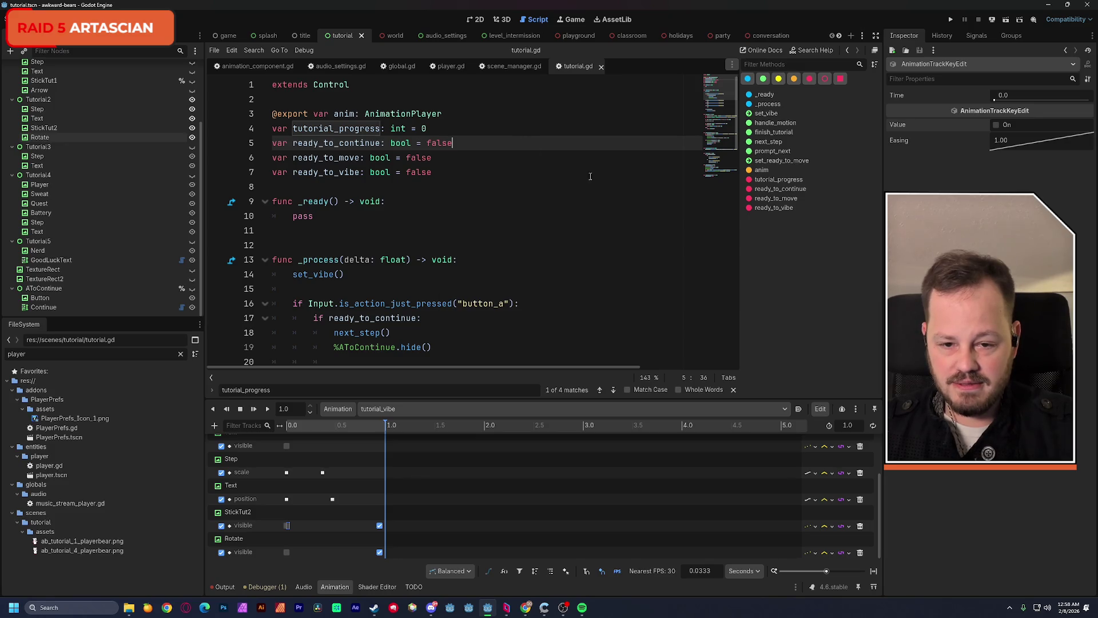
click(717, 192)
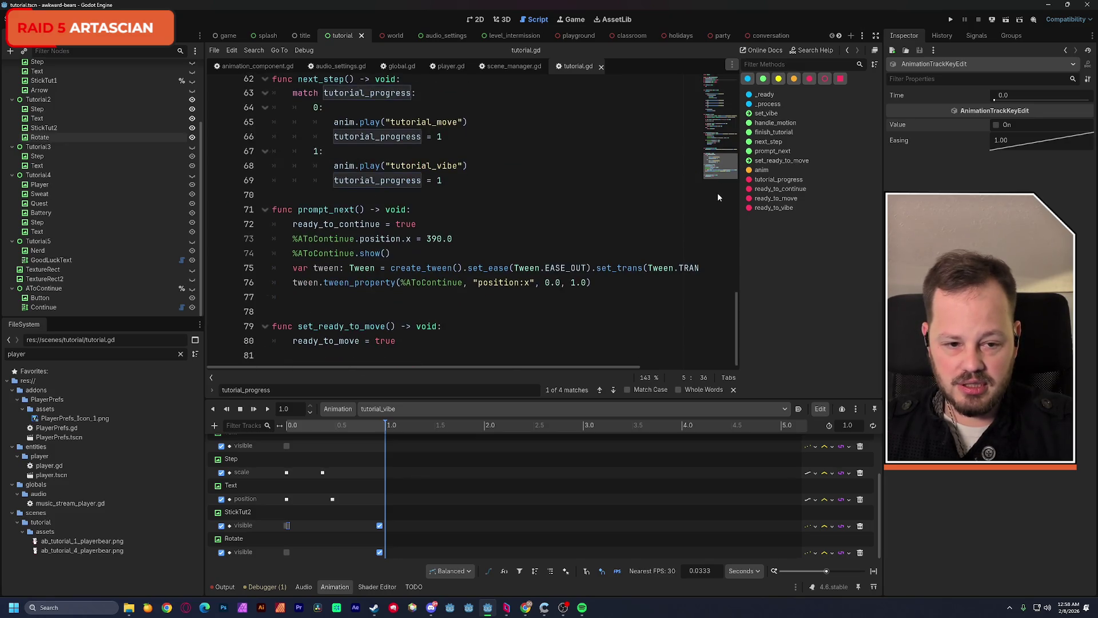
Append 'func set_ready_to_vibe() -> void:' with body 'ready_to_vibe = true' at the file end
click(398, 354)
key(Return)
text(func s)
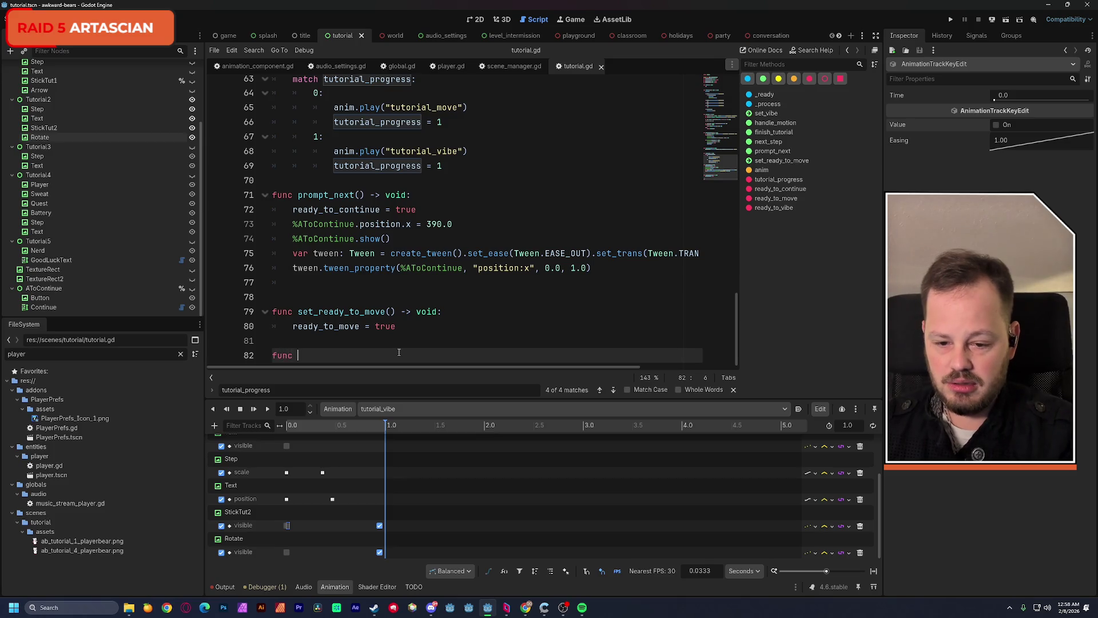
text(et_ready)
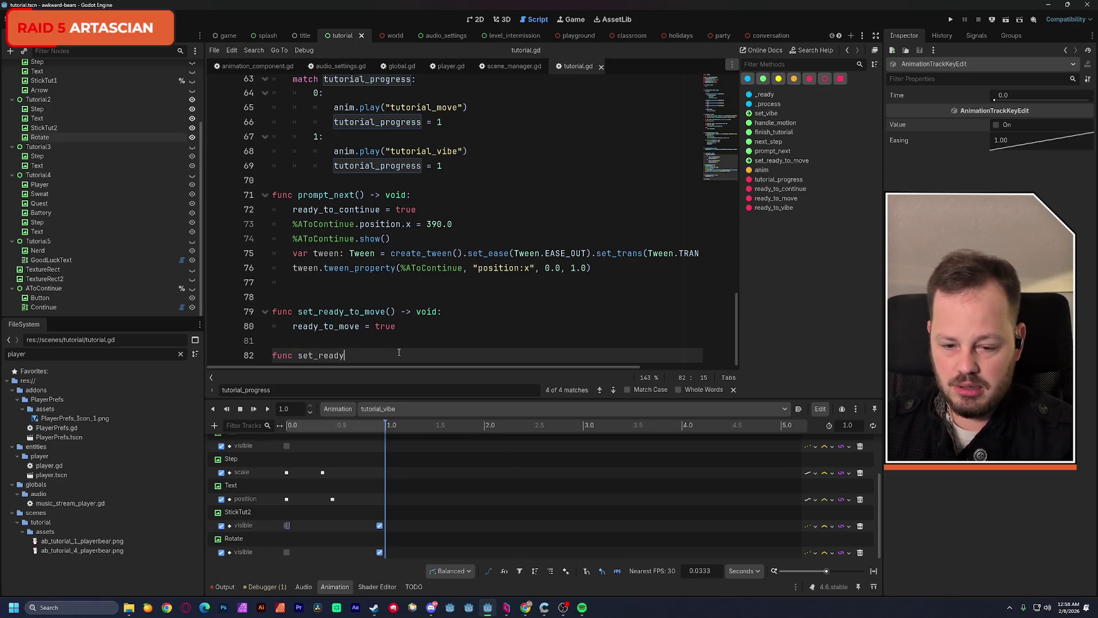
text(_to_vi)
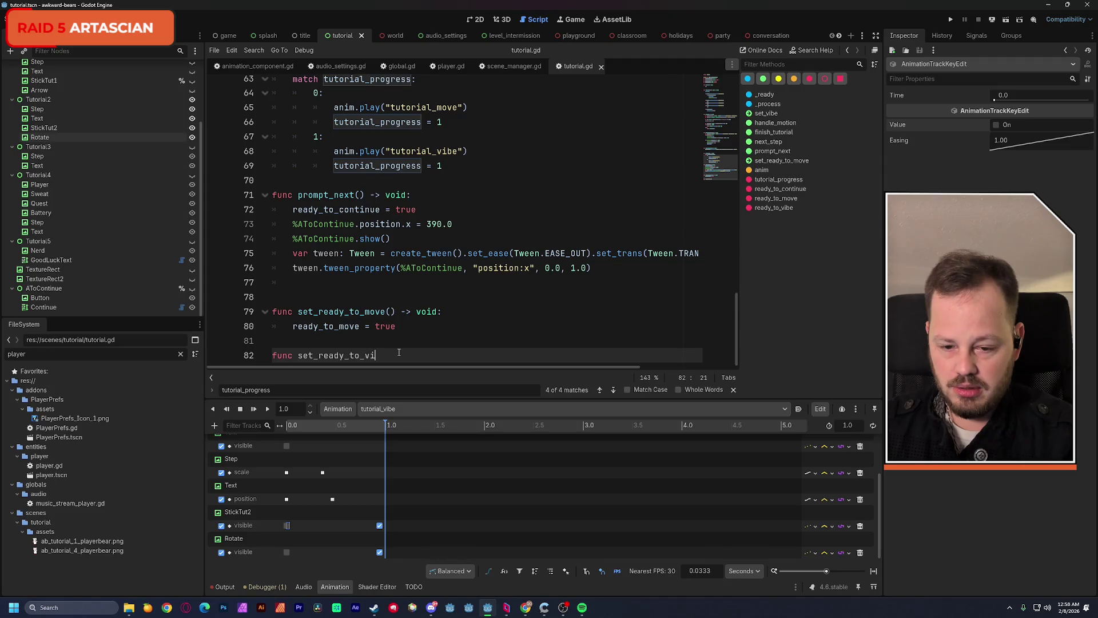
text(be() )
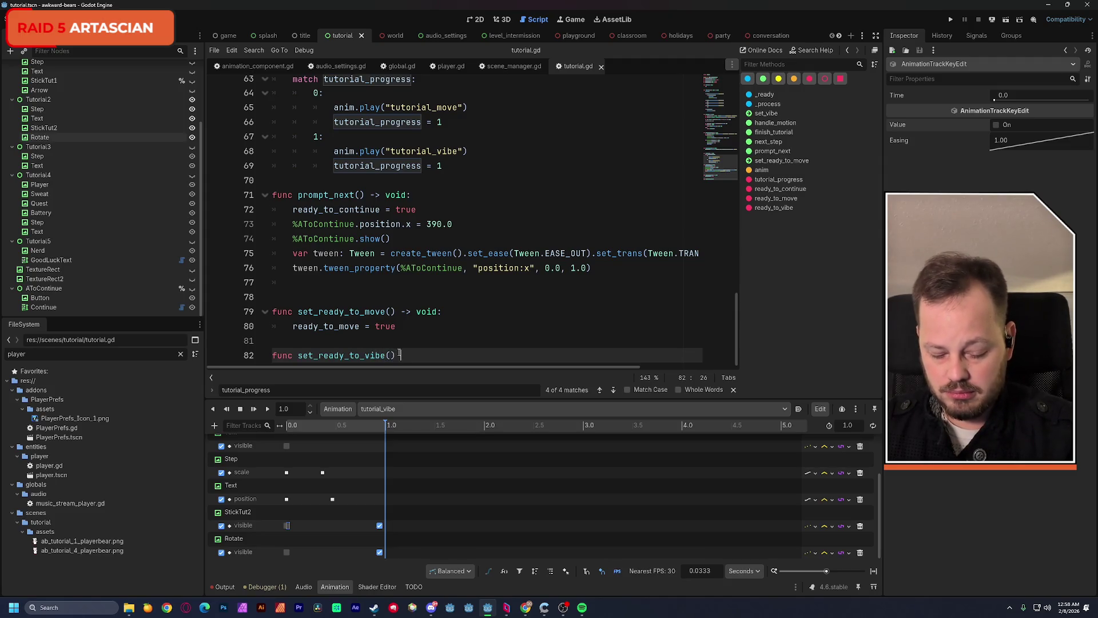
text(-> void:)
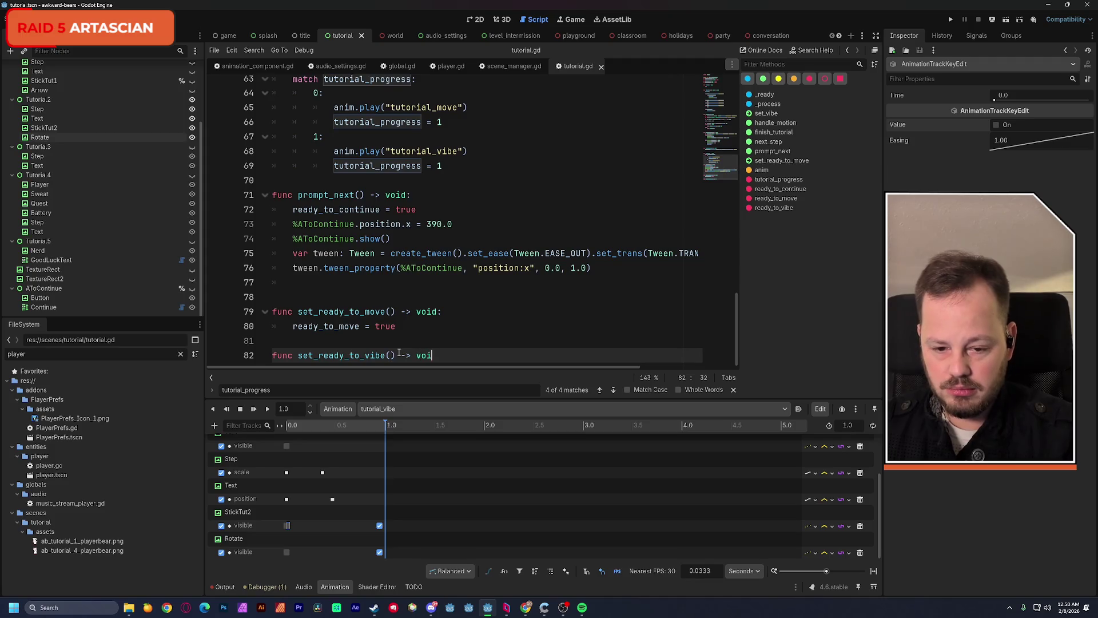
key(Return)
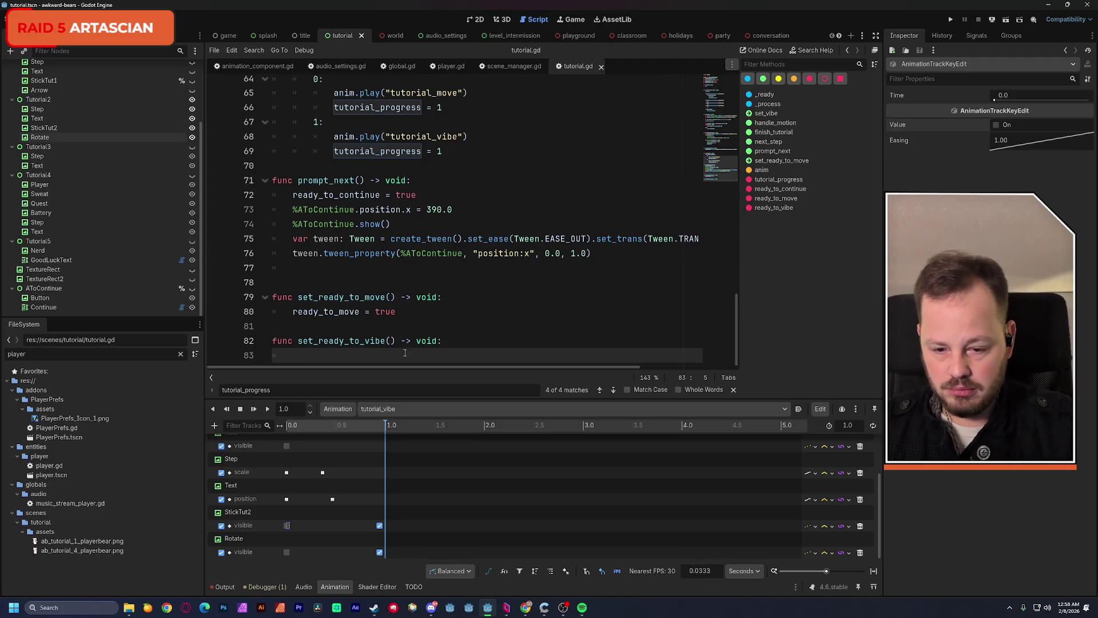
mouse_move(319, 348)
mouse_down()
mouse_move(395, 347)
mouse_move(386, 343)
mouse_up()
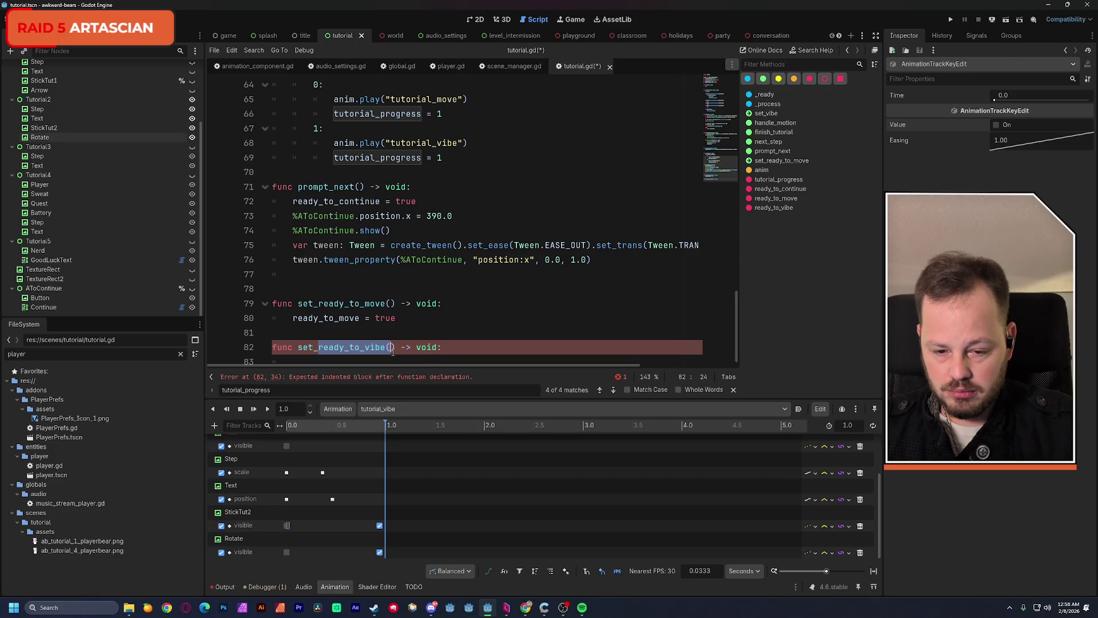
key(ctrl+c)
key(Down)
key(ctrl+v)
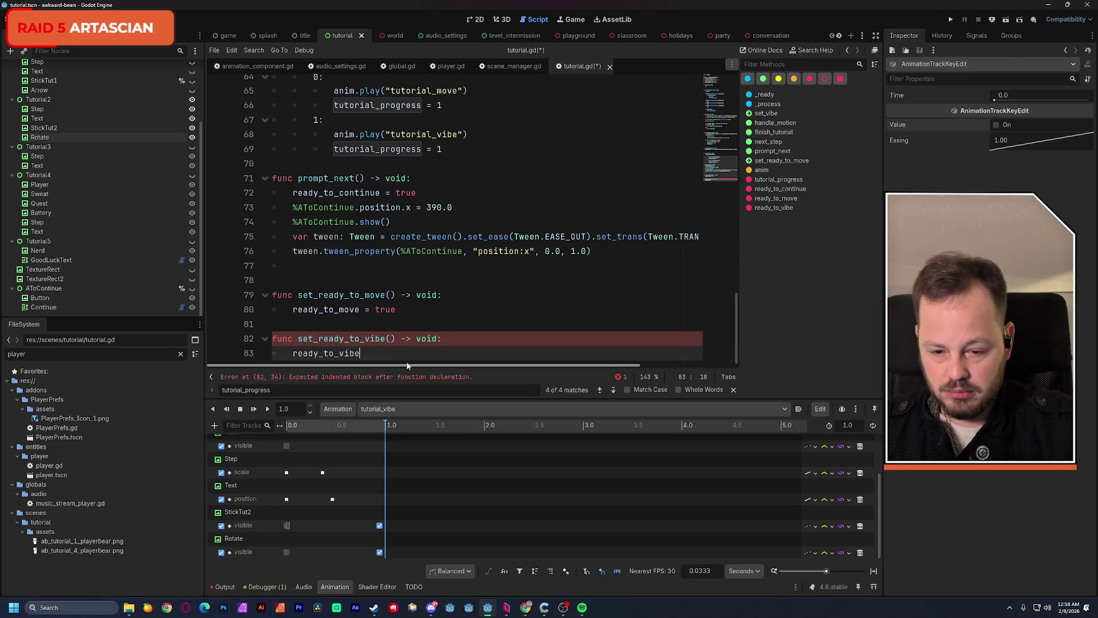
text(= true)
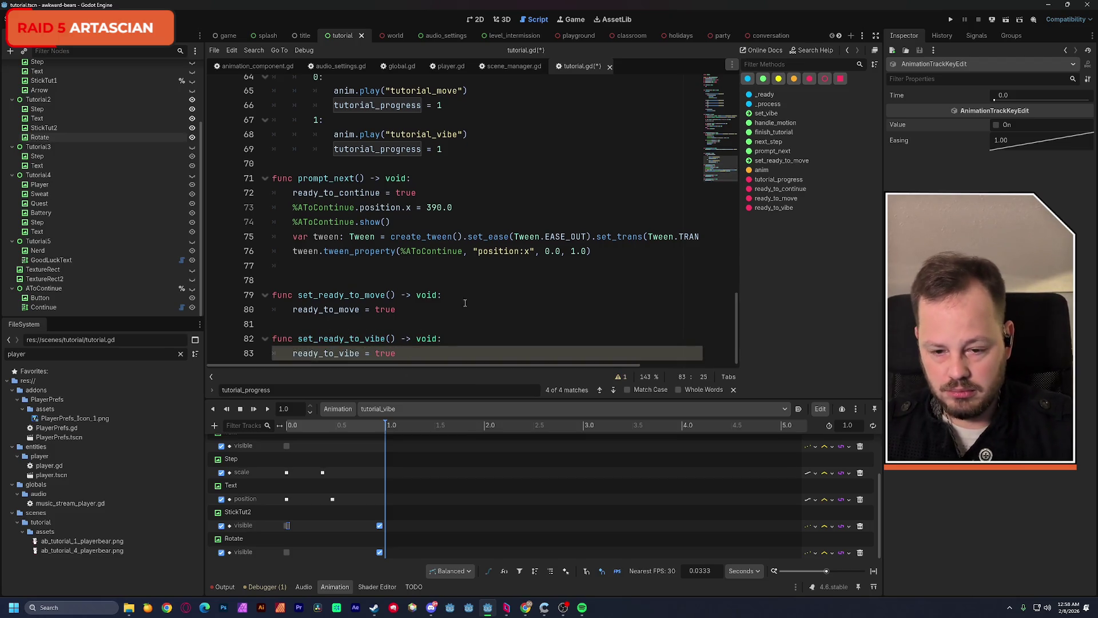
Search the script for every use of ready_to_move
click(472, 294)
scroll(472, 297, up, 1)
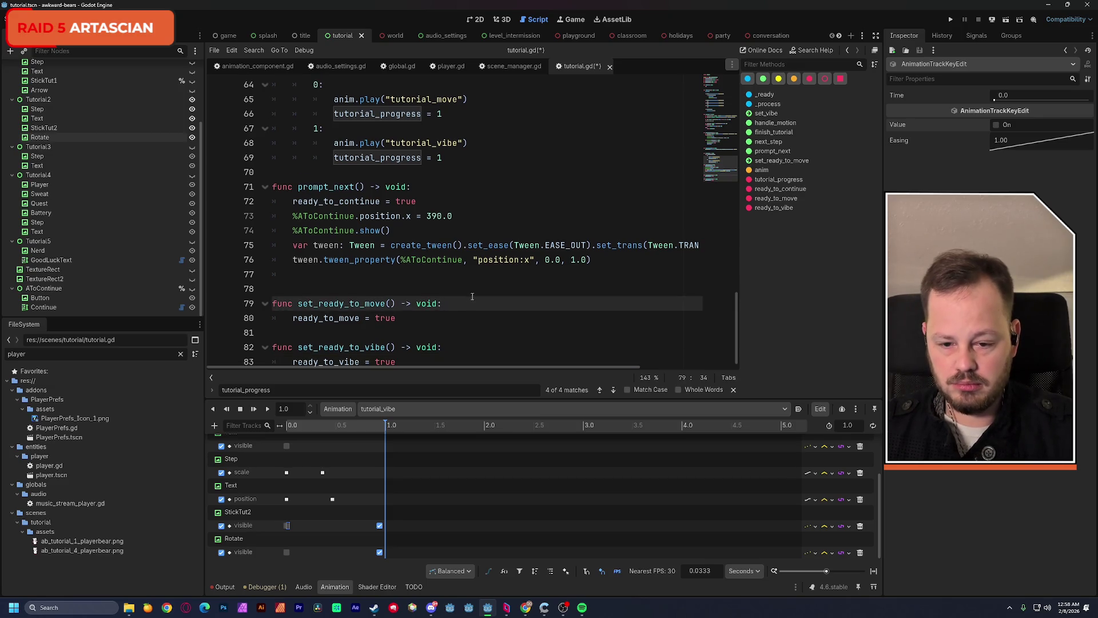
double_click(349, 318)
key(ctrl+f)
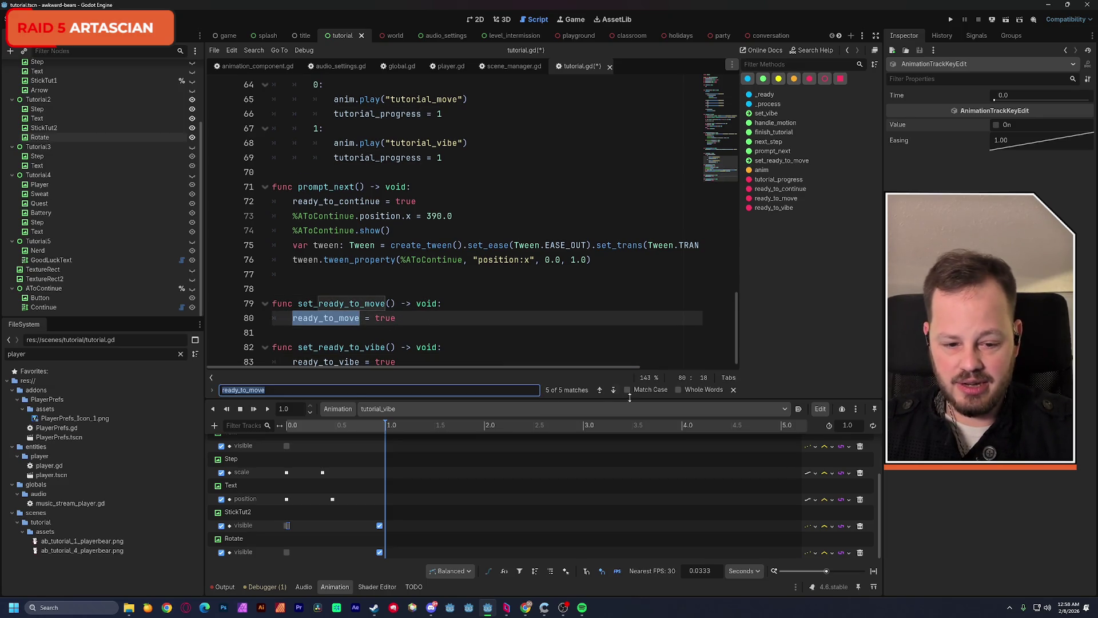
Add an 'if ready_to_vibe:' check after the movement check in _process
double_click(600, 390)
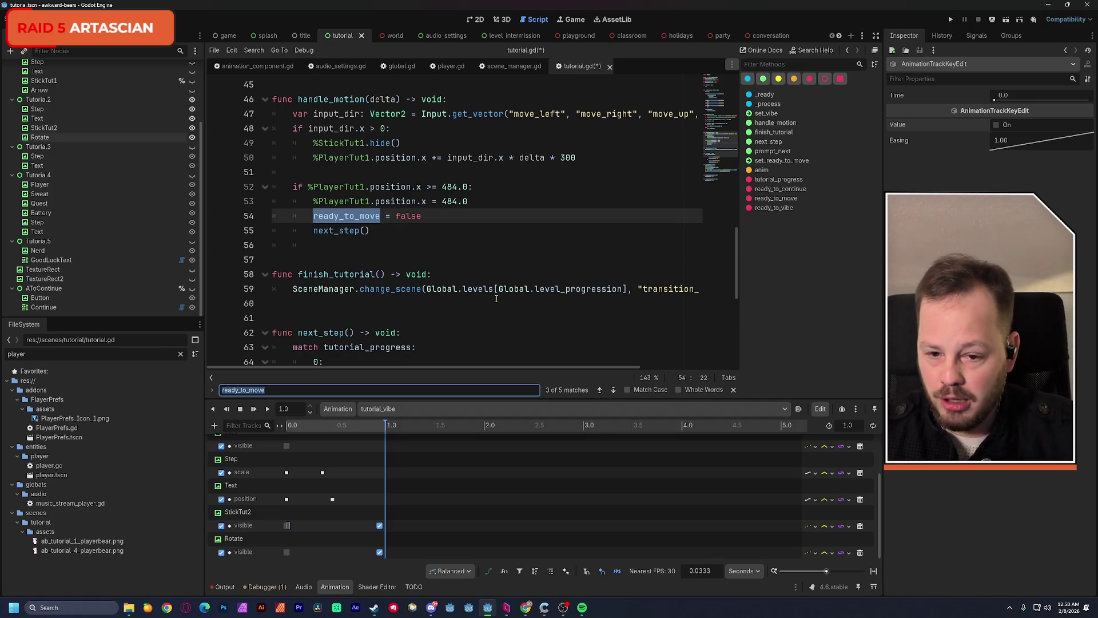
scroll(496, 298, up, 4)
scroll(496, 298, up, 4)
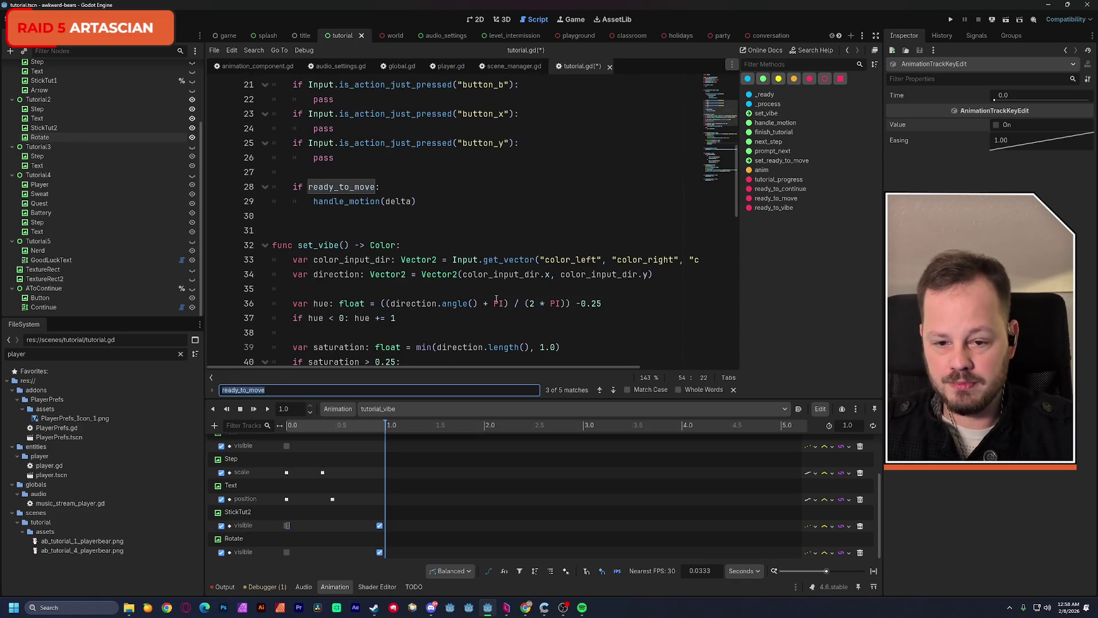
scroll(496, 298, up, 1)
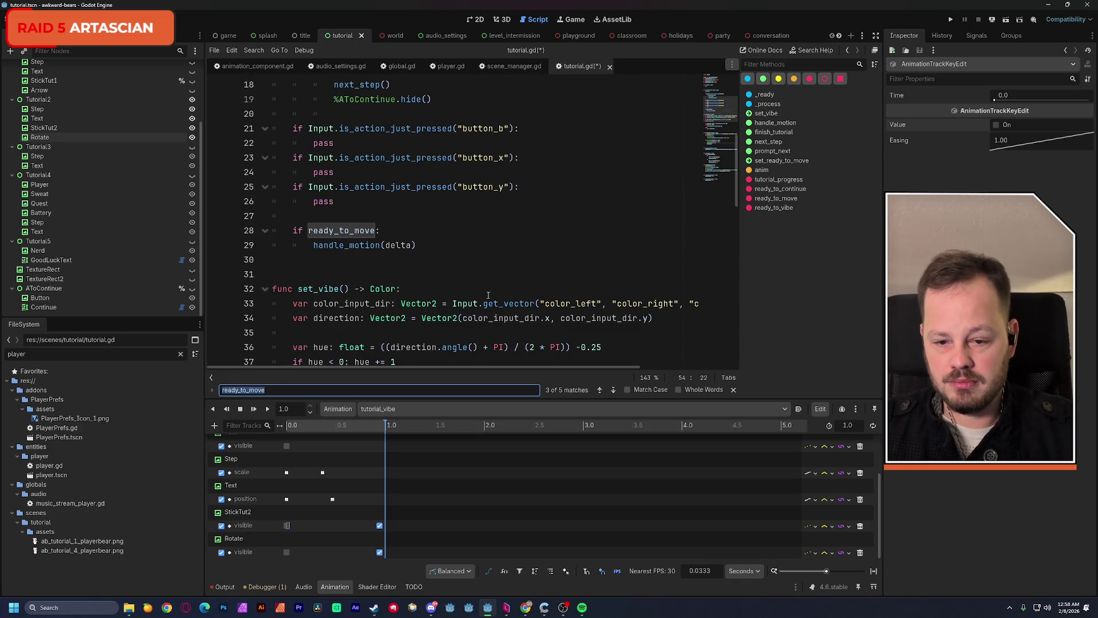
click(322, 259)
text(if)
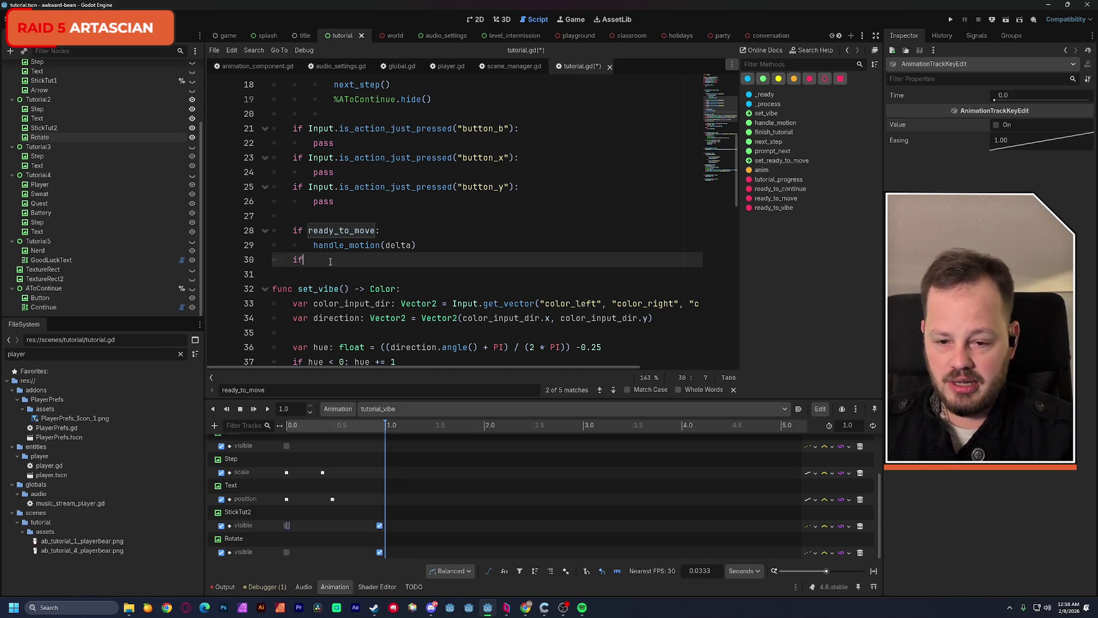
text( read)
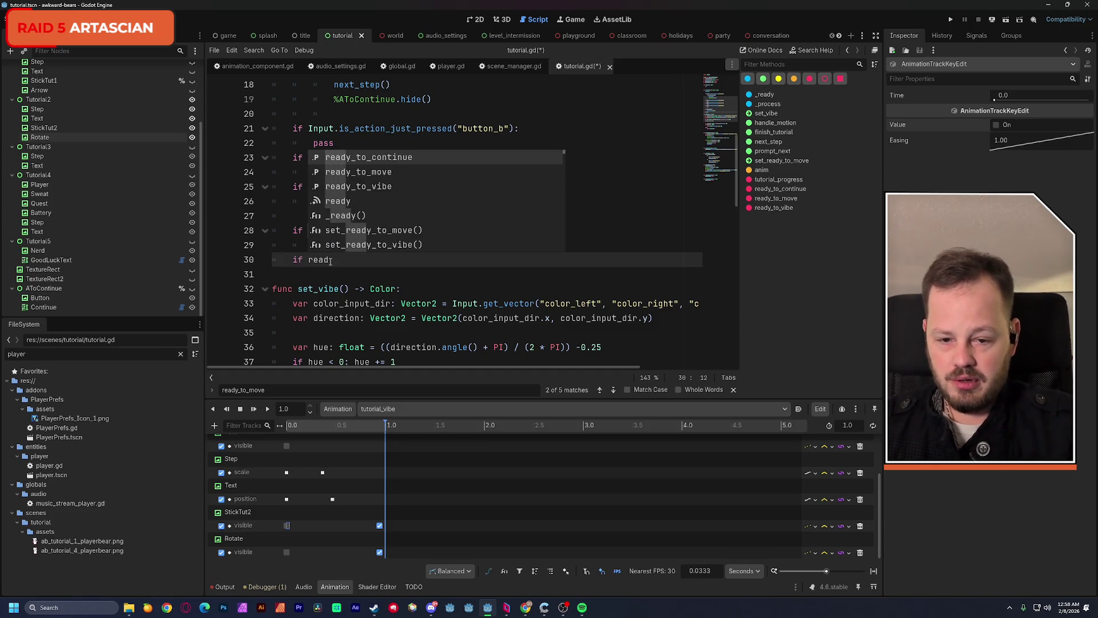
key(Down)
key(Down)
key(Return)
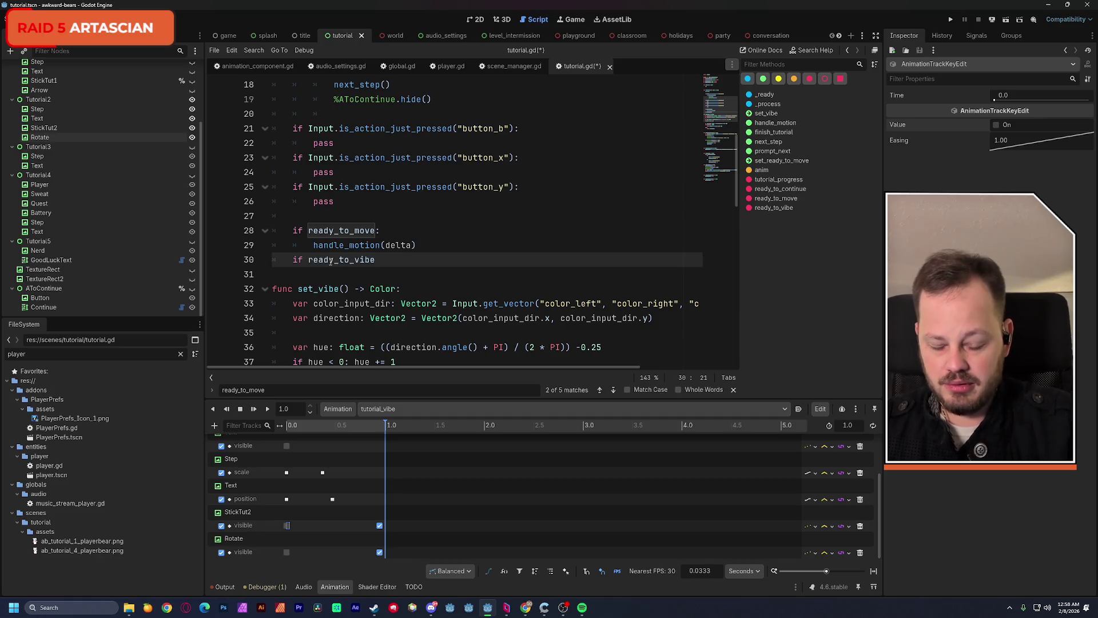
text(:)
key(Return)
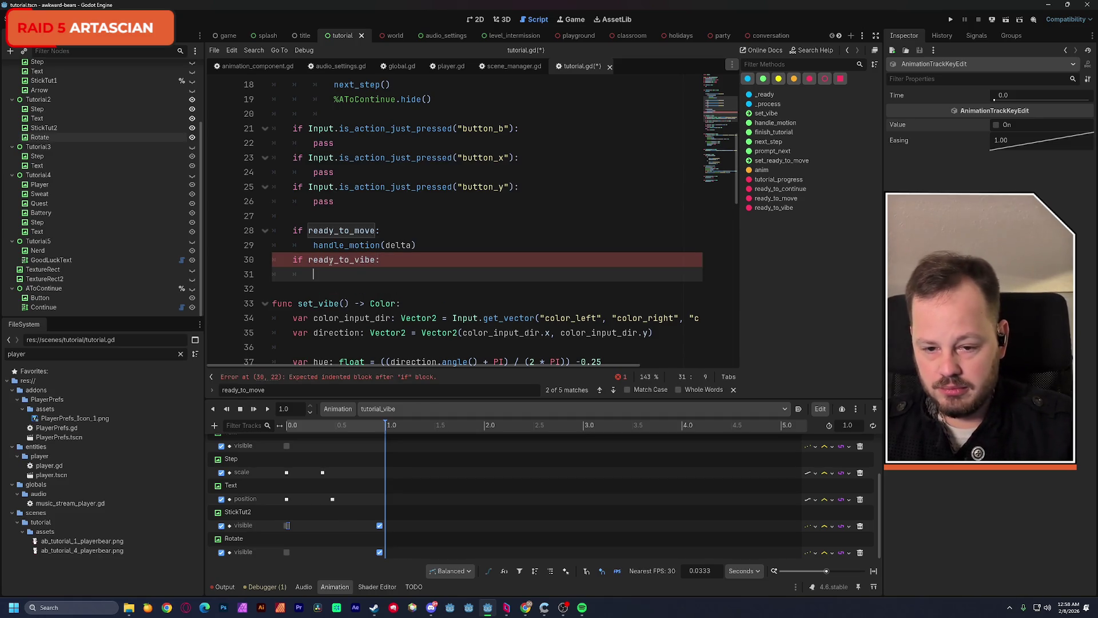
Call set_vibe() inside the ready_to_vibe check, add a blank line above it, and save
scroll(393, 254, down, 3)
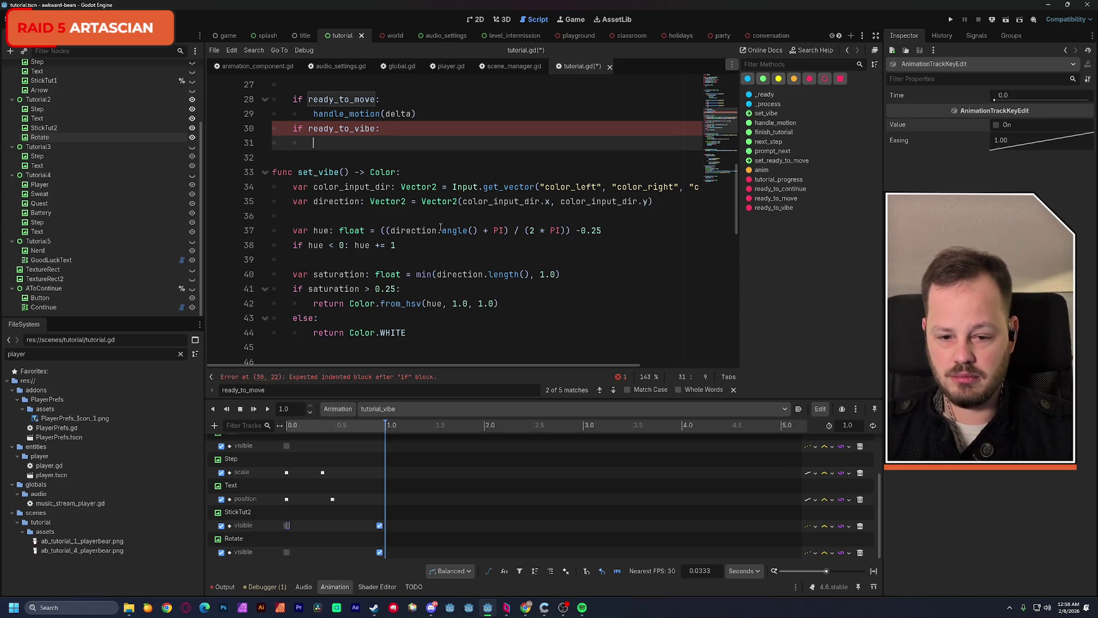
mouse_move(441, 228)
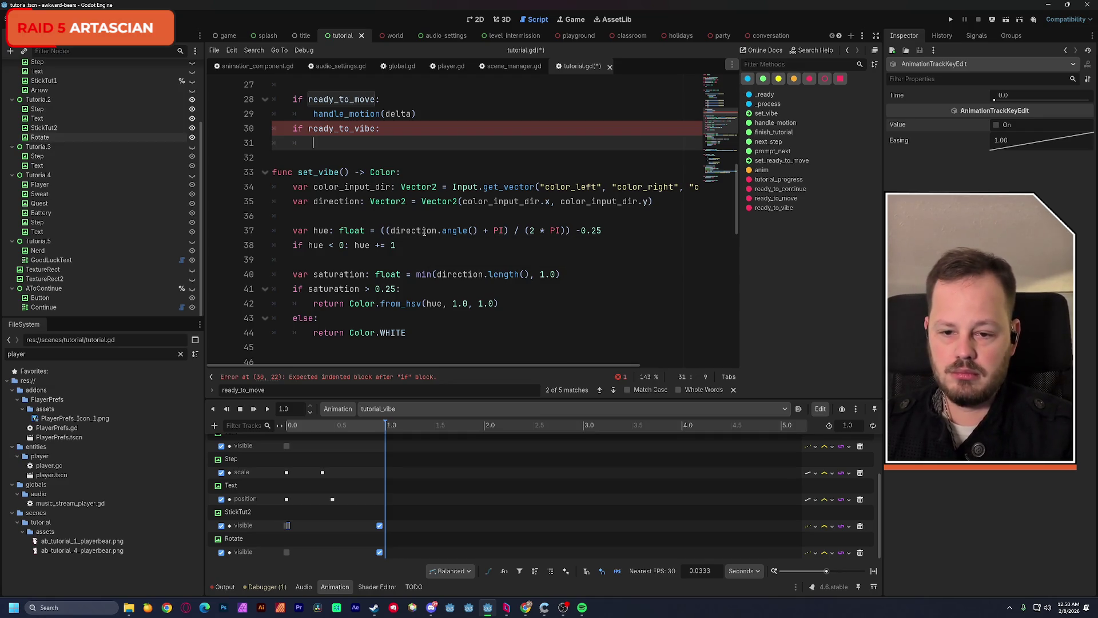
text(set)
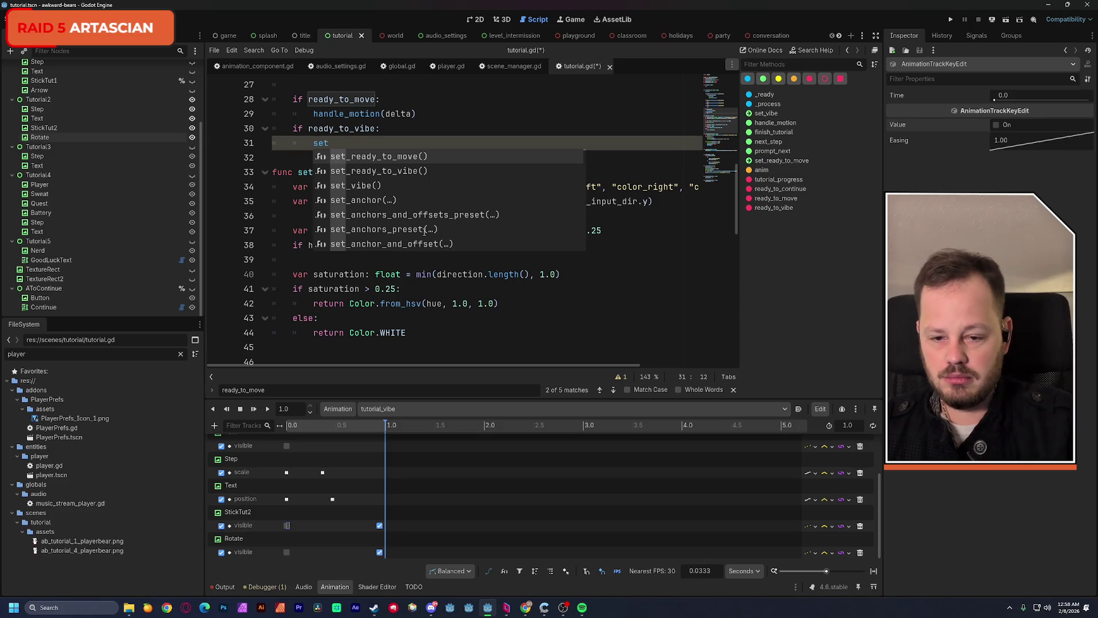
key(Down)
key(Down)
key(Return)
click(399, 158)
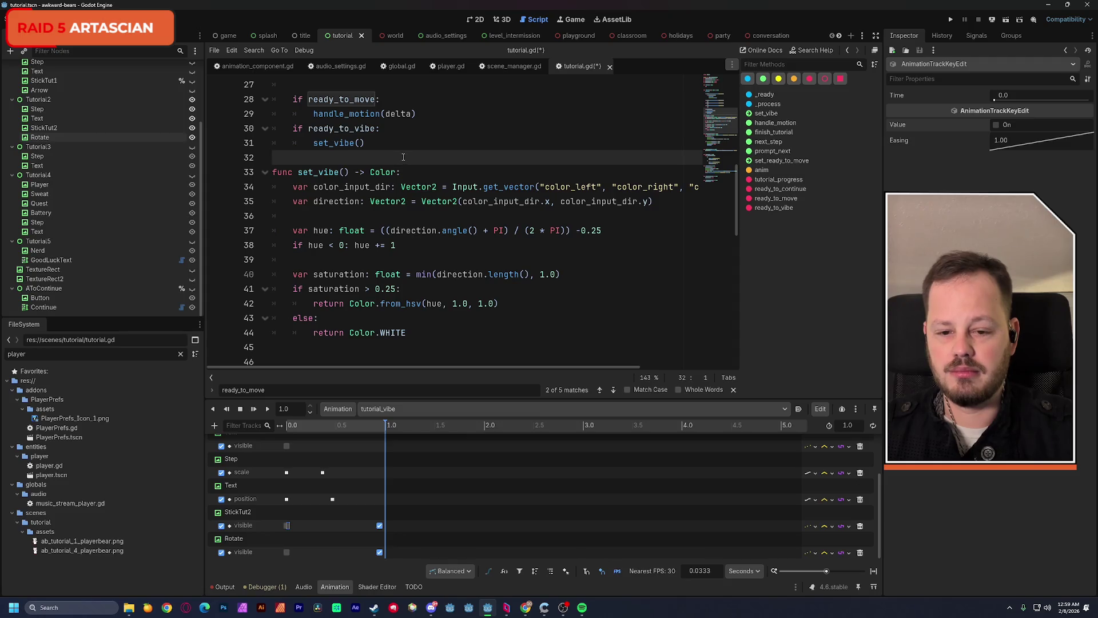
click(293, 130)
key(Return)
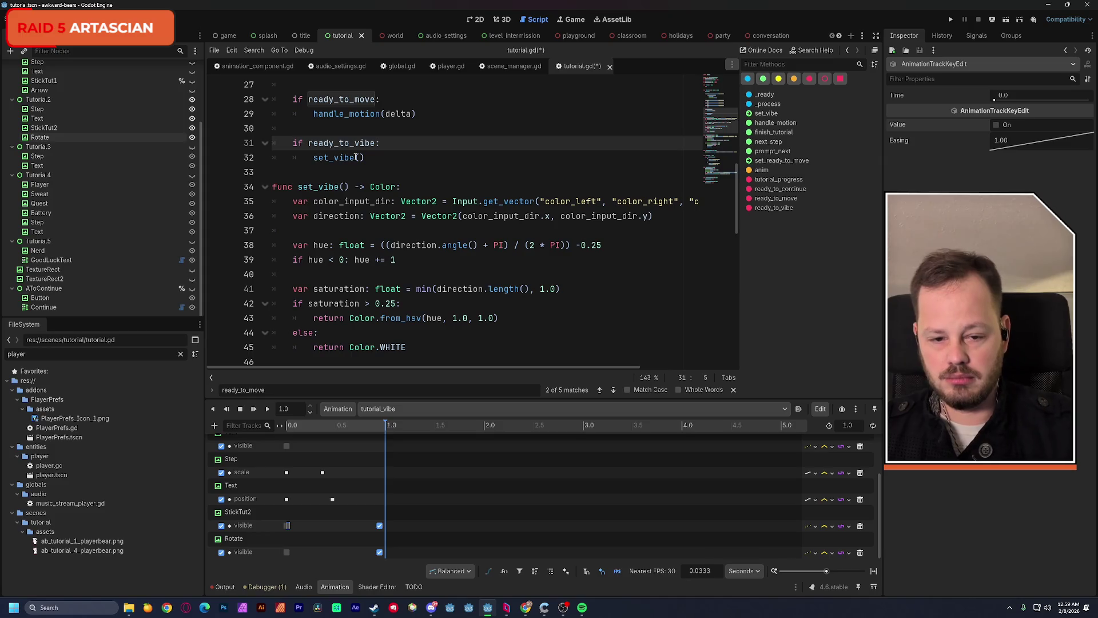
key(ctrl+s)
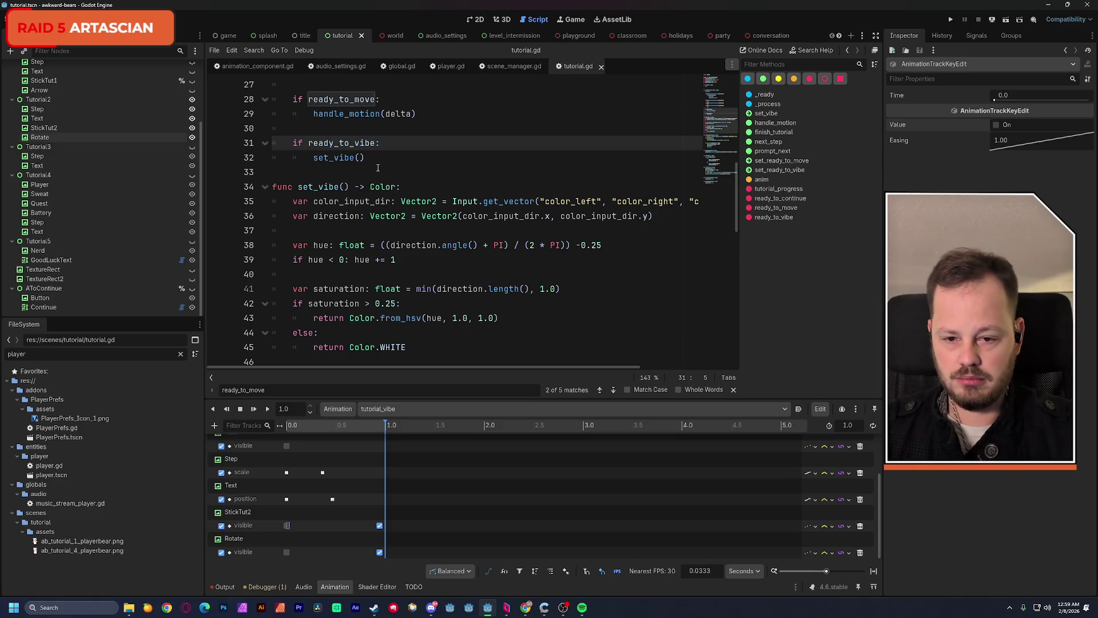
Return from the set_vibe() line on line 32 to the 2D tutorial scene view
double_click(341, 158)
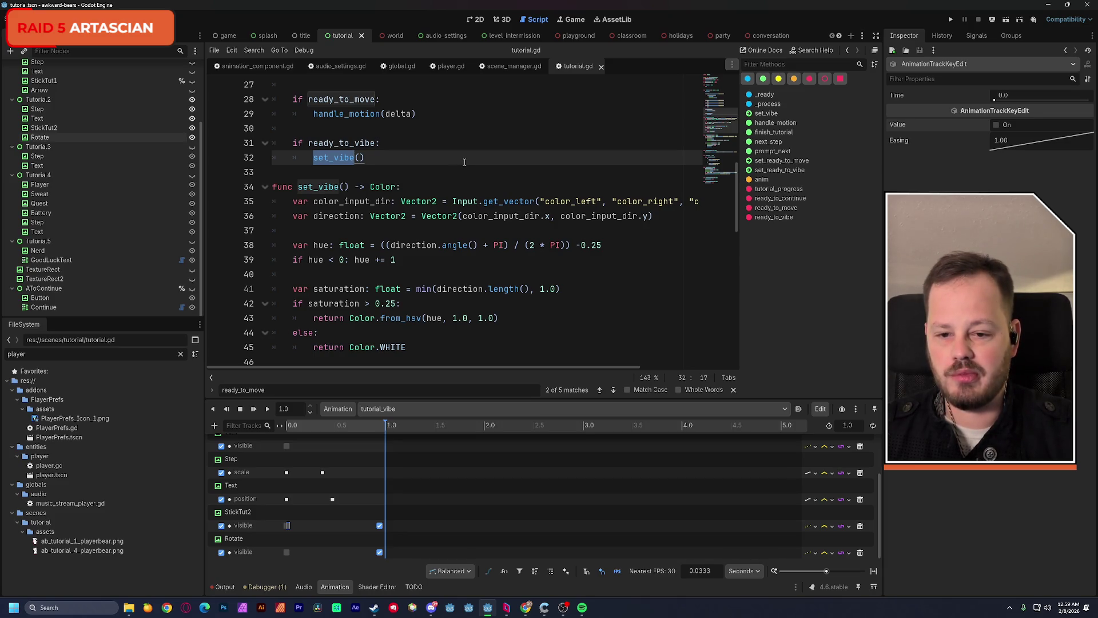
click(375, 160)
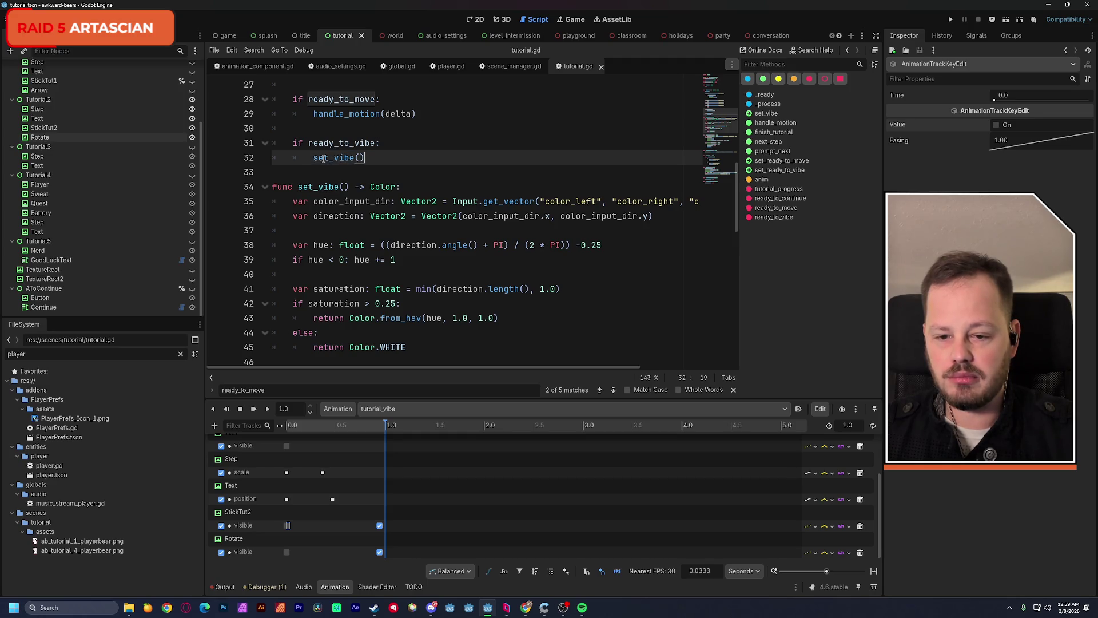
scroll(378, 159, up, 1)
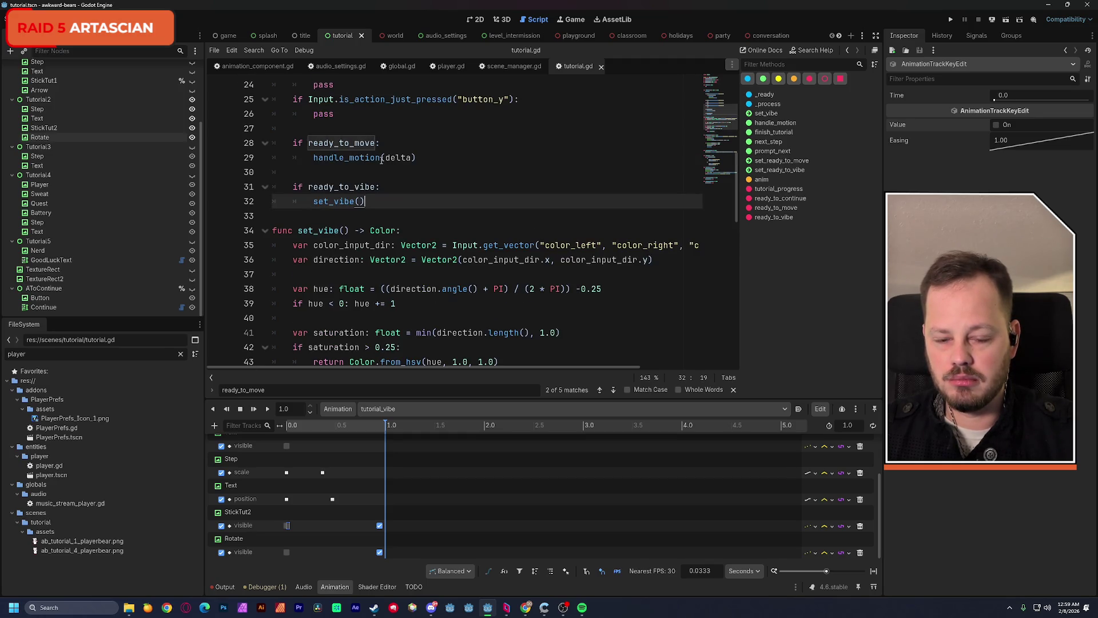
click(476, 20)
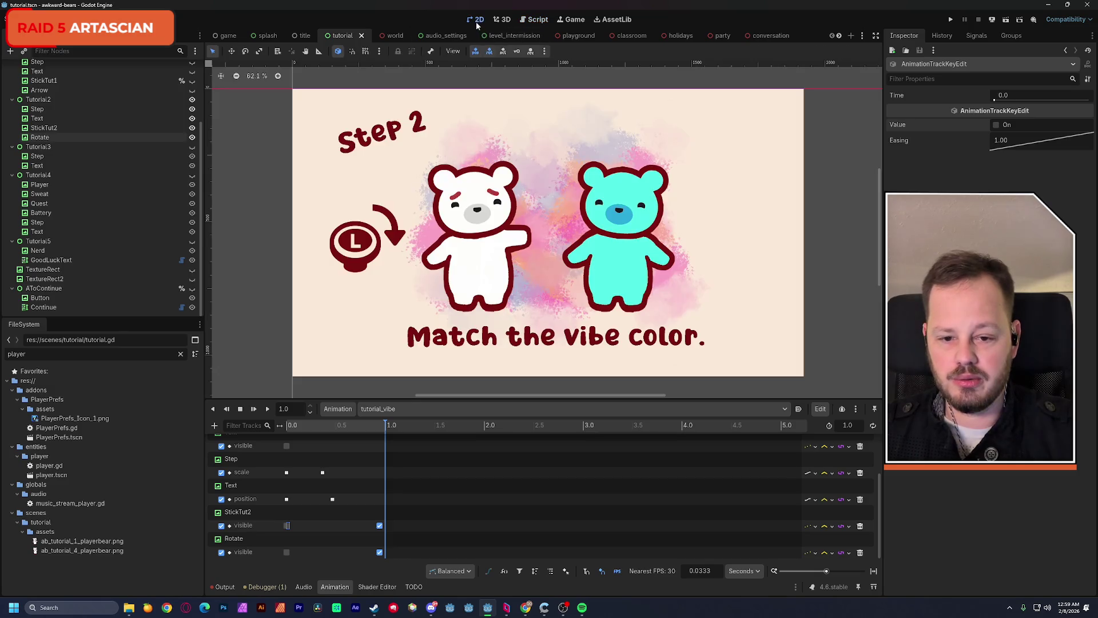
click(479, 268)
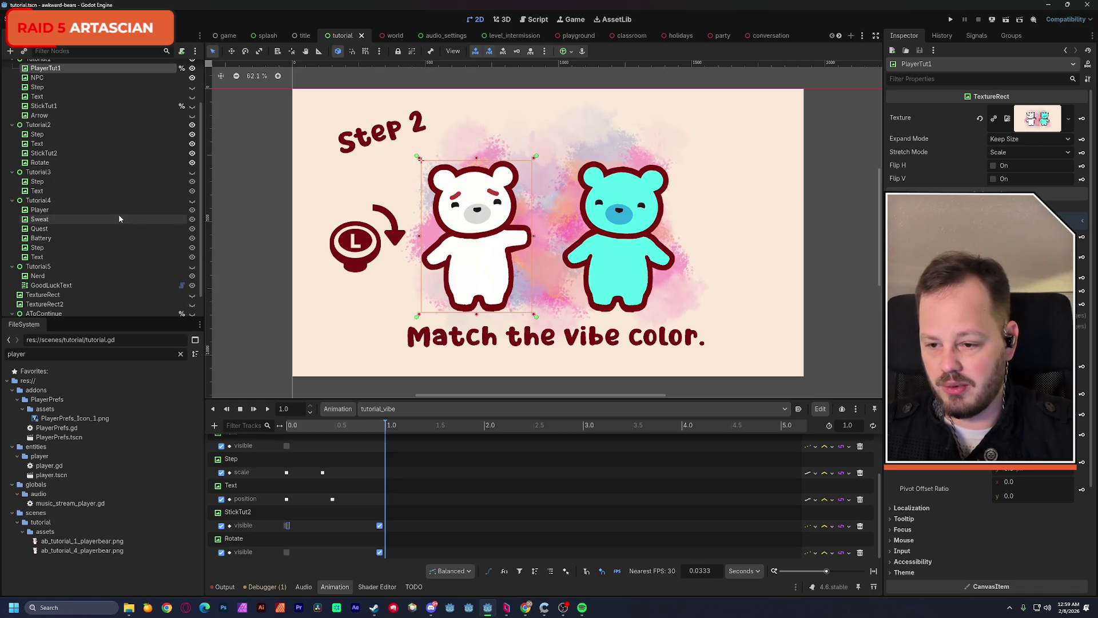
click(58, 210)
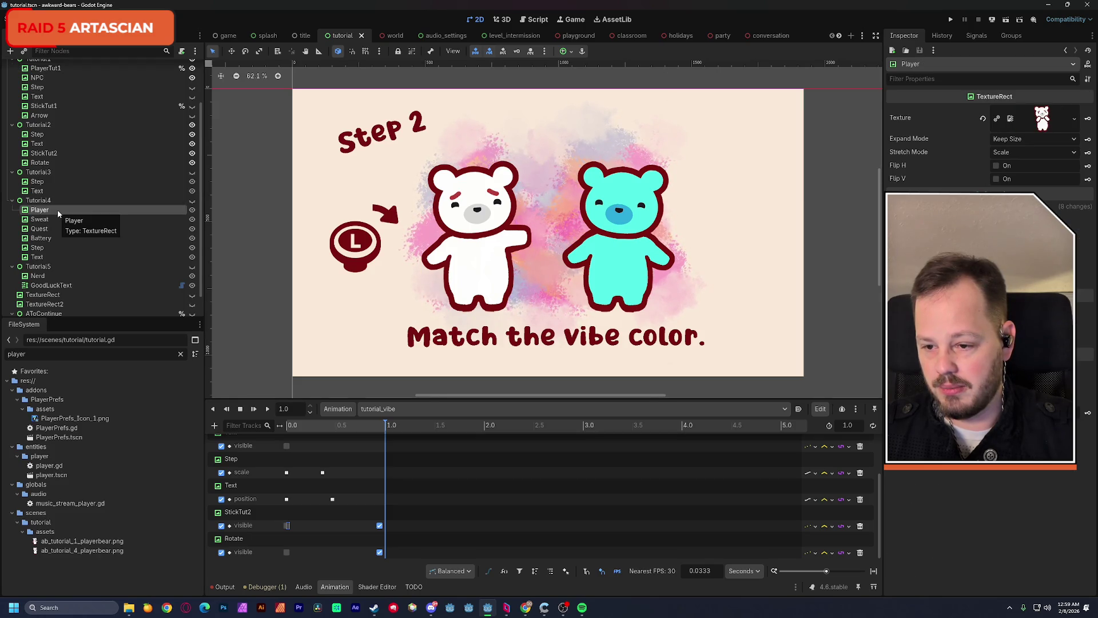
click(192, 200)
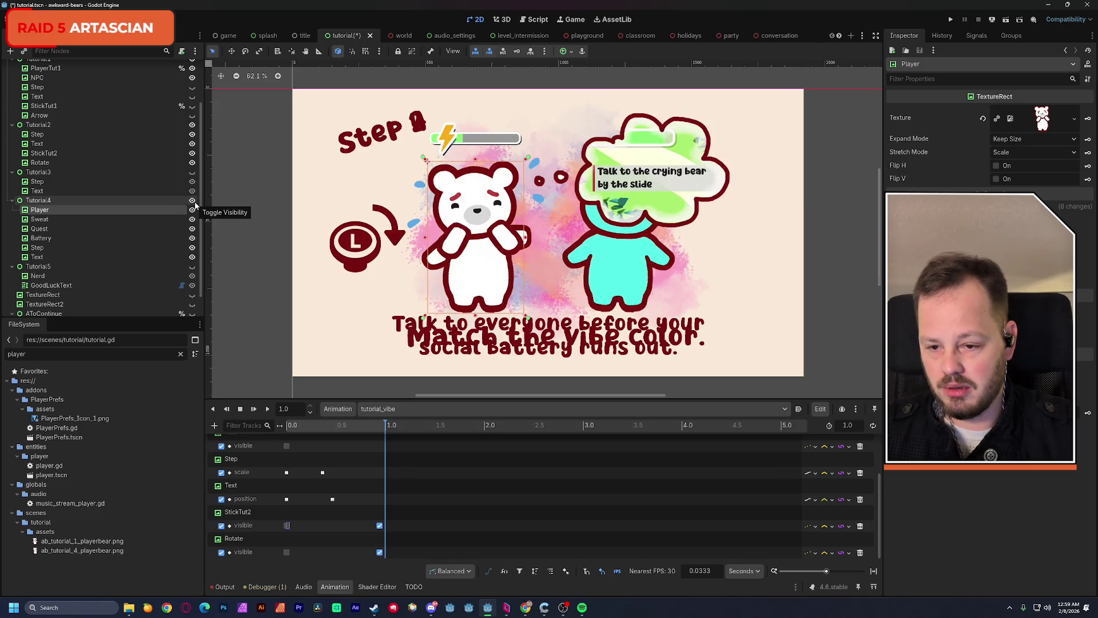
click(193, 201)
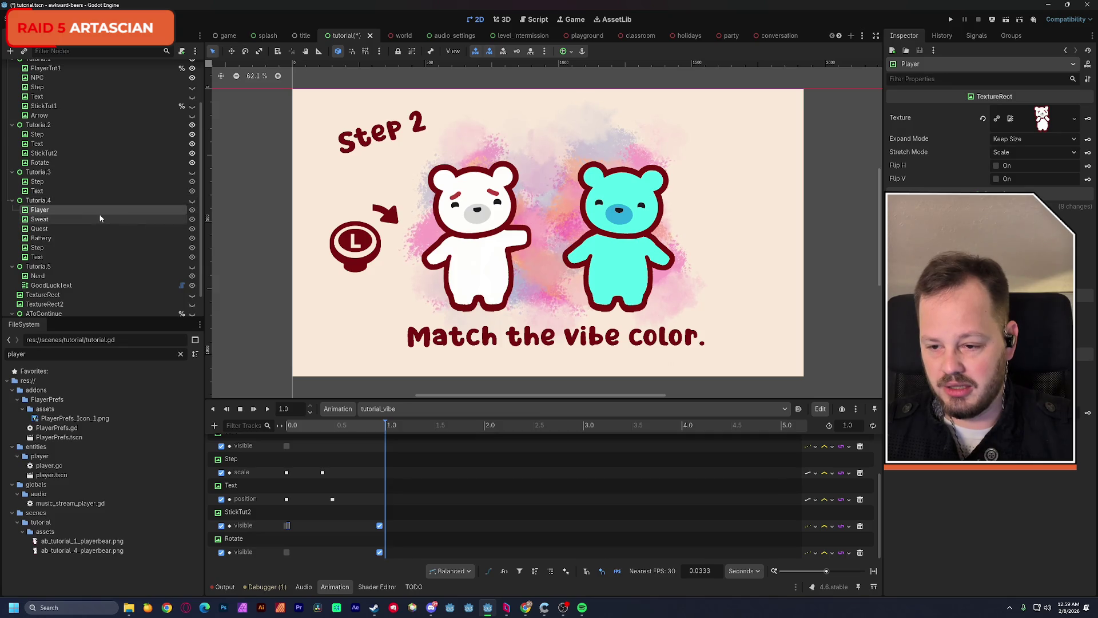
click(52, 211)
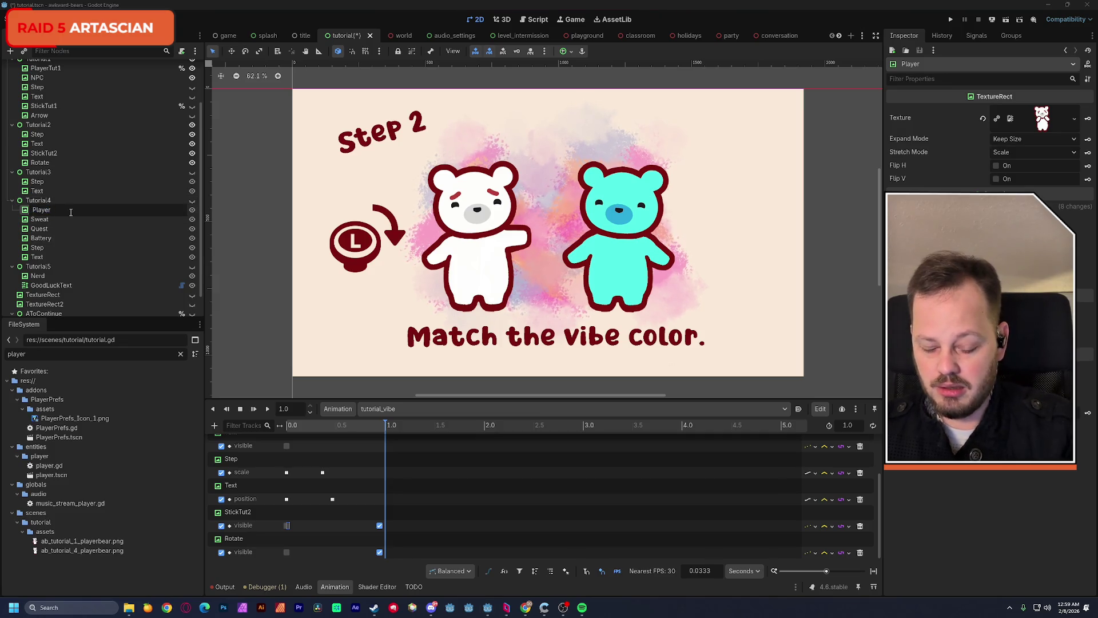
Rename Tutorial4's Player node to PlayerTut4
text(Tut)
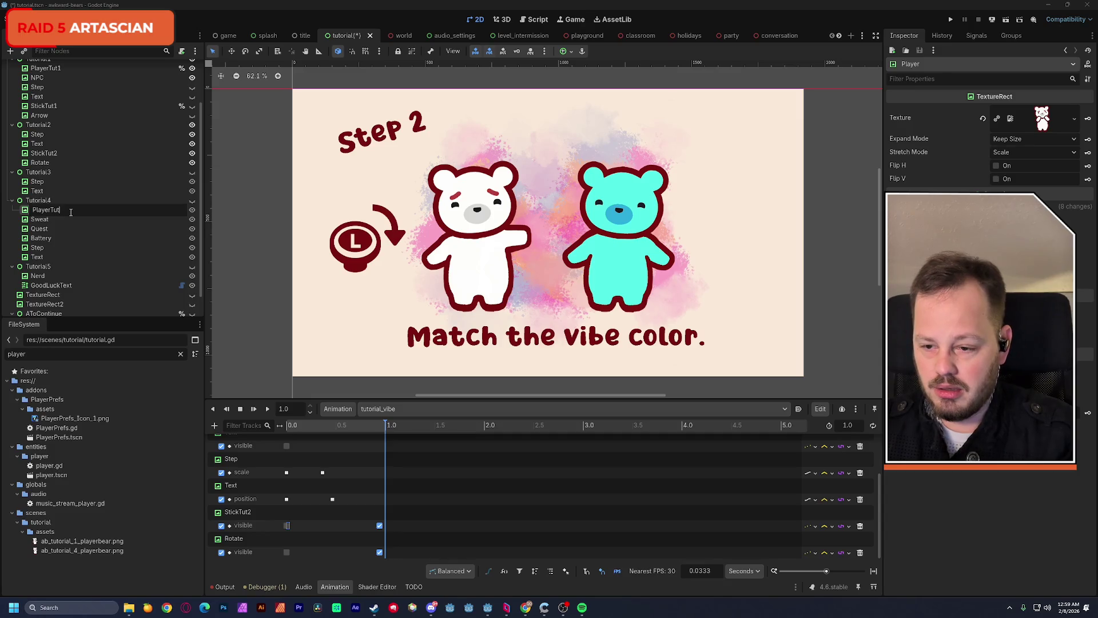
text(4)
key(Return)
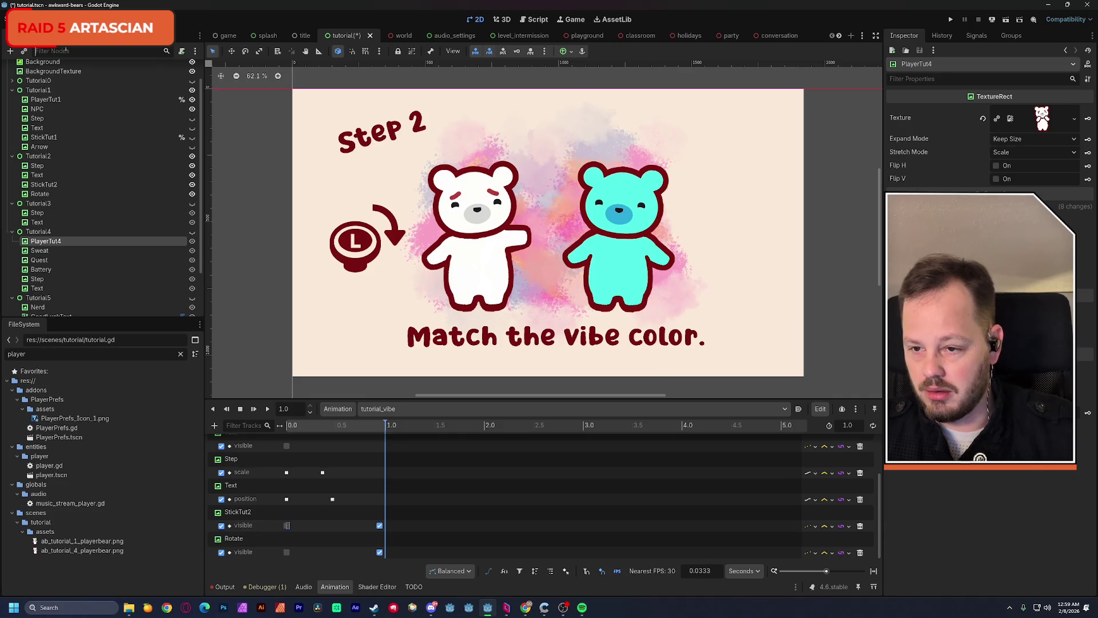
click(63, 51)
text(player)
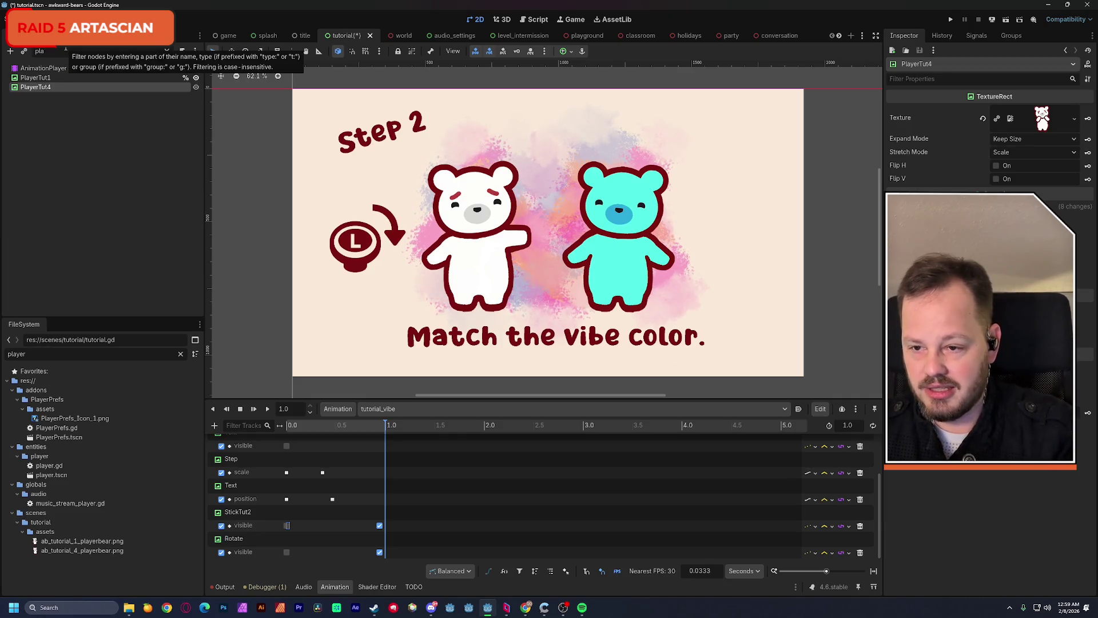
key(BackSpace)
key(BackSpace)
key(BackSpace)
Make PlayerTut4 accessible as a unique name and save the scene
right_click(49, 268)
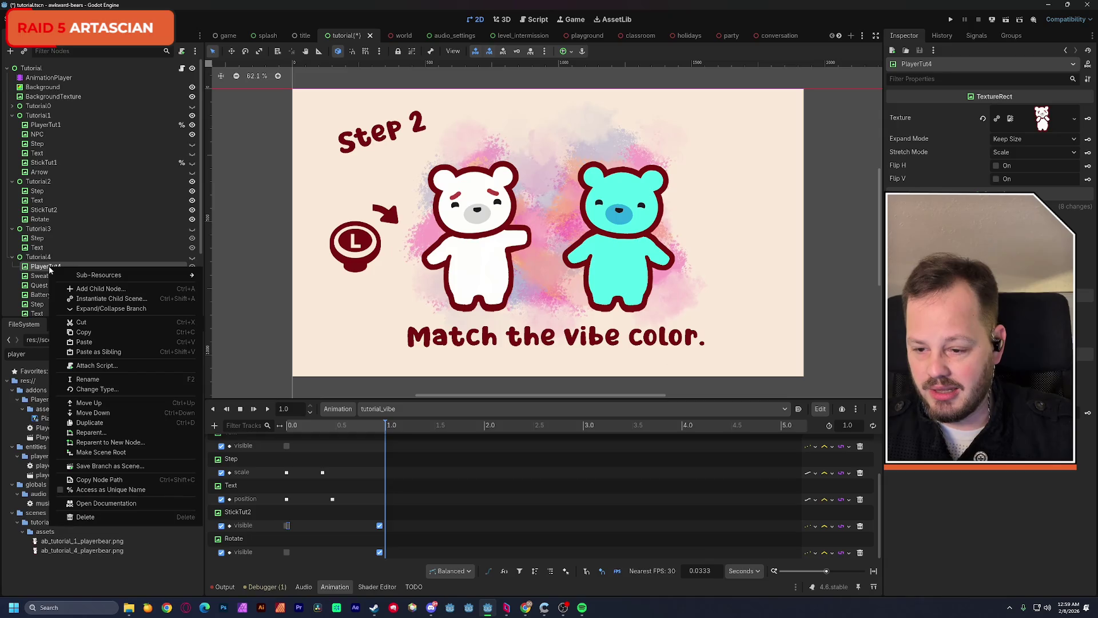
click(94, 485)
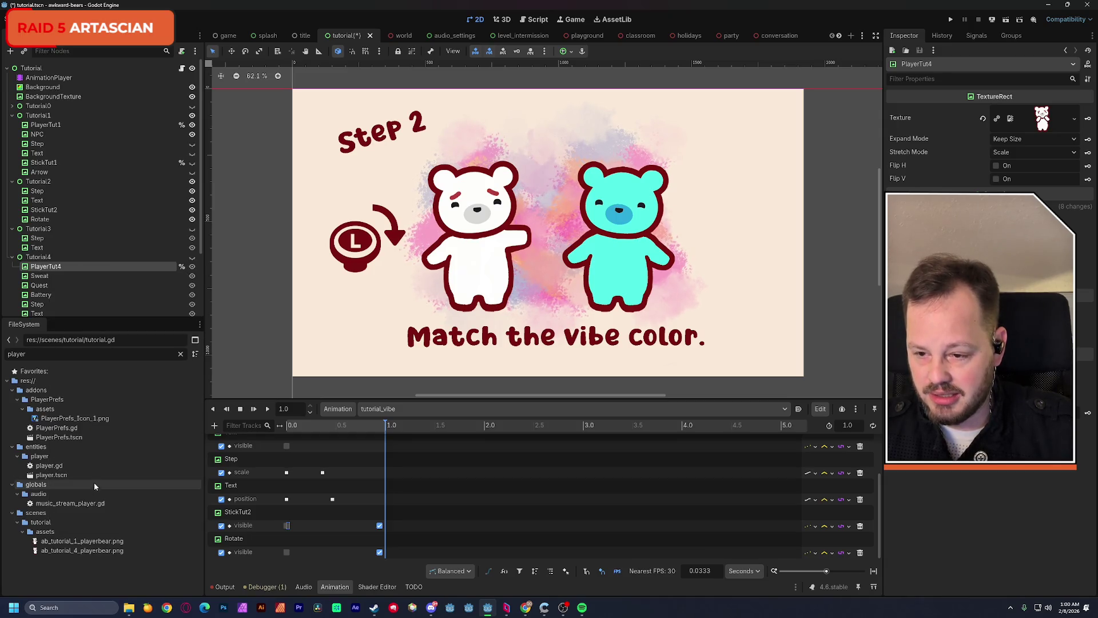
key(ctrl+s)
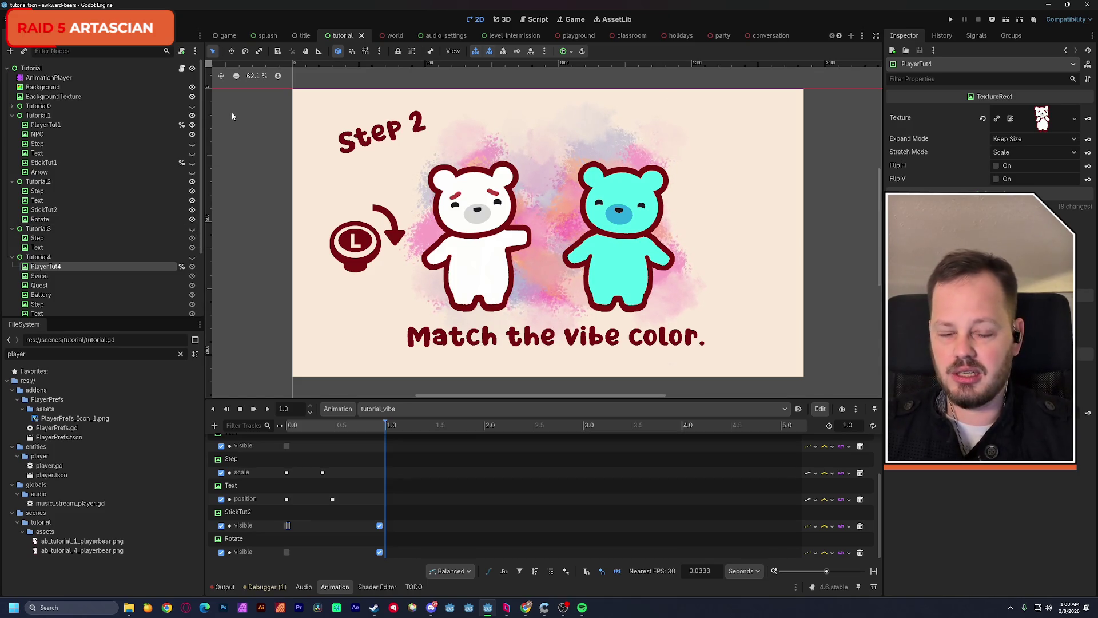
Prefix set_vibe() on line 32 with 'var color =' to store its result
click(539, 21)
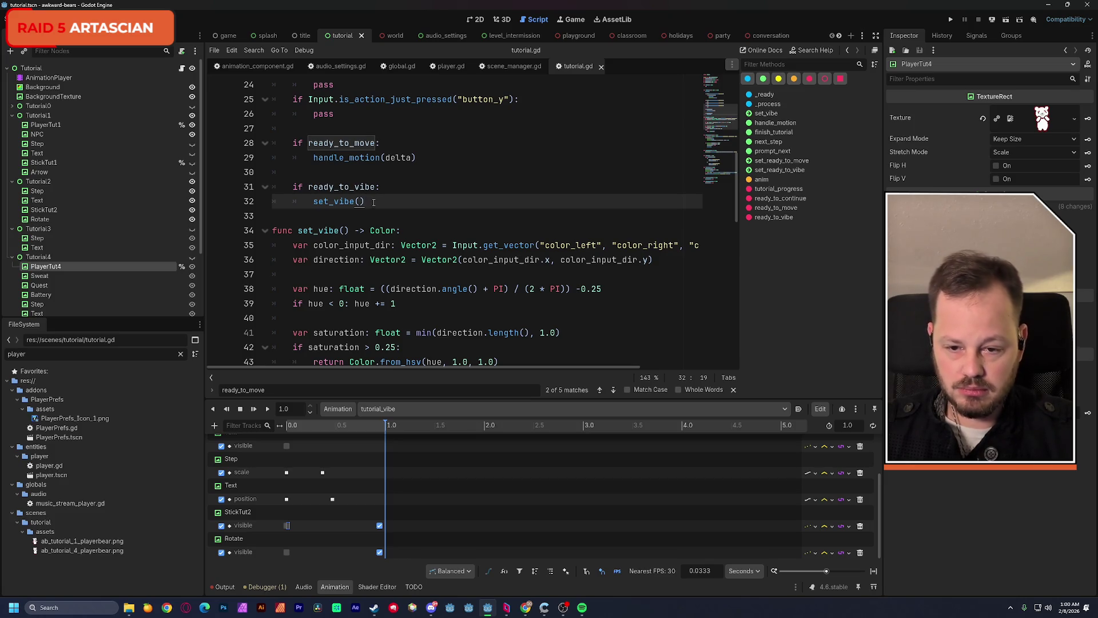
click(315, 202)
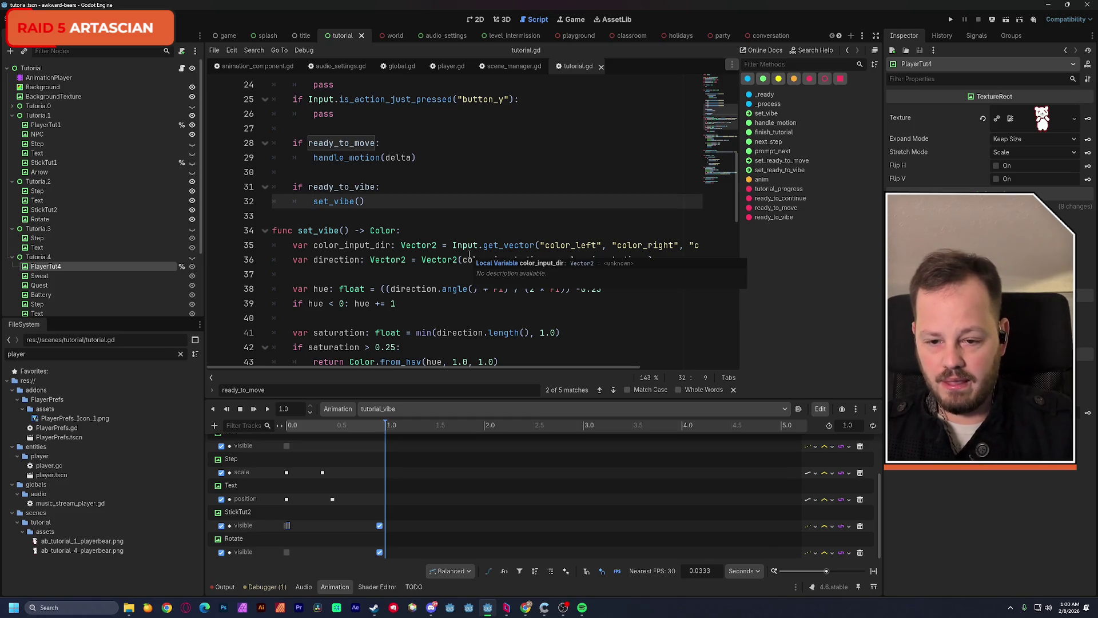
key(BackSpace)
key(Tab)
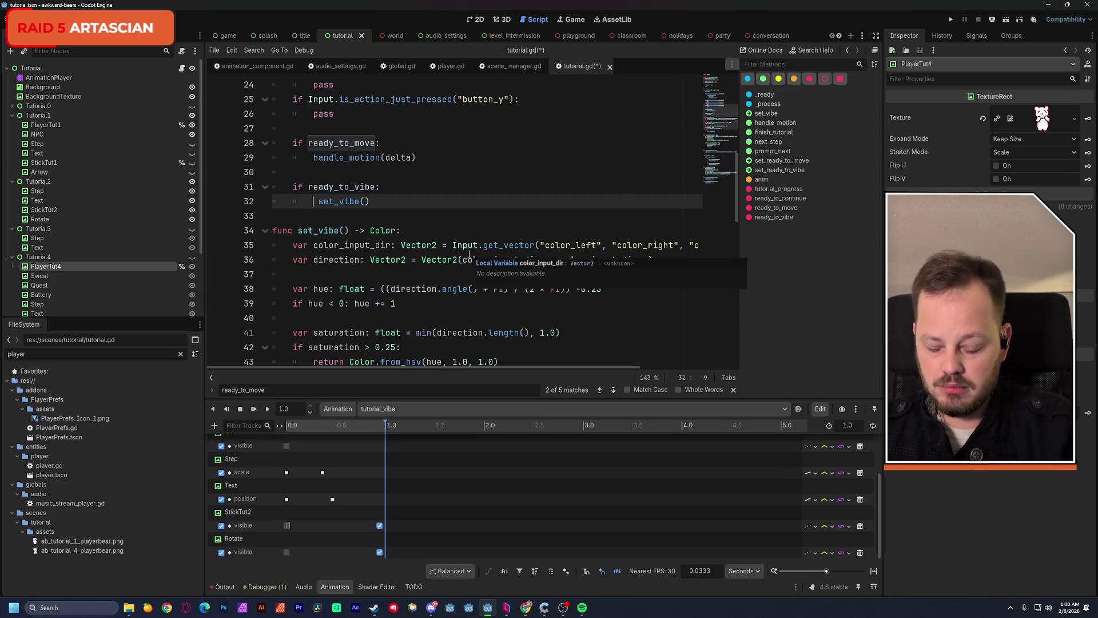
text(var colo )
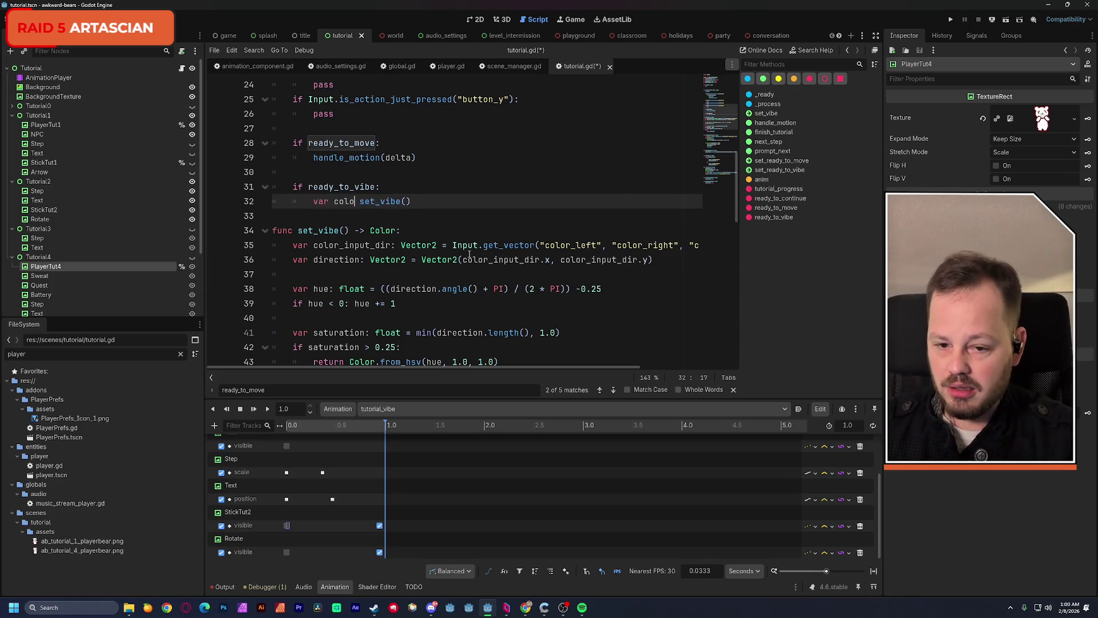
text(r =)
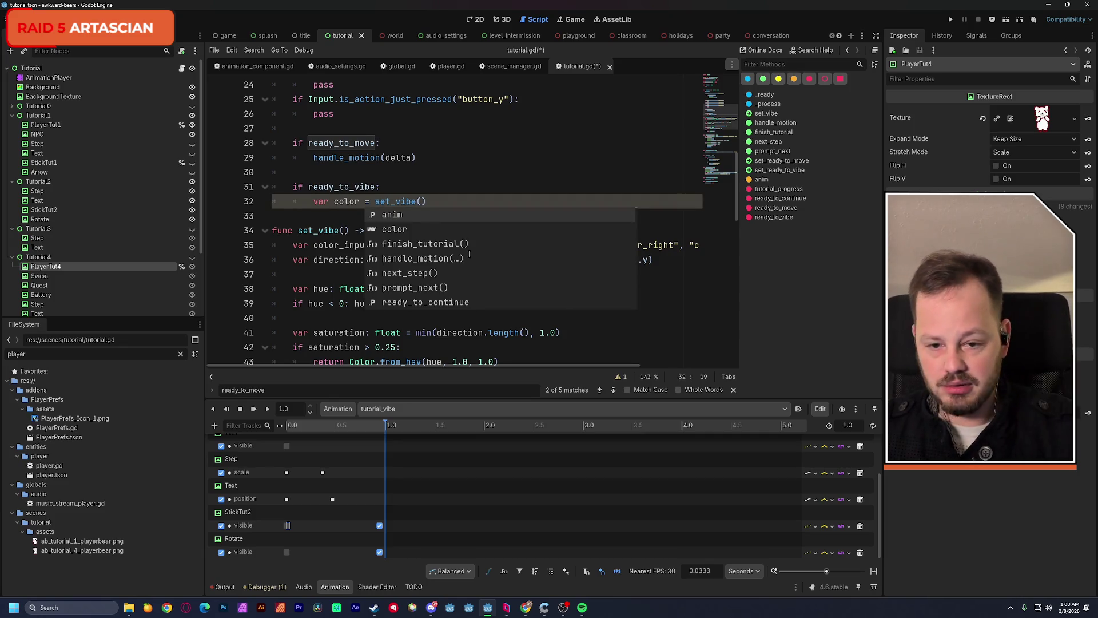
key(End)
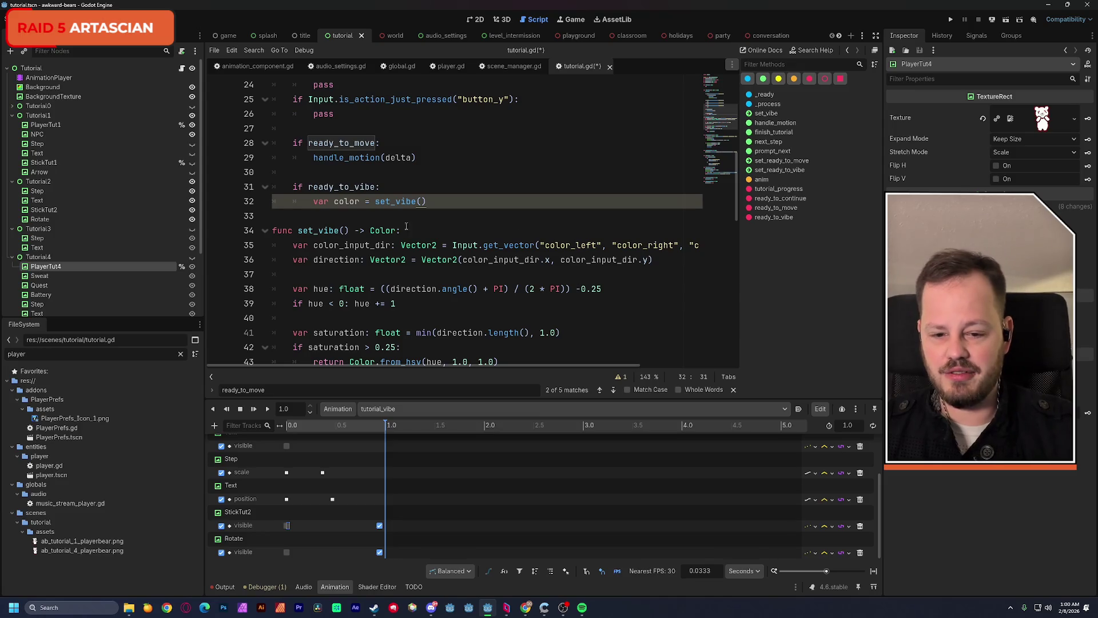
double_click(384, 230)
scroll(478, 223, down, 3)
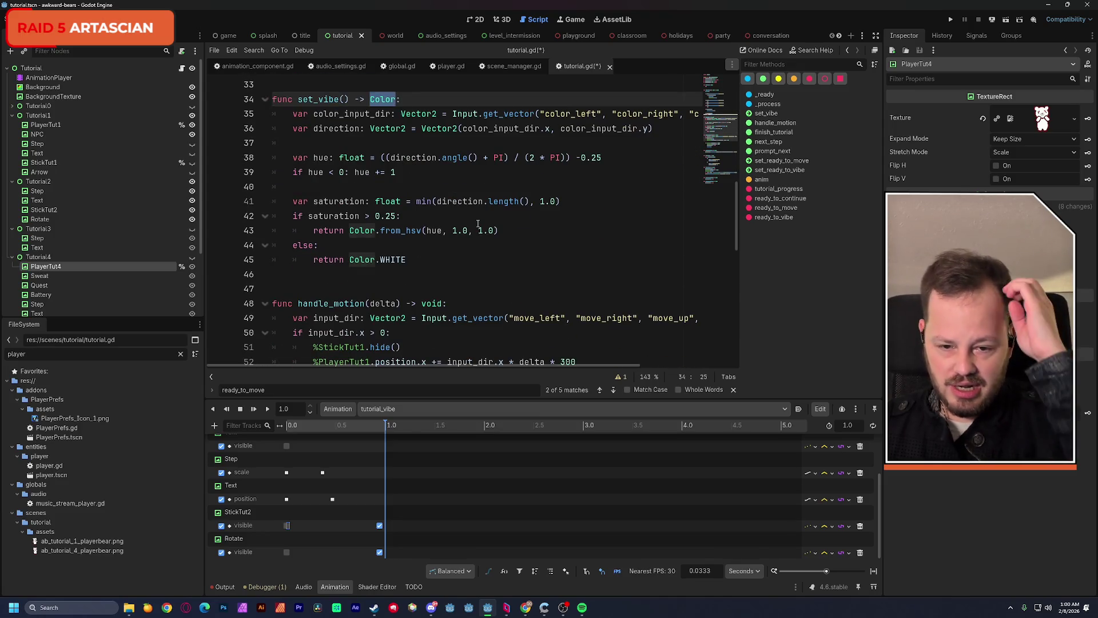
scroll(474, 230, up, 1)
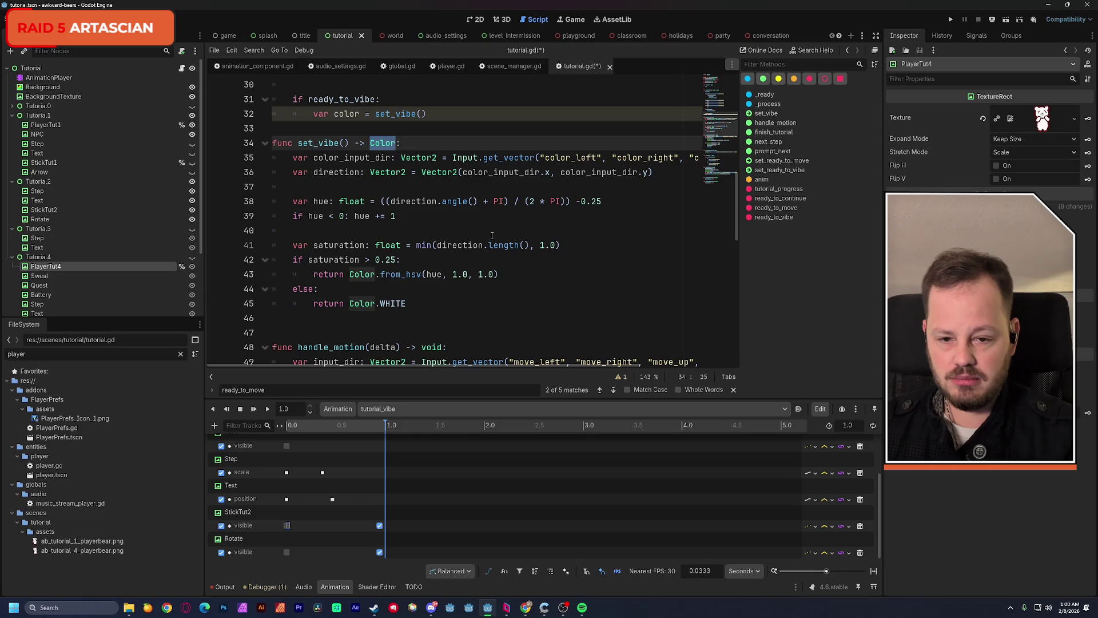
text(float)
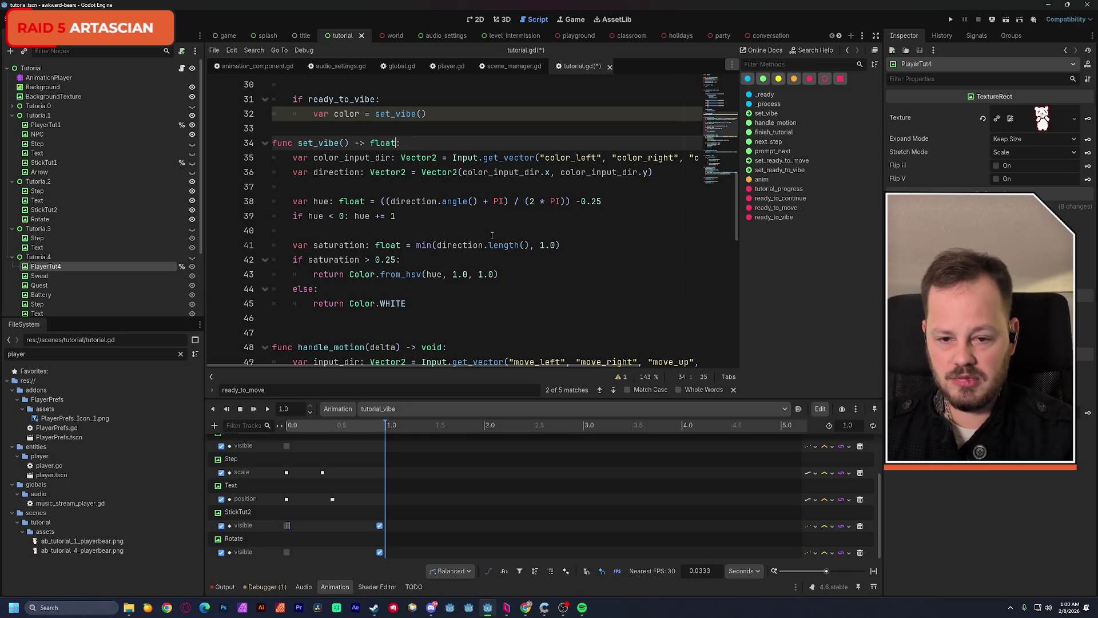
click(514, 130)
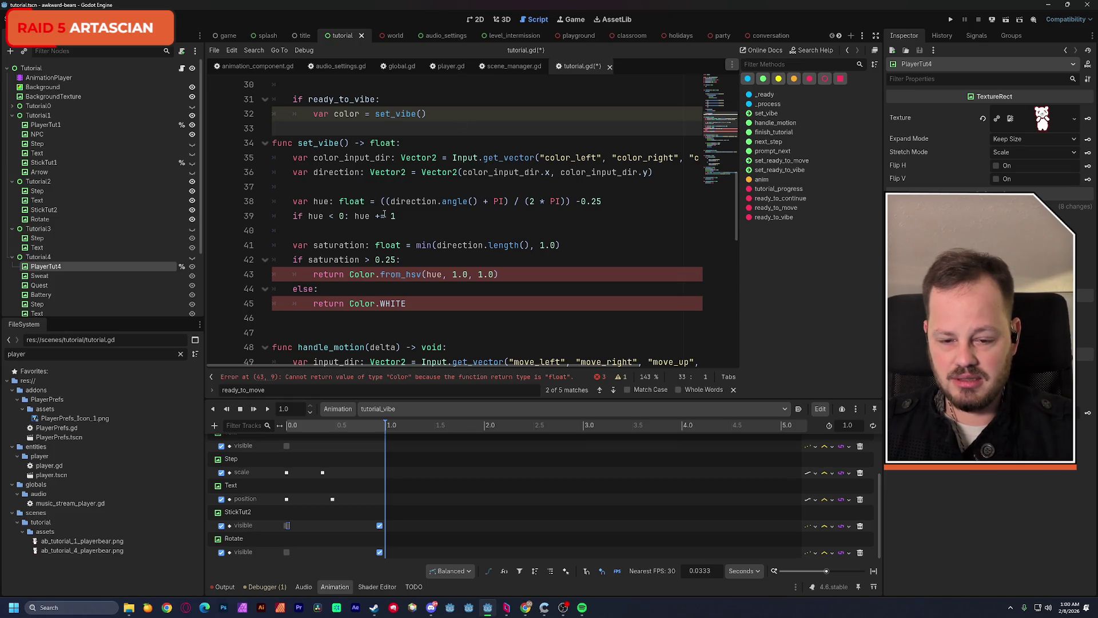
double_click(335, 274)
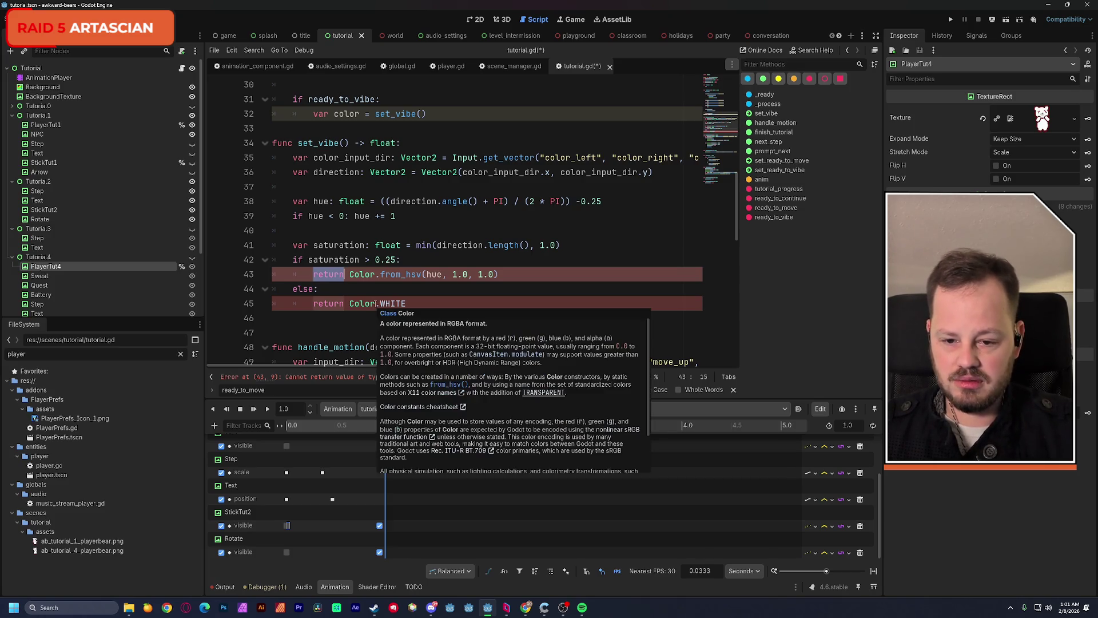
scroll(455, 298, down, 1)
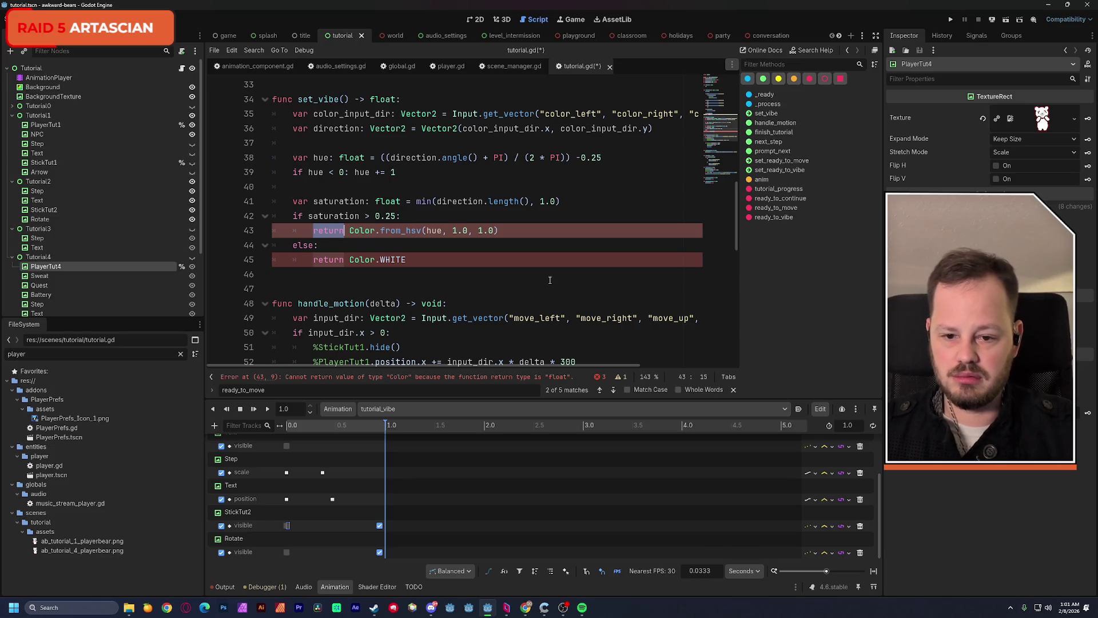
scroll(550, 281, up, 1)
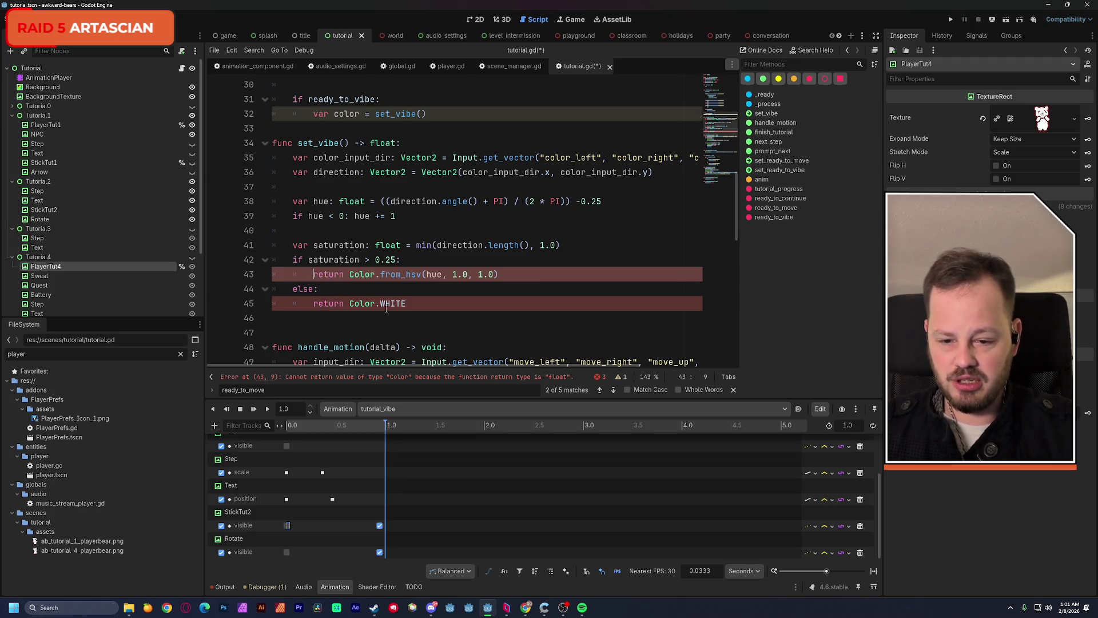
Insert a '%PlayerTut1.self_modulate =' line above the colour return in set_vibe
key(ctrl+shift+Return)
key(ctrl+shift+Return)
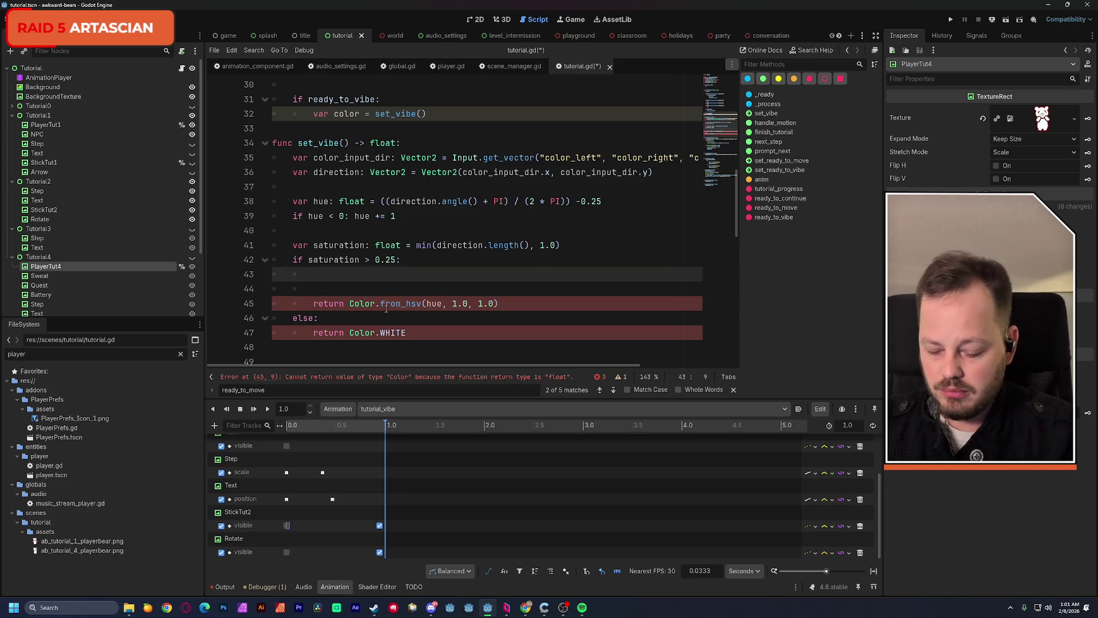
text(%pla)
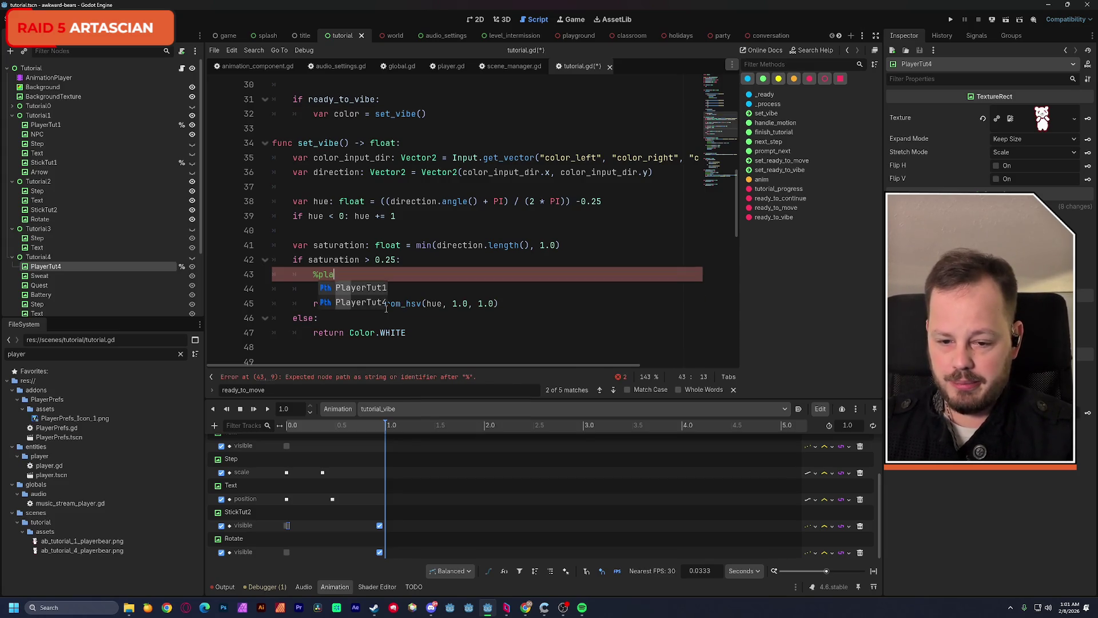
key(Return)
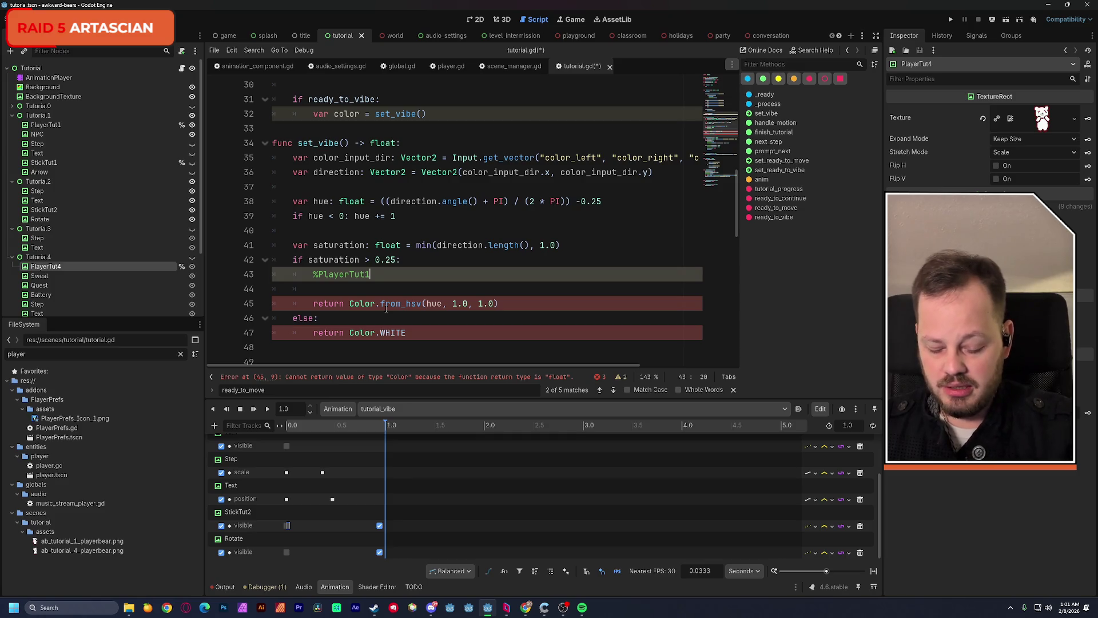
text(.)
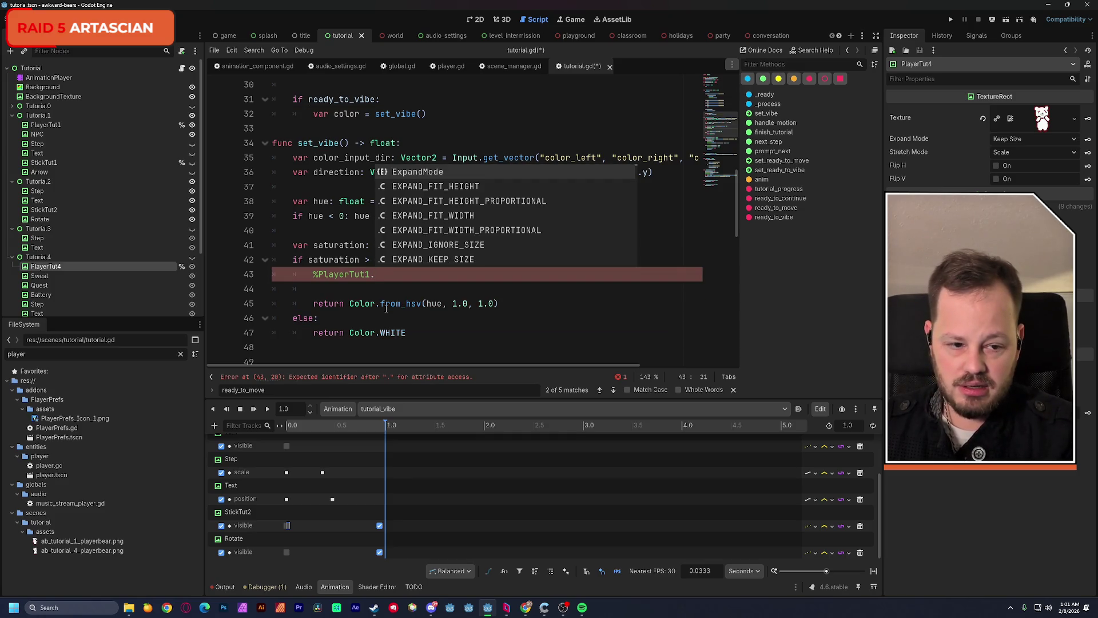
click(70, 166)
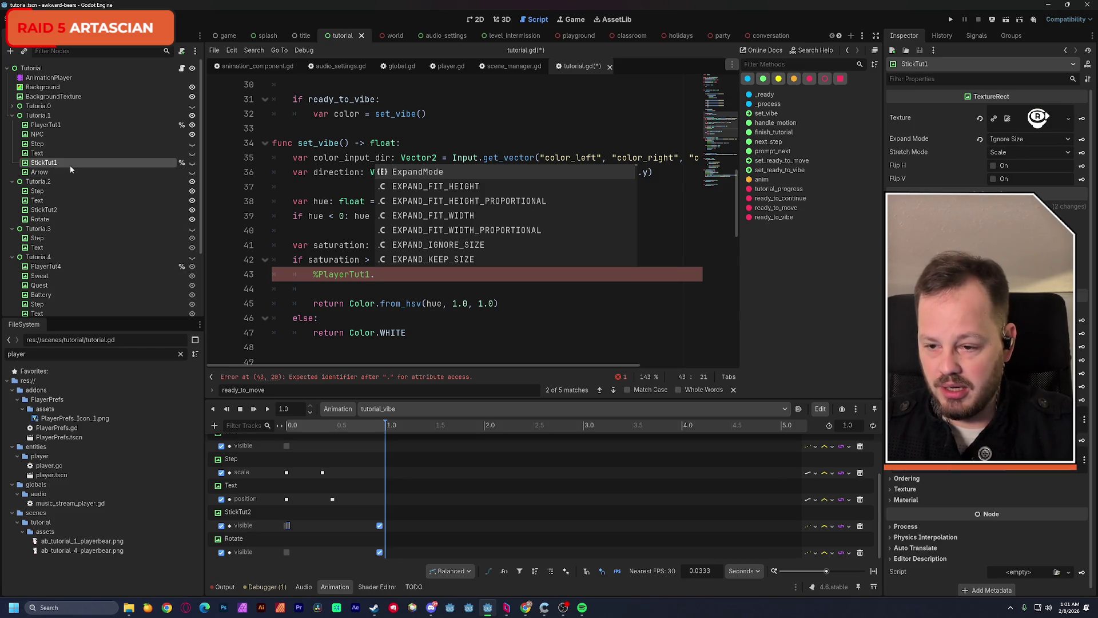
click(46, 124)
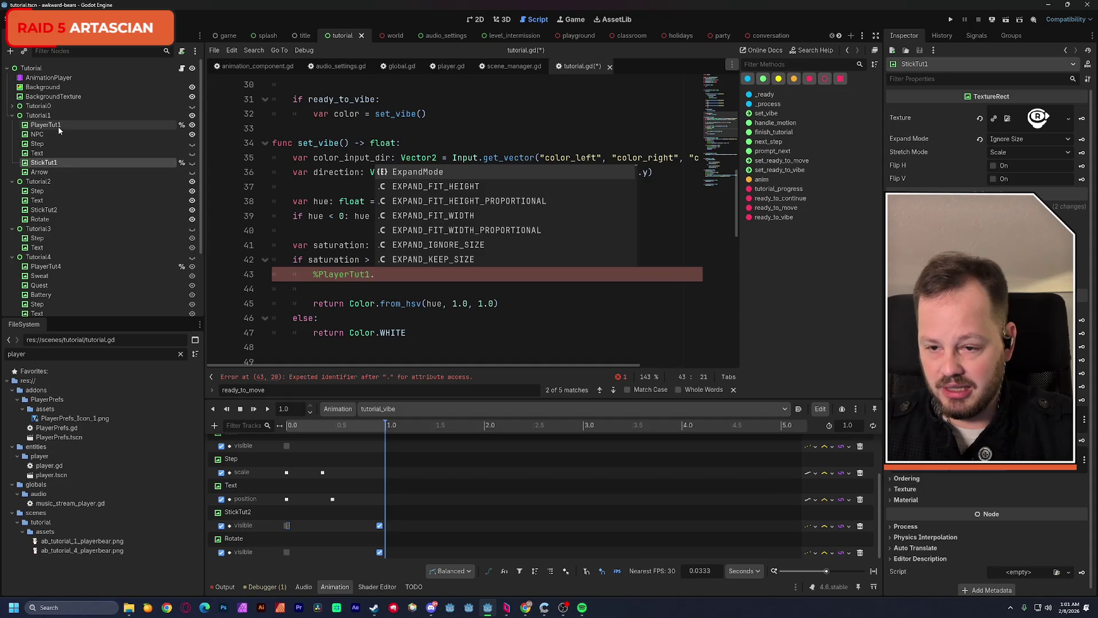
click(915, 475)
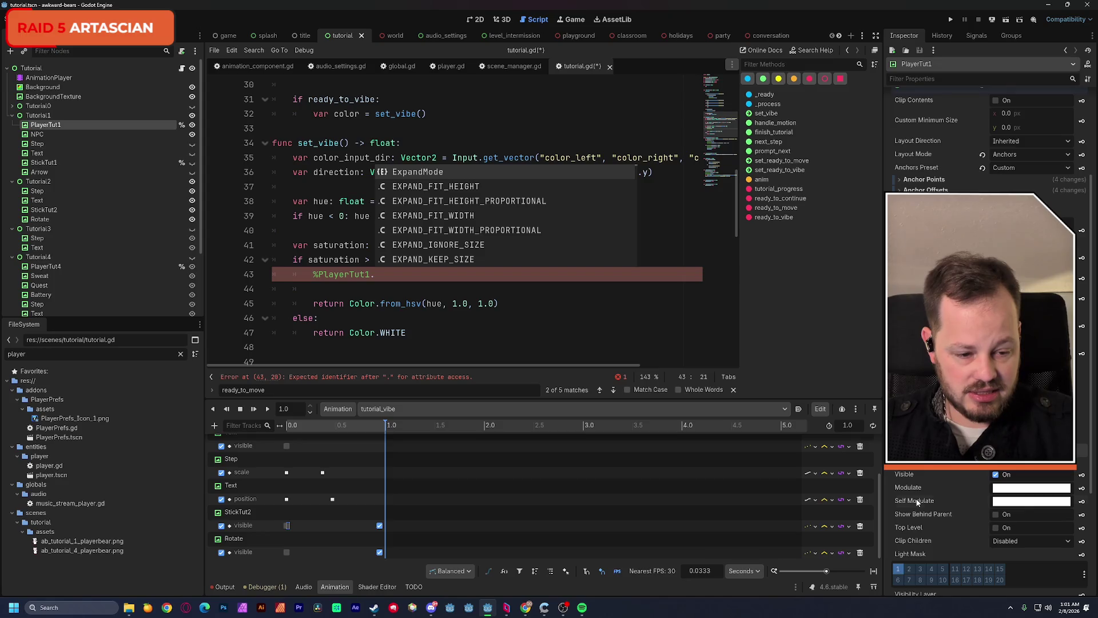
click(382, 274)
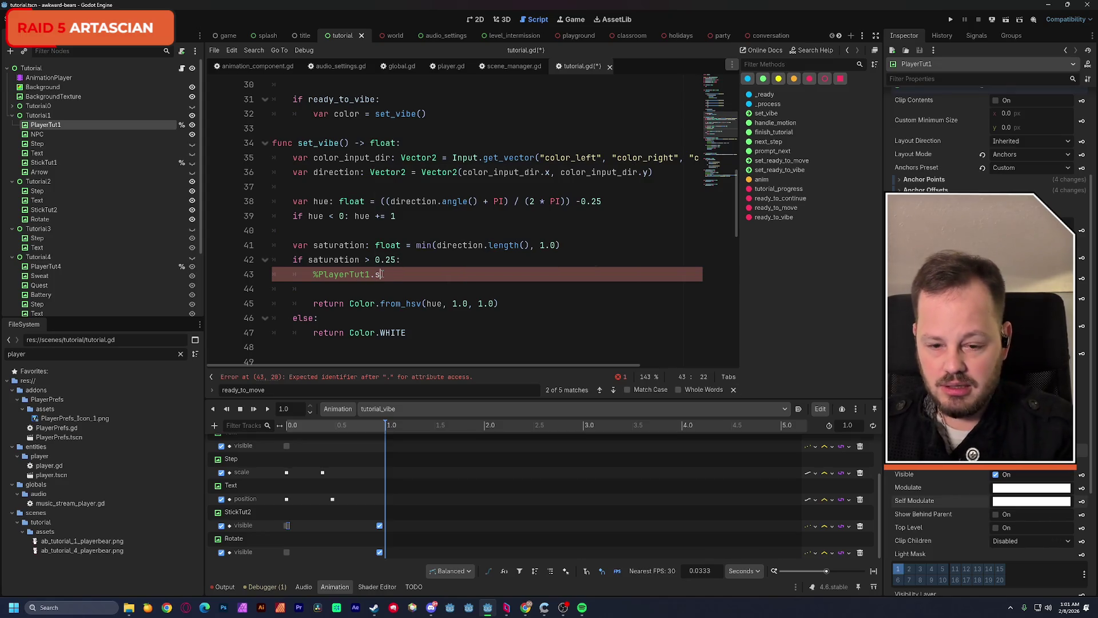
text(self_modulate)
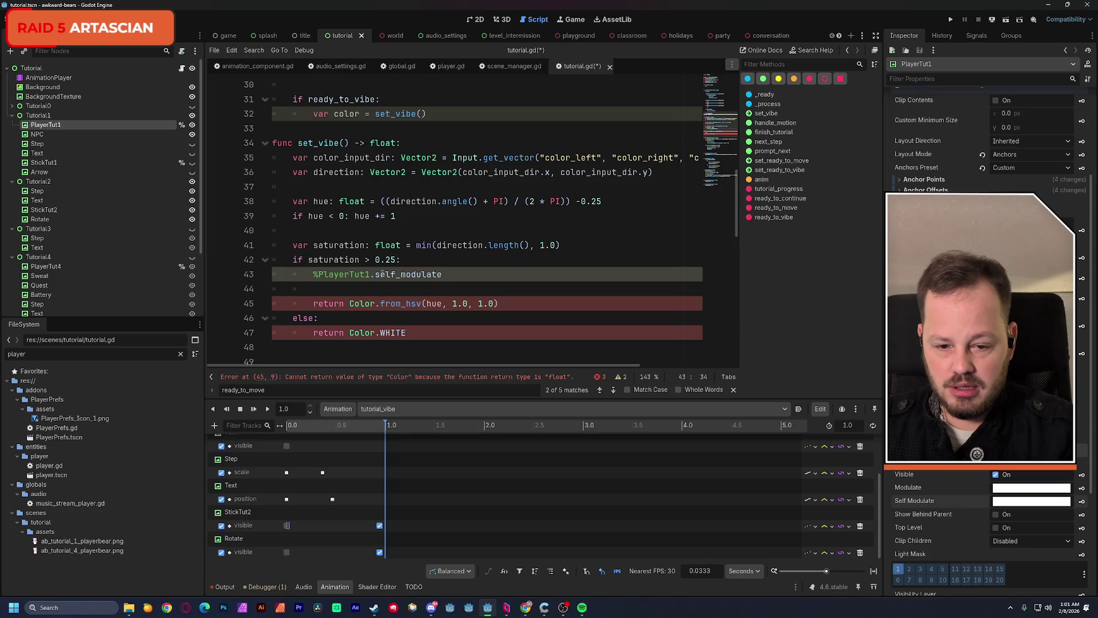
text( =)
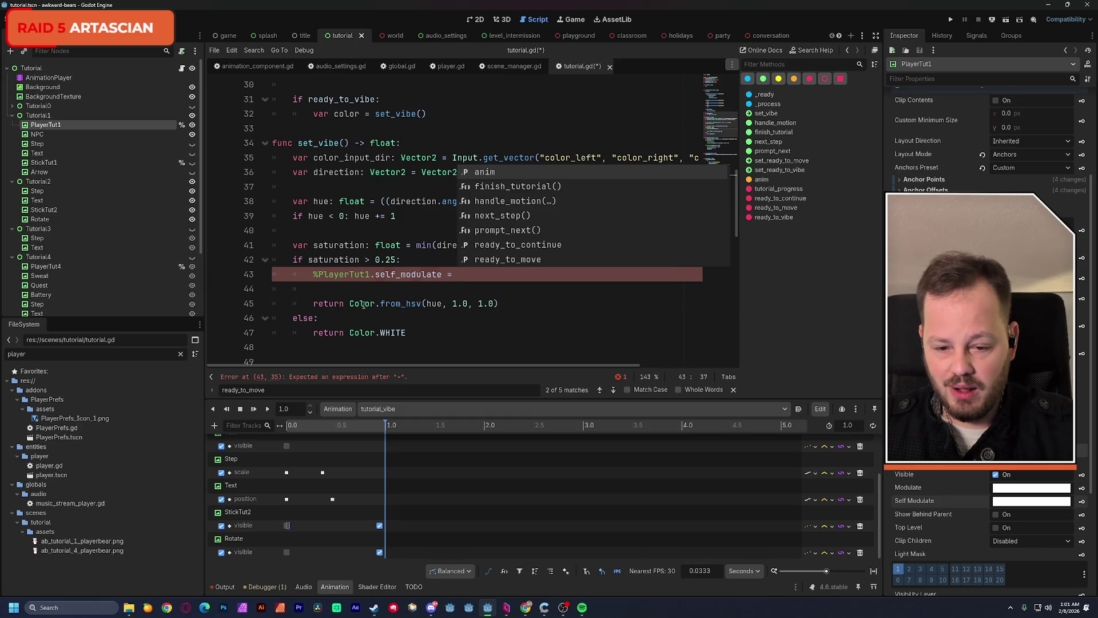
Move Color.from_hsv(hue, 1.0, 1.0) into the self_modulate assignment and make the function return hue
drag(350, 304, 501, 309)
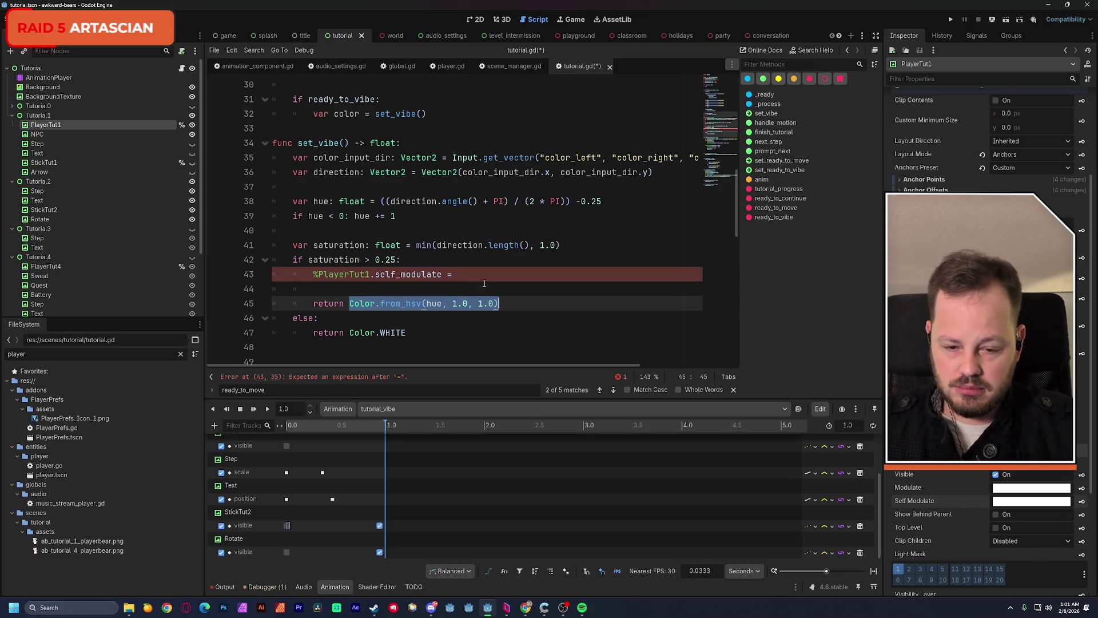
key(ctrl+x)
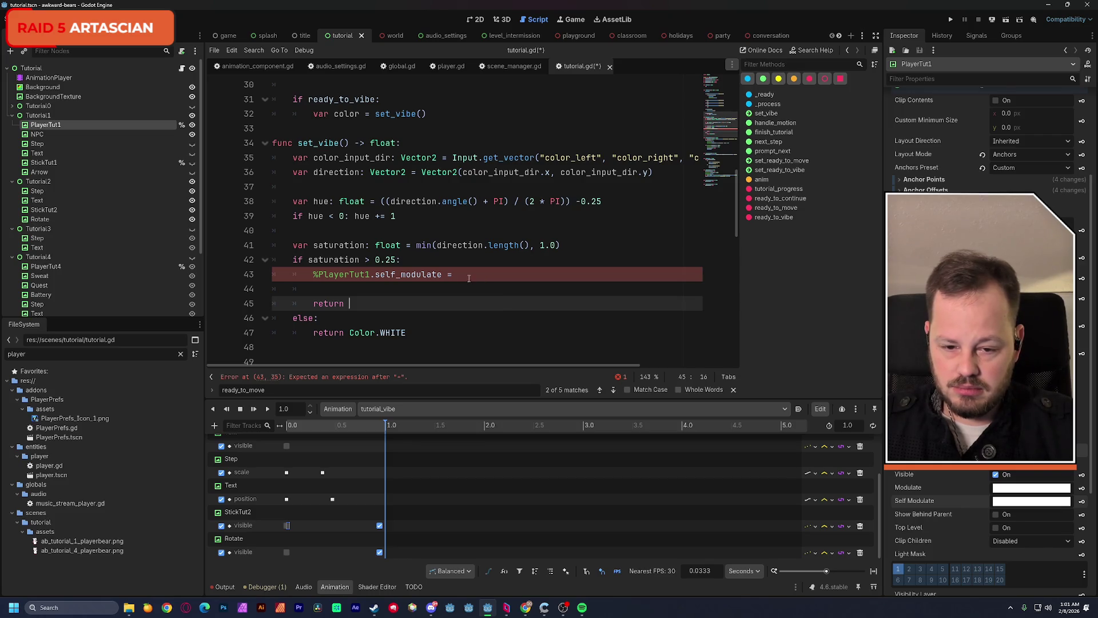
click(469, 276)
key(ctrl+v)
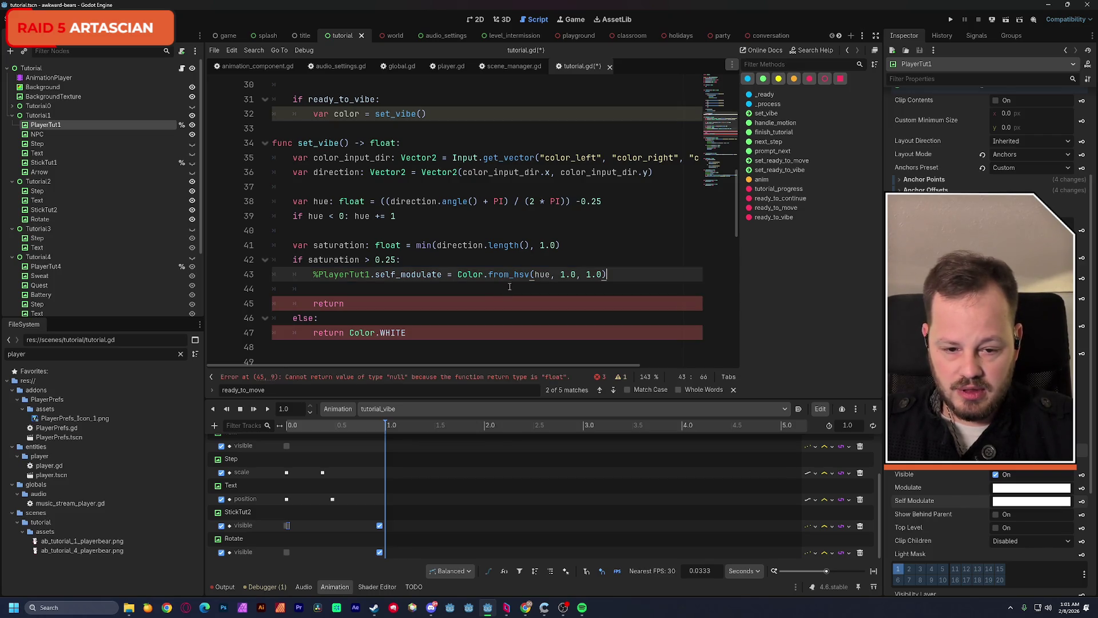
key(Down)
key(Down)
text(hue)
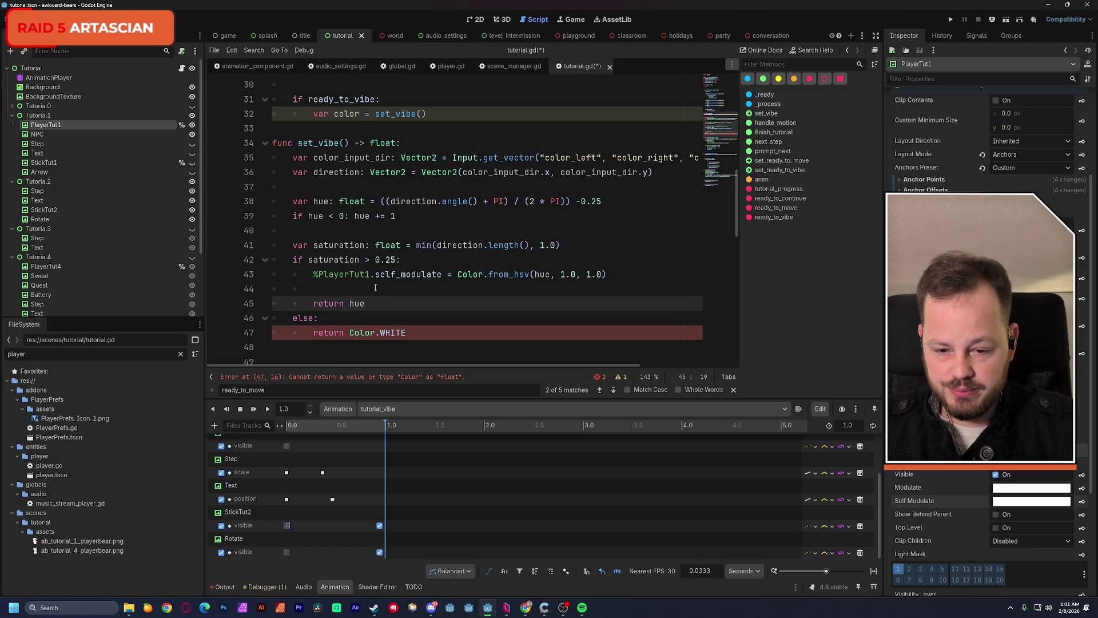
drag(375, 287, 230, 286)
key(BackSpace)
key(BackSpace)
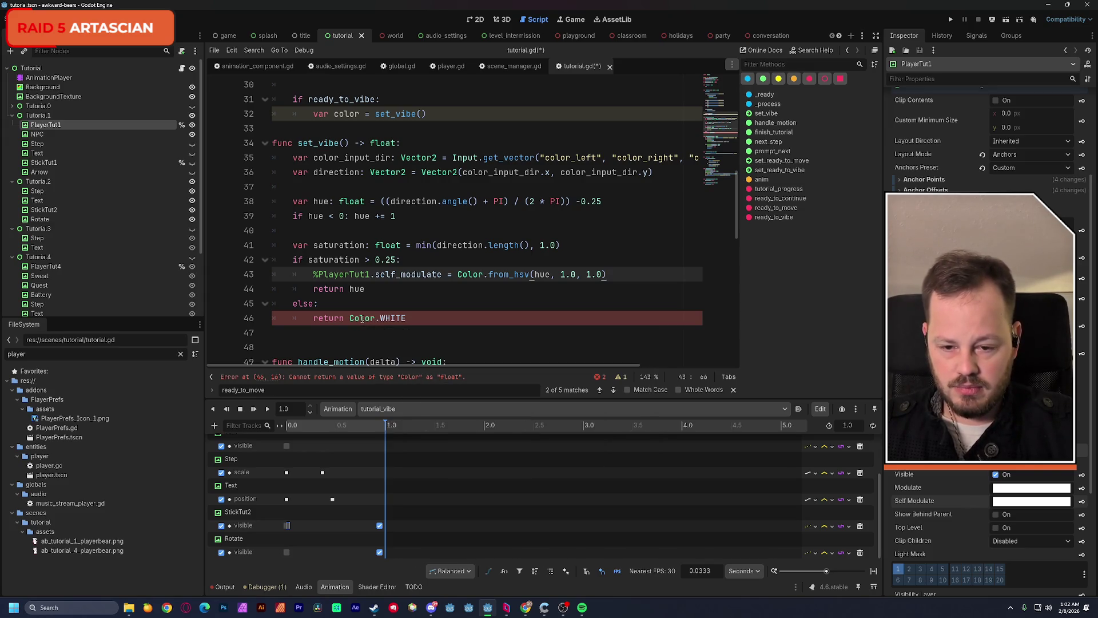
Duplicate the %PlayerTut1.self_modulate assignment into the else branch
mouse_move(362, 318)
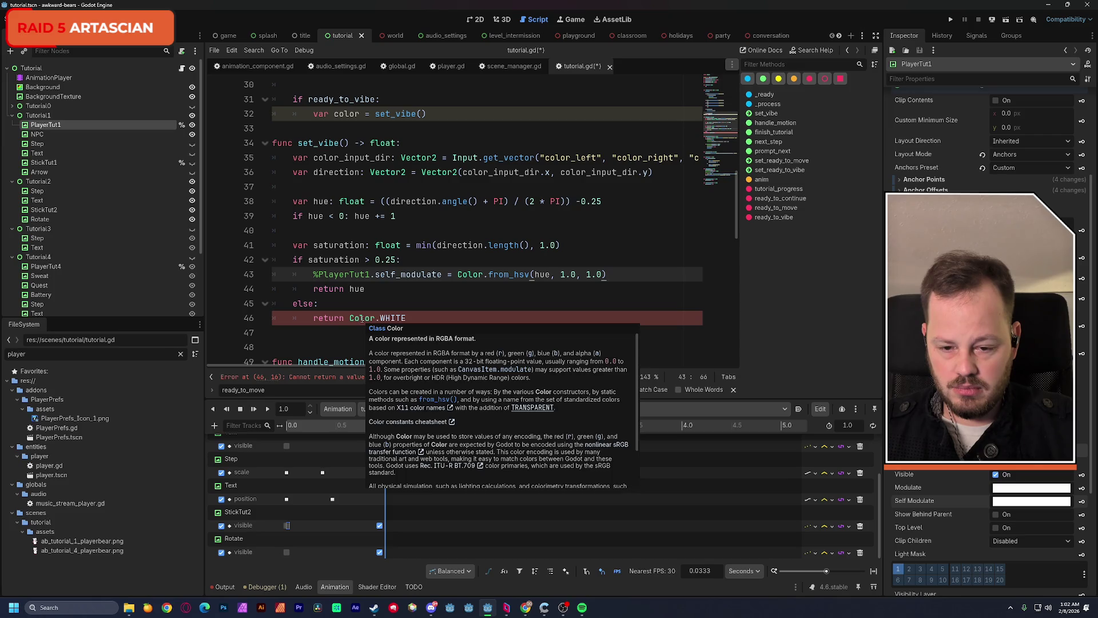
double_click(362, 319)
drag(362, 318, 385, 318)
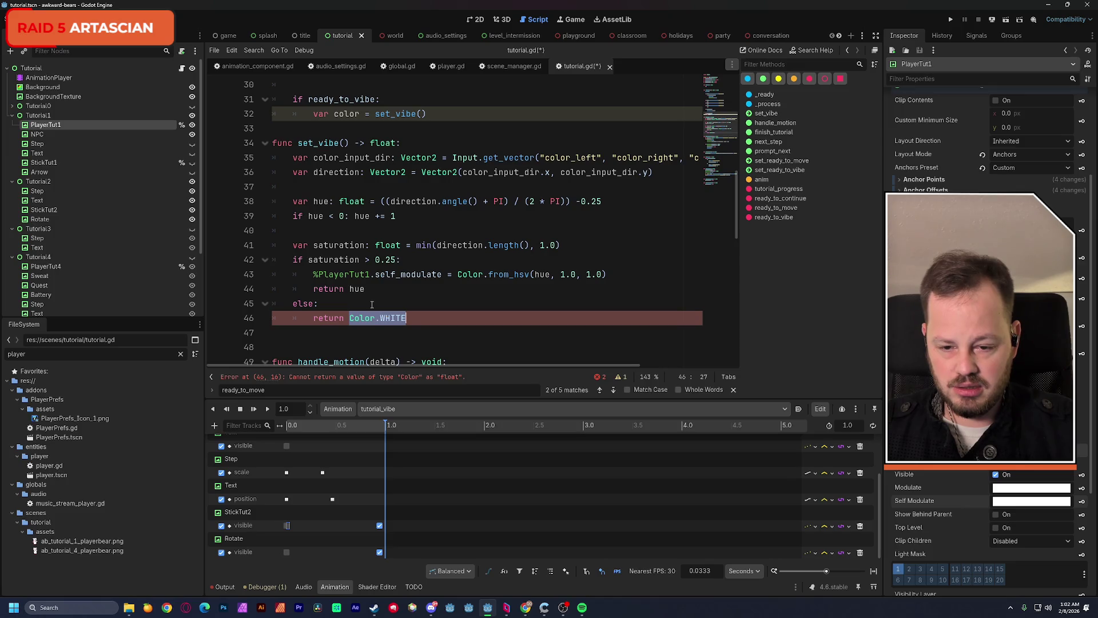
drag(314, 275, 616, 270)
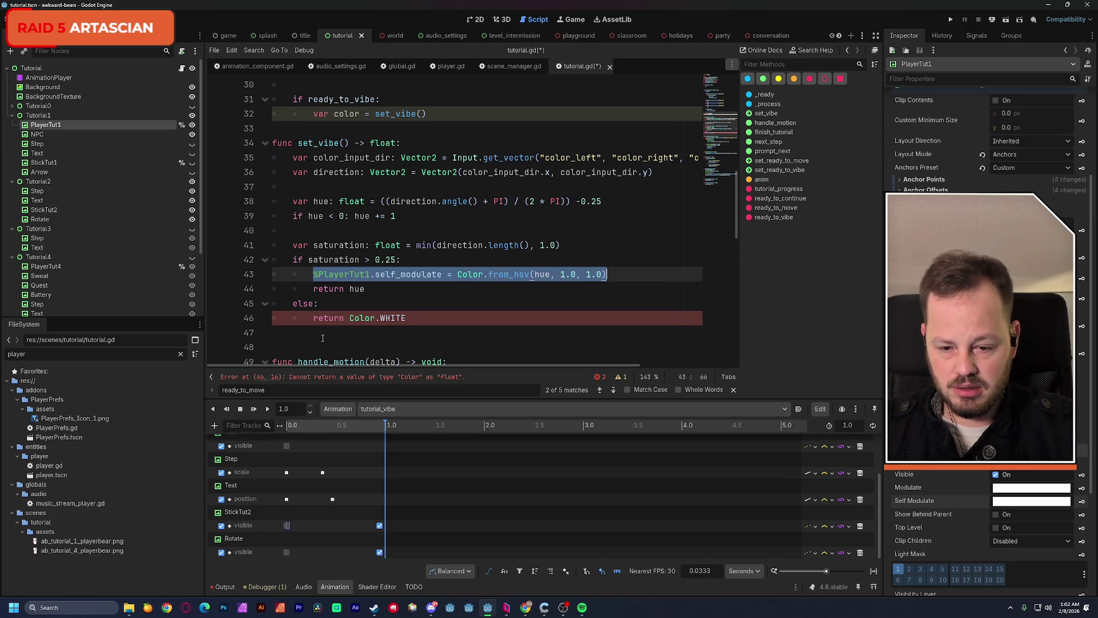
key(ctrl+c)
click(314, 318)
key(Return)
key(Up)
key(ctrl+v)
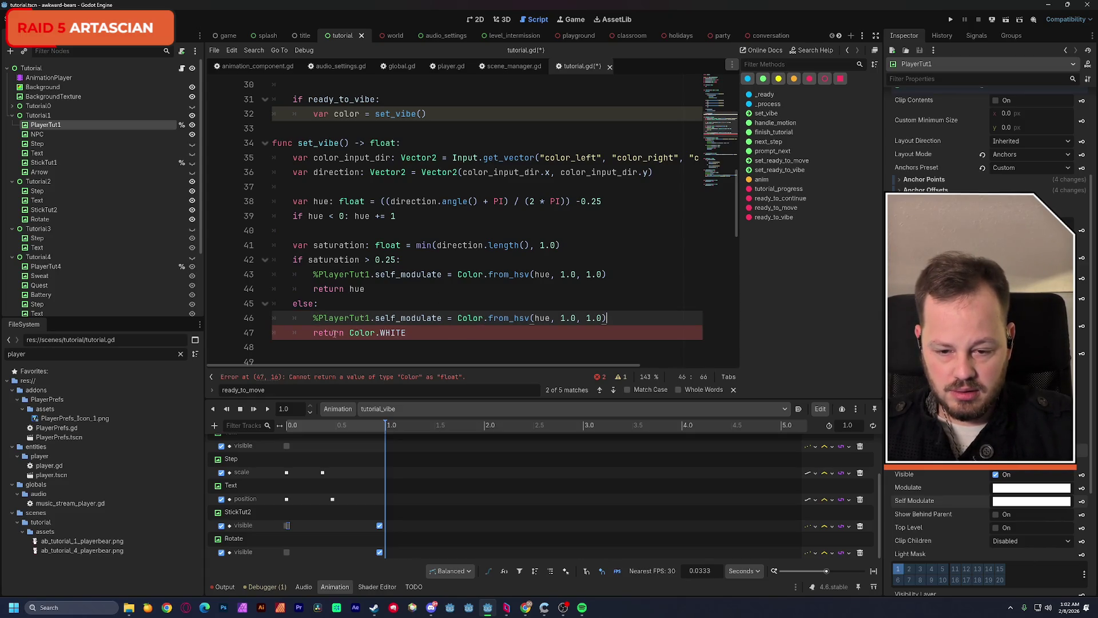
Set the else-branch modulate to Color.WHITE, change its return to -1, and save
click(370, 332)
drag(350, 332, 611, 319)
key(ctrl+c)
key(ctrl+v)
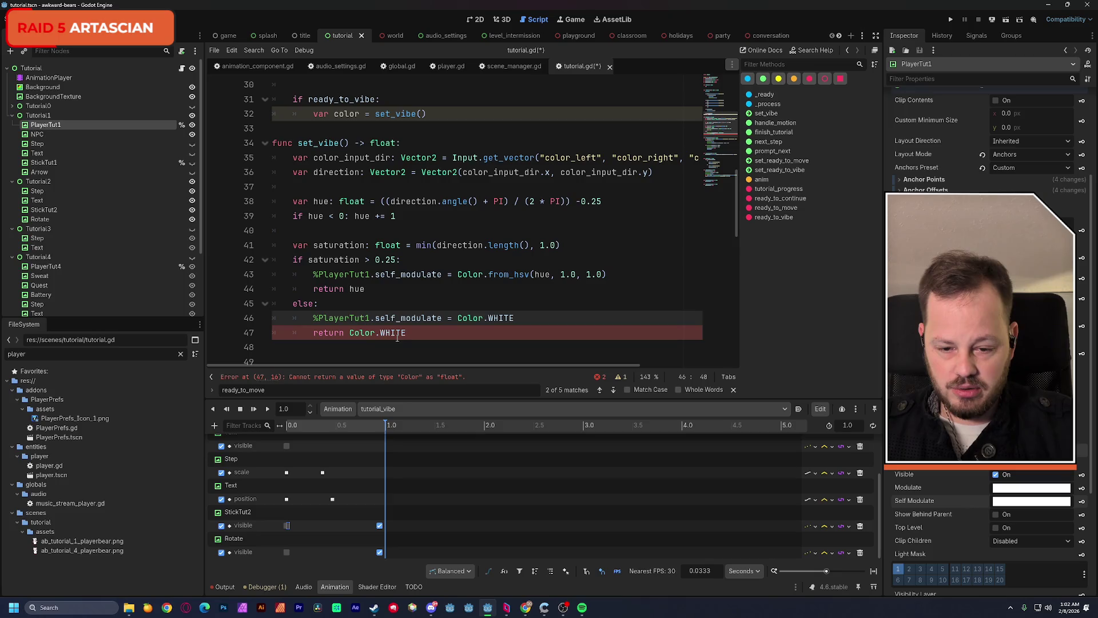
drag(349, 332, 406, 332)
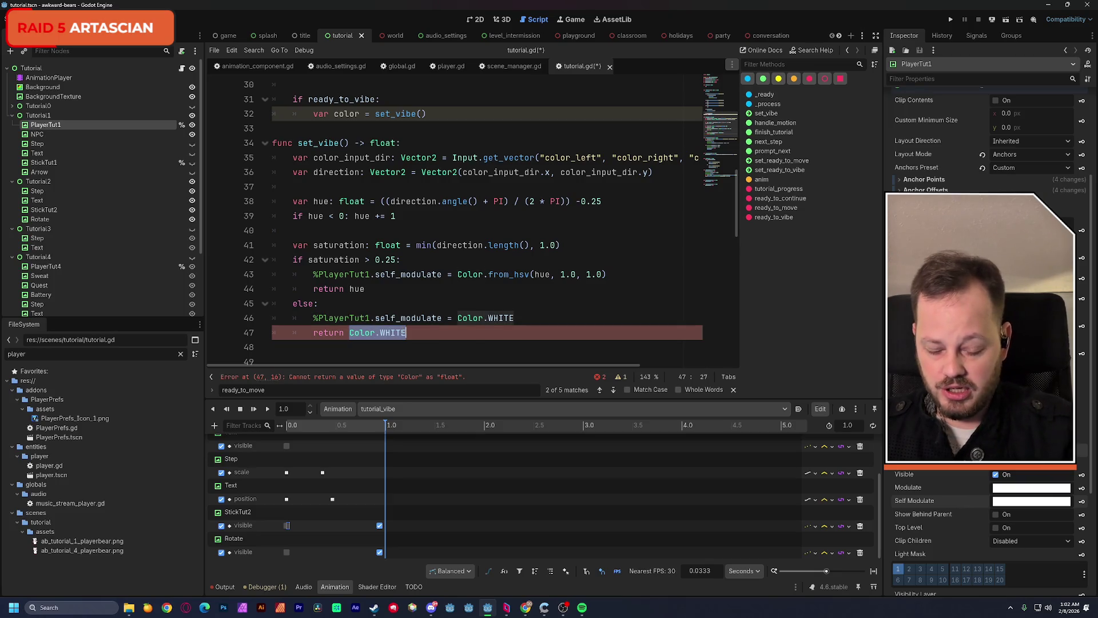
text(-1)
click(507, 303)
scroll(497, 321, down, 2)
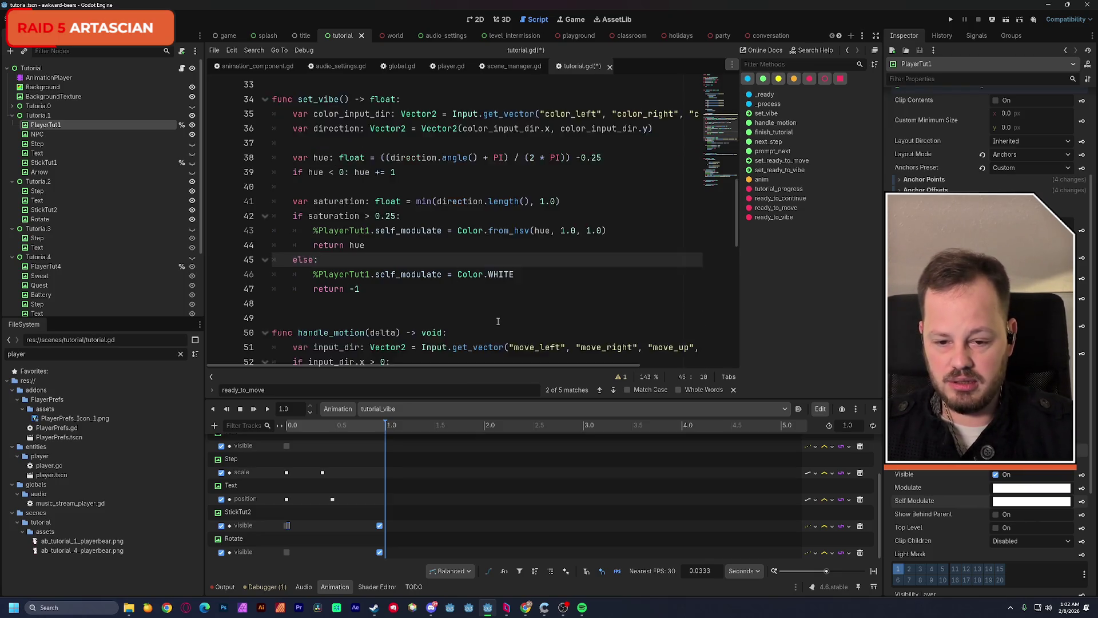
key(ctrl+s)
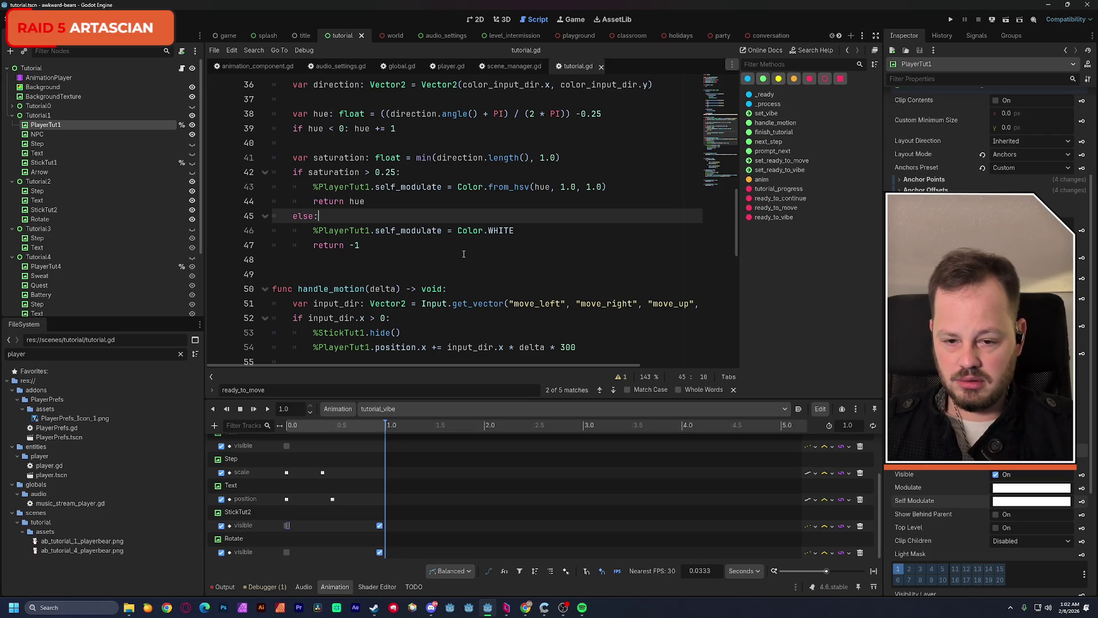
Select the color variable name on line 32 for renaming
drag(314, 186, 607, 187)
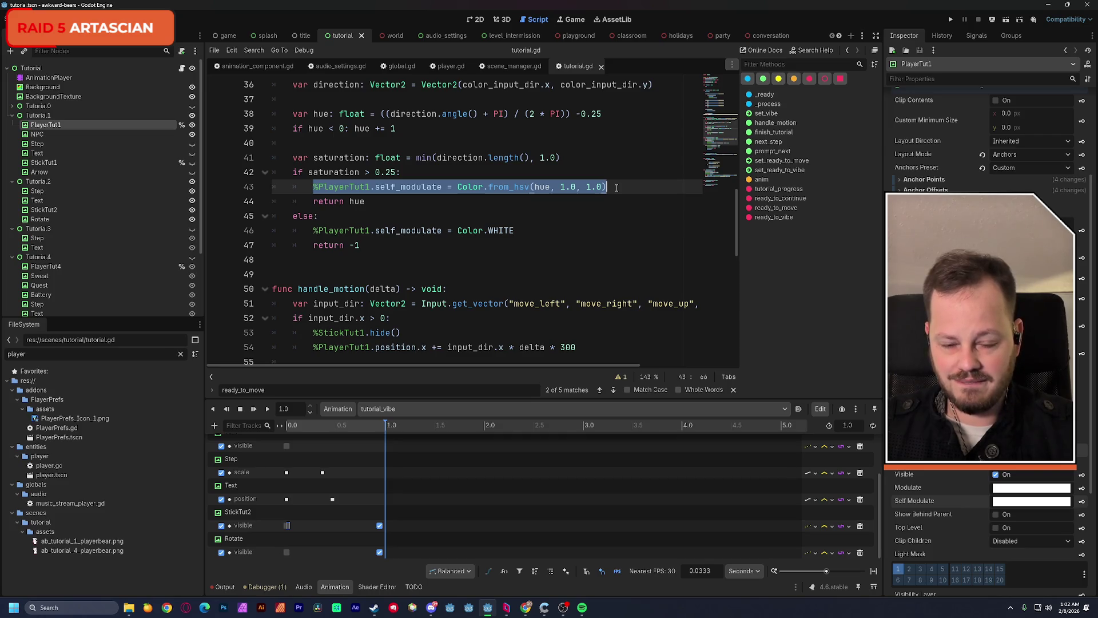
scroll(600, 248, up, 1)
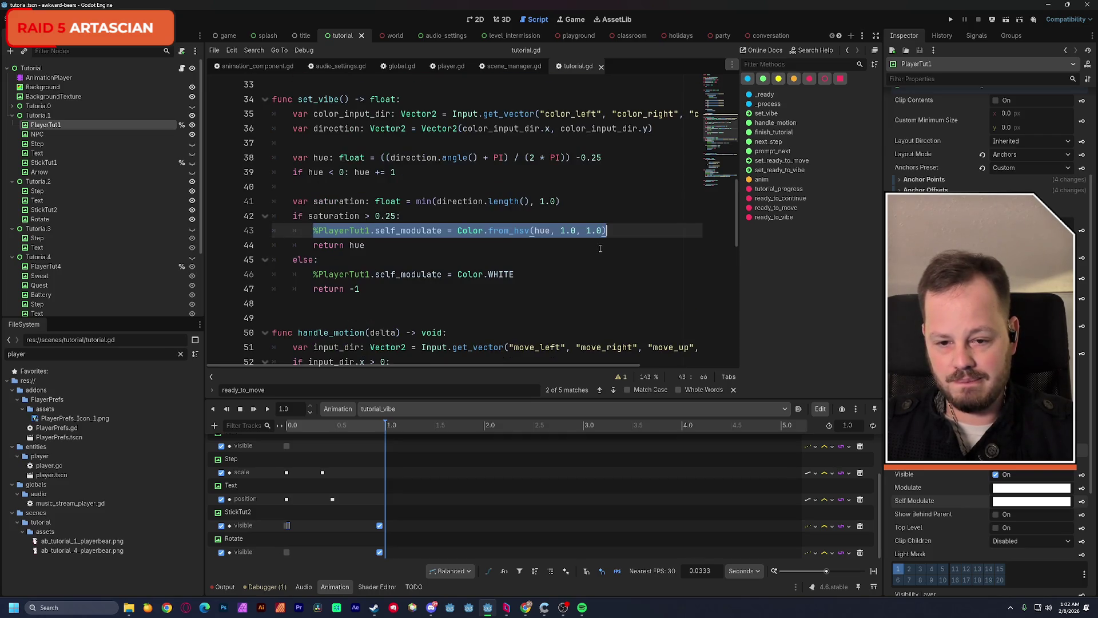
scroll(600, 248, up, 1)
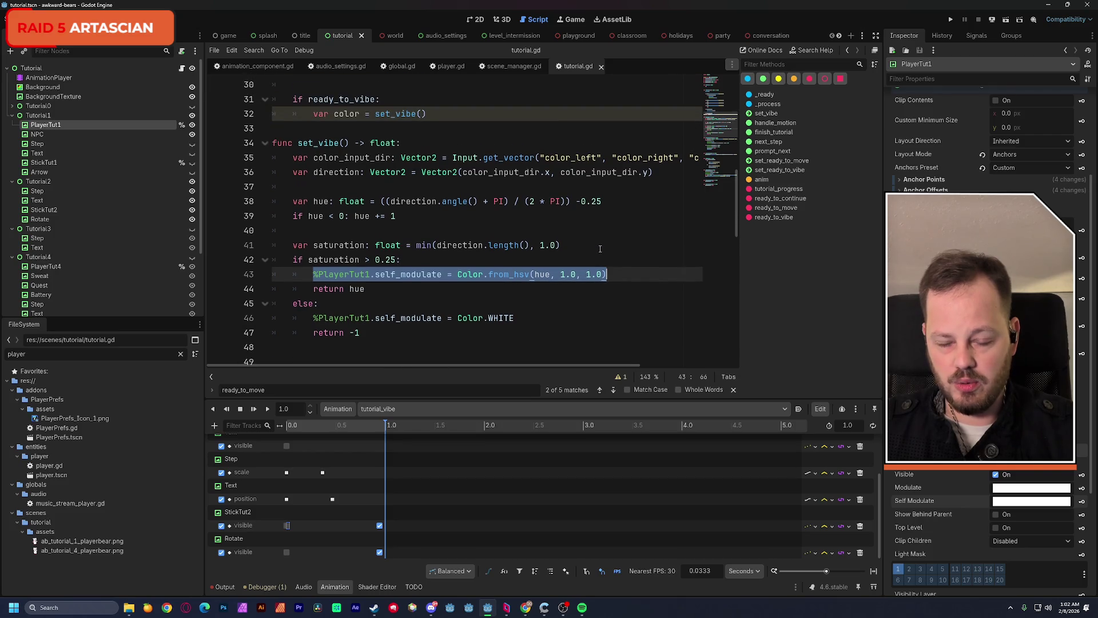
scroll(601, 249, up, 1)
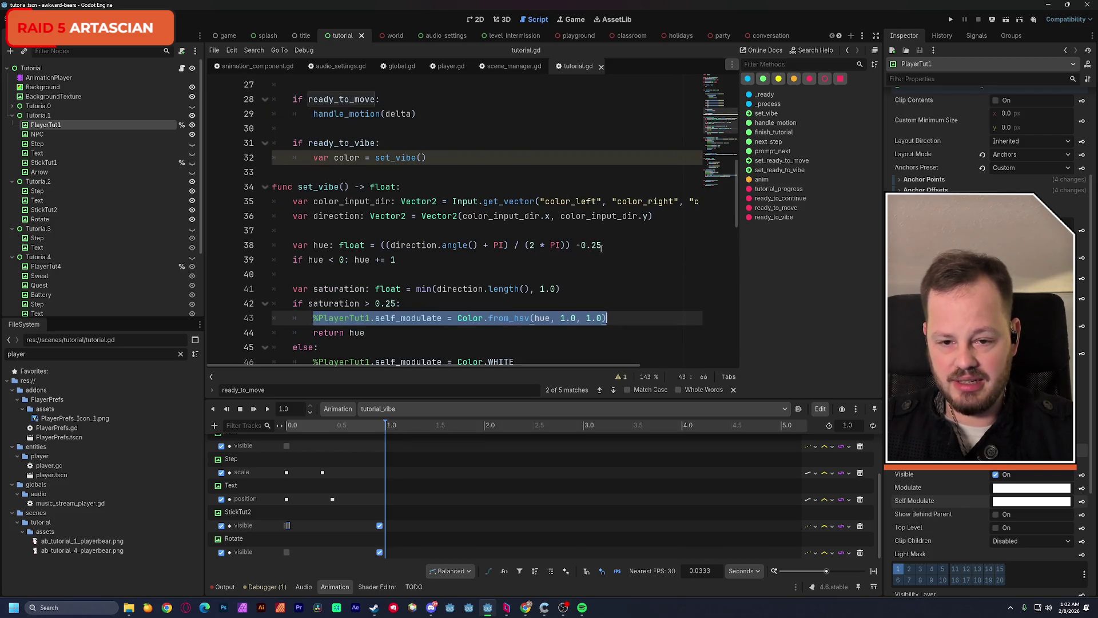
double_click(351, 158)
Rename line 32's variable to hue, add print(hue) beneath it, and save
text(hue)
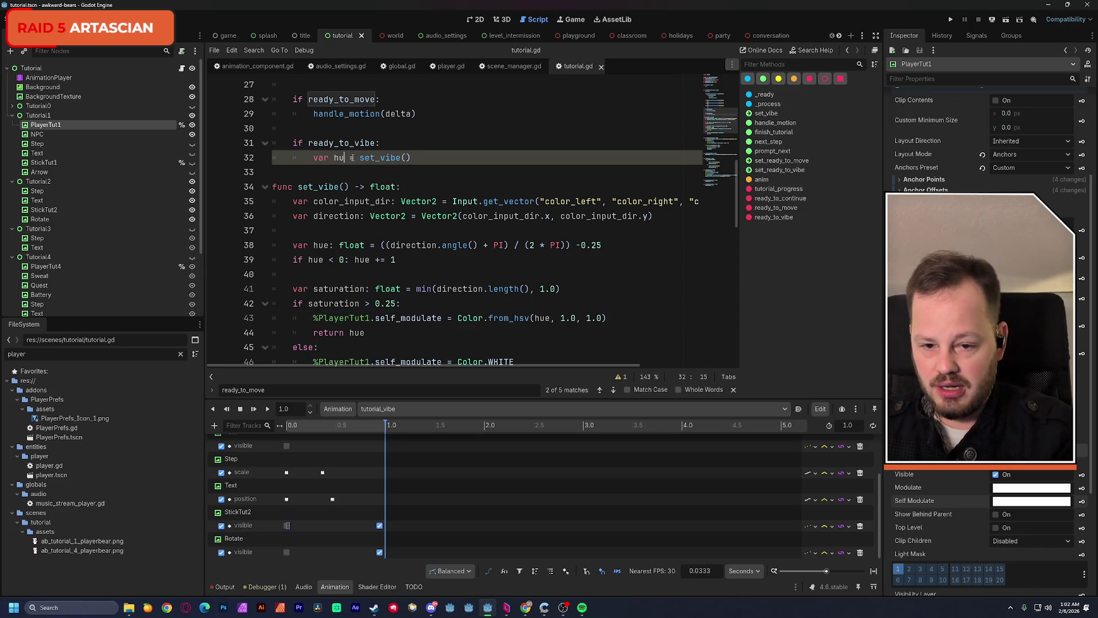
click(413, 143)
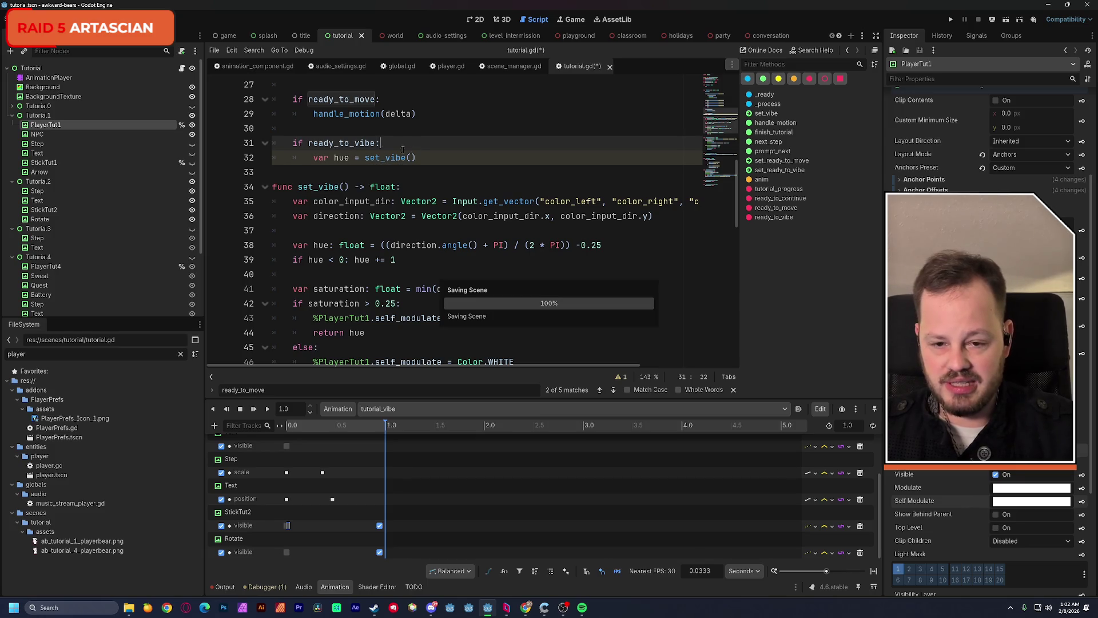
click(425, 158)
key(Return)
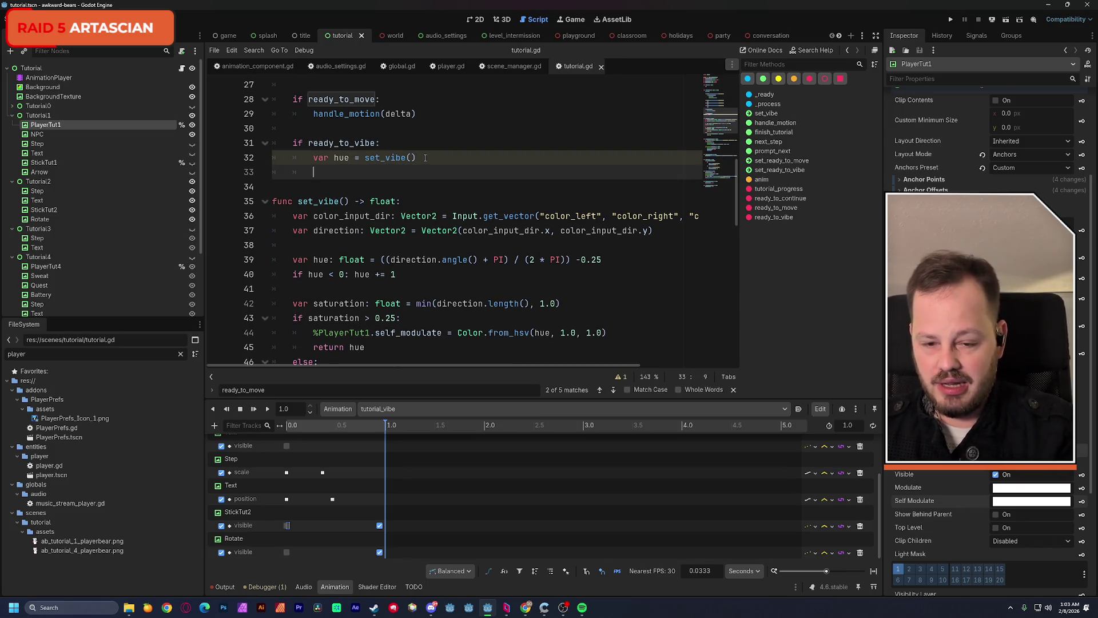
text(if hue)
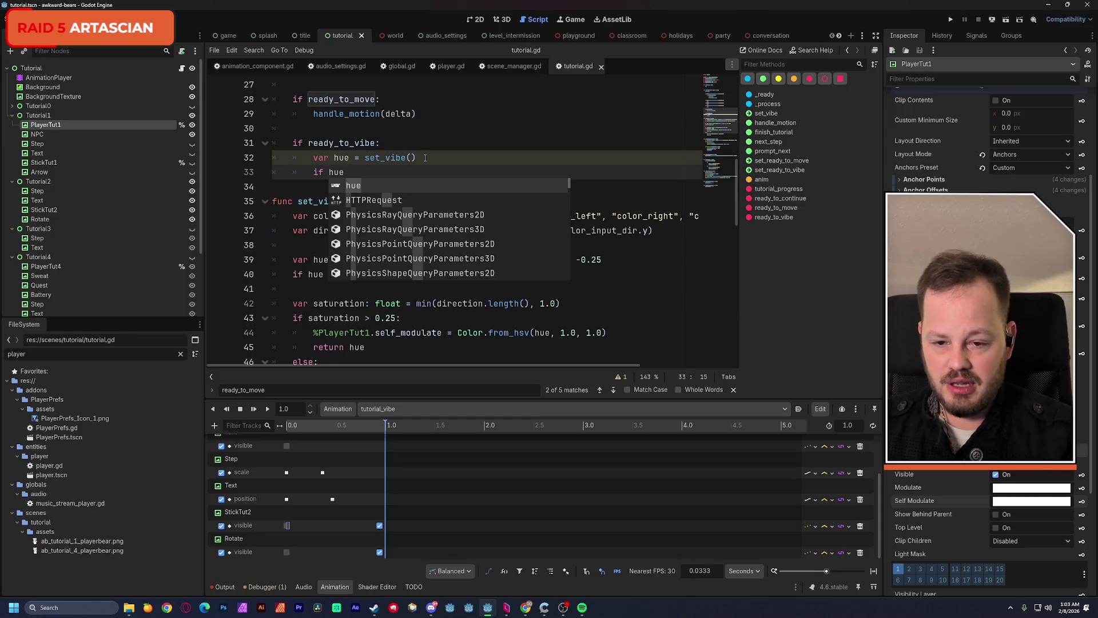
key(BackSpace)
key(BackSpace)
key(BackSpace)
text(p)
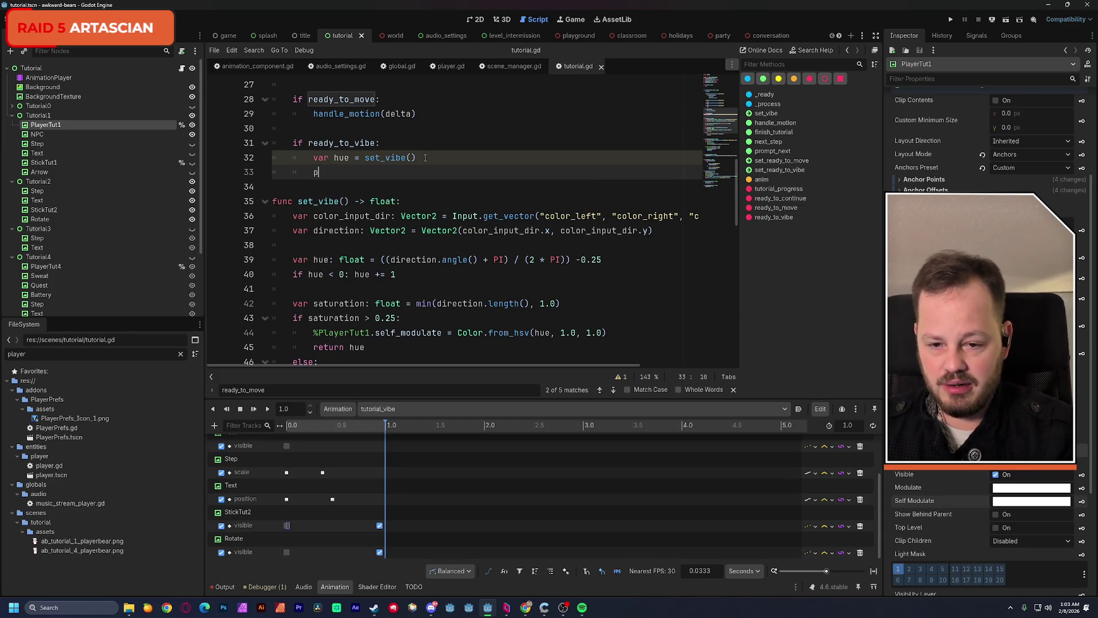
text(rint(hue)
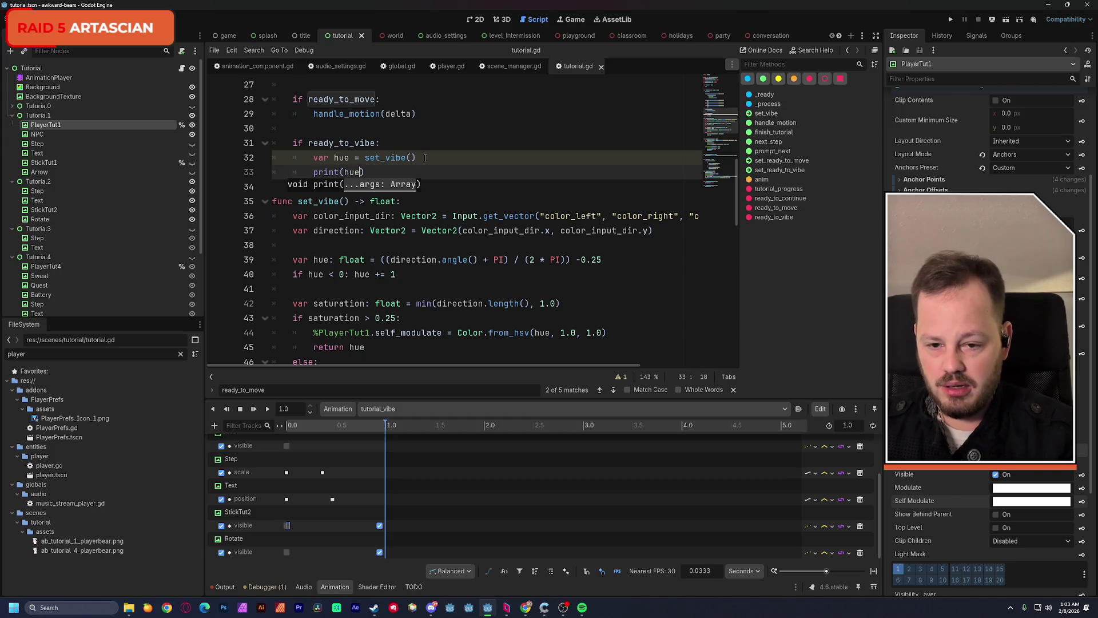
click(449, 145)
key(ctrl+s)
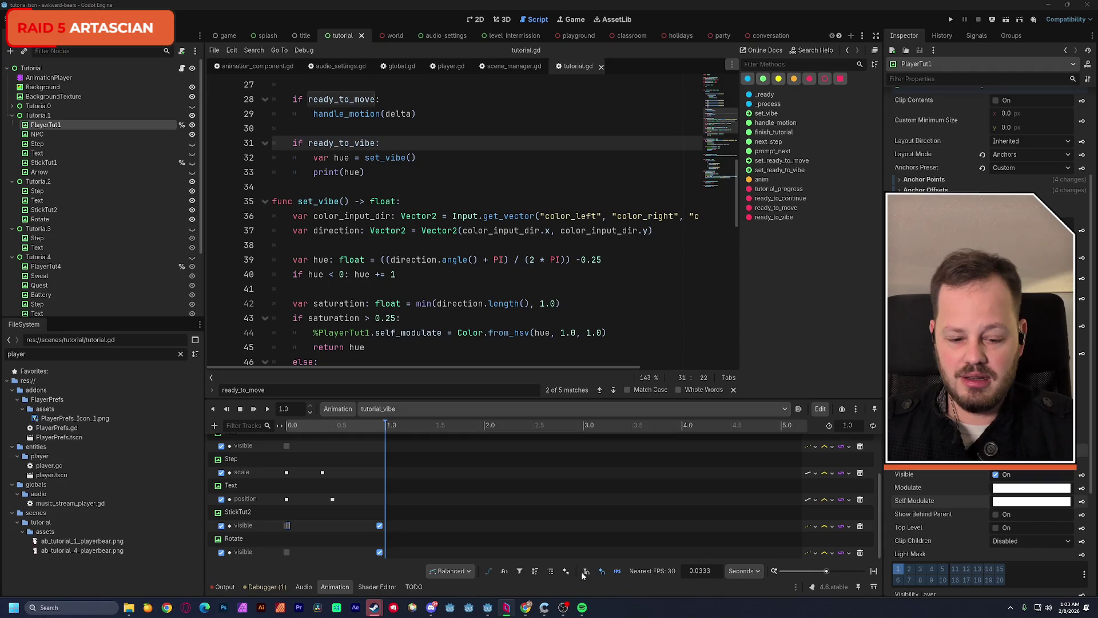
mouse_move(374, 608)
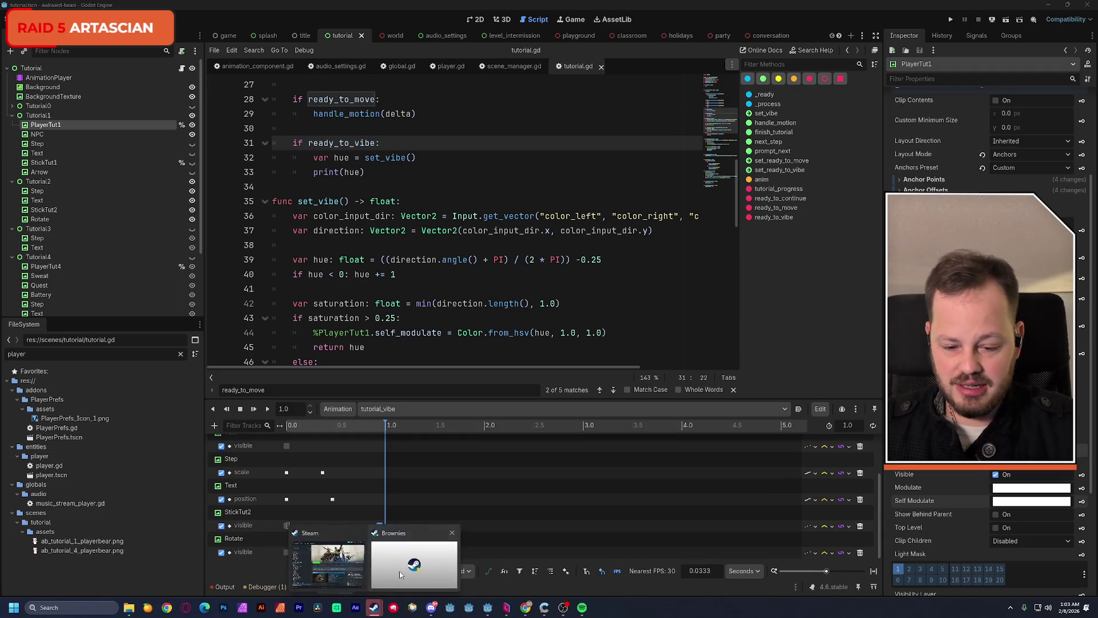
click(399, 570)
drag(493, 174, 452, 83)
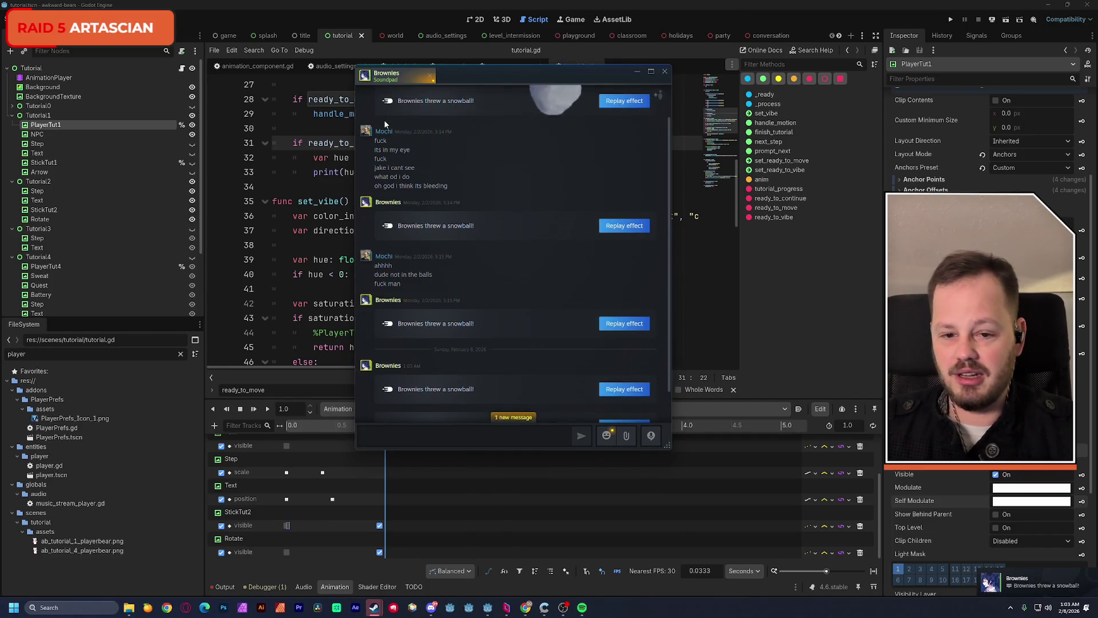
mouse_move(451, 73)
mouse_down()
mouse_move(441, 79)
mouse_move(450, 87)
mouse_up()
scroll(423, 159, up, 2)
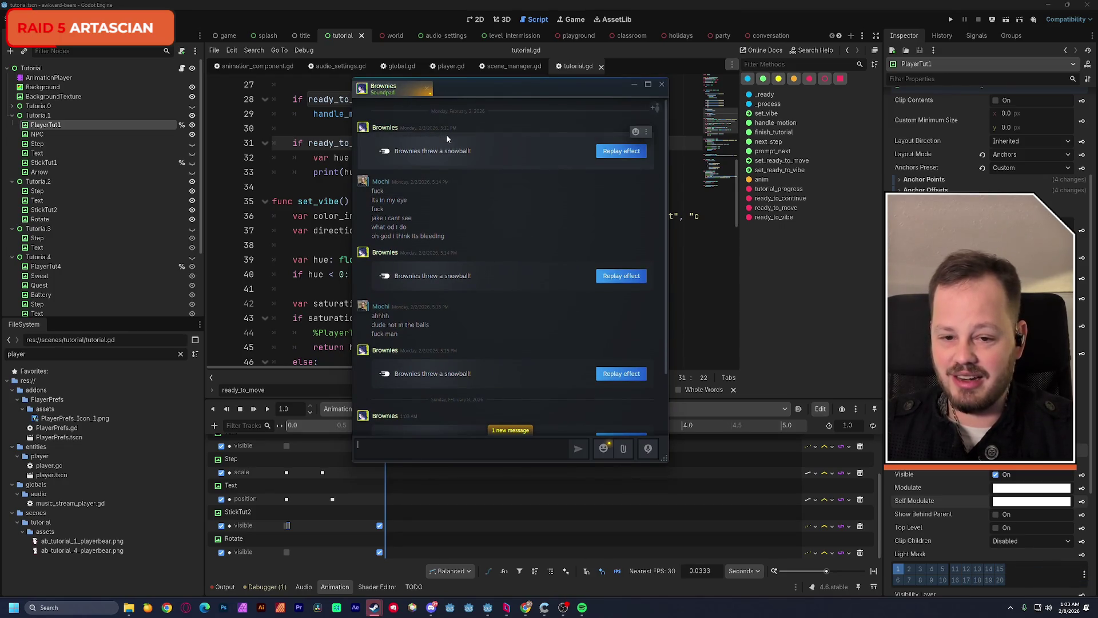
click(620, 151)
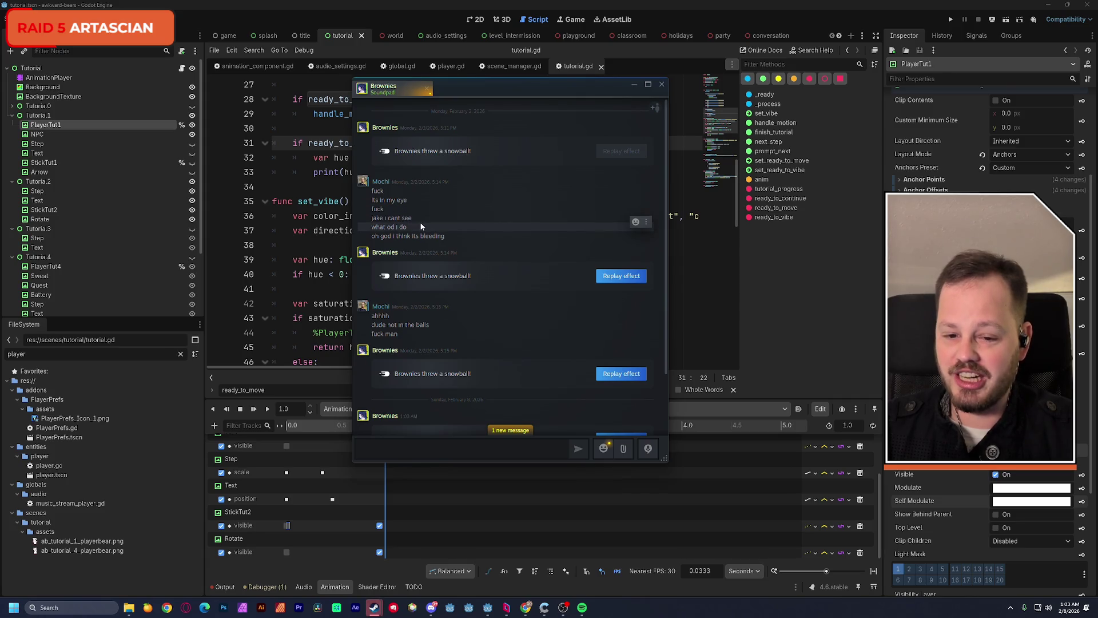
drag(381, 236, 438, 235)
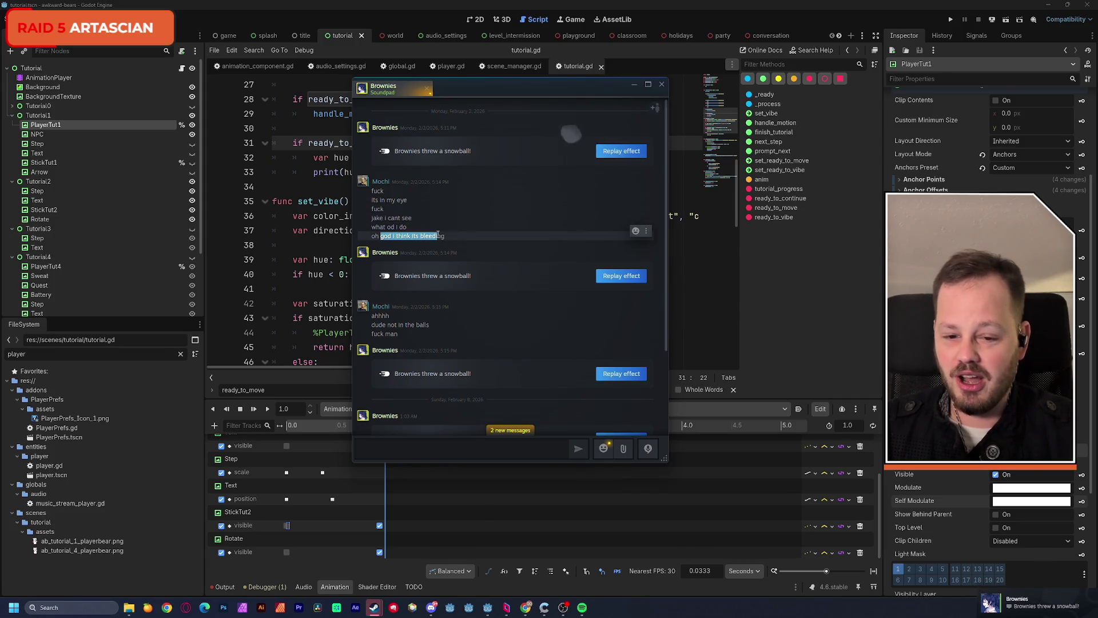
scroll(457, 235, down, 3)
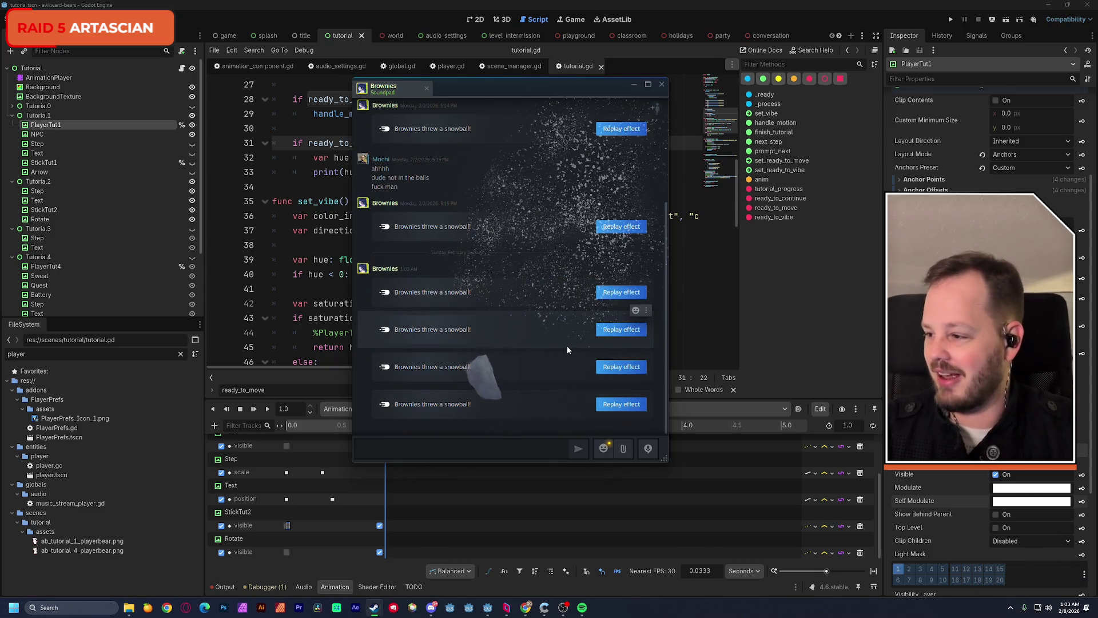
click(662, 84)
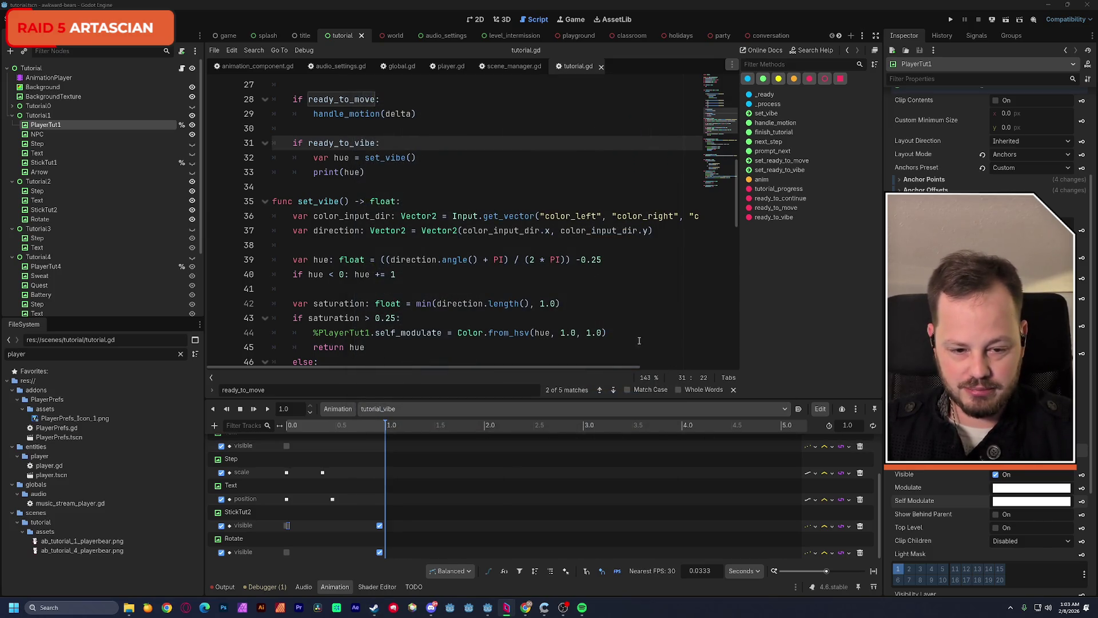
Switch the 2D view's animation to RESET and run the current tutorial scene
click(628, 338)
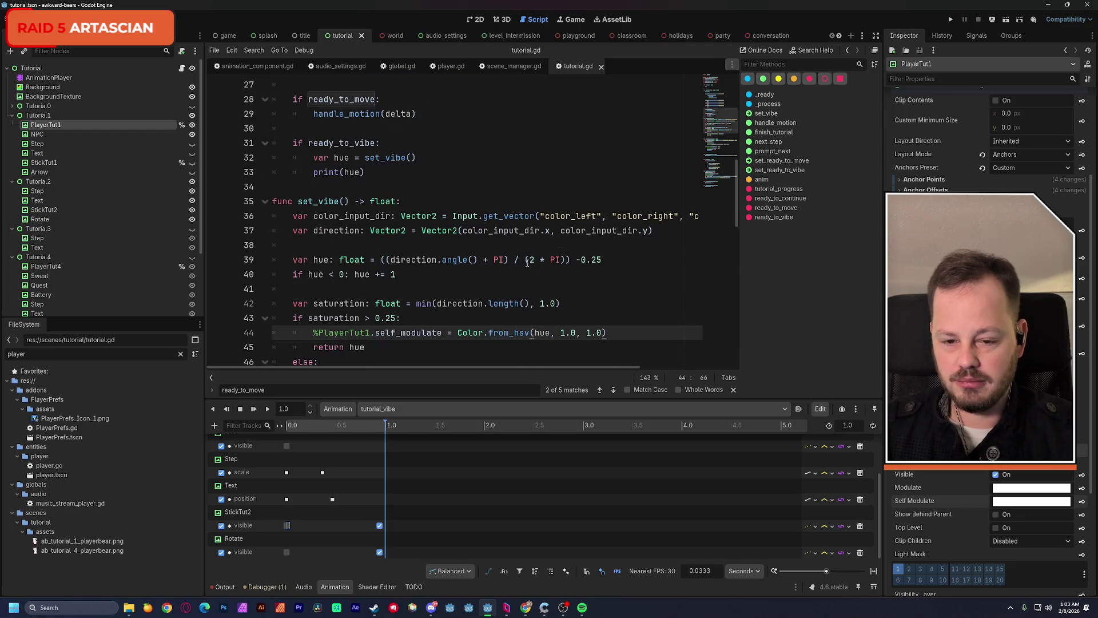
scroll(528, 261, up, 2)
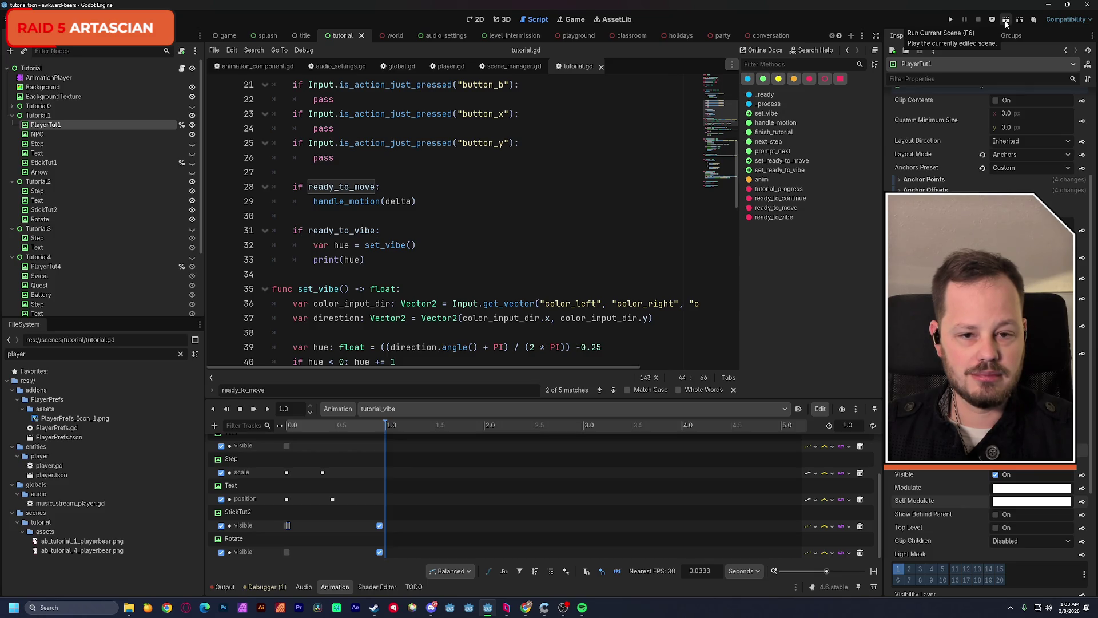
click(481, 21)
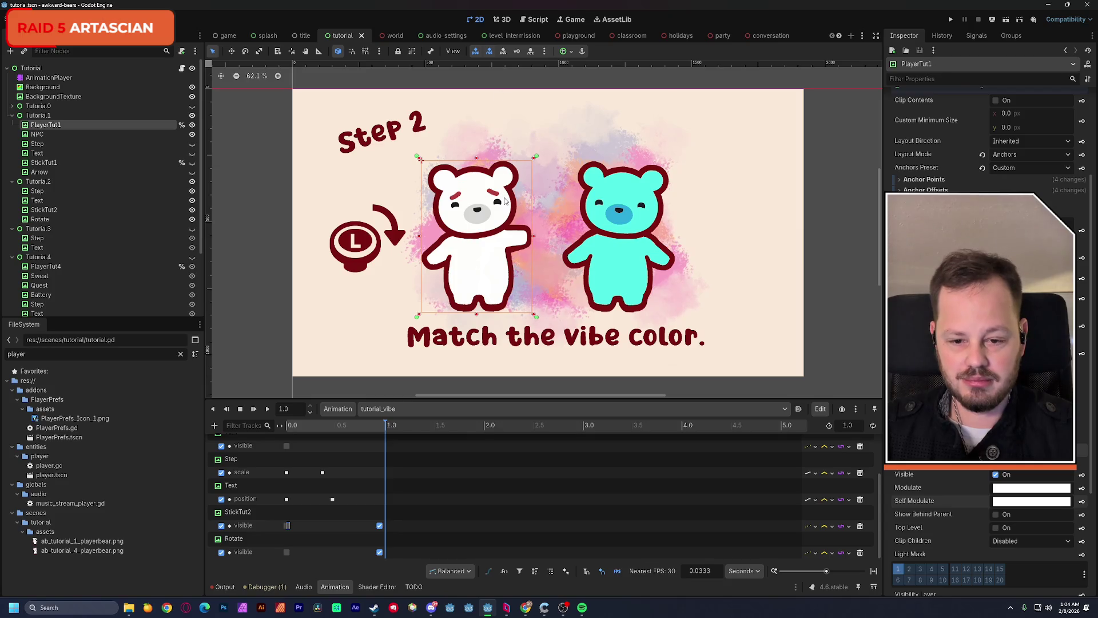
click(403, 409)
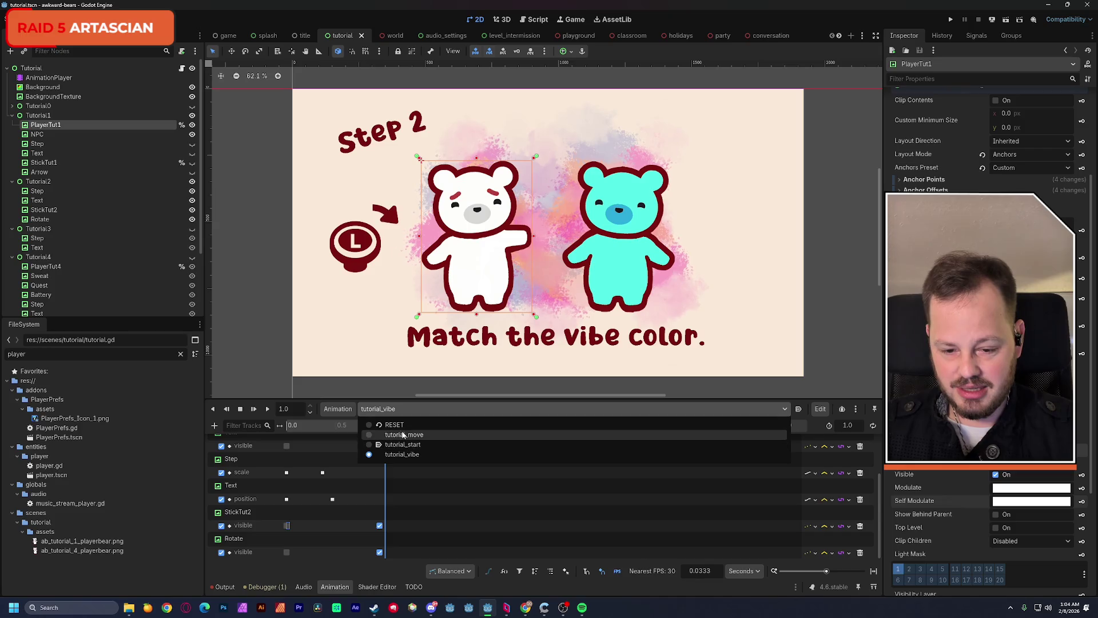
click(399, 425)
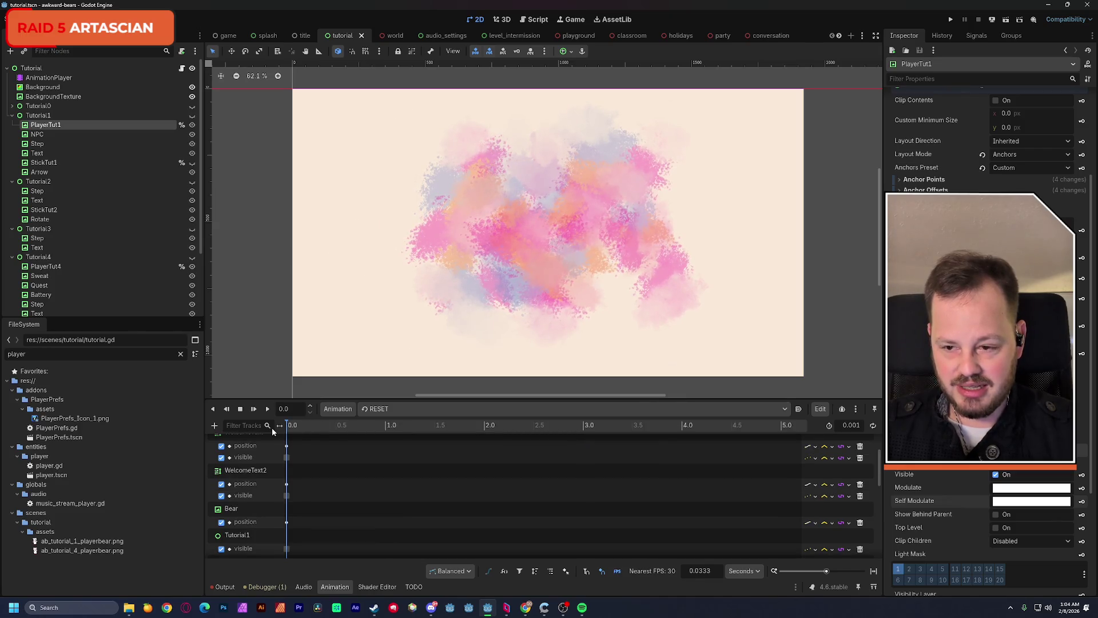
click(1007, 20)
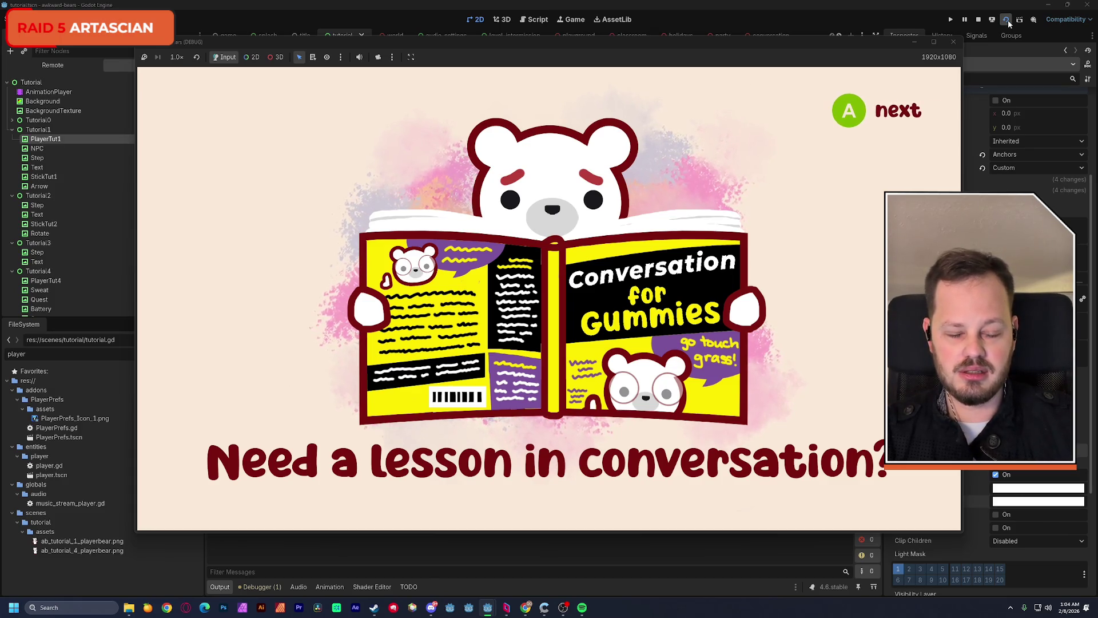
Advance past the conversation intro, walk the bear toward the cyan bear and cycle its vibe colour
key(Return)
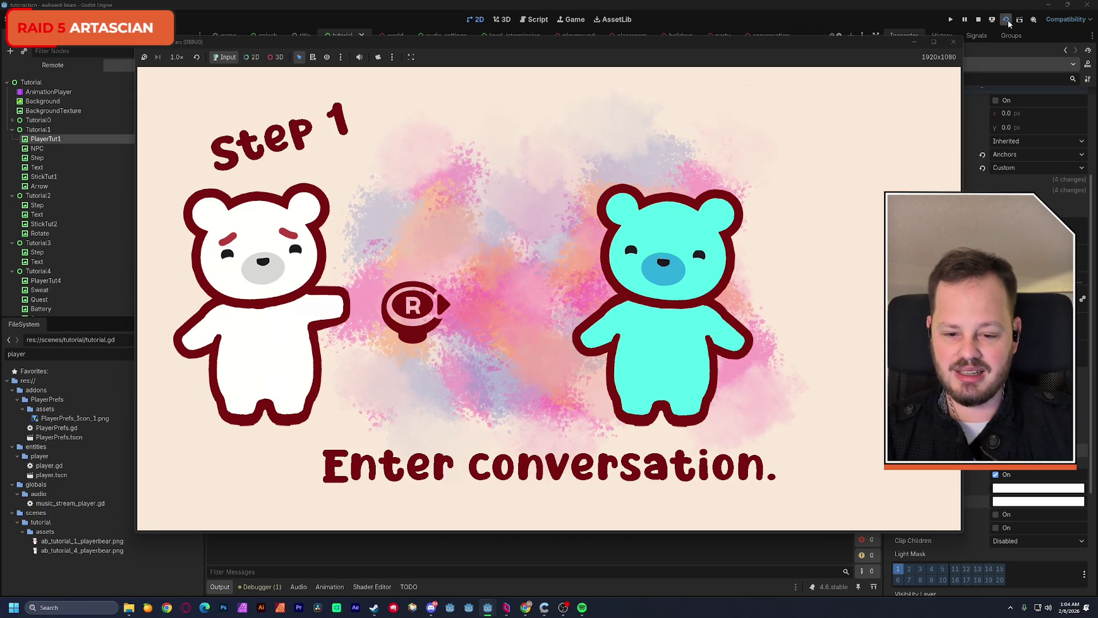
key(Right)
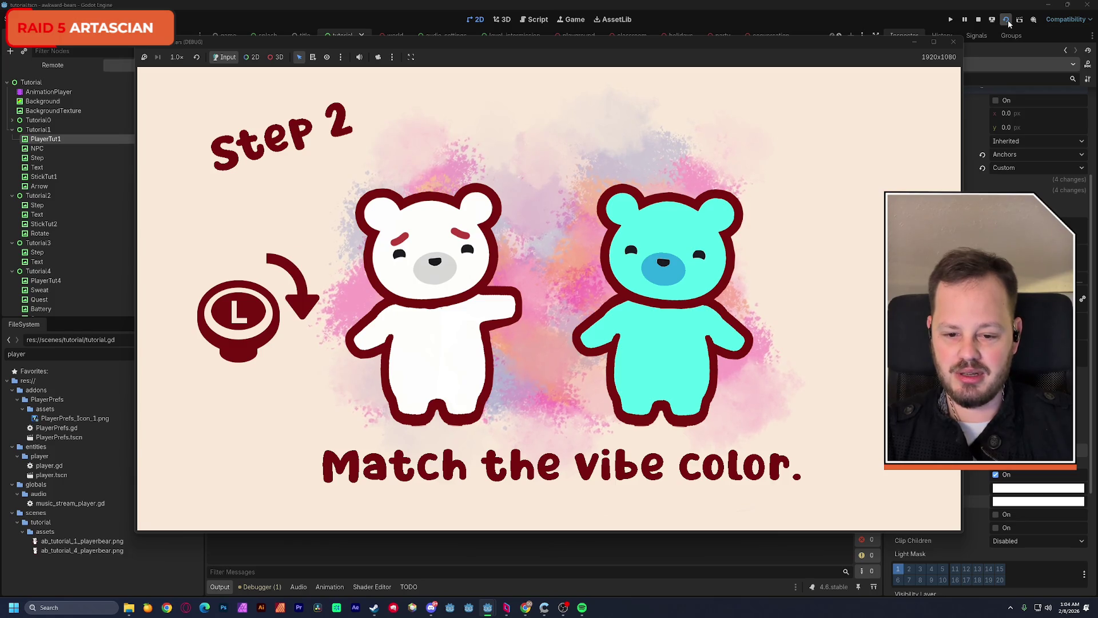
key(l)
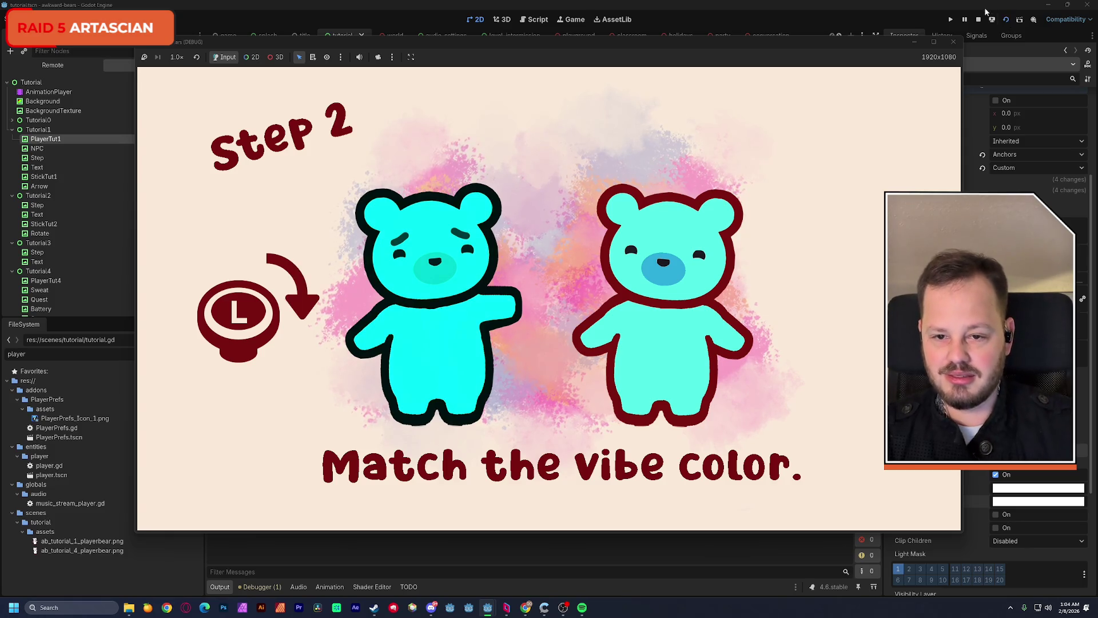
Bring the running game window forward and close the test run
key(F8)
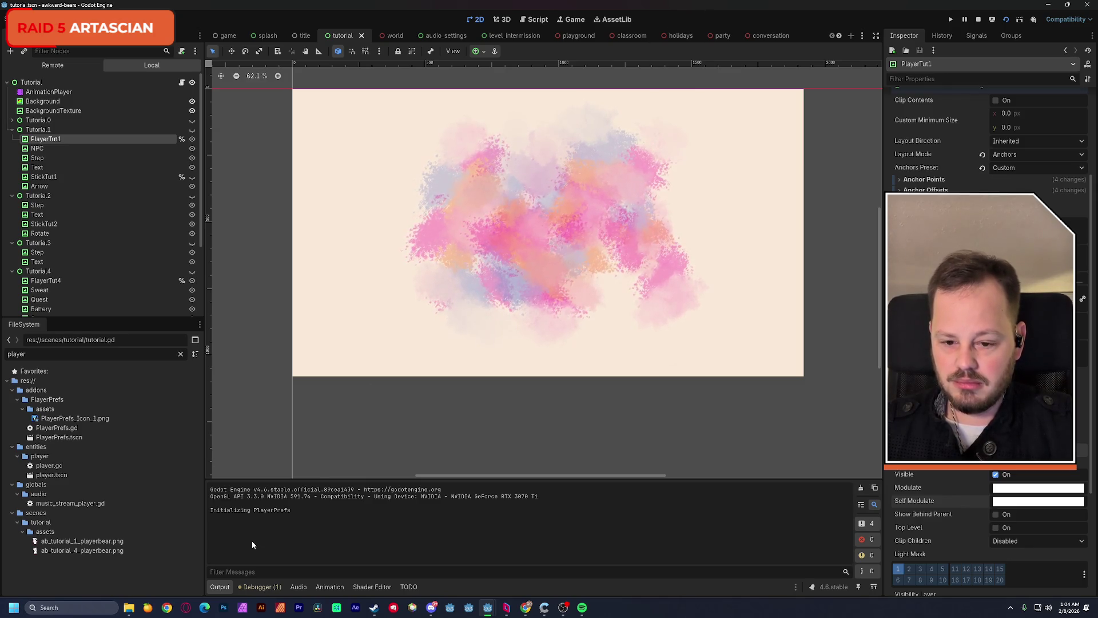
key(alt+Tab)
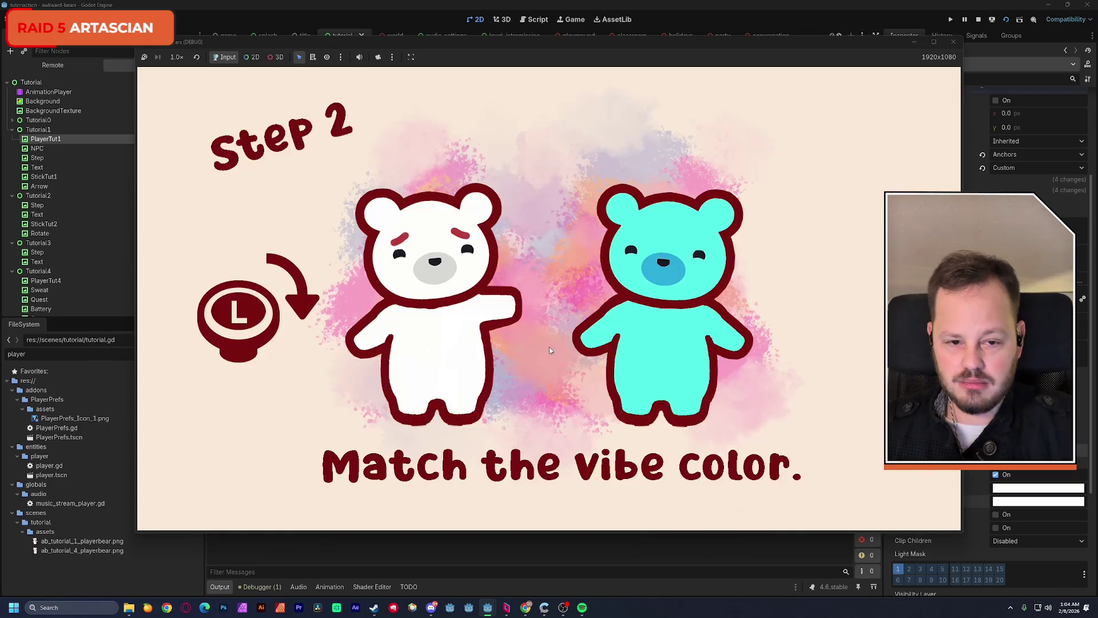
click(954, 43)
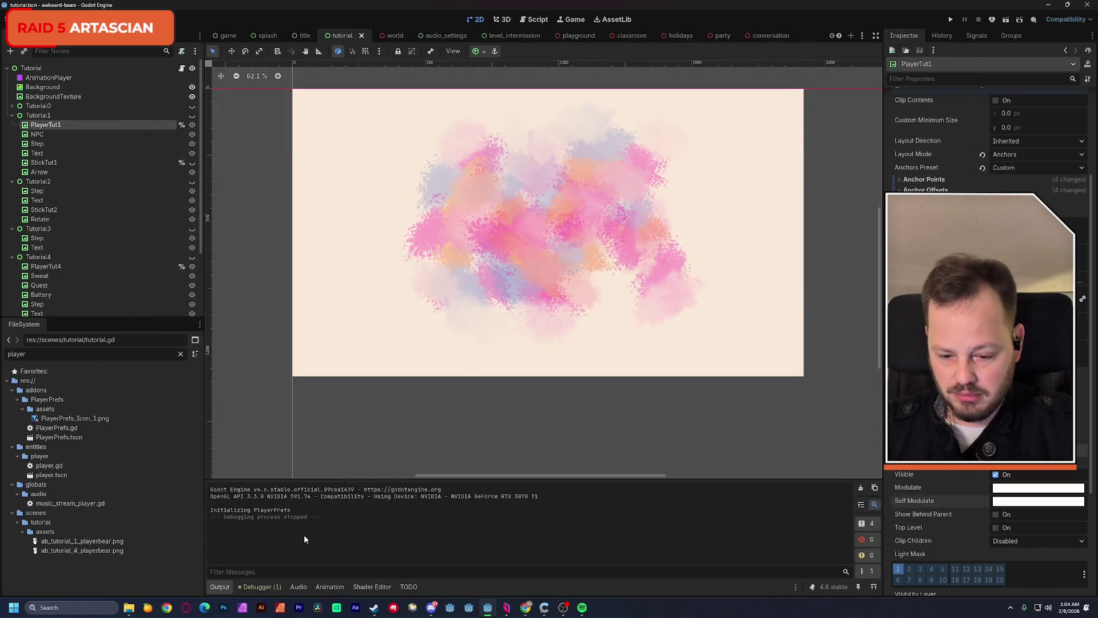
Inspect the hue variable, its line-40 wraparound check, and ready_to_vibe in tutorial.gd
click(533, 20)
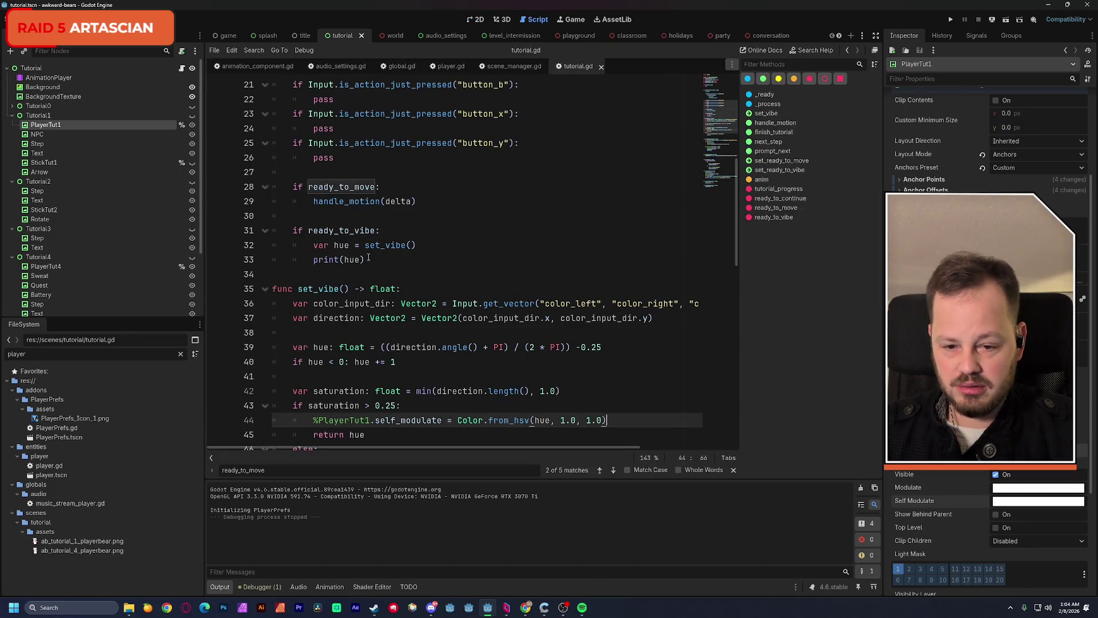
double_click(341, 246)
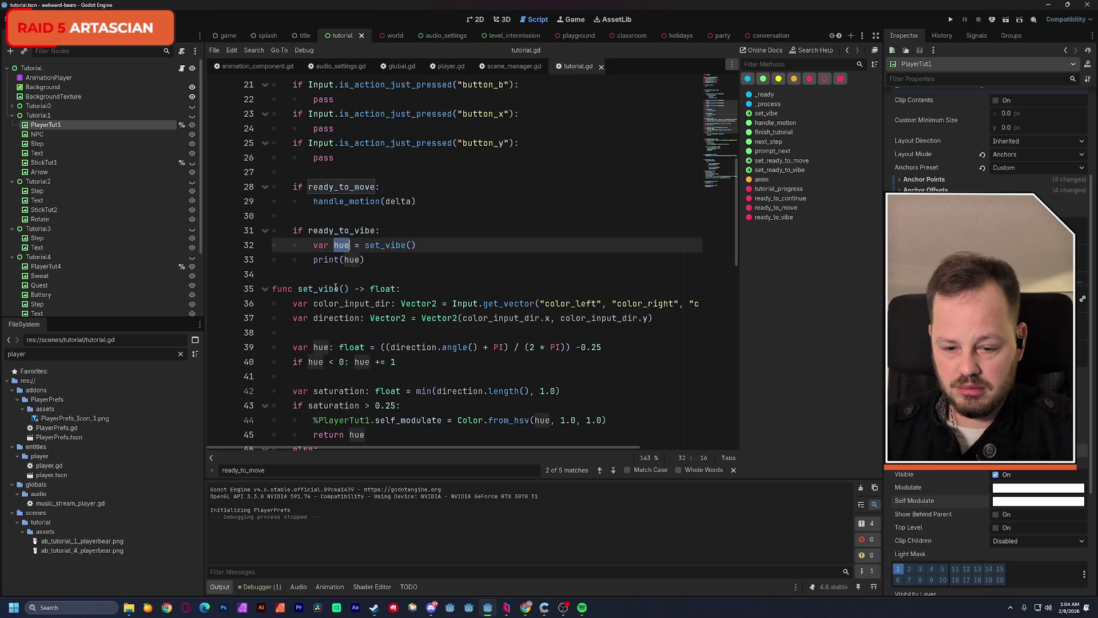
scroll(354, 292, down, 3)
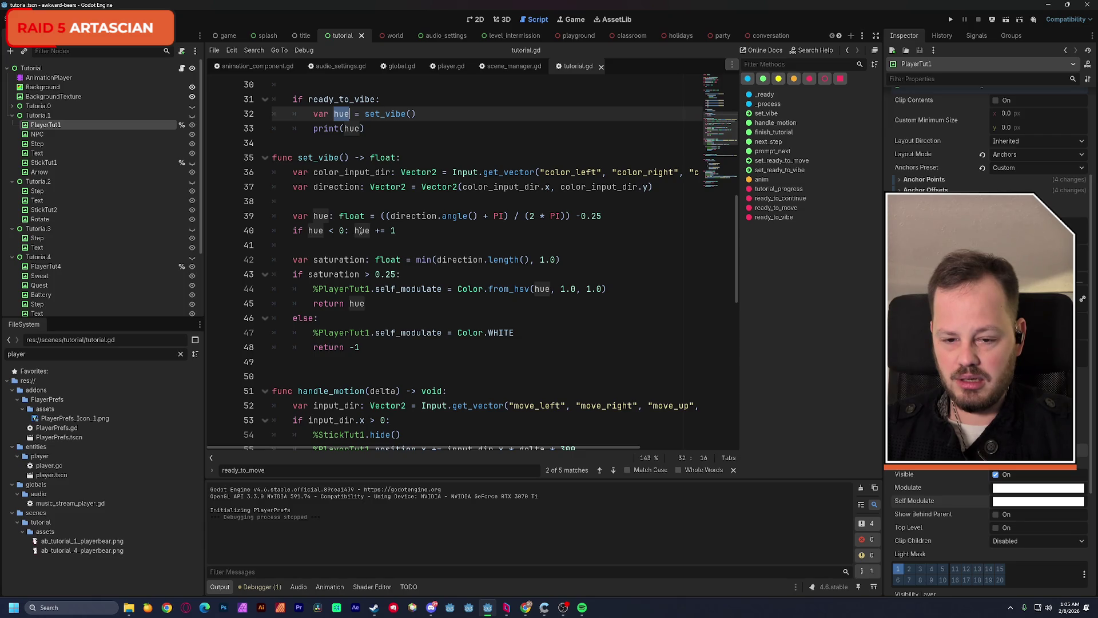
drag(395, 231, 295, 236)
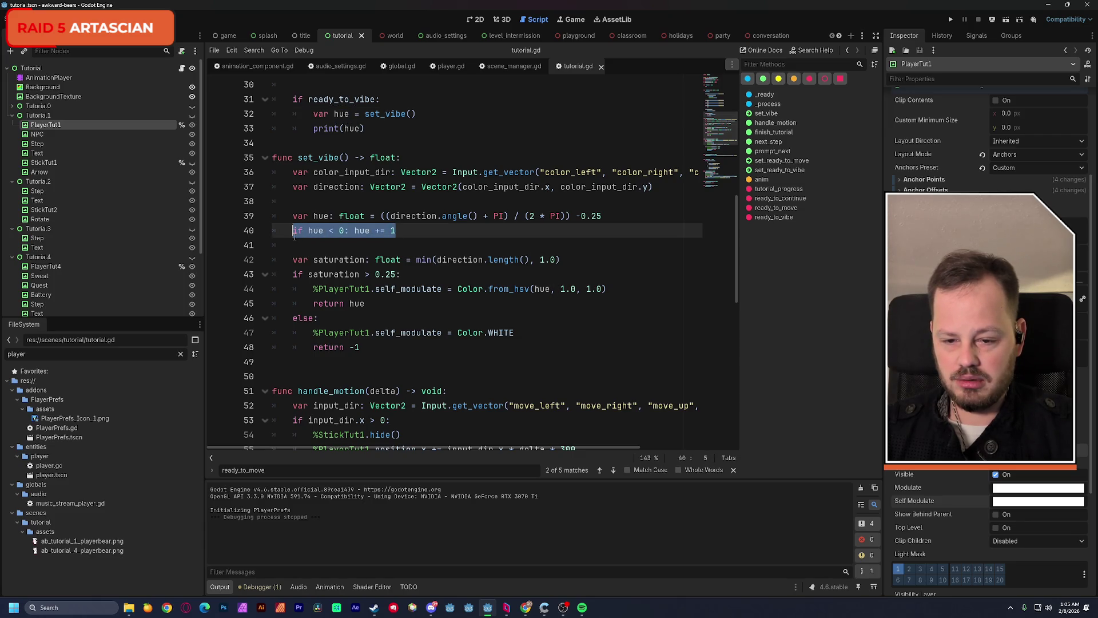
click(399, 230)
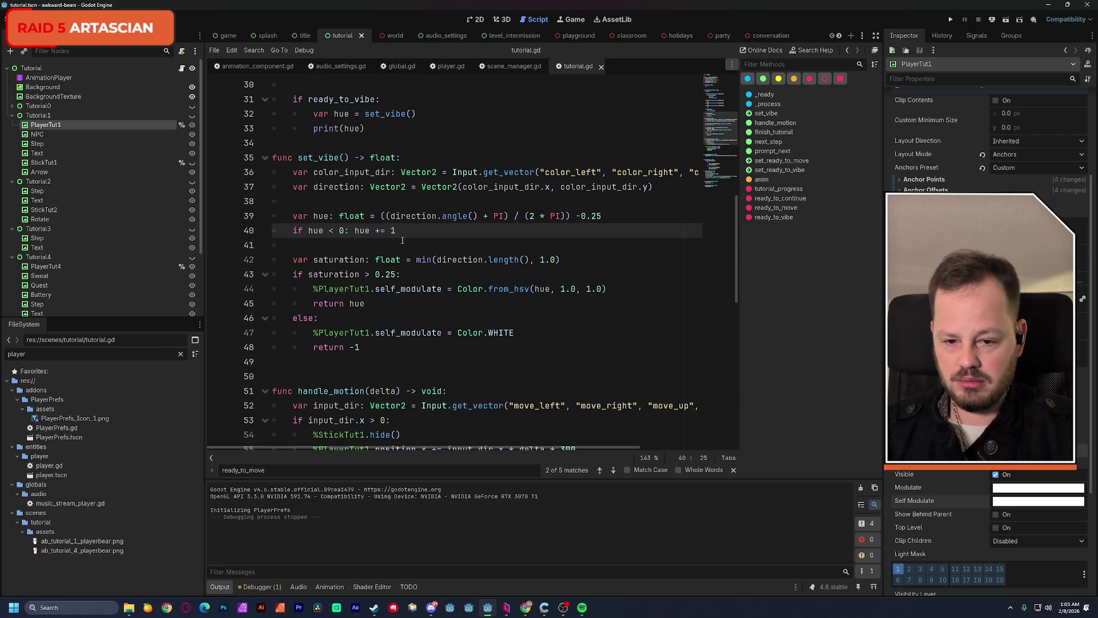
double_click(343, 99)
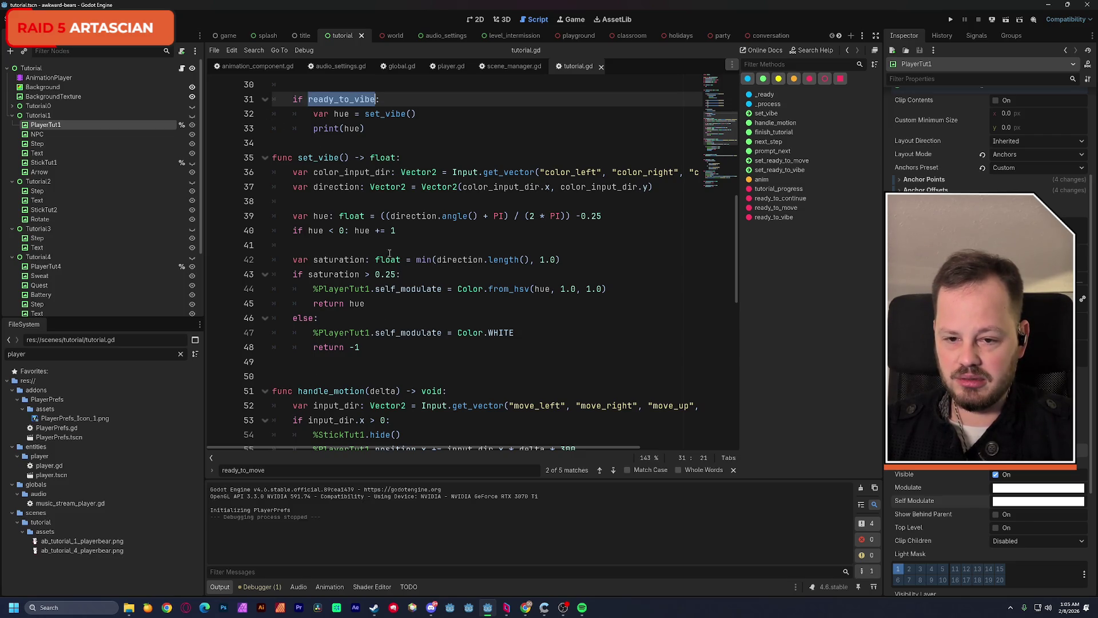
scroll(403, 295, up, 3)
scroll(404, 296, down, 15)
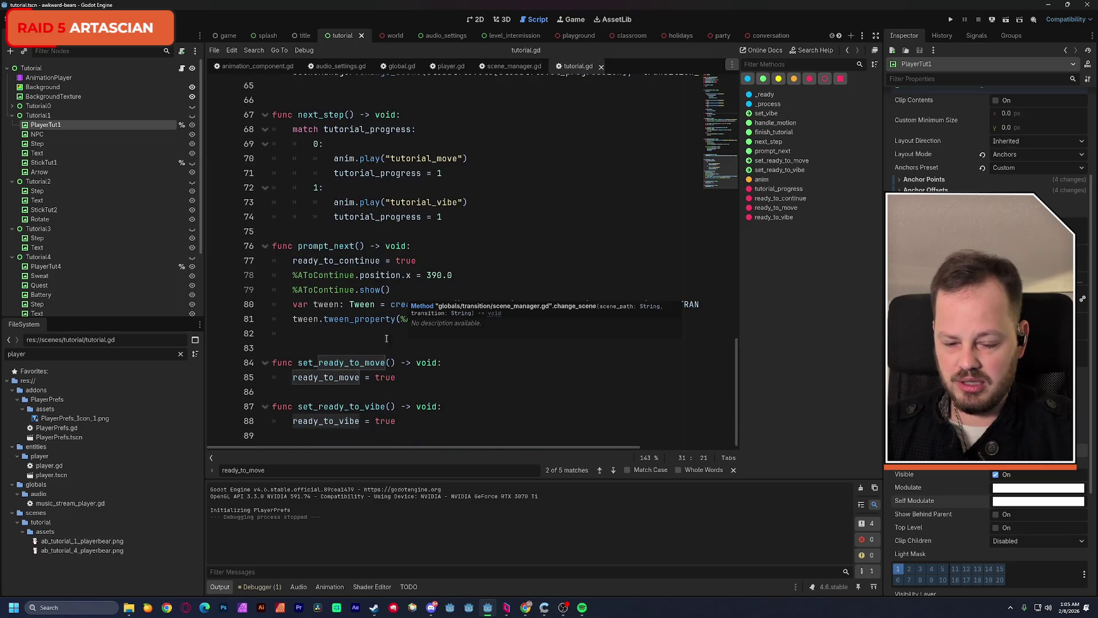
Select the AnimationPlayer and switch its animation to tutorial_vibe
click(49, 77)
scroll(348, 456, down, 5)
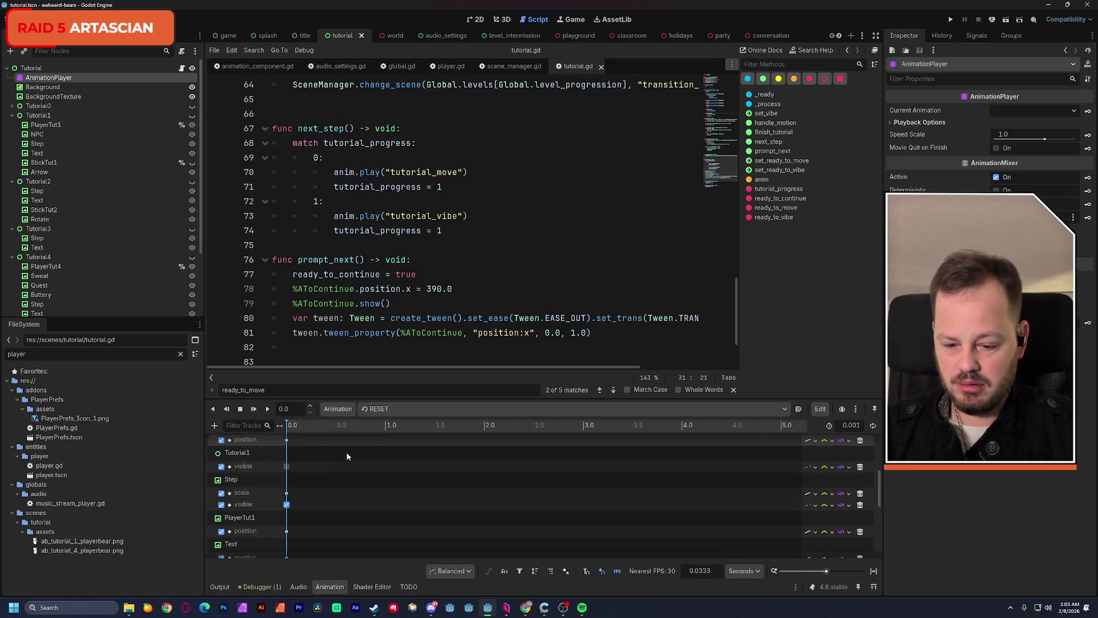
click(367, 408)
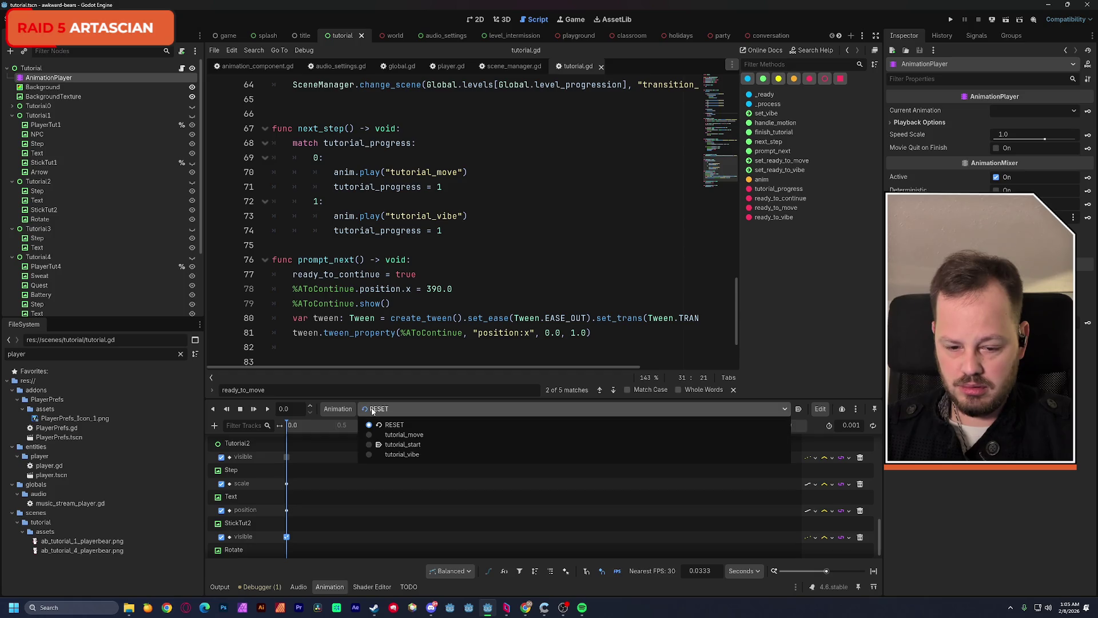
click(386, 455)
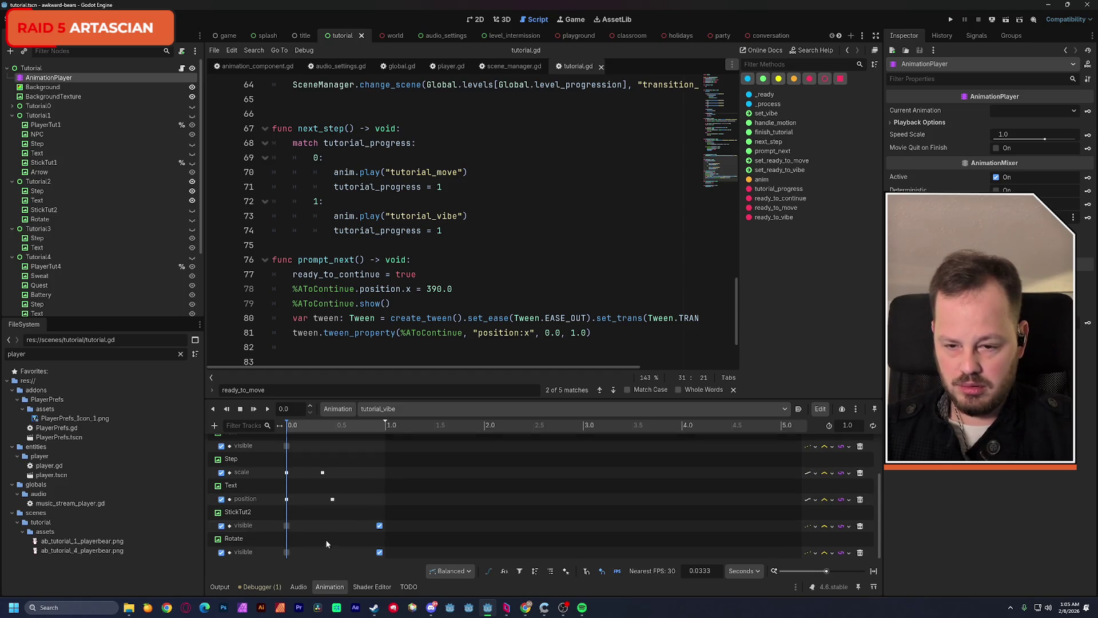
scroll(427, 227, up, 6)
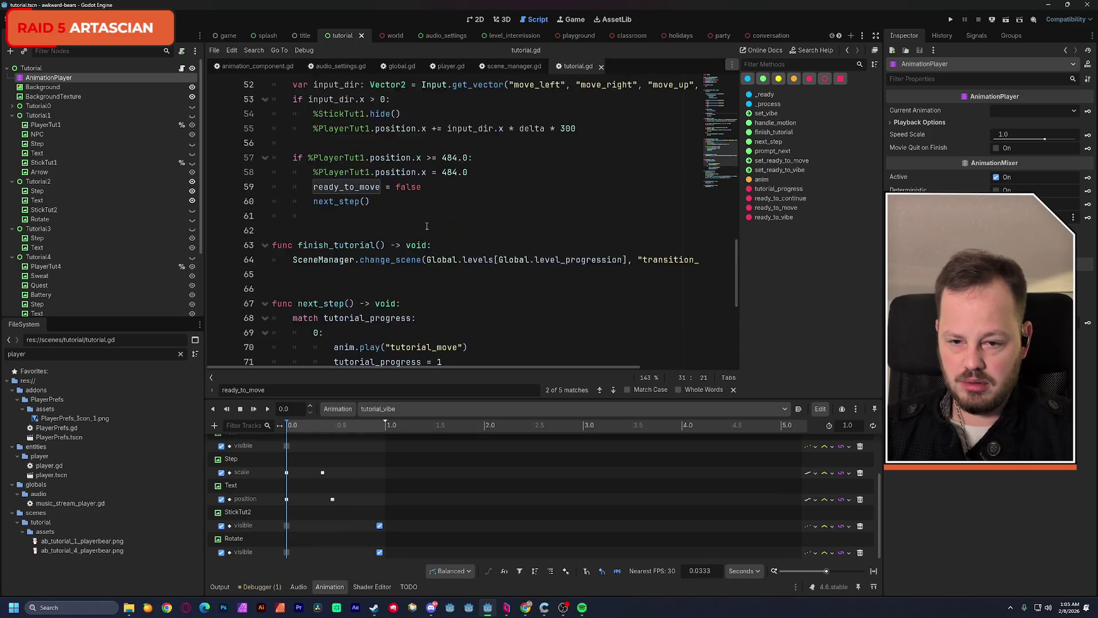
scroll(427, 227, up, 1)
scroll(428, 227, down, 3)
scroll(427, 229, up, 7)
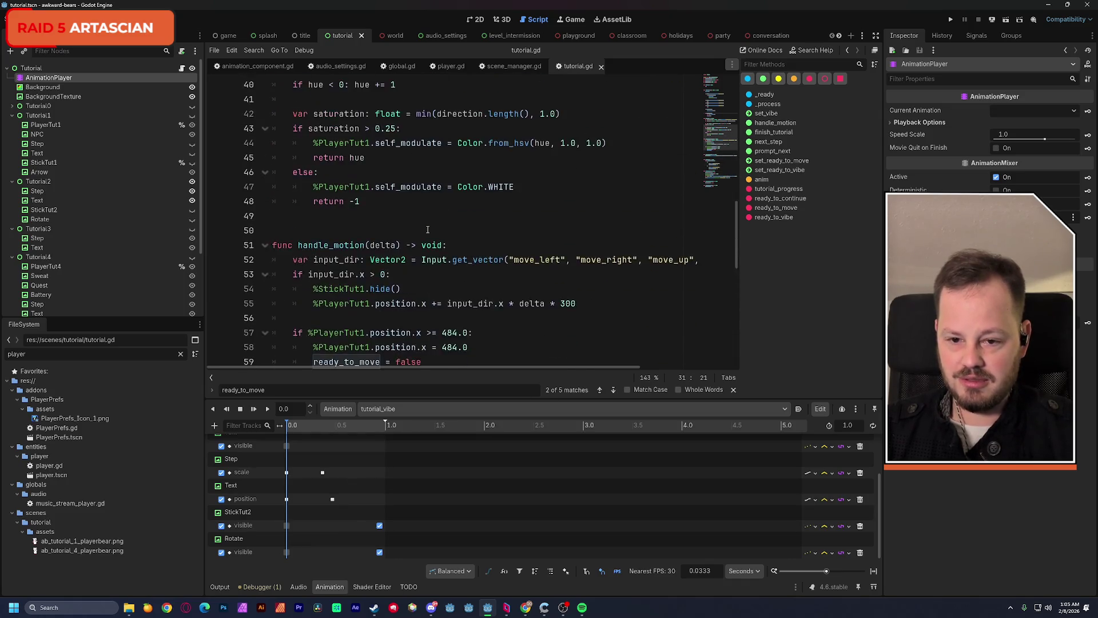
Delete the set_vibe() call from _process and the empty line 18, then save tutorial.gd
double_click(318, 143)
scroll(379, 236, up, 2)
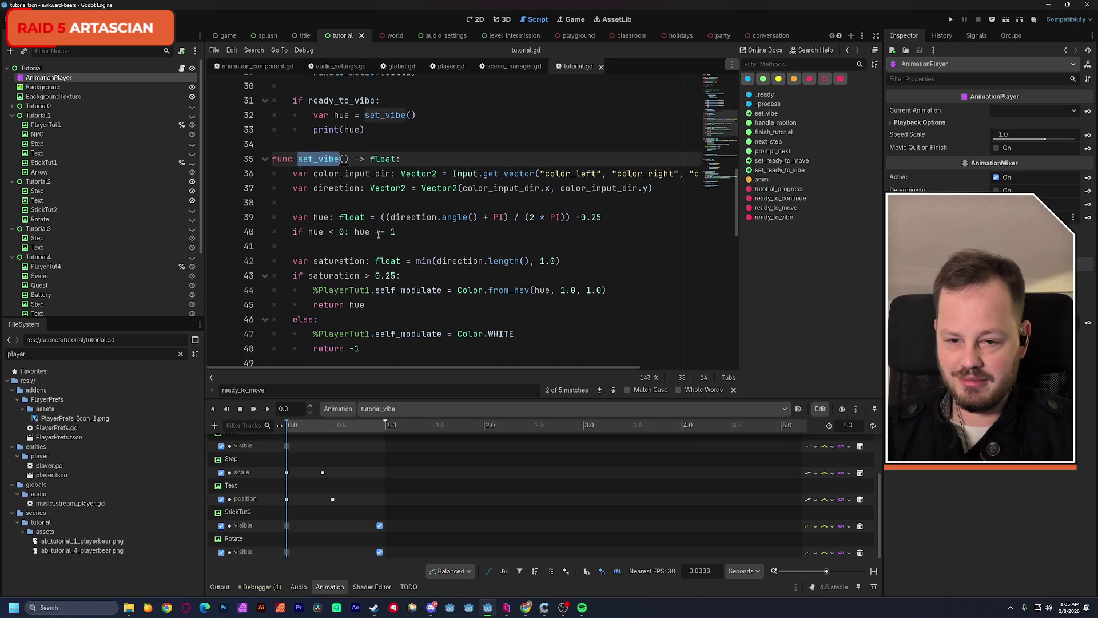
scroll(378, 236, up, 6)
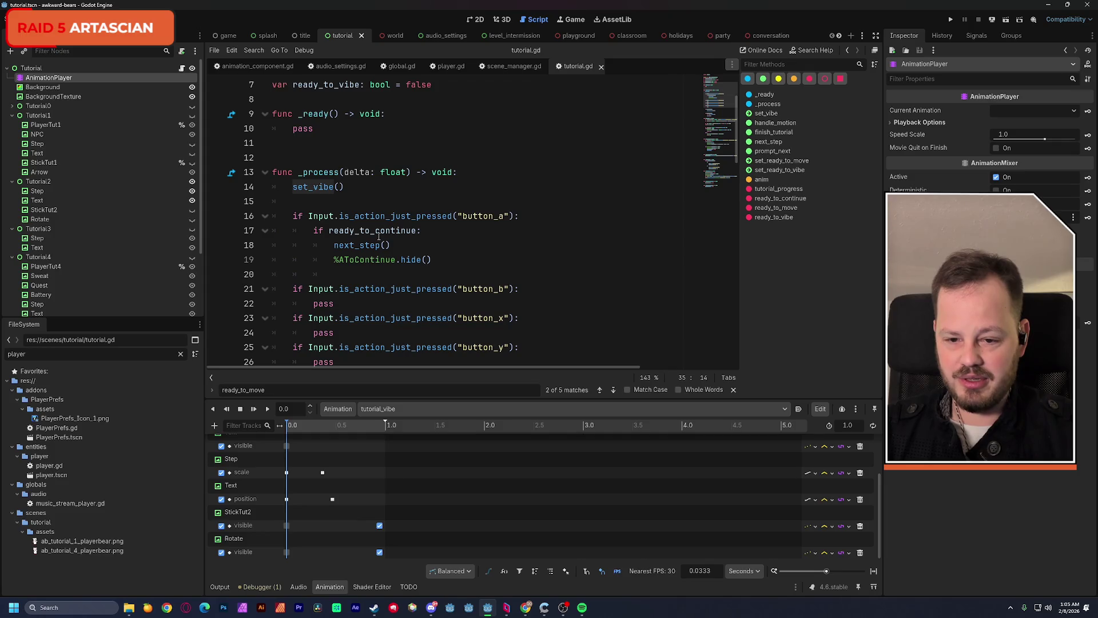
drag(351, 187, 235, 189)
key(BackSpace)
key(BackSpace)
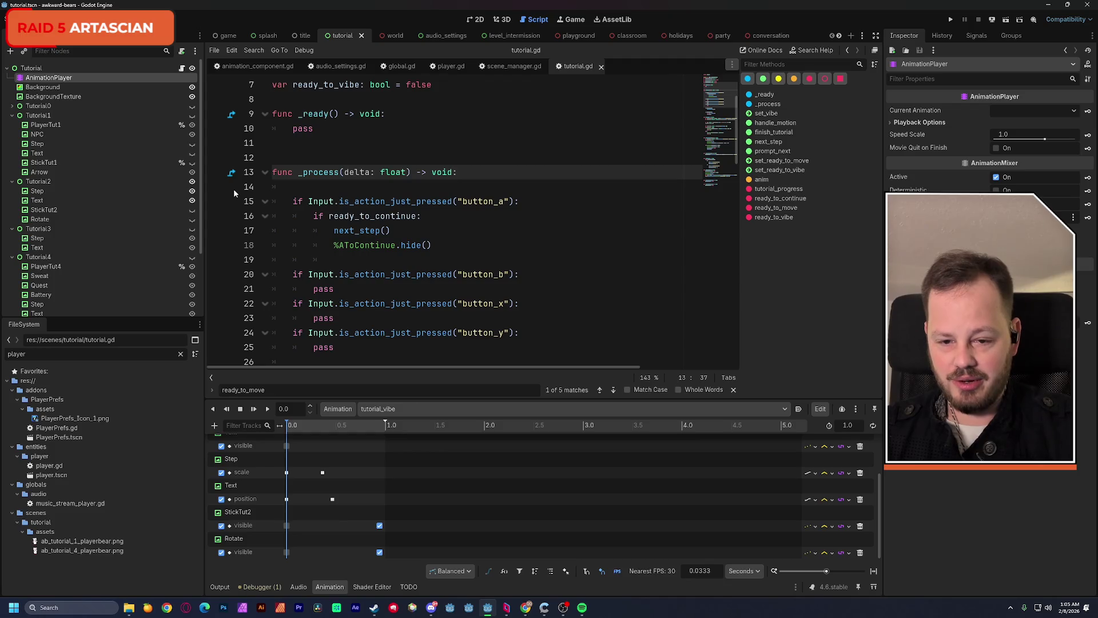
key(Delete)
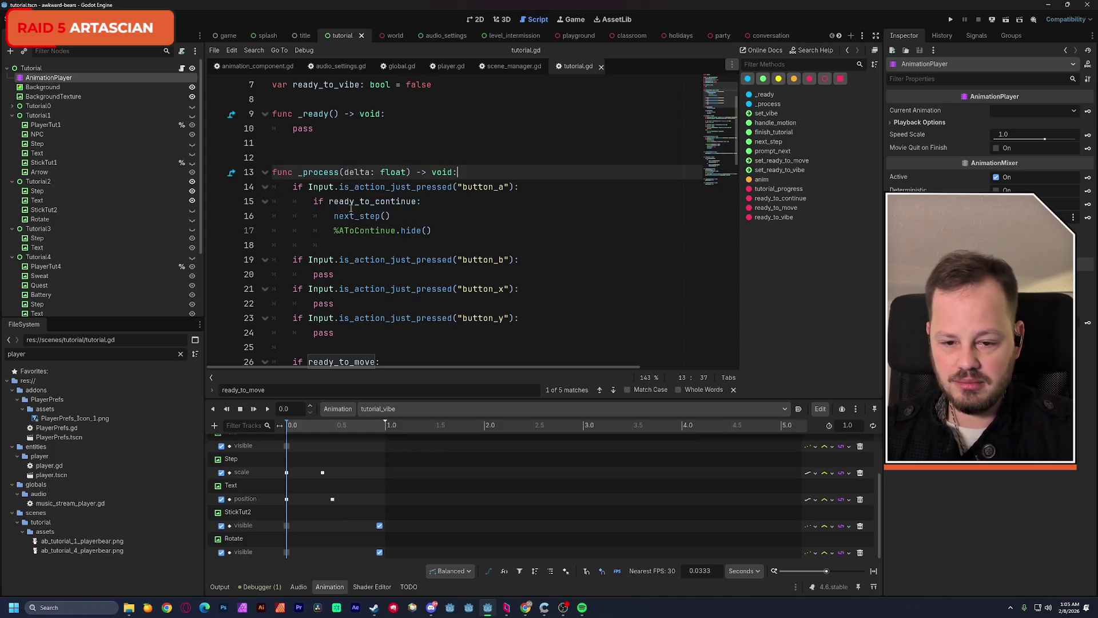
click(341, 246)
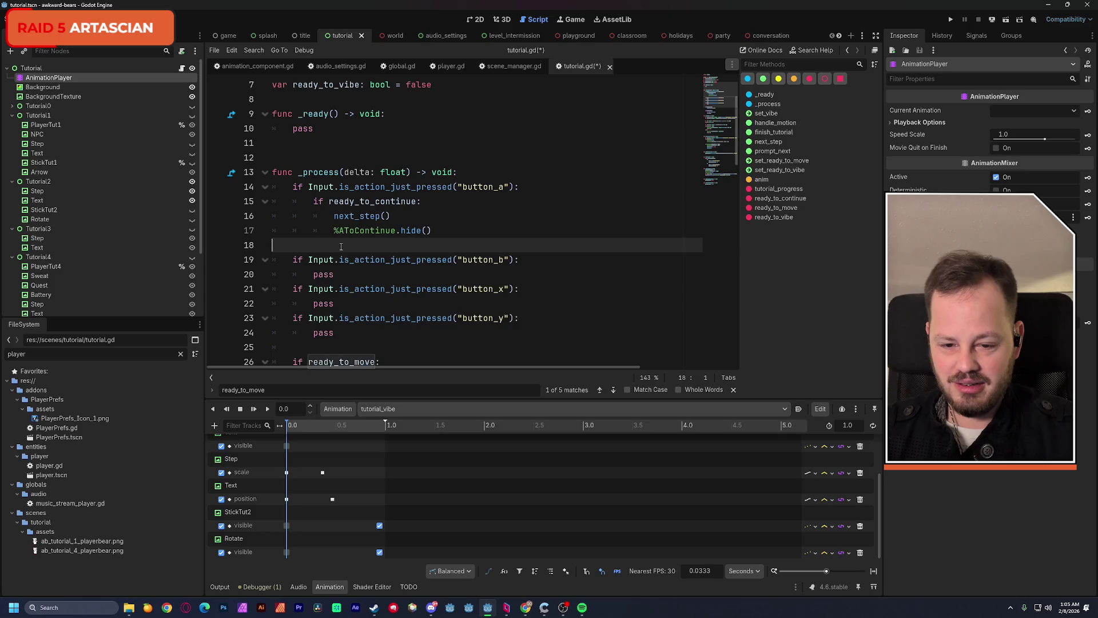
key(BackSpace)
key(ctrl+s)
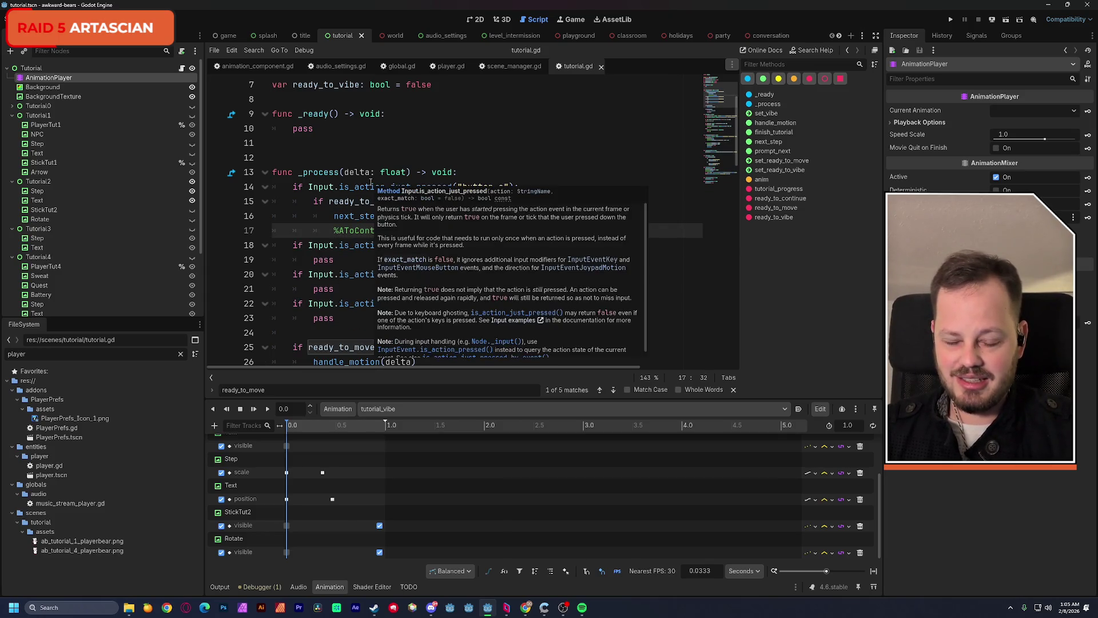
Add a Call Method Track on the Tutorial node with a set_ready_to_vibe() key
click(215, 425)
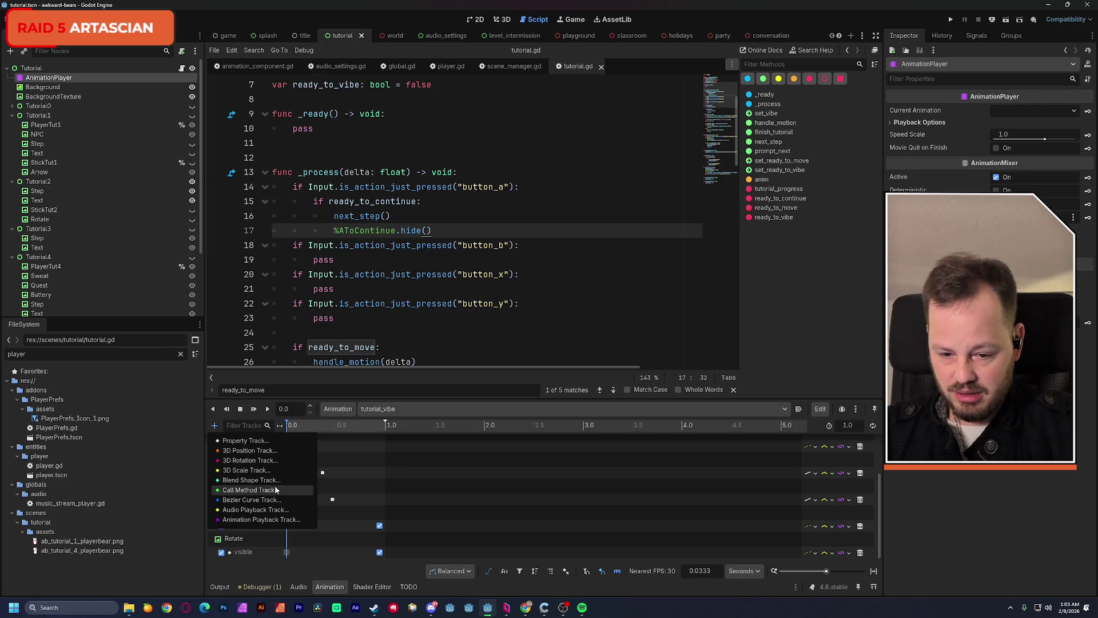
click(279, 491)
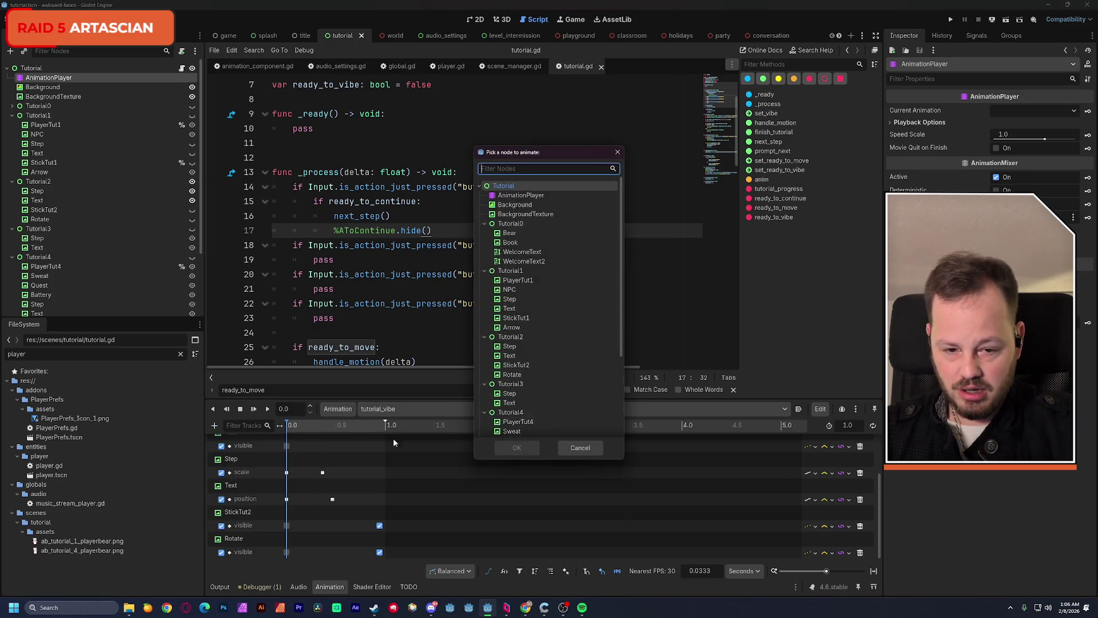
click(514, 183)
click(511, 451)
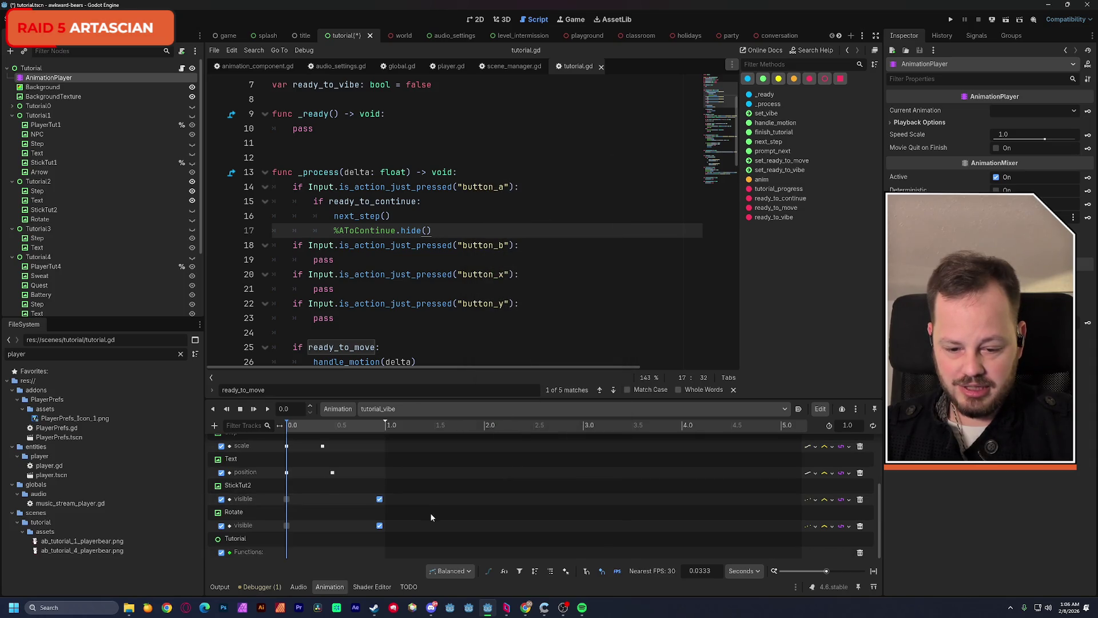
right_click(377, 552)
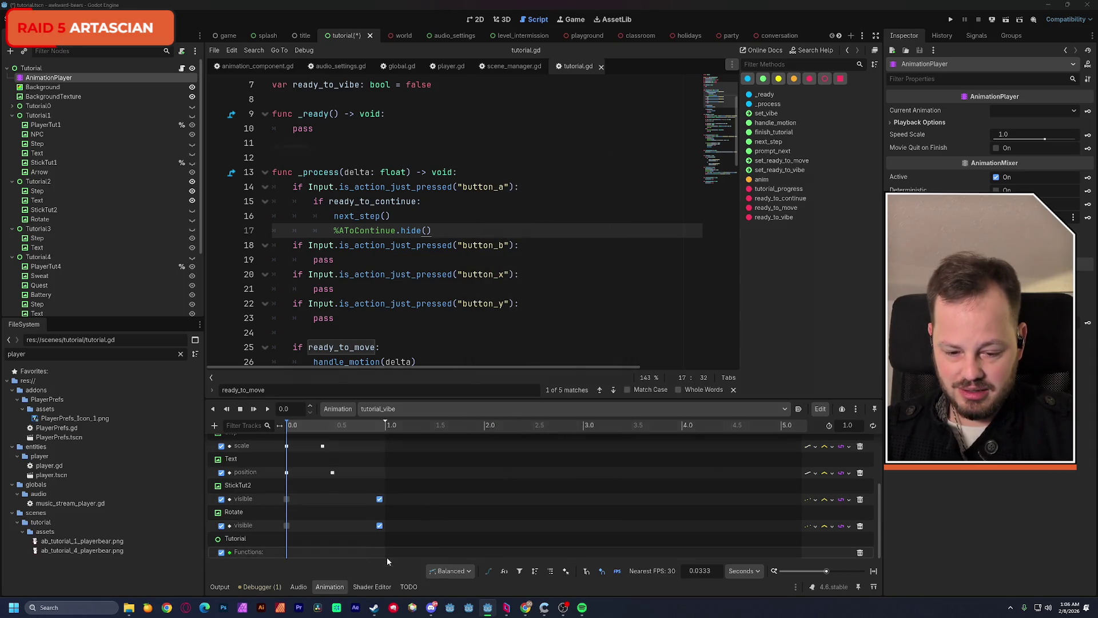
click(394, 558)
click(274, 264)
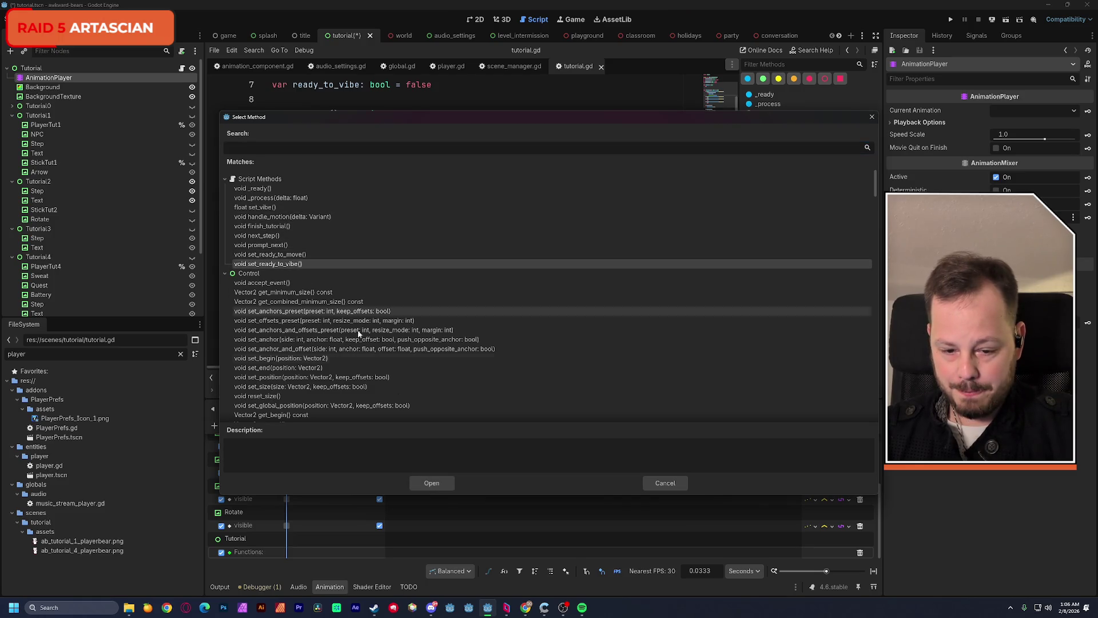
click(432, 483)
Snap the set_ready_to_vibe() key to 1.0 seconds, save the scene and run it
click(387, 426)
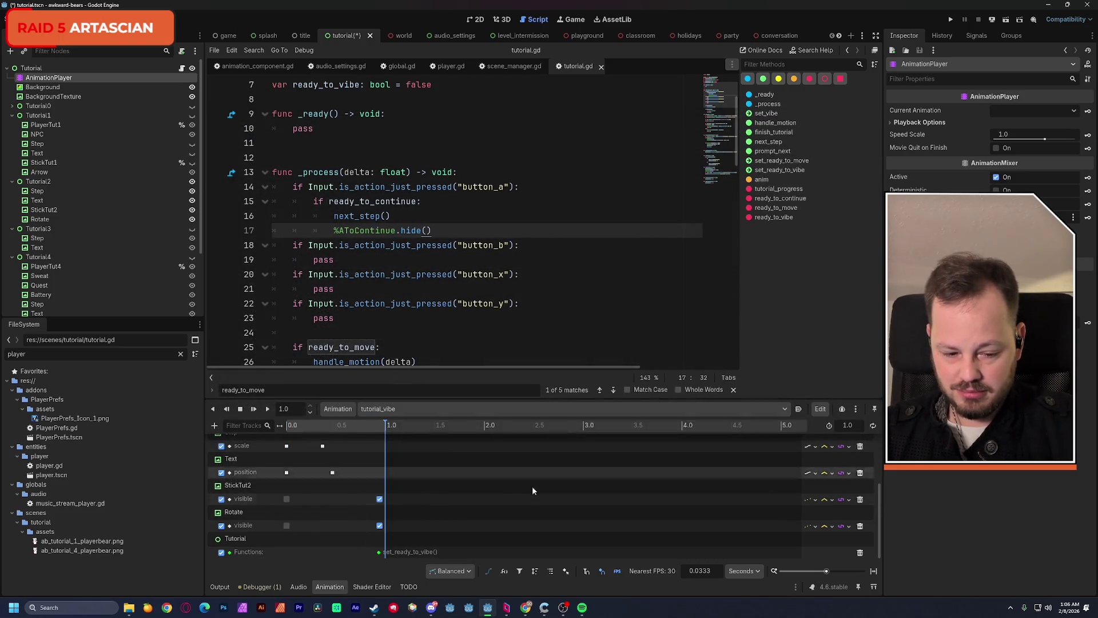
click(378, 553)
drag(379, 553, 384, 552)
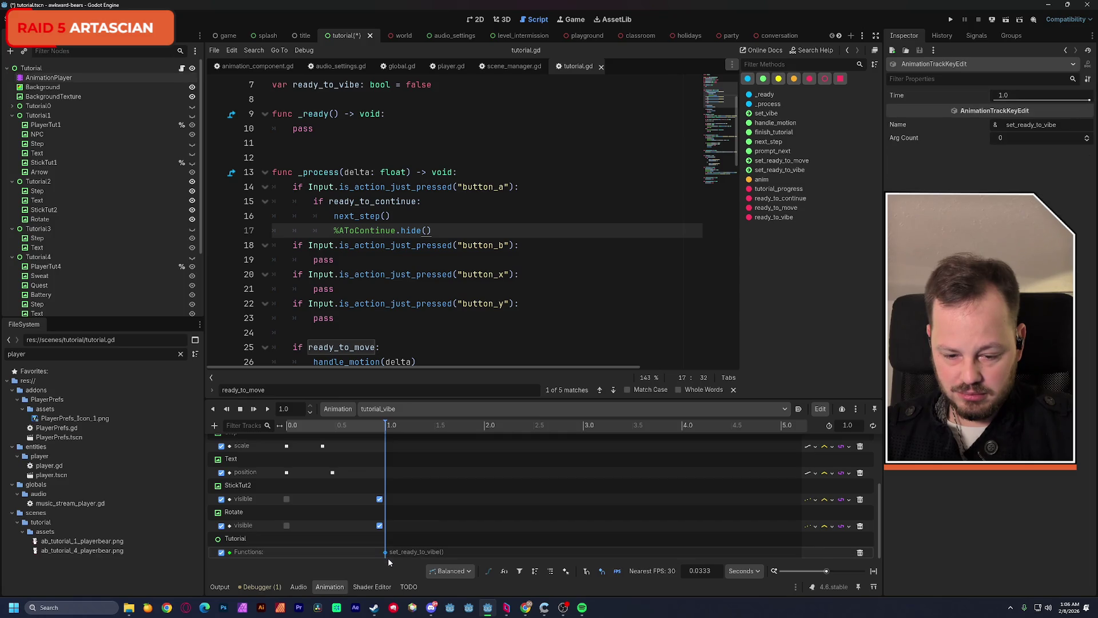
key(ctrl+s)
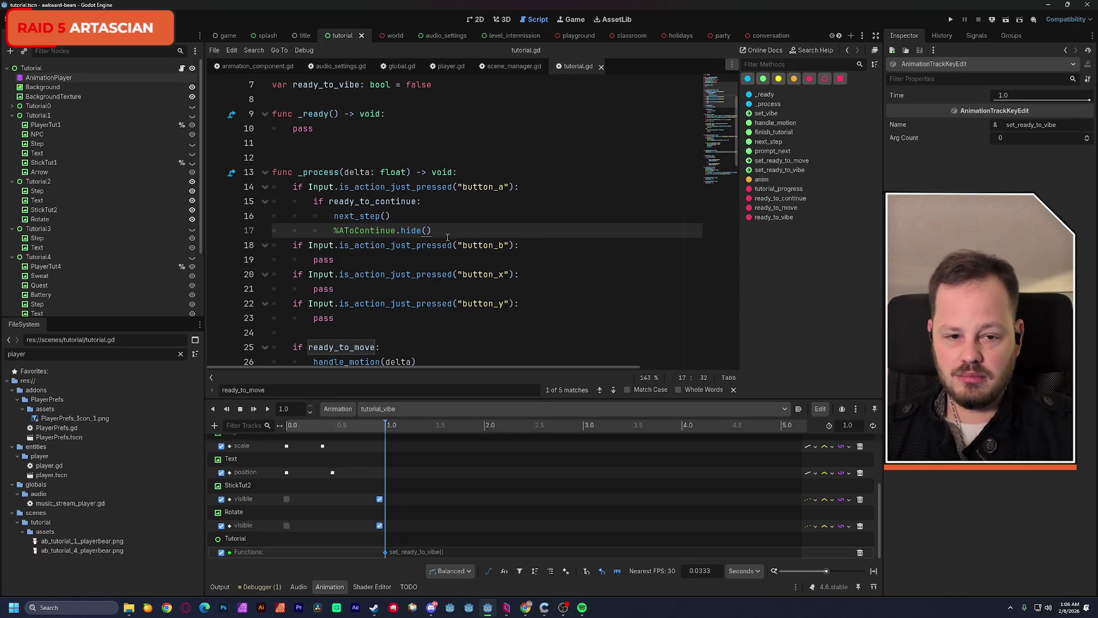
click(1010, 21)
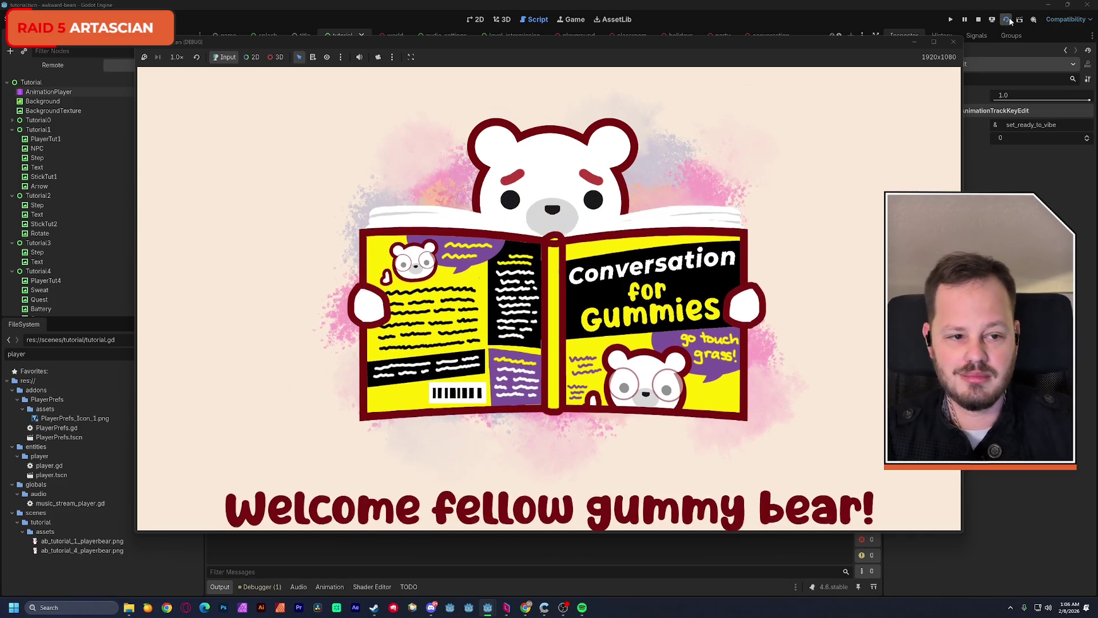
drag(847, 43, 983, 8)
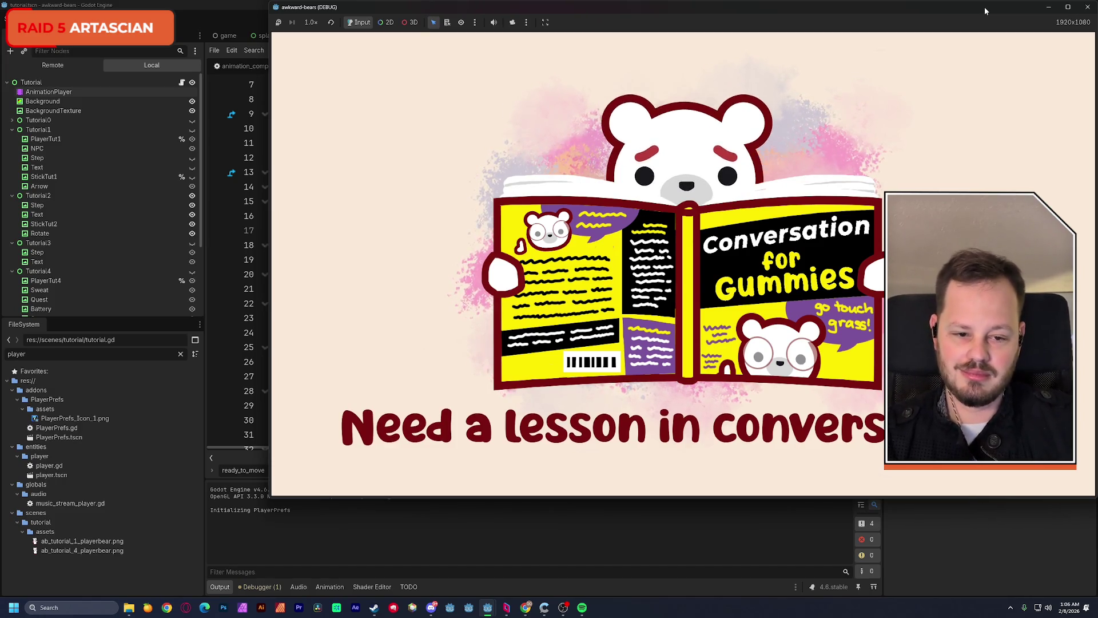
key(Return)
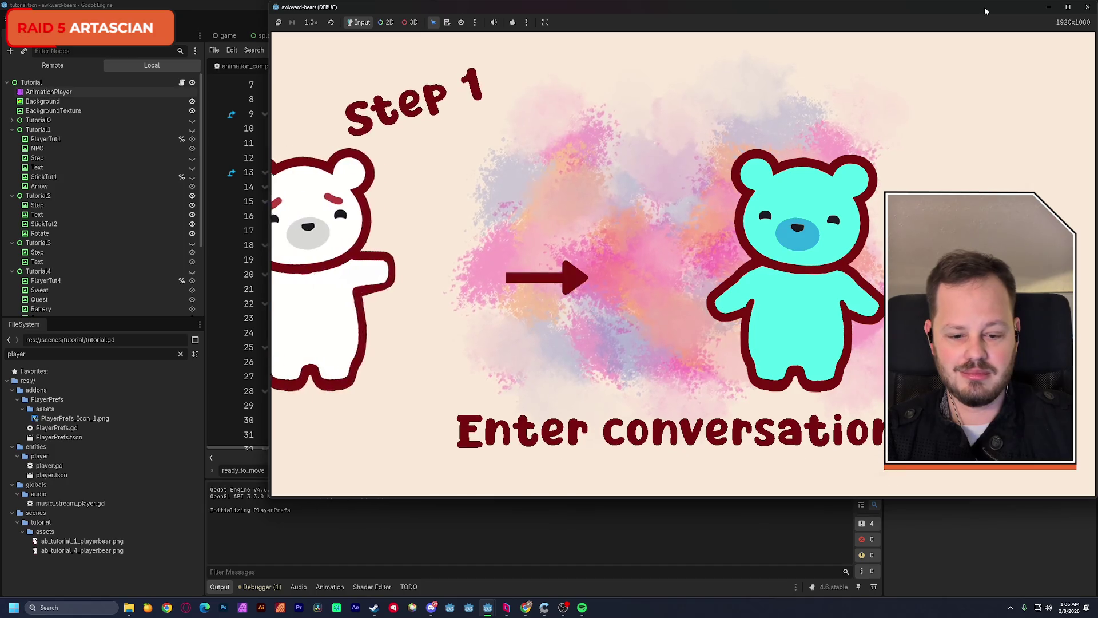
key(r)
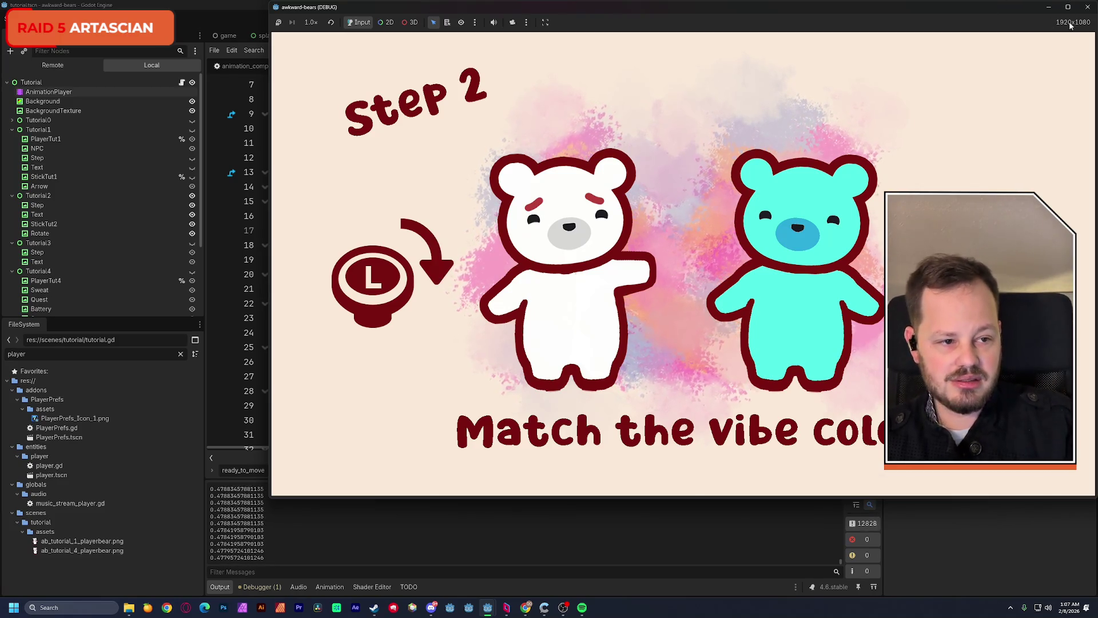
click(1089, 7)
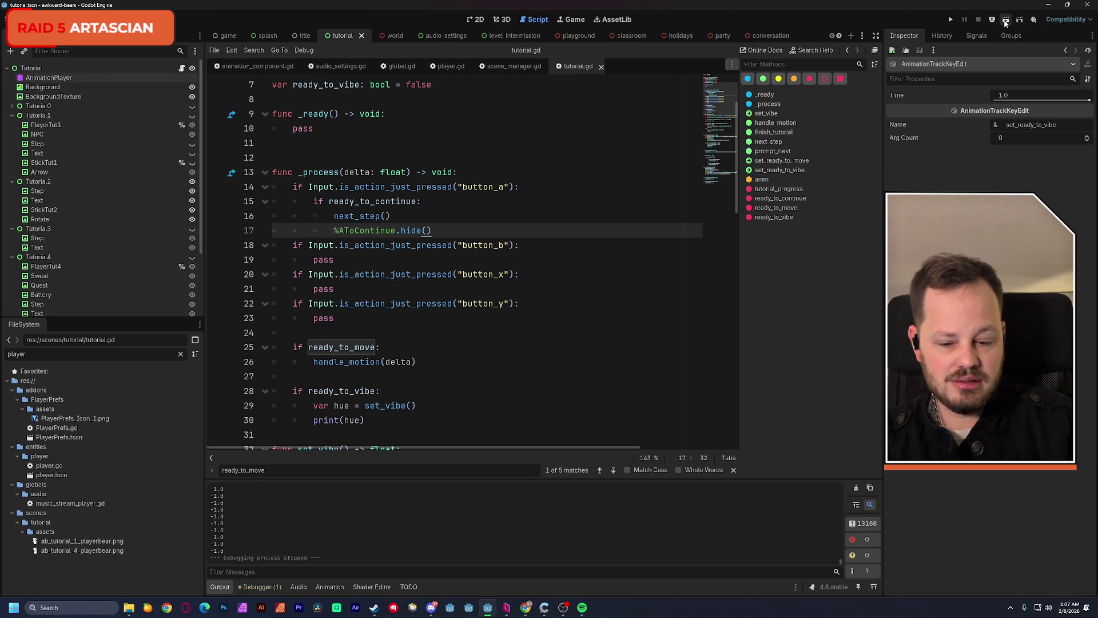
click(1006, 21)
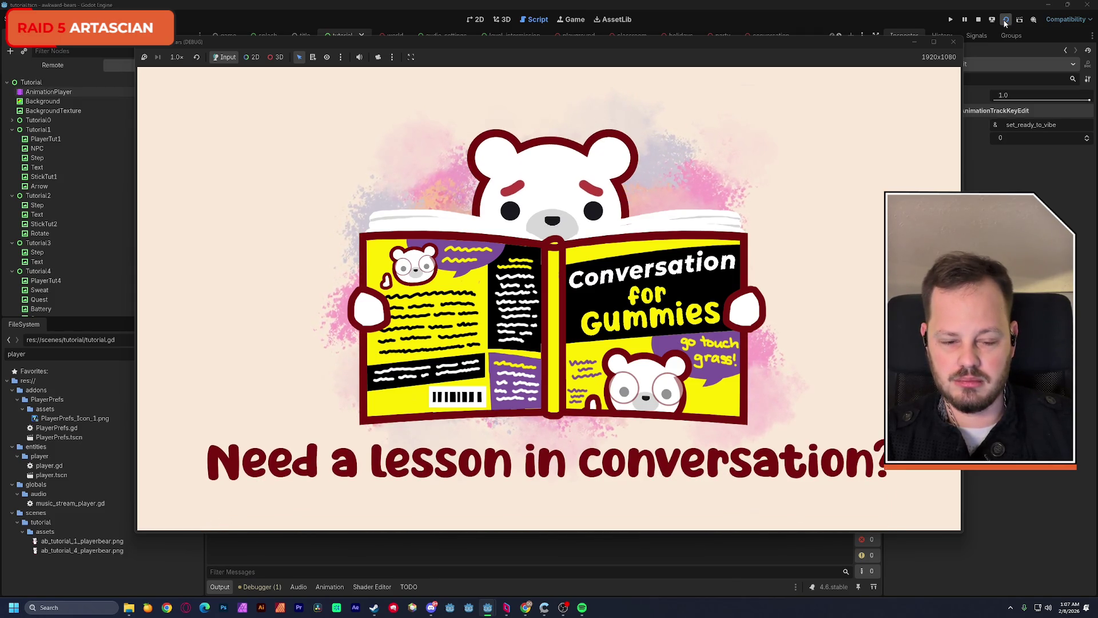
key(Return)
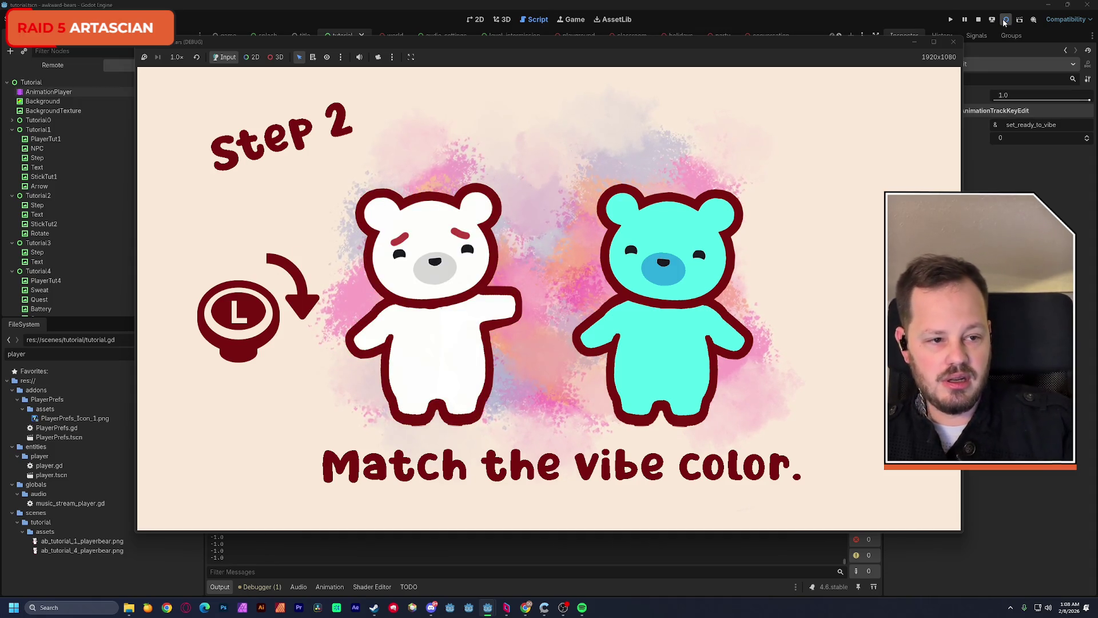
click(978, 20)
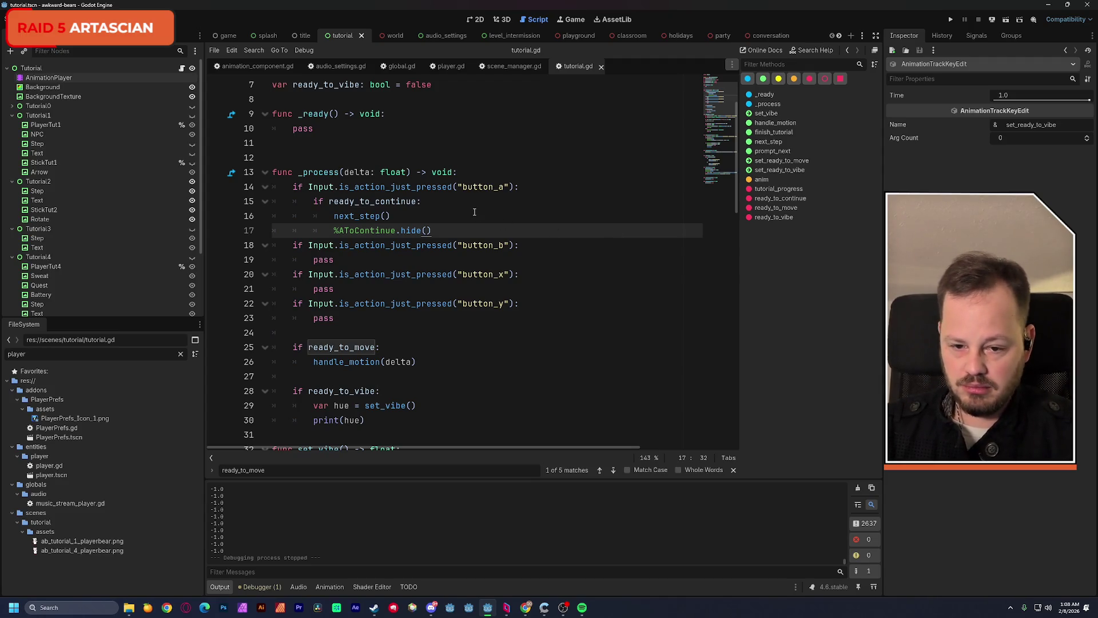
Type a draft hue range condition ending at 0.52 on line 30 with a pass body
scroll(474, 212, down, 1)
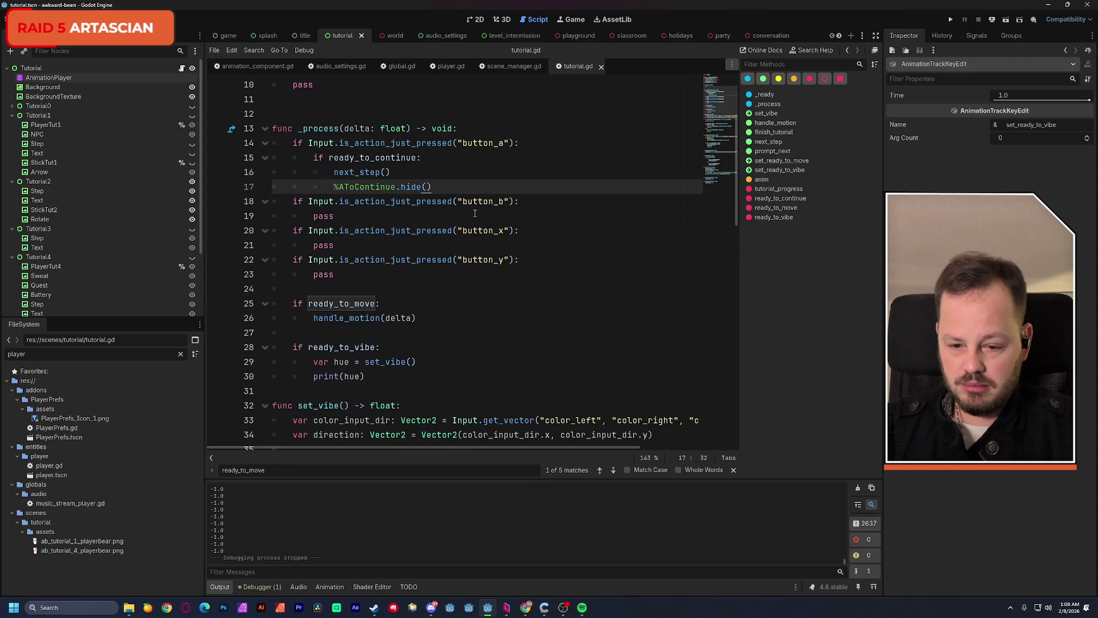
scroll(475, 213, down, 2)
click(419, 274)
key(Return)
text(if hue > 0.48)
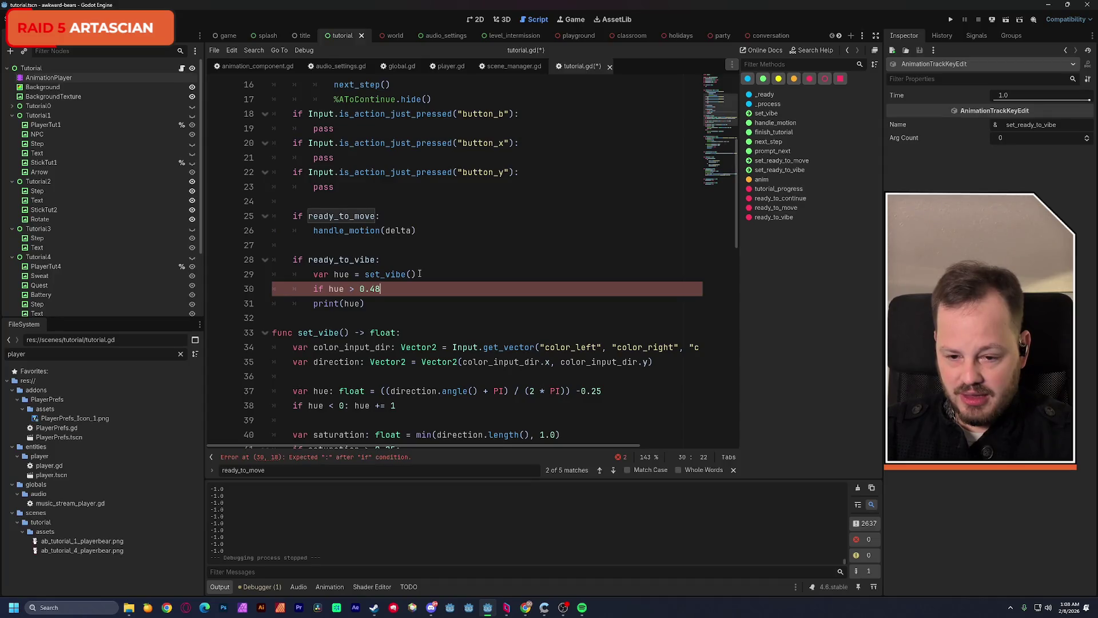
text( and <)
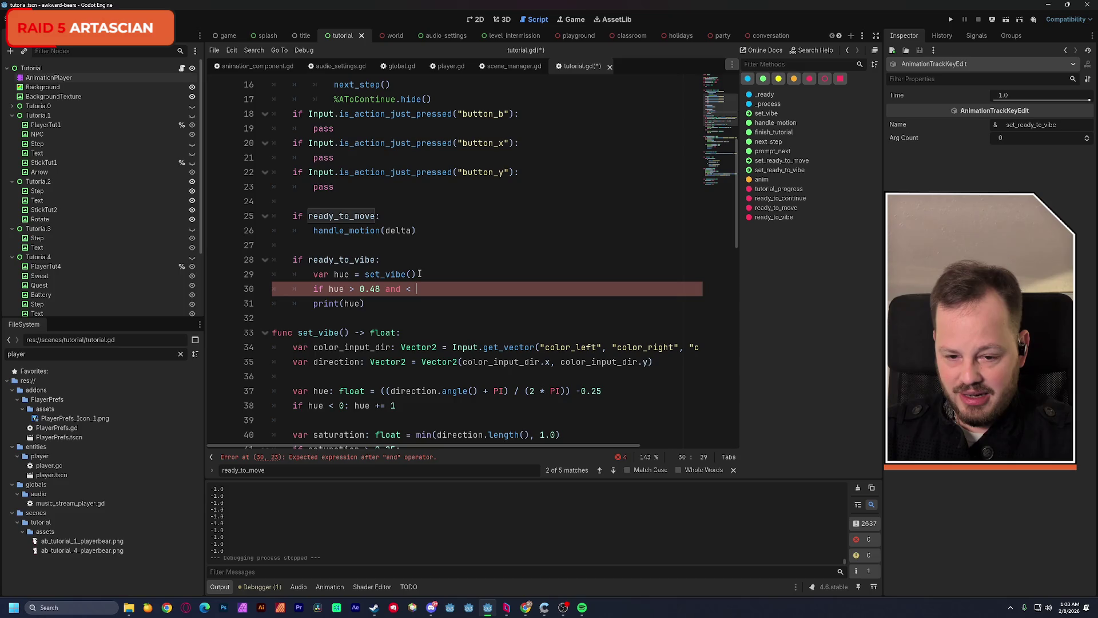
text(0)
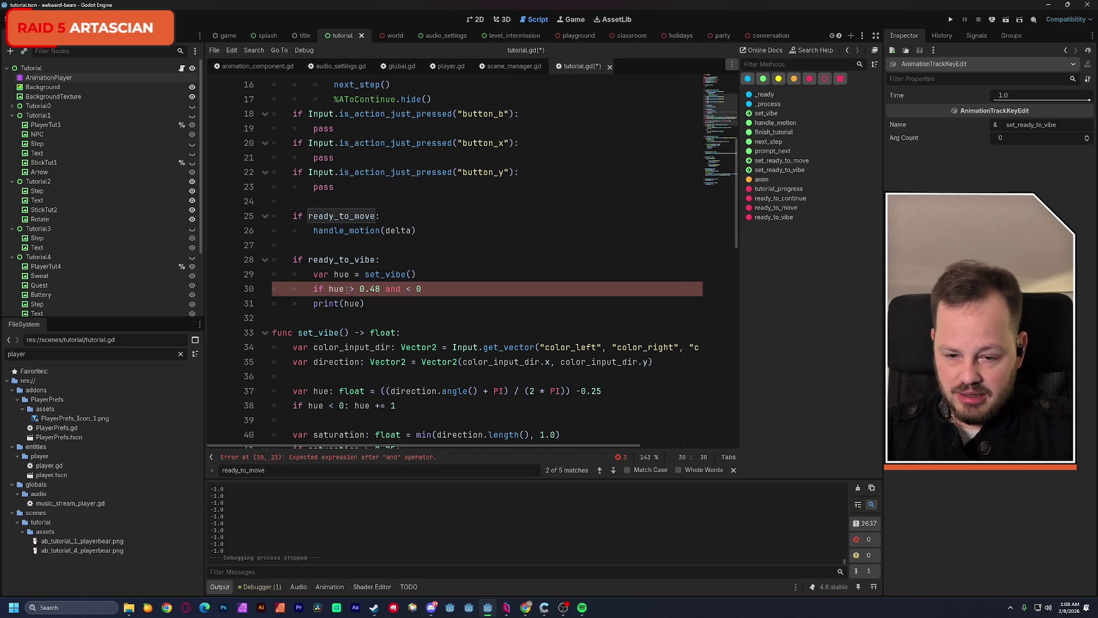
text( is)
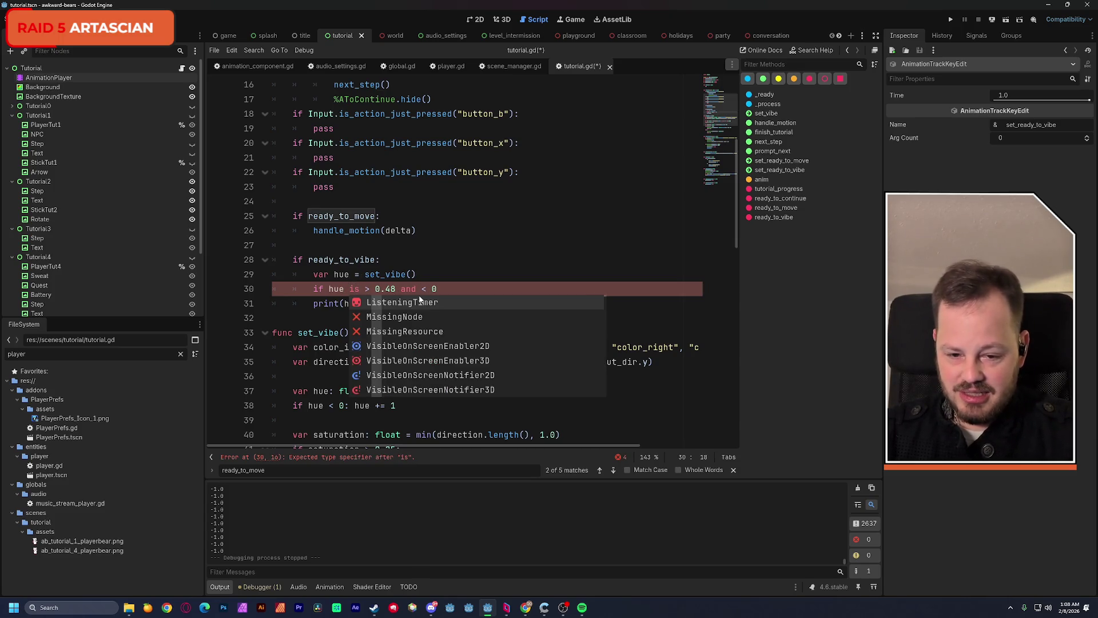
click(456, 290)
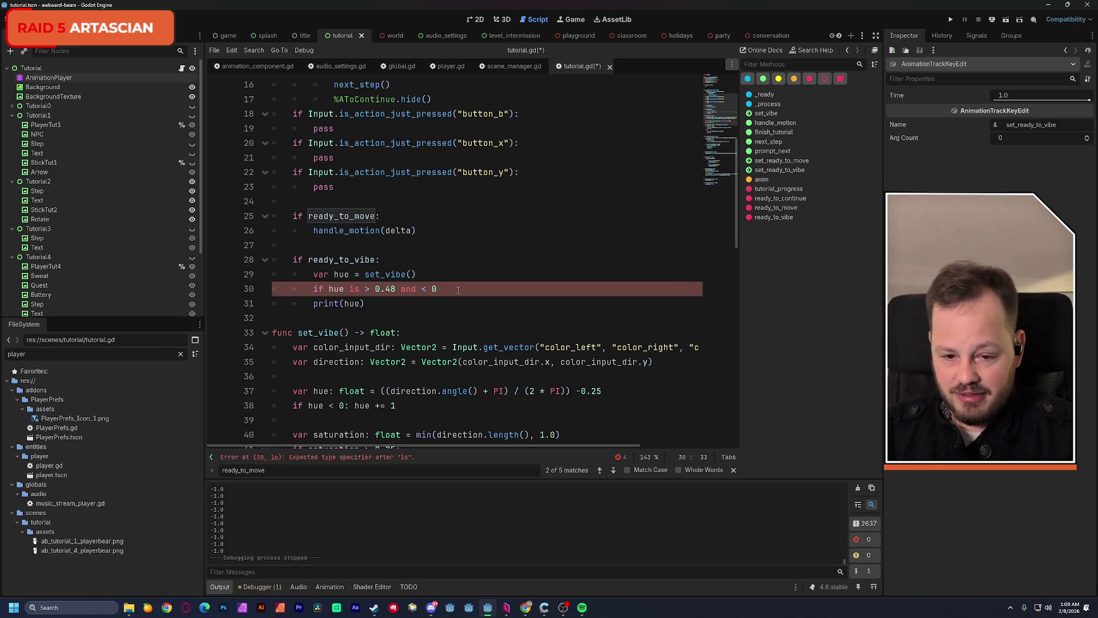
text(.5)
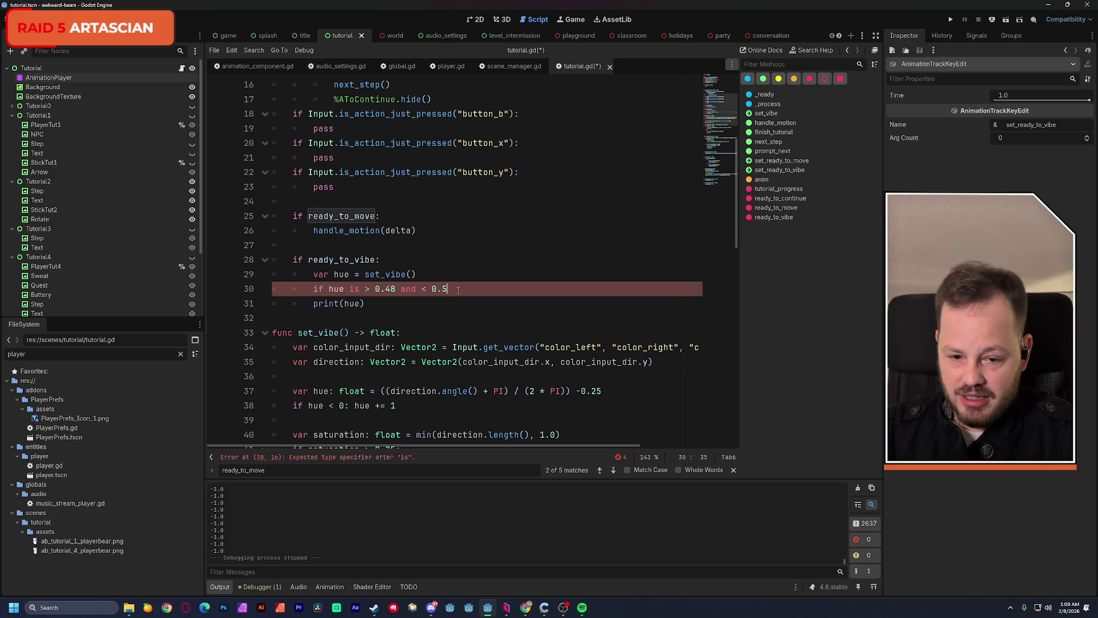
text(2:)
key(Return)
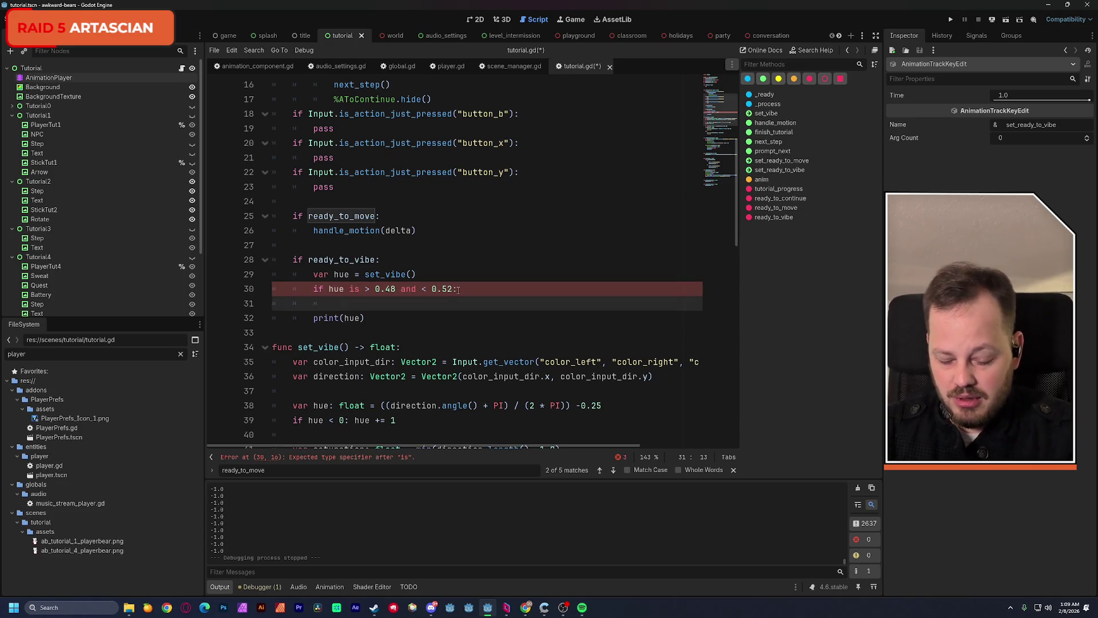
text(pass)
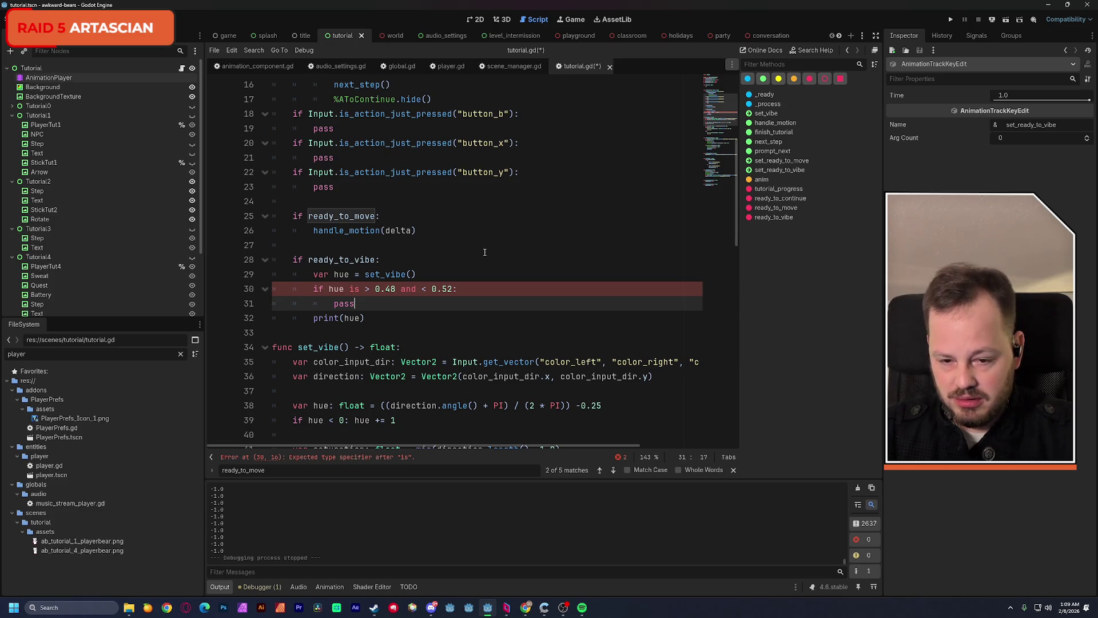
Fix the condition to 'hue > 0.48 && hue < 0.52' by removing 'is' and replacing 'and'
double_click(355, 289)
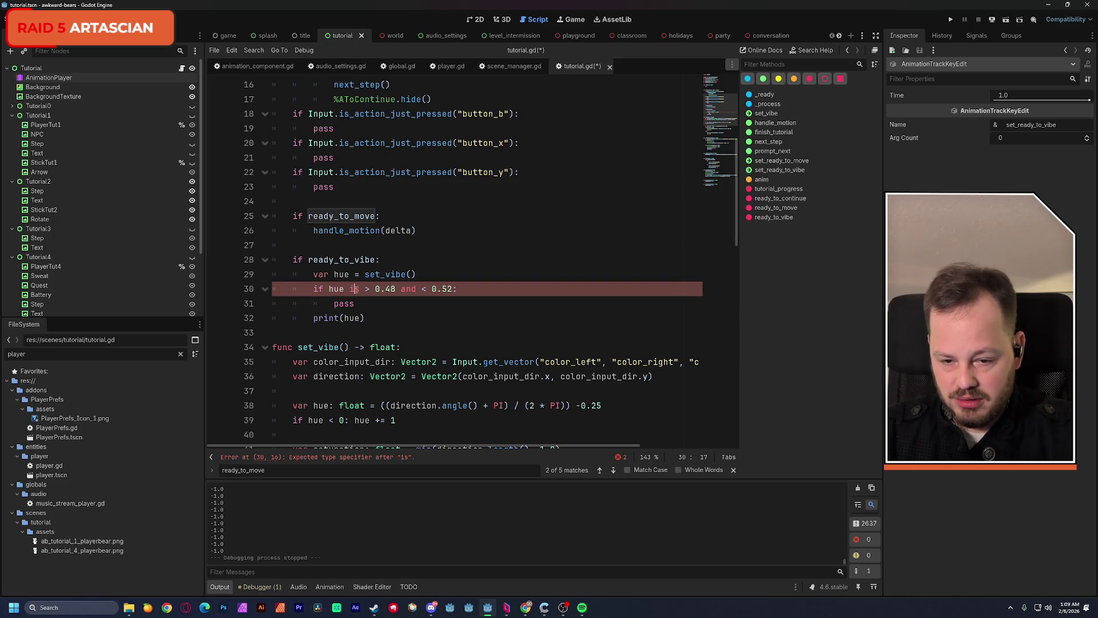
key(BackSpace)
key(BackSpace)
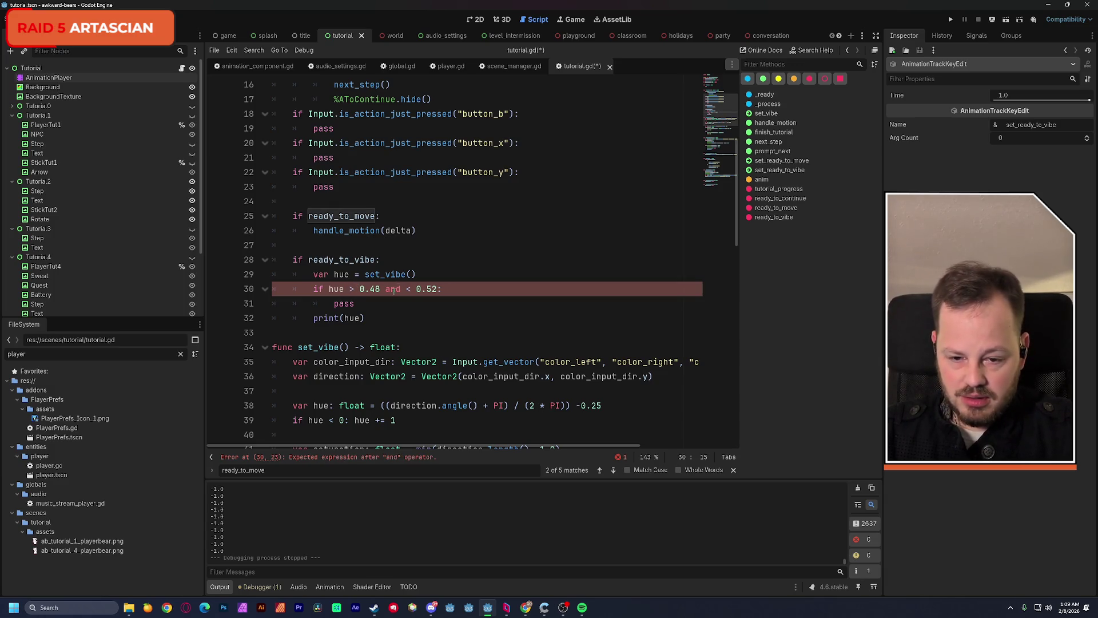
double_click(394, 289)
text(&& h)
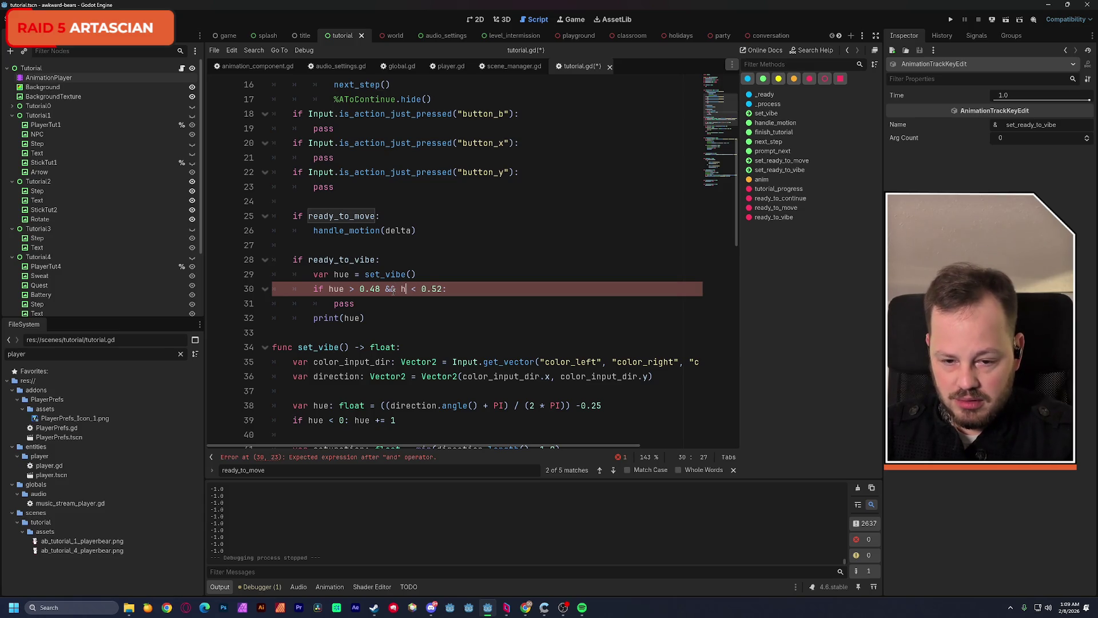
text(ue)
key(Escape)
key(Down)
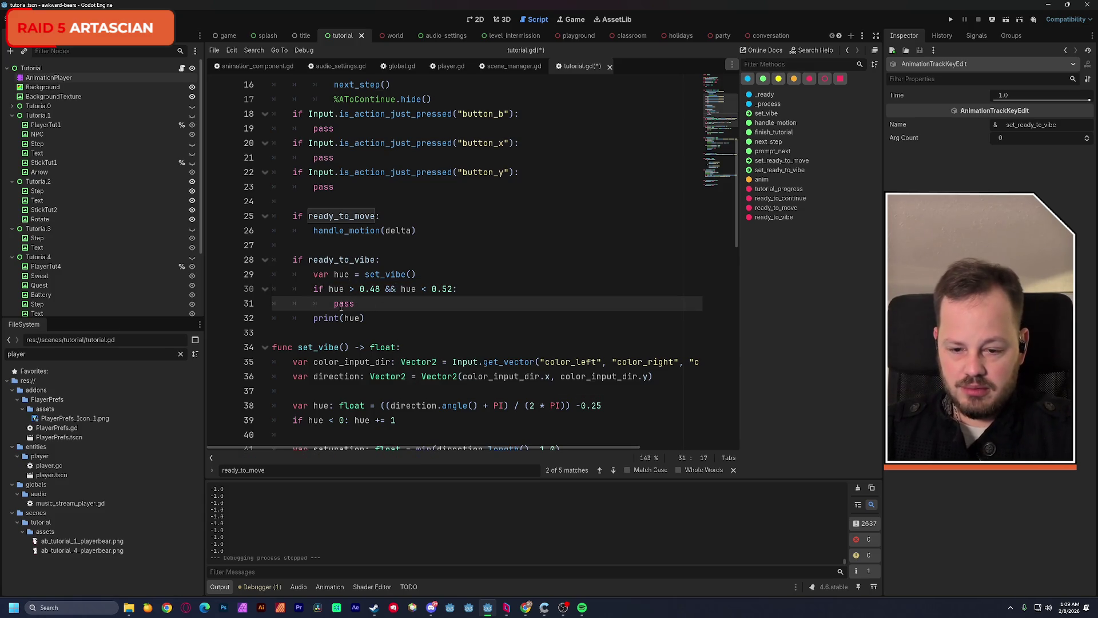
drag(314, 319, 367, 320)
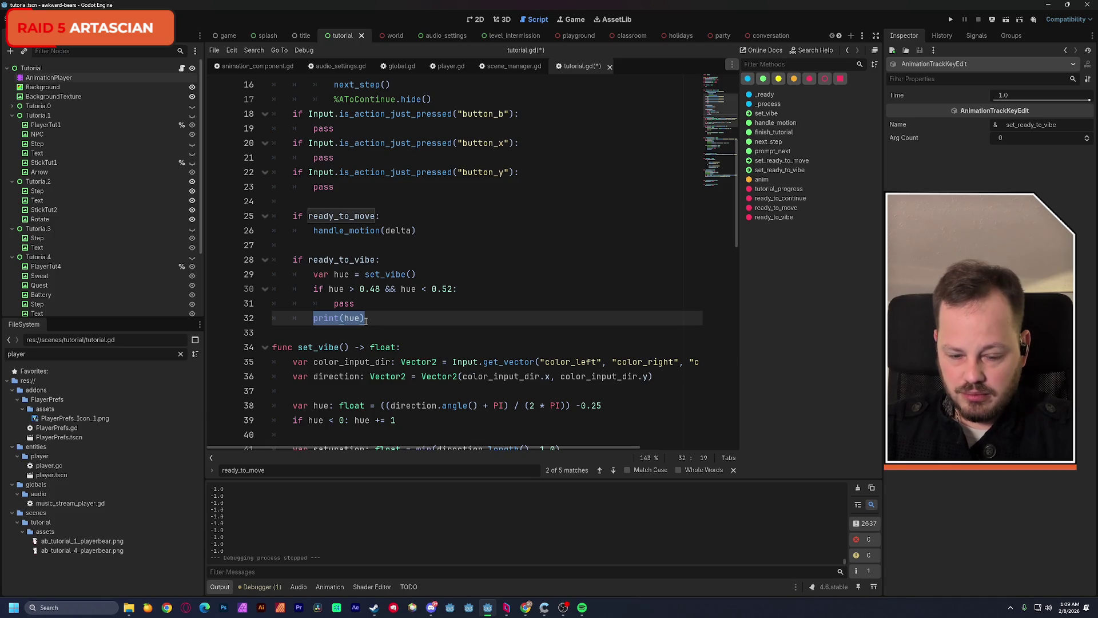
scroll(394, 332, down, 10)
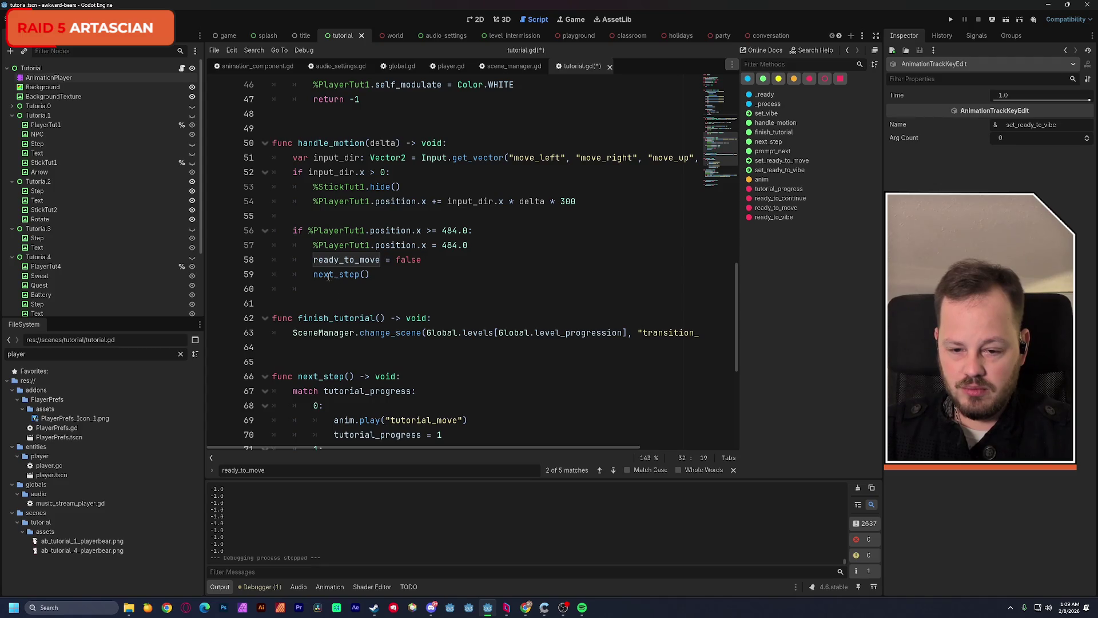
Paste the ready_to_move reset and next_step() lines over pass under the hue check
drag(314, 275, 369, 277)
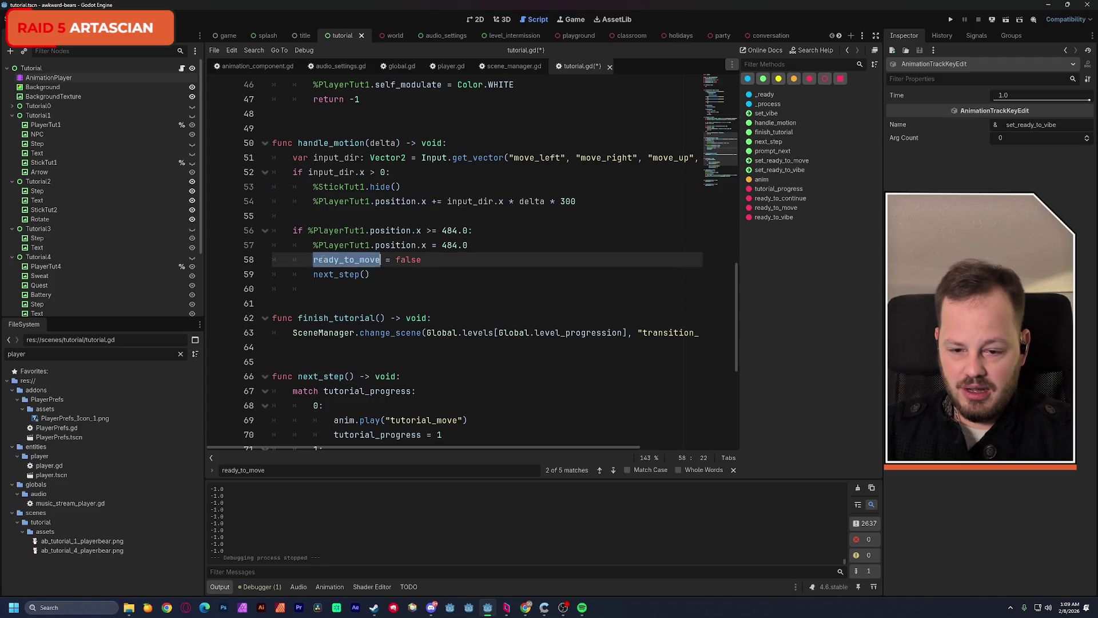
scroll(402, 269, up, 7)
scroll(402, 269, up, 2)
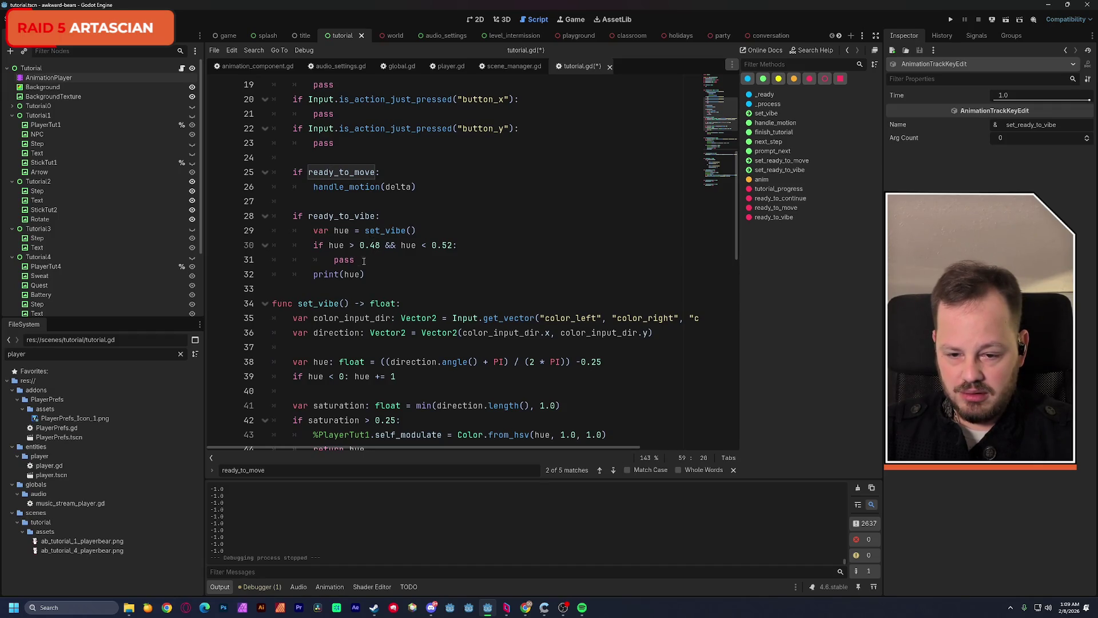
double_click(344, 261)
text(ready_to_move = false 		next_step())
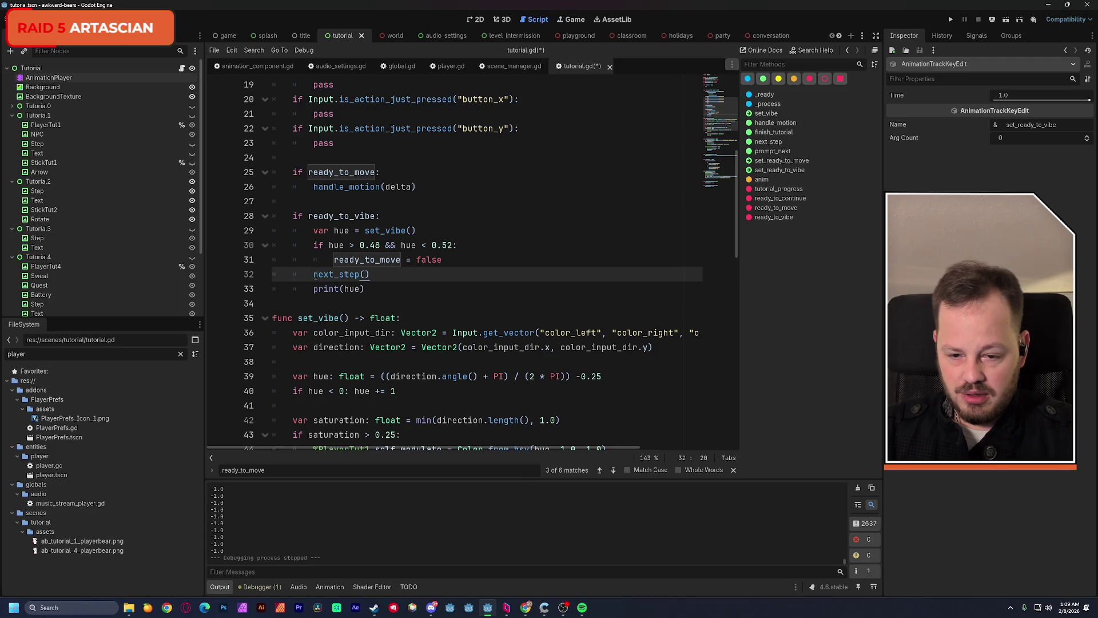
click(314, 274)
key(Tab)
Rename the pasted flag to ready_to_vibe, delete print(hue), and save the script
drag(380, 260, 401, 260)
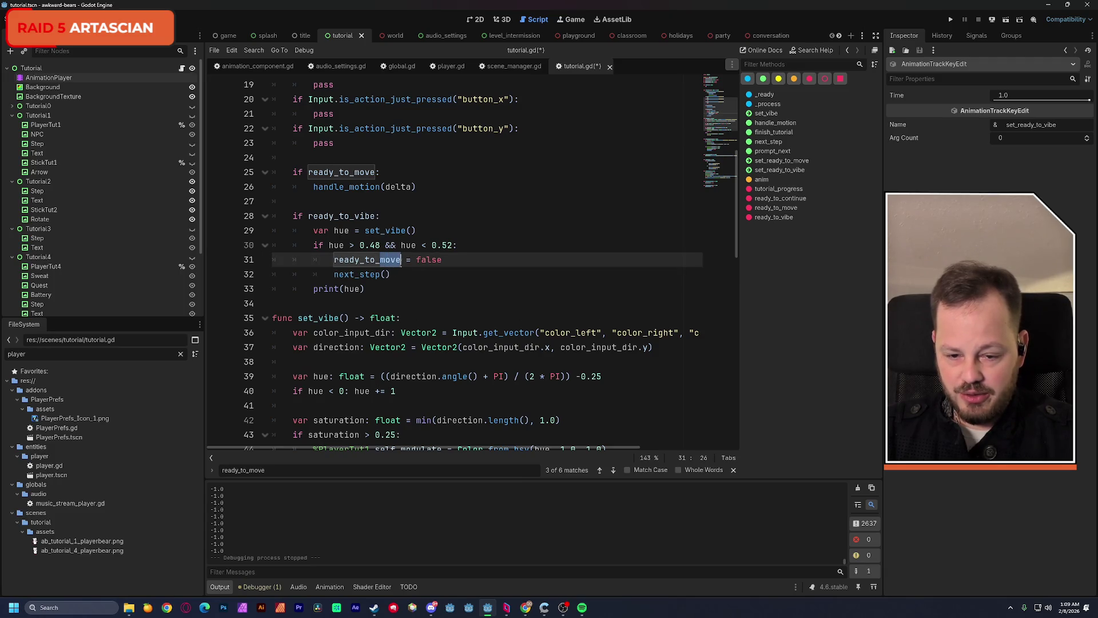
text(vibe)
click(473, 218)
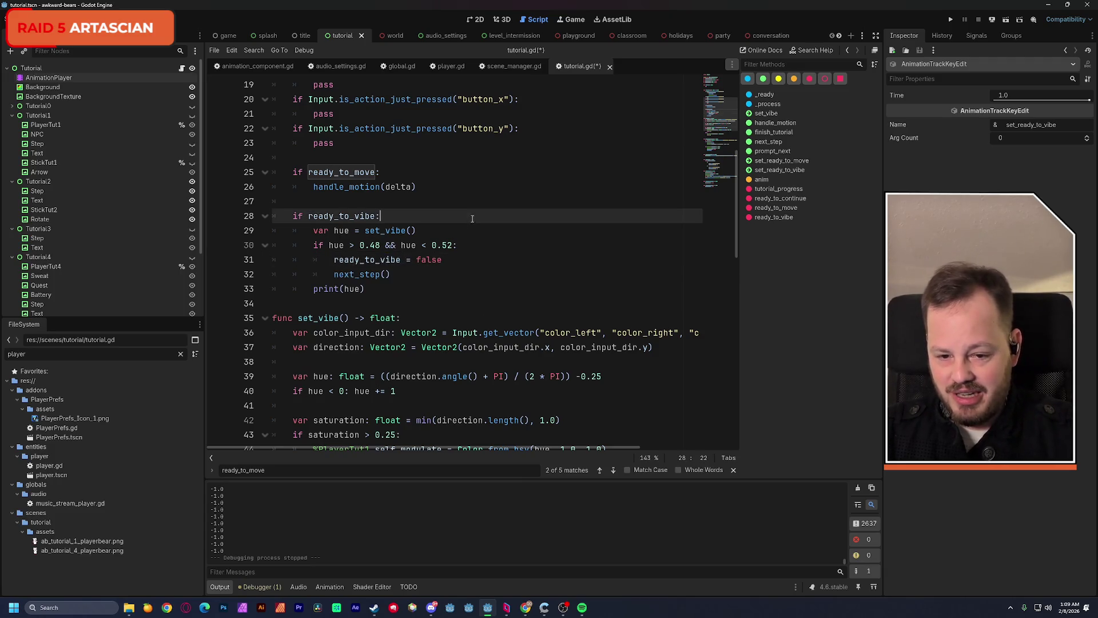
drag(366, 289, 241, 293)
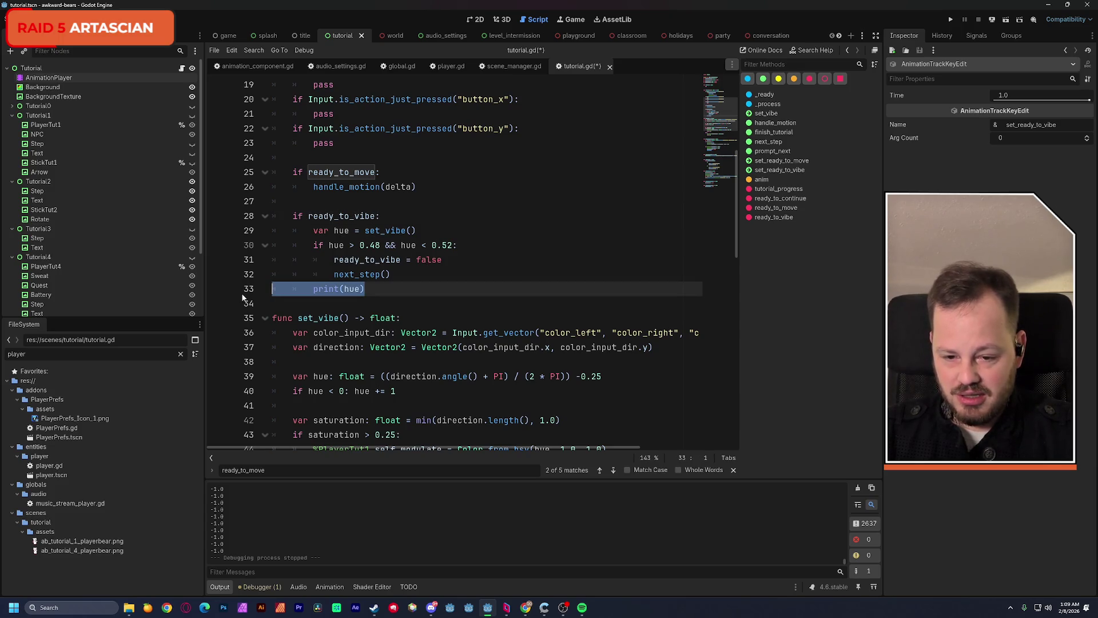
key(BackSpace)
key(BackSpace)
key(ctrl+s)
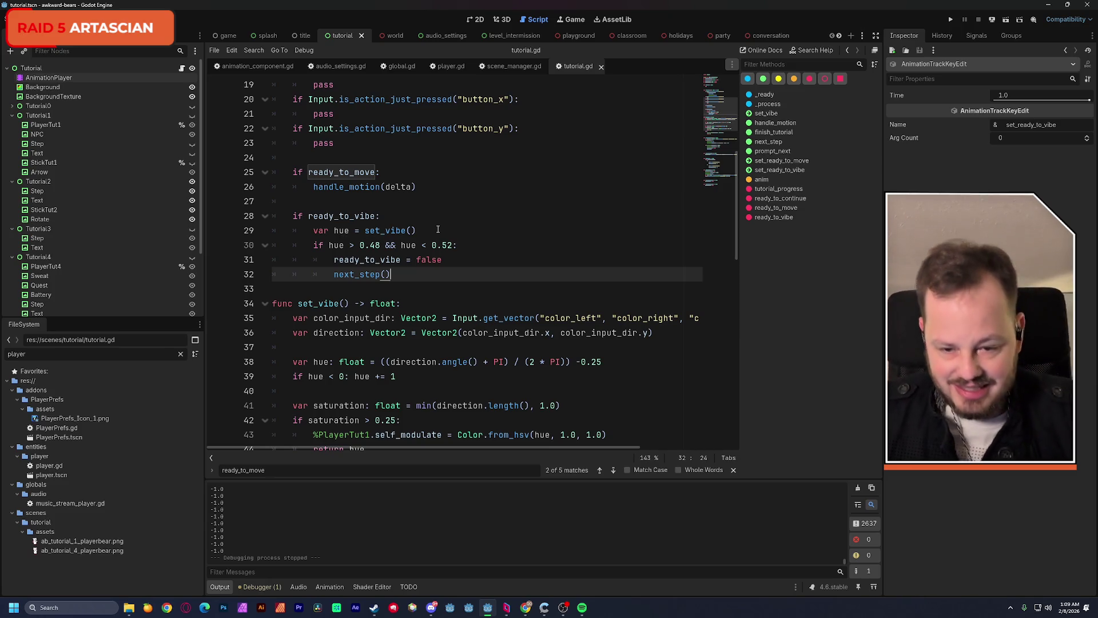
scroll(434, 218, down, 5)
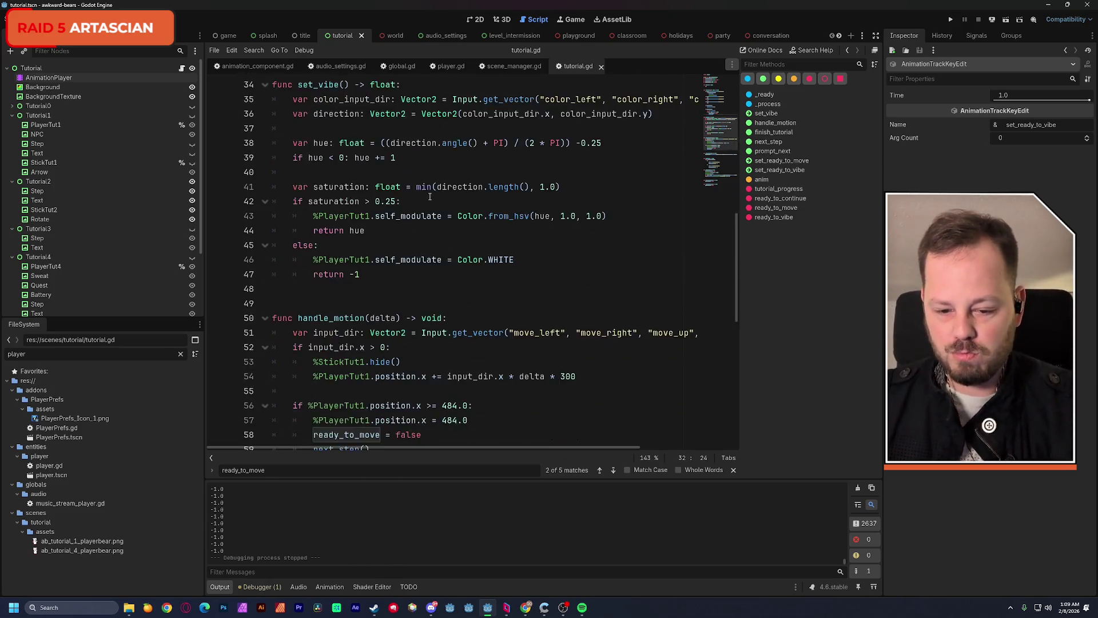
scroll(429, 197, down, 10)
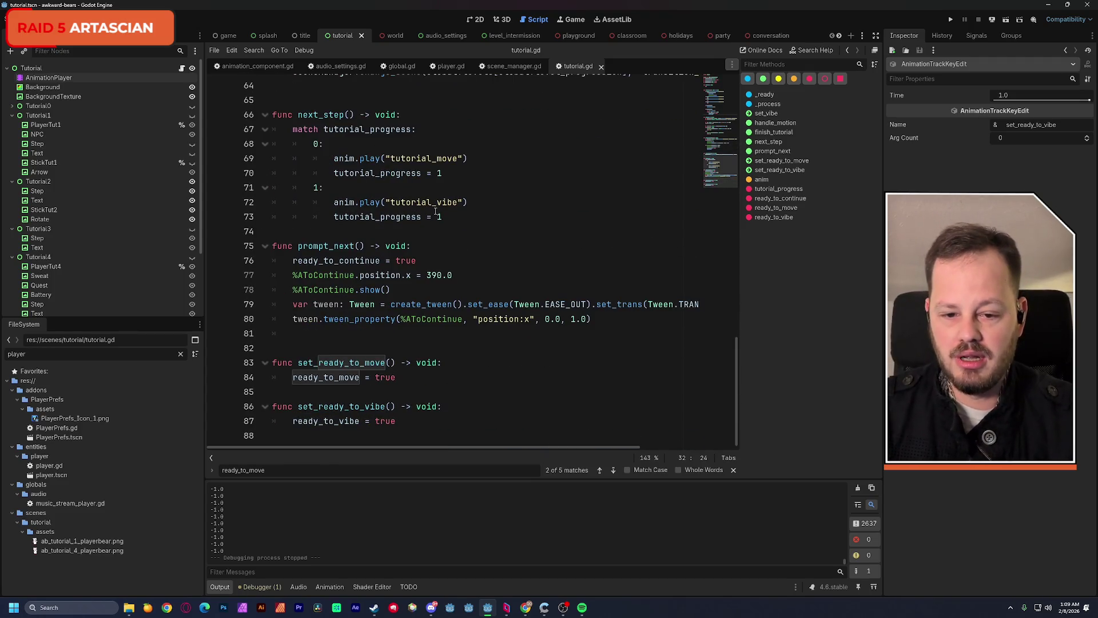
Set tutorial_progress to 2 in case 1 and add a case 2 printing "BIG BALLS"
click(453, 218)
key(shift+Left)
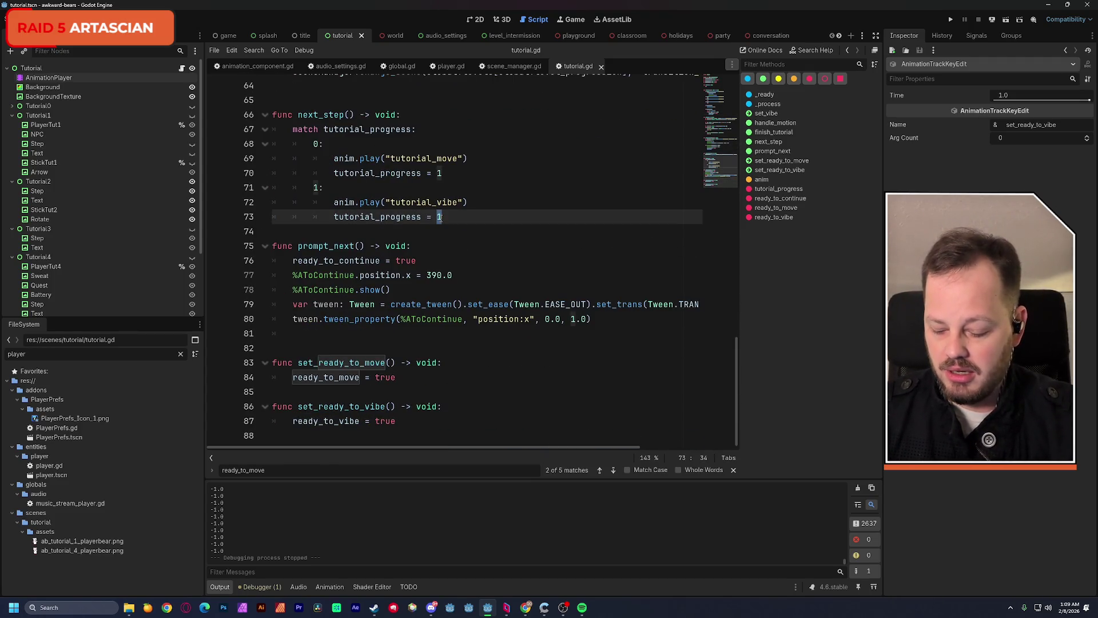
text(2)
key(Return)
key(BackSpace)
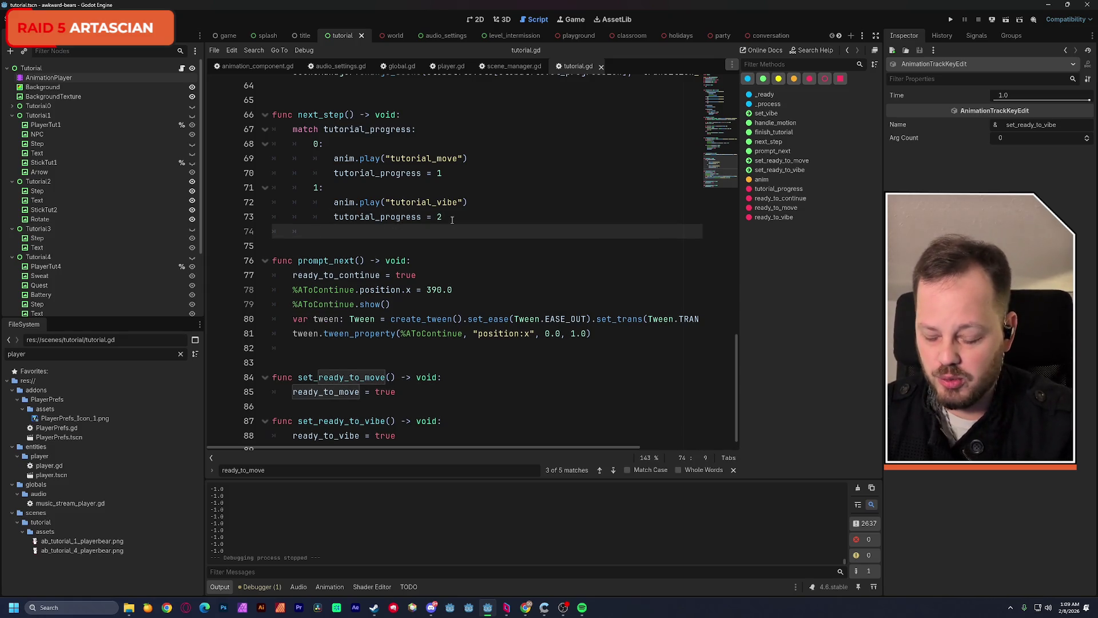
text(2:)
key(Return)
text(p)
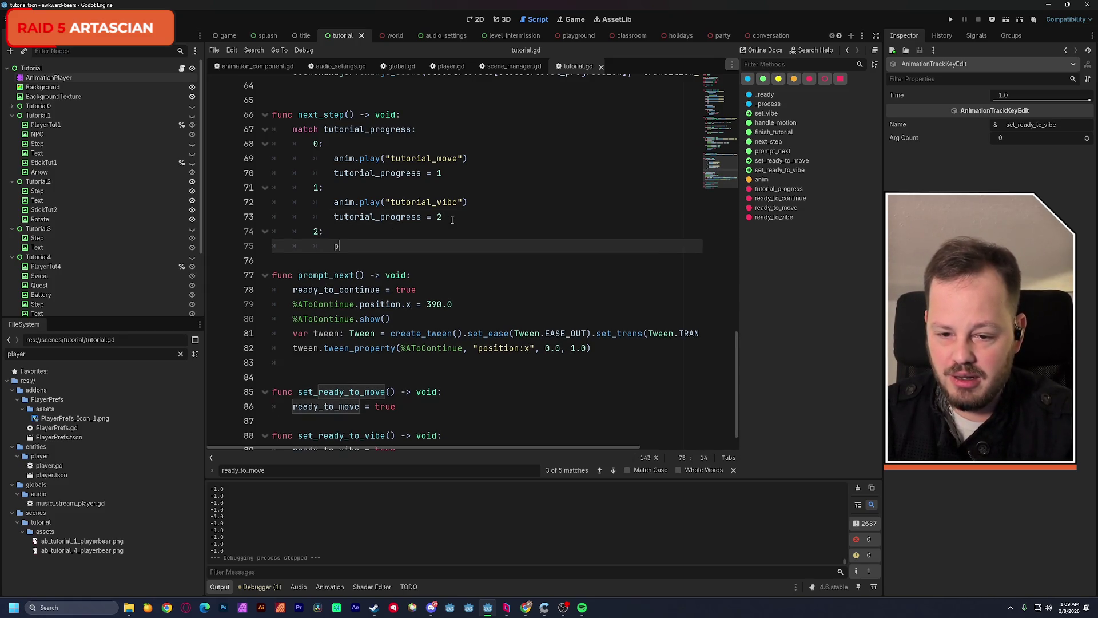
text(rint("BIG BALLS)
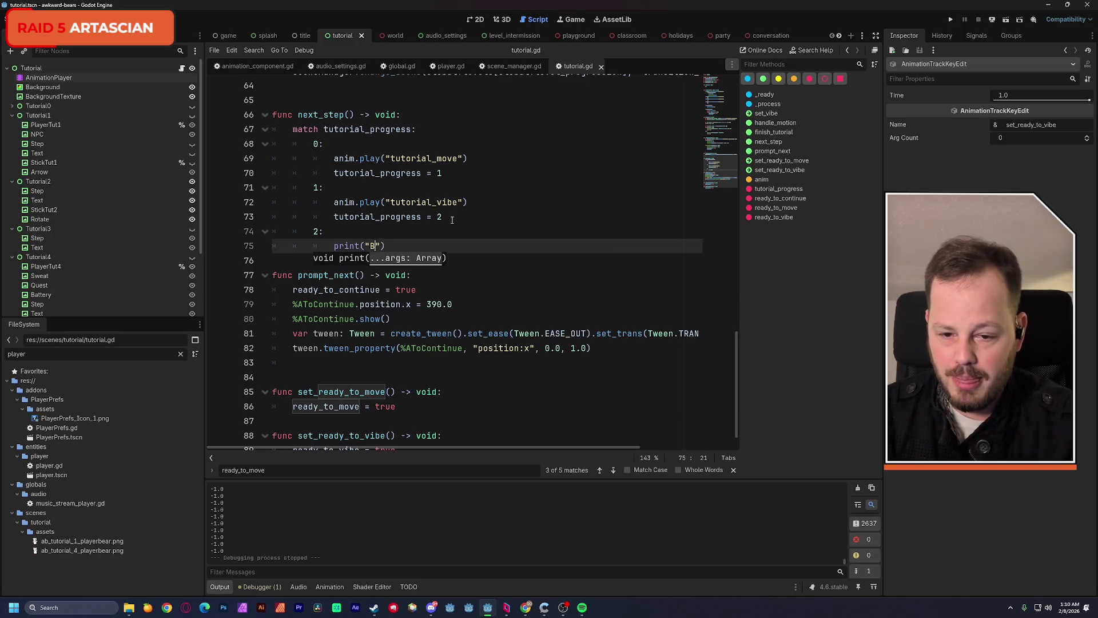
click(452, 188)
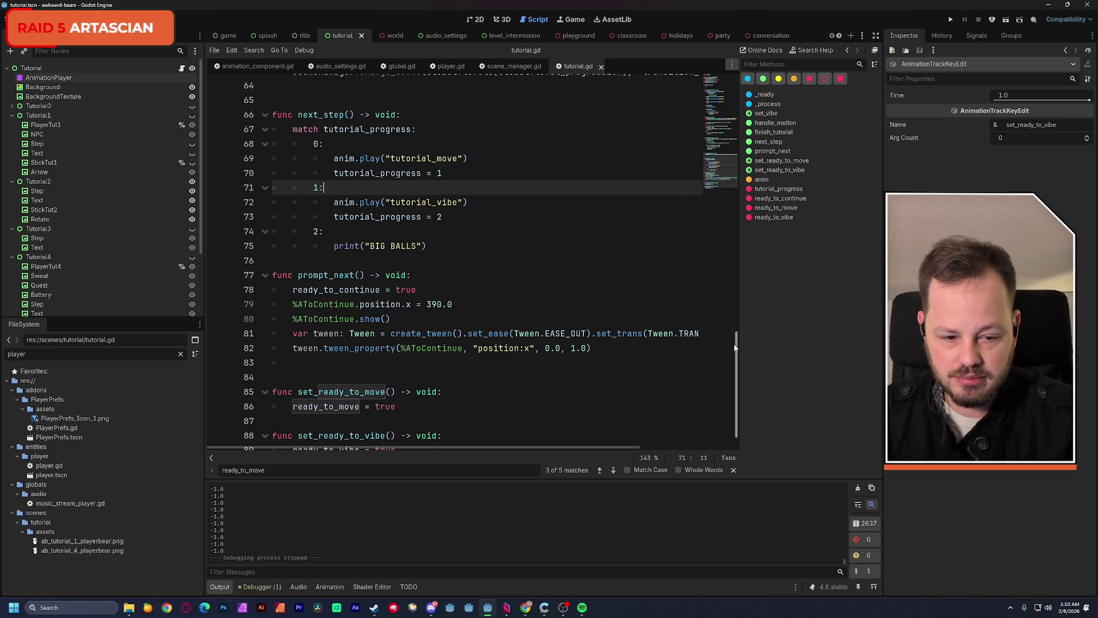
drag(736, 348, 725, 207)
scroll(724, 194, up, 2)
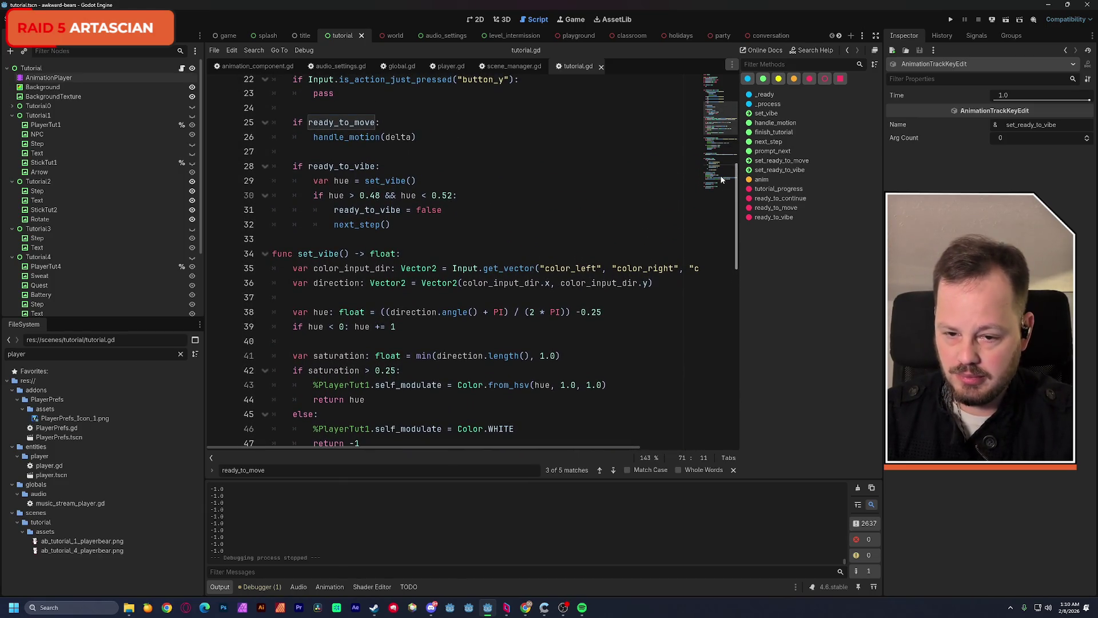
Prepend 'hue != -1 &&' to the line-30 hue condition and run the scene
click(328, 197)
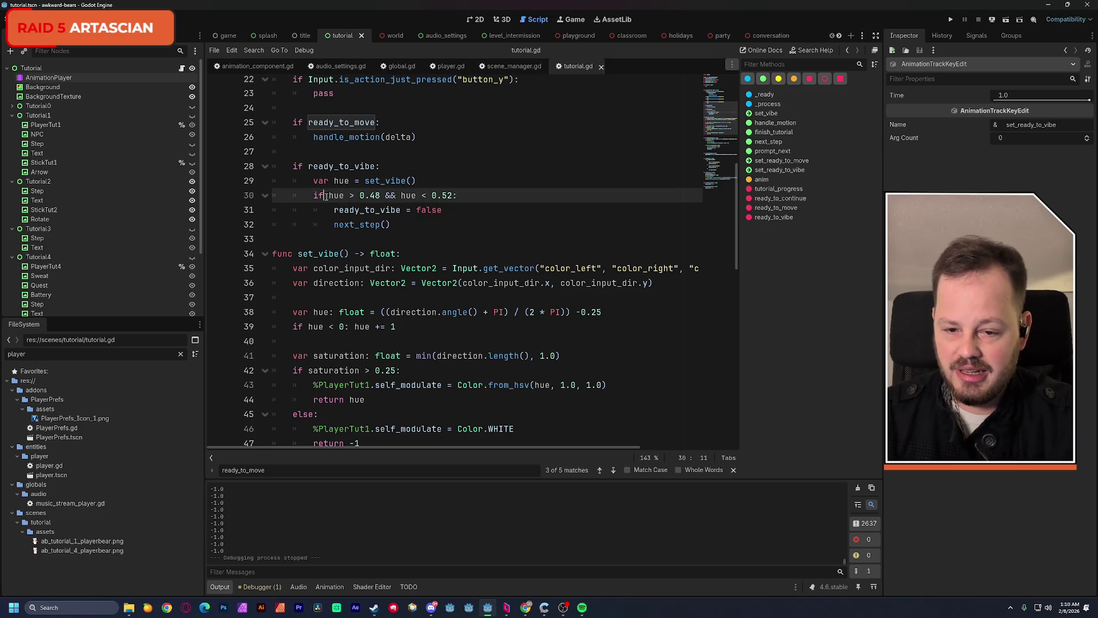
text(hue)
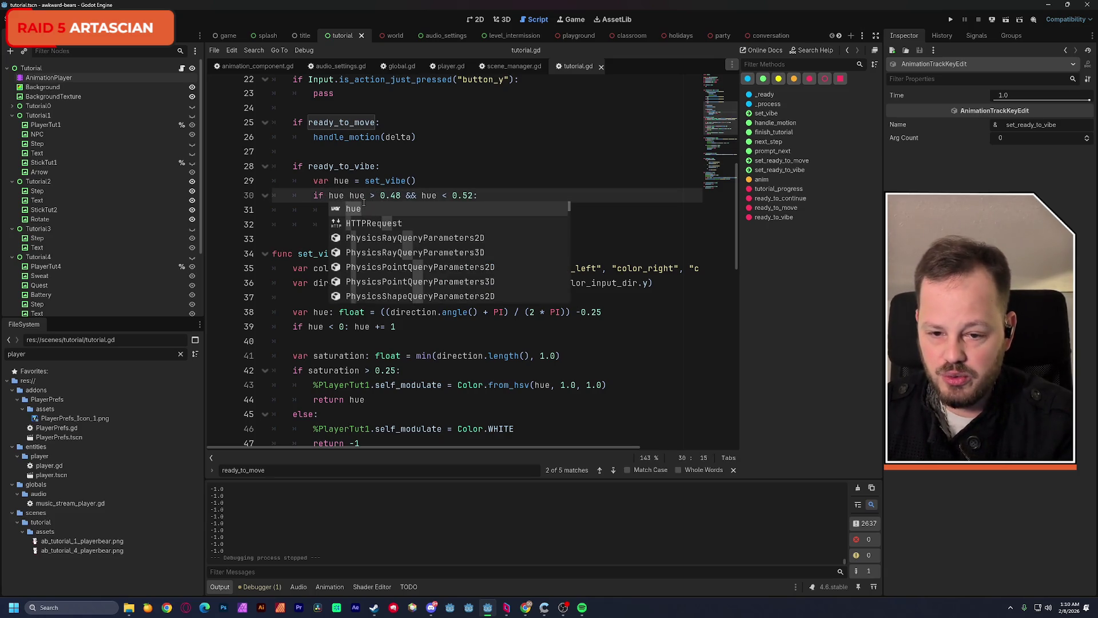
text( != )
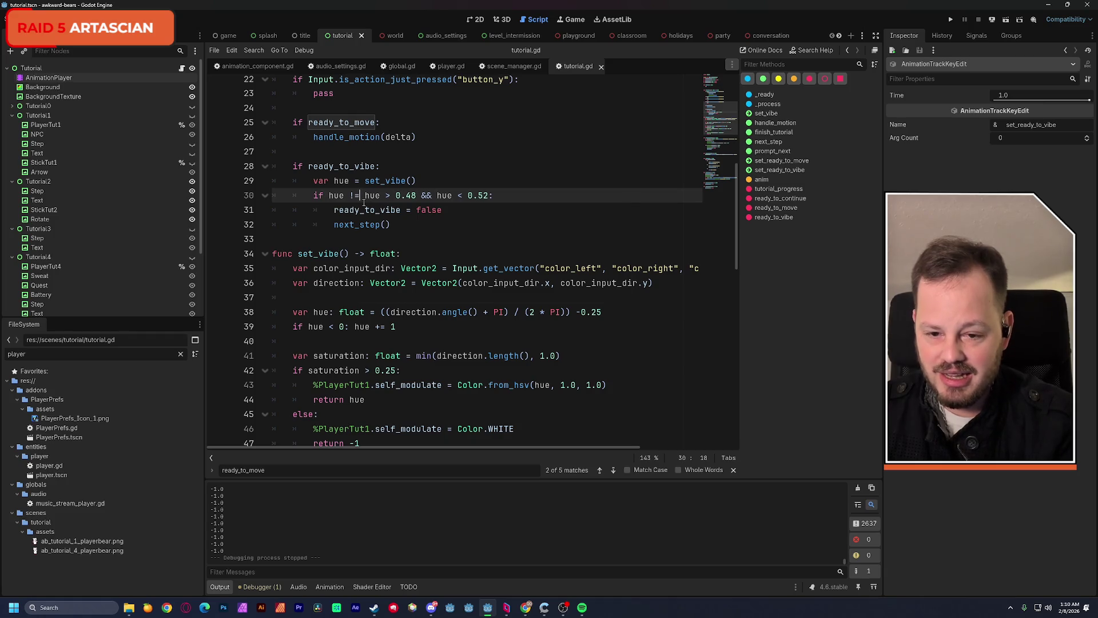
text(-1)
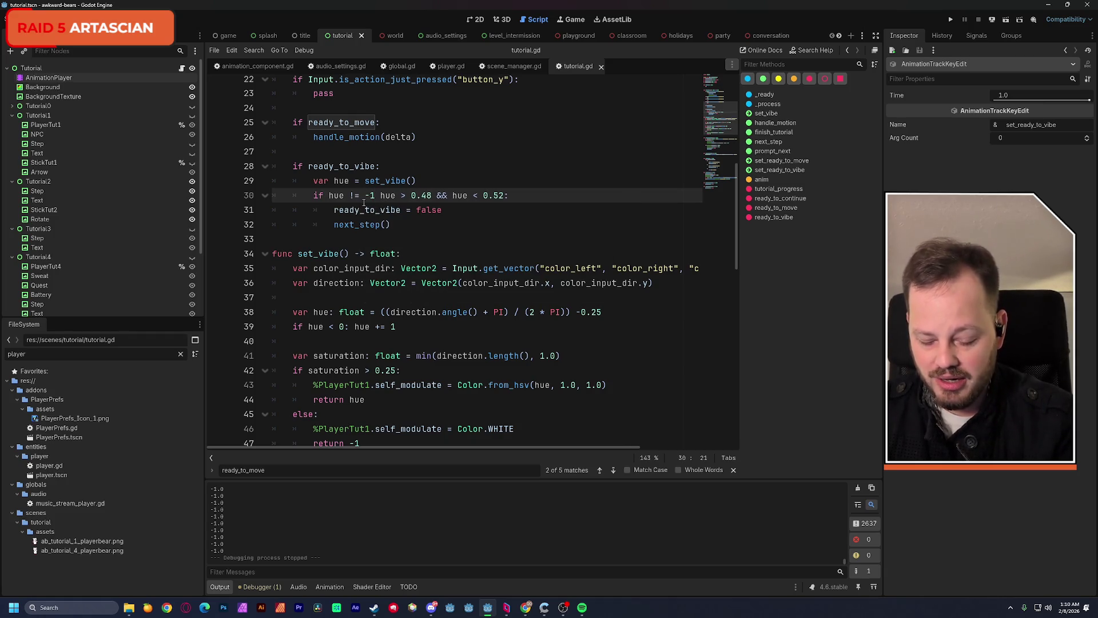
text( &&)
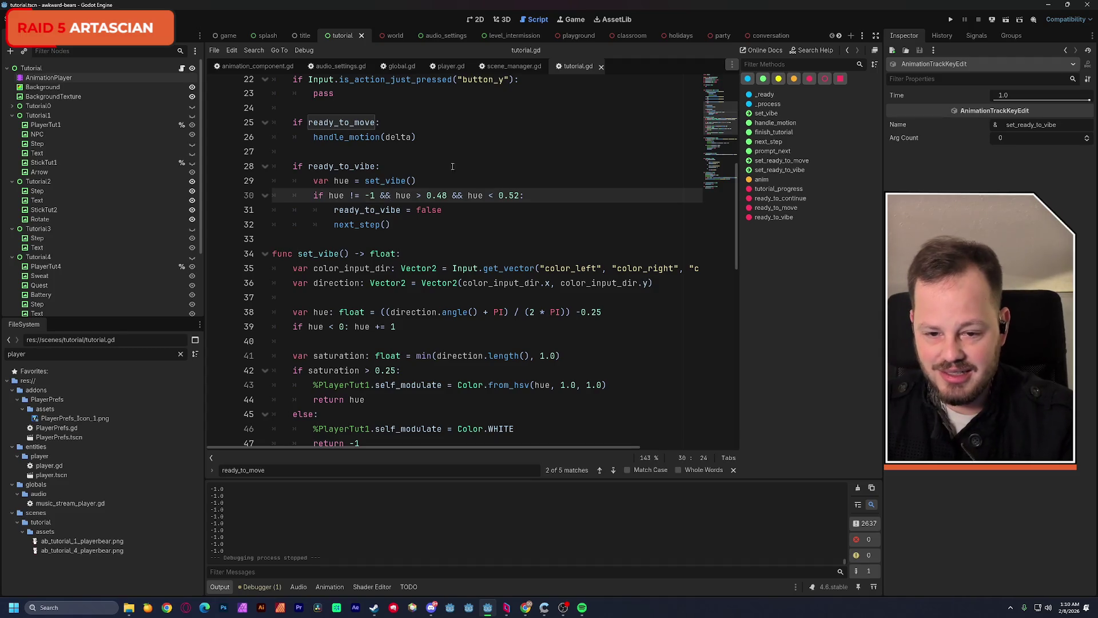
click(453, 166)
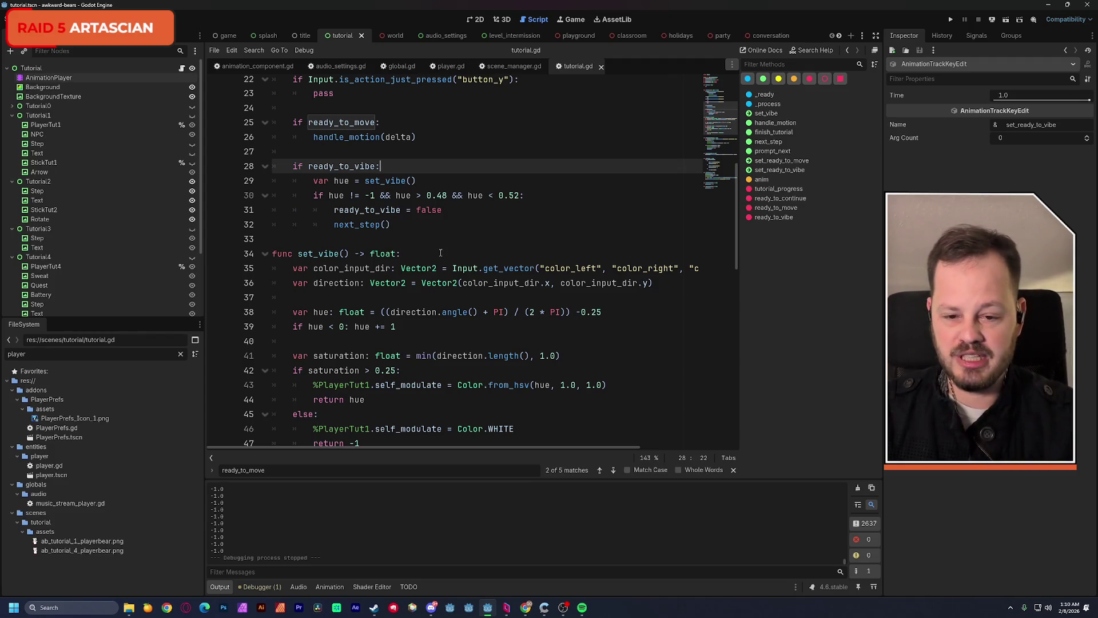
click(424, 228)
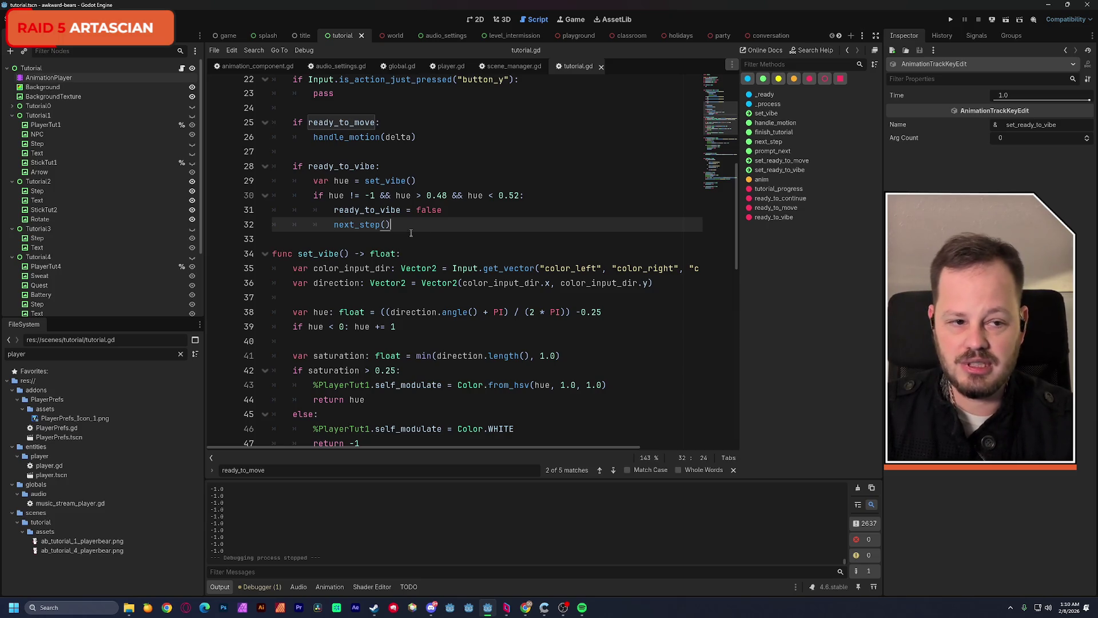
click(1007, 20)
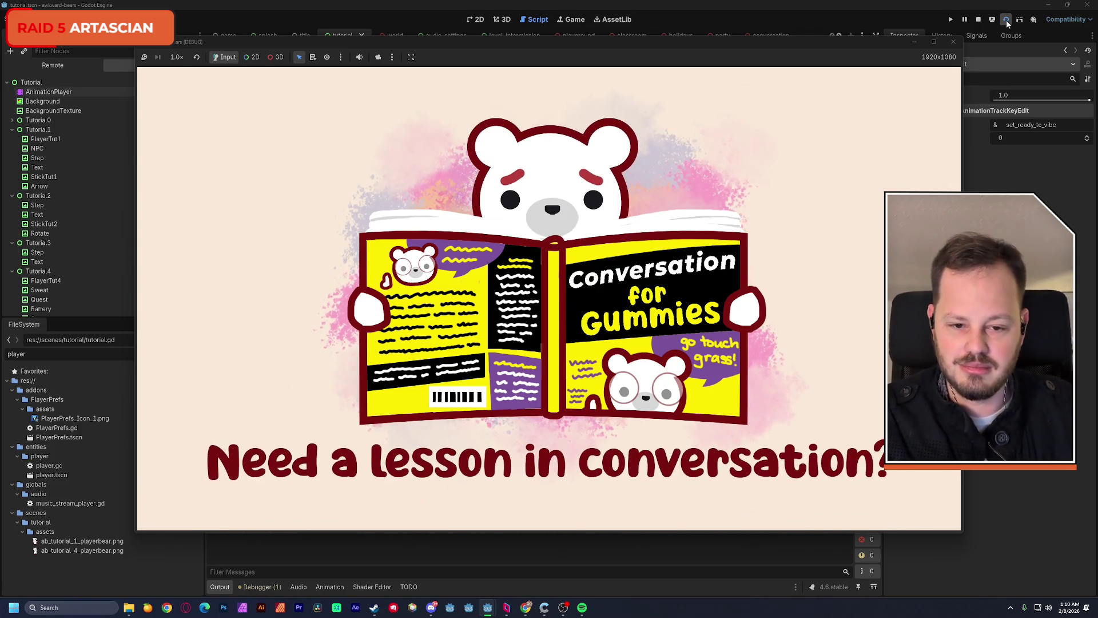
Advance the game's opening prompt, then drag the game window aside to reveal the editor
key(a)
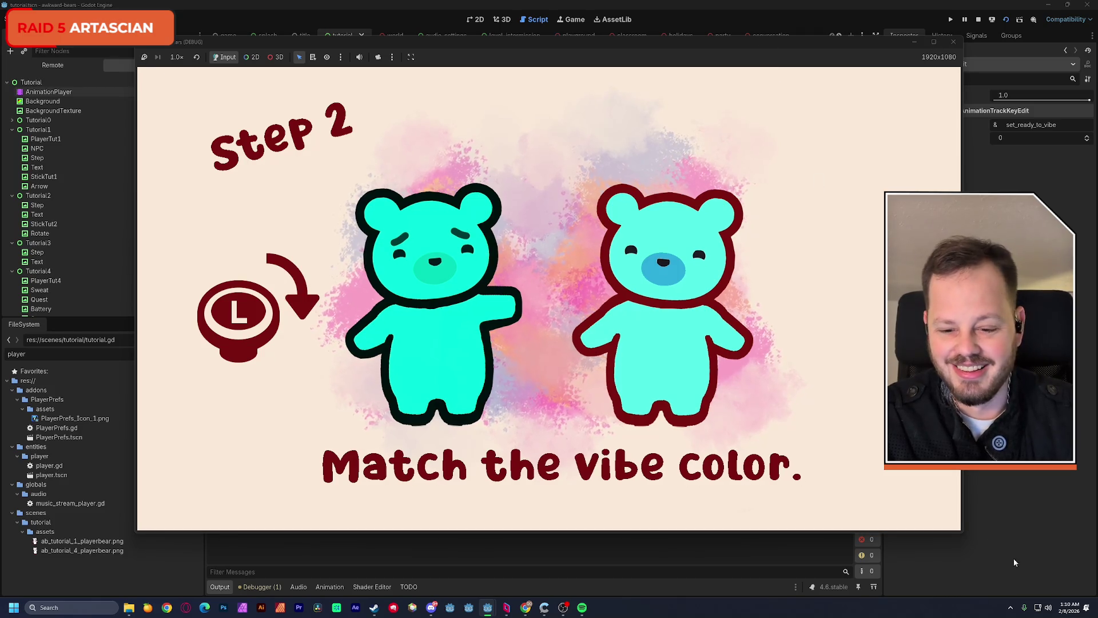
mouse_move(299, 42)
mouse_down()
mouse_move(317, 47)
mouse_move(632, 407)
mouse_up()
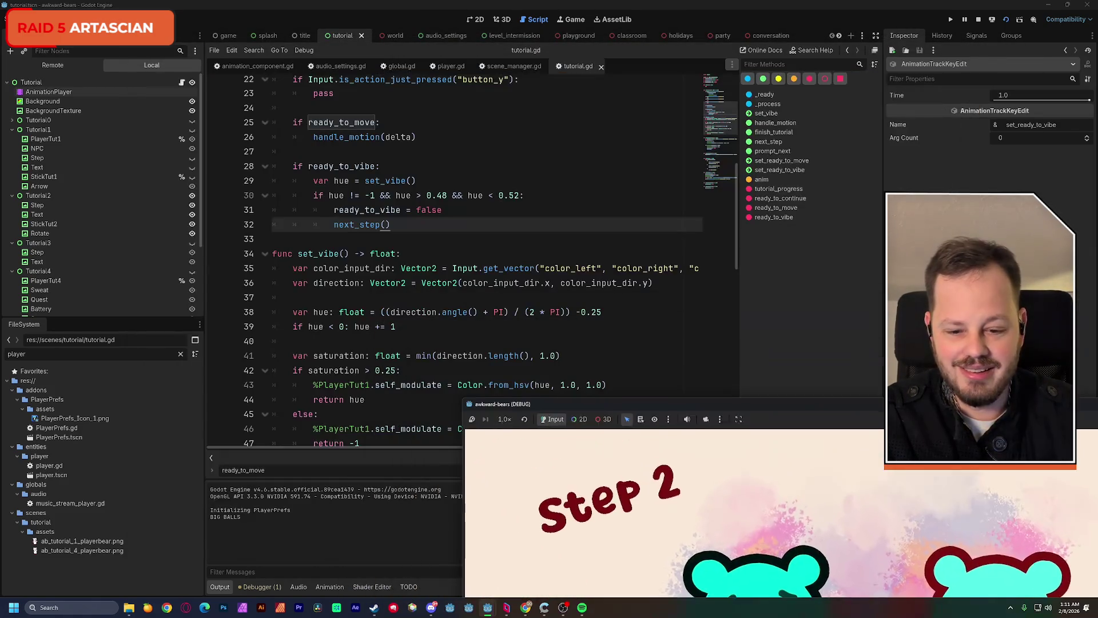
drag(235, 518, 224, 517)
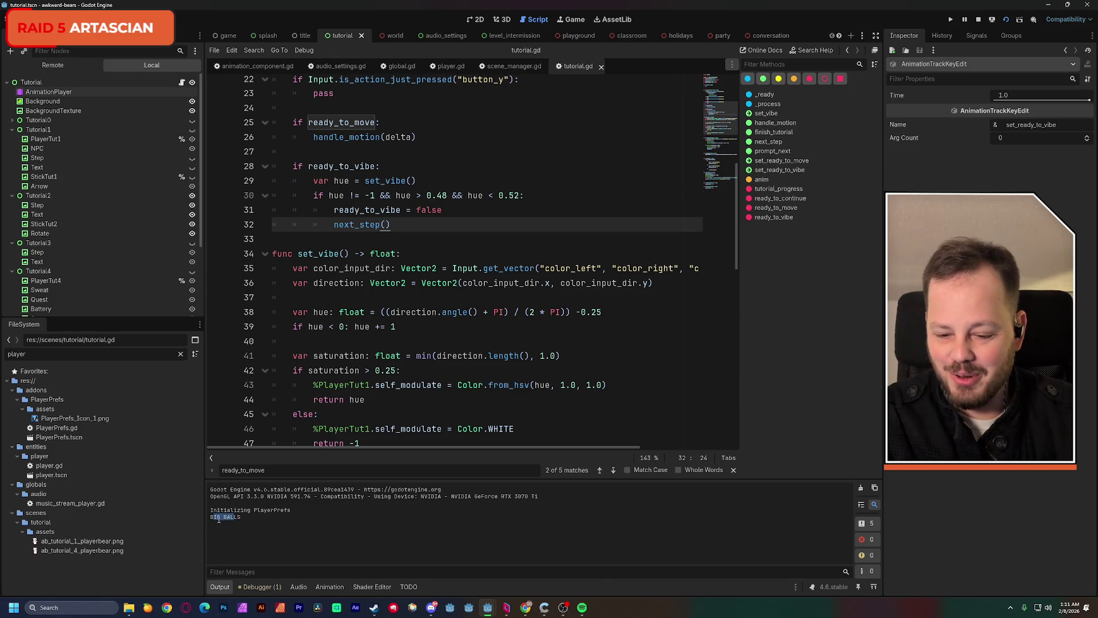
Stop the running game and return to the tutorial.gd script
click(979, 19)
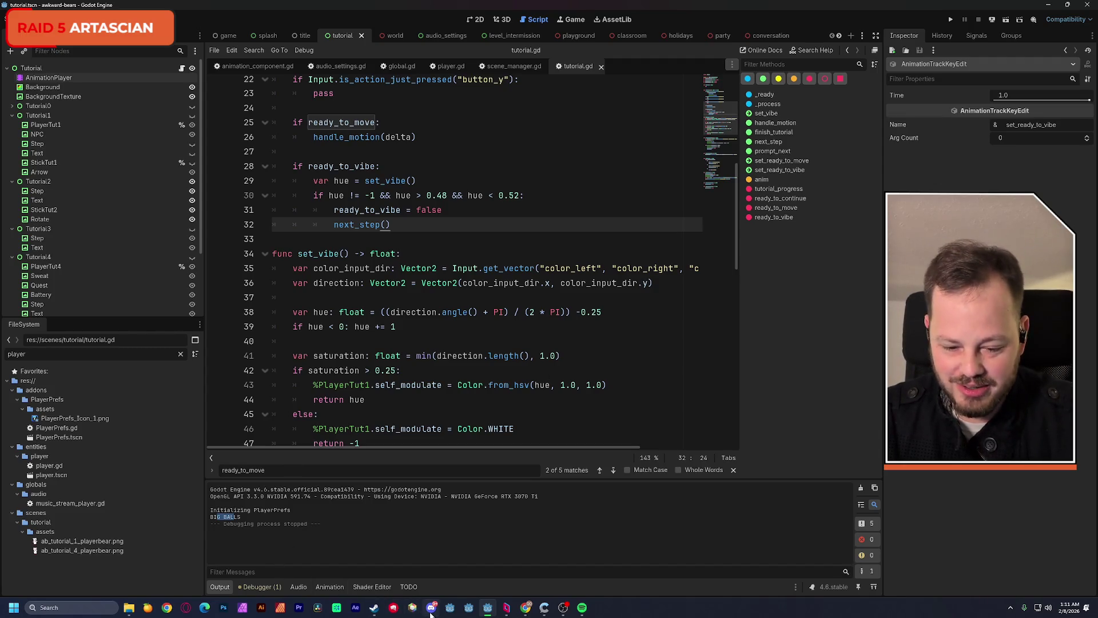
click(448, 341)
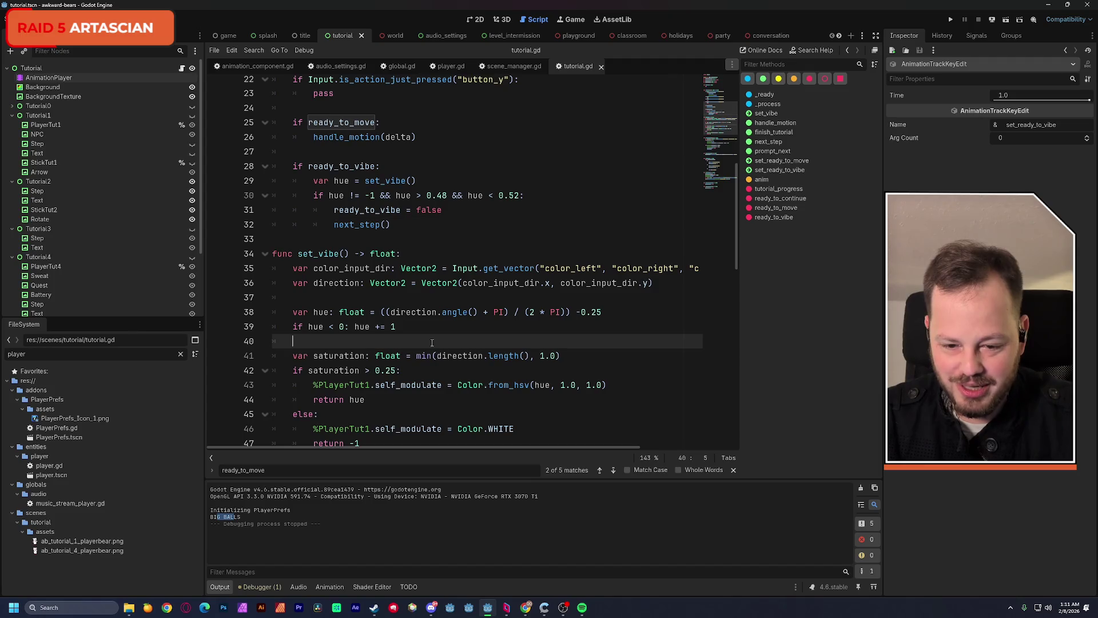
scroll(448, 342, down, 2)
scroll(448, 342, up, 1)
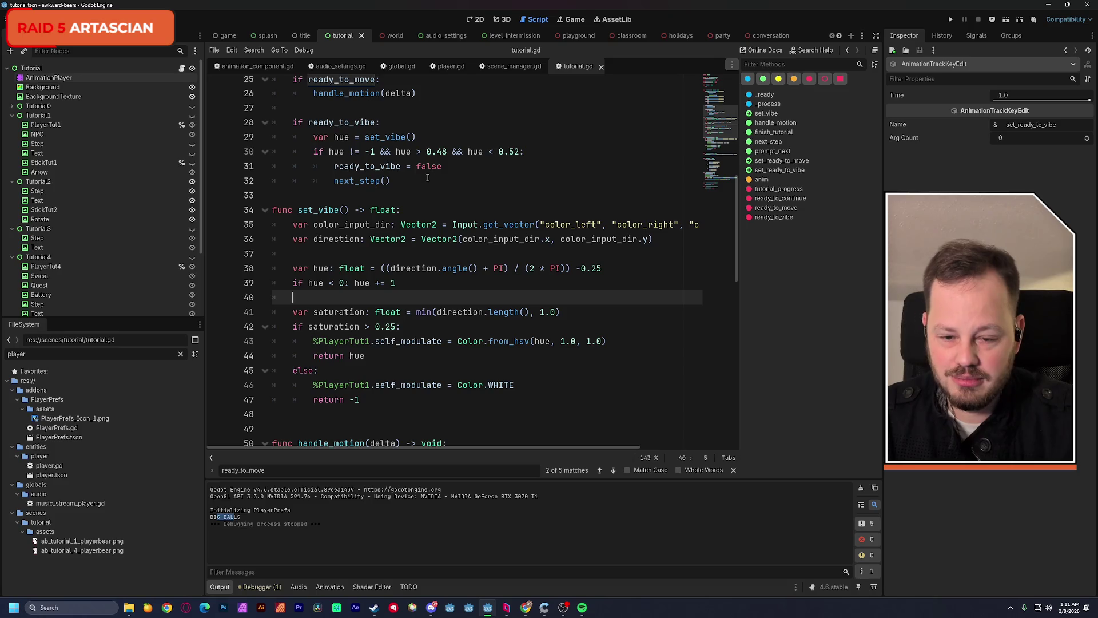
scroll(437, 228, up, 1)
Add '%PlayerTut4.self_modulate = %PlayerTut1.self_modulate' below ready_to_vibe = false and save
click(446, 211)
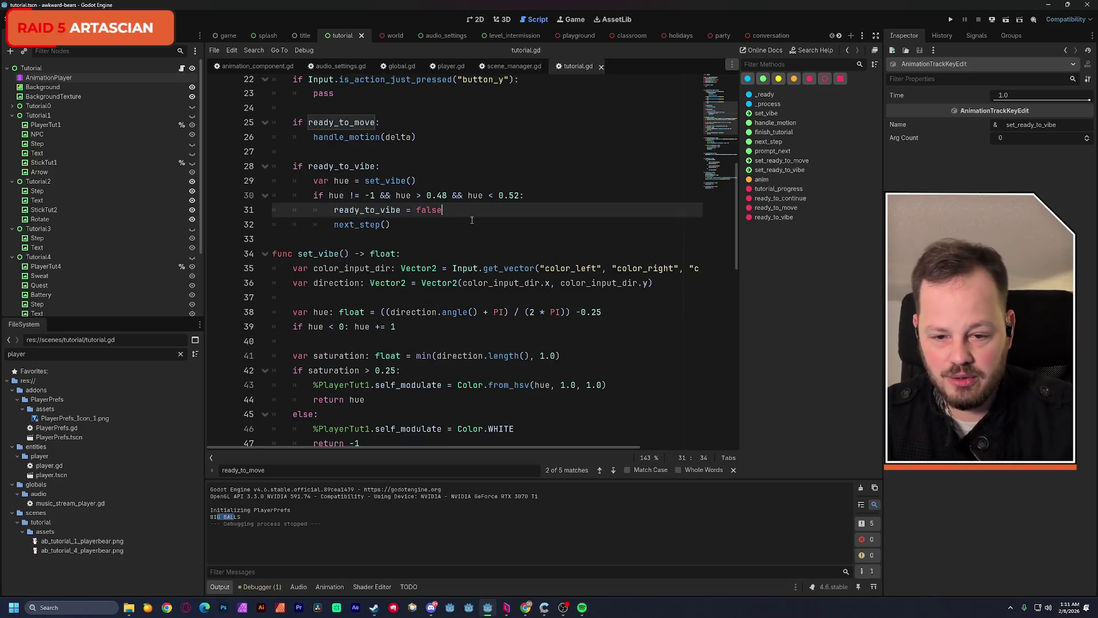
key(Return)
text(%pla)
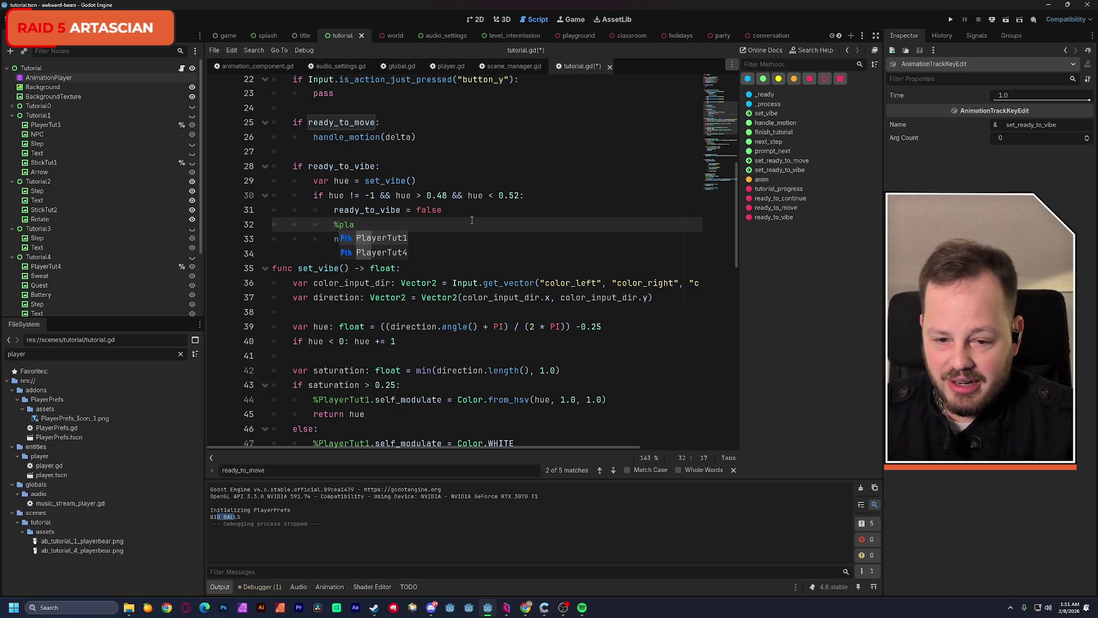
text(PlayerTut)
key(Return)
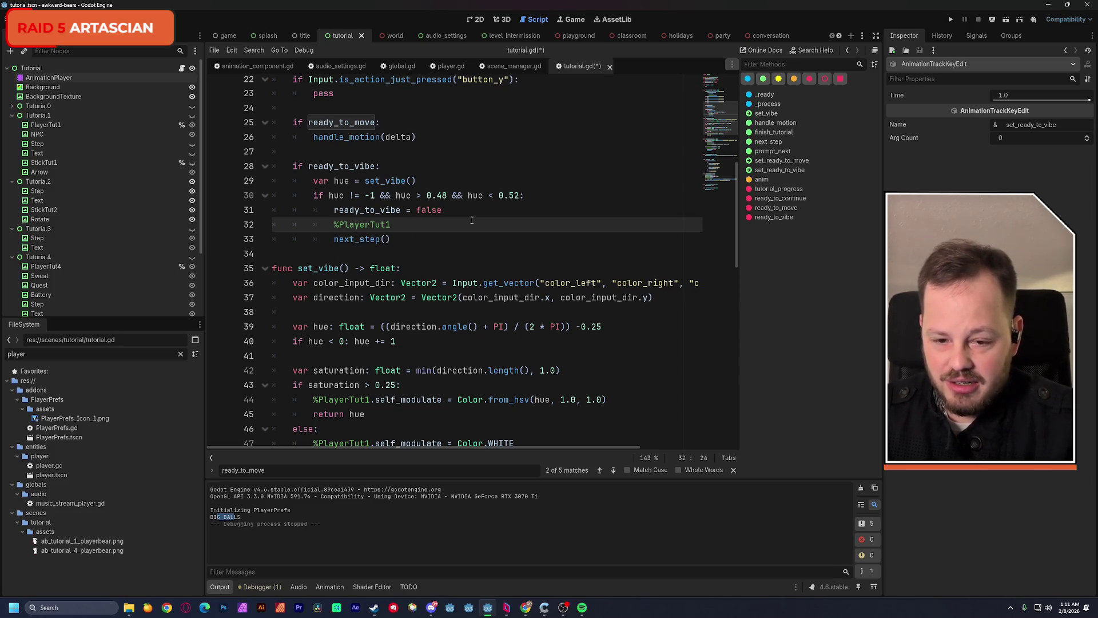
text(.)
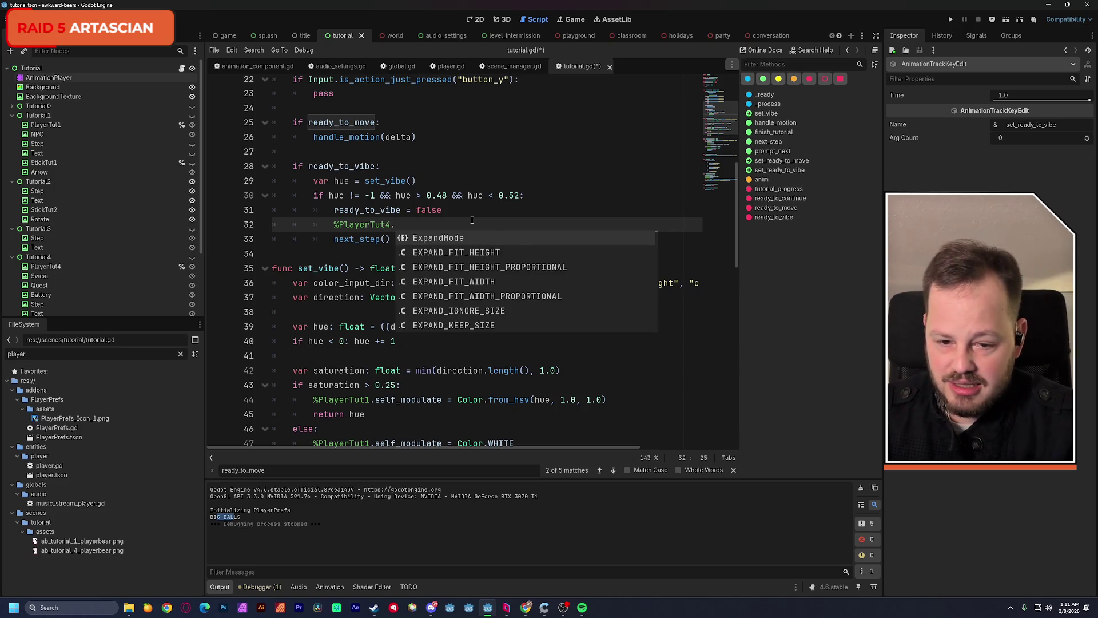
text(self)
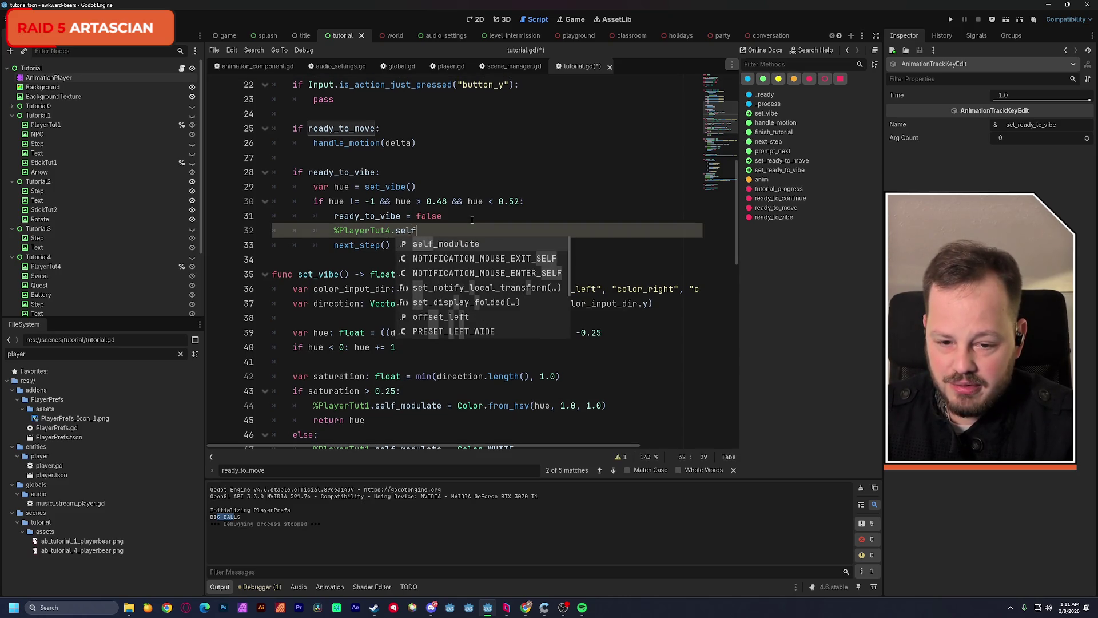
key(Return)
text(= )
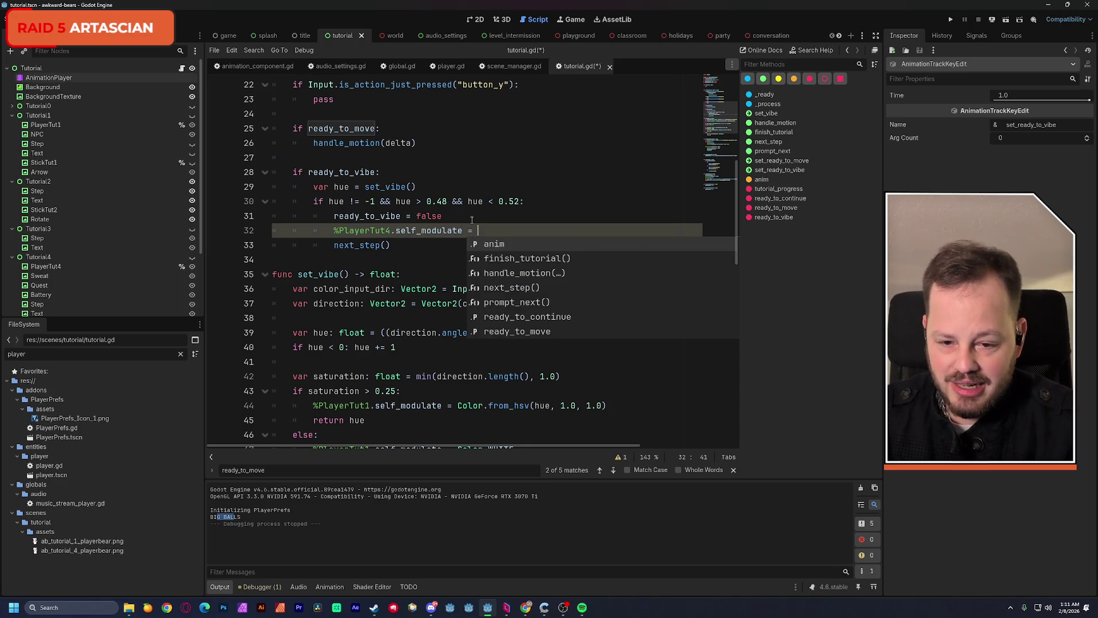
text(%player)
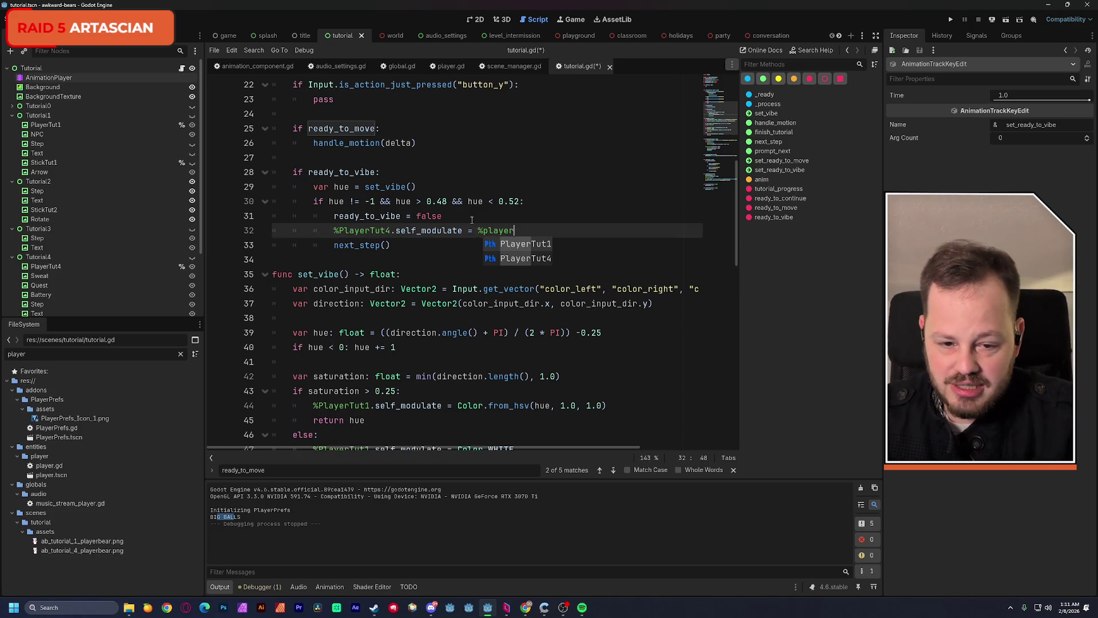
key(Return)
text(.se)
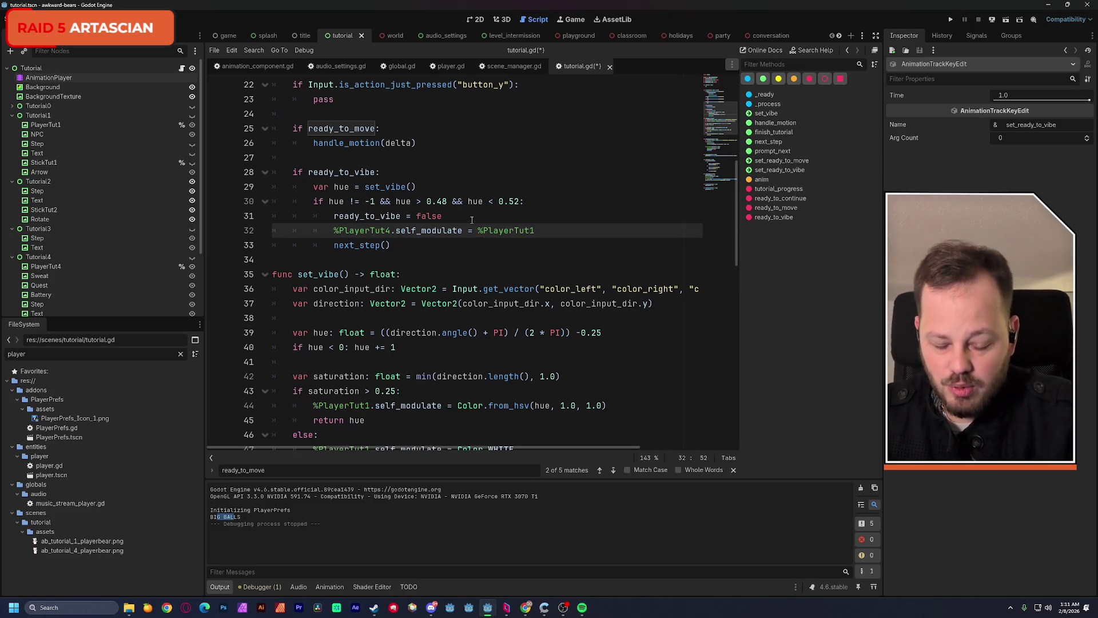
text(lf)
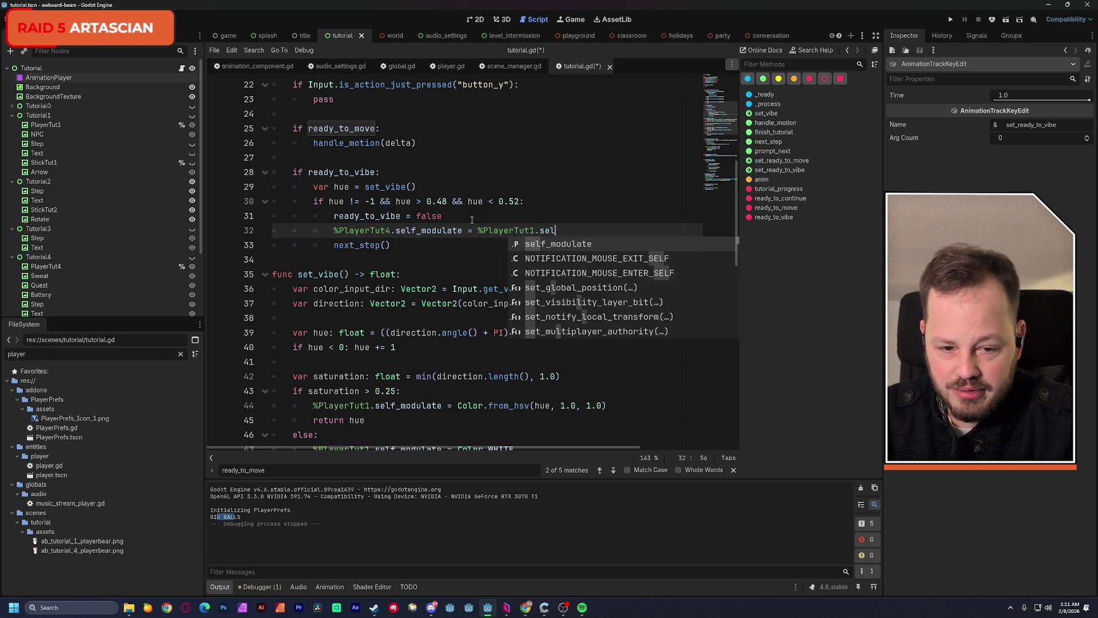
key(Return)
click(470, 217)
key(ctrl+s)
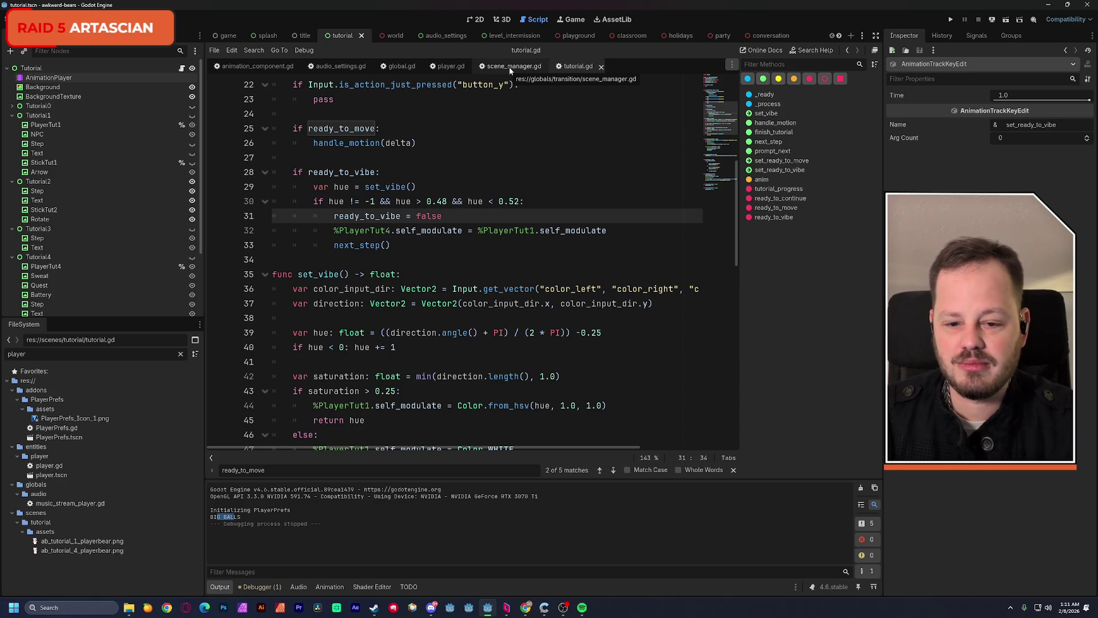
scroll(466, 252, down, 8)
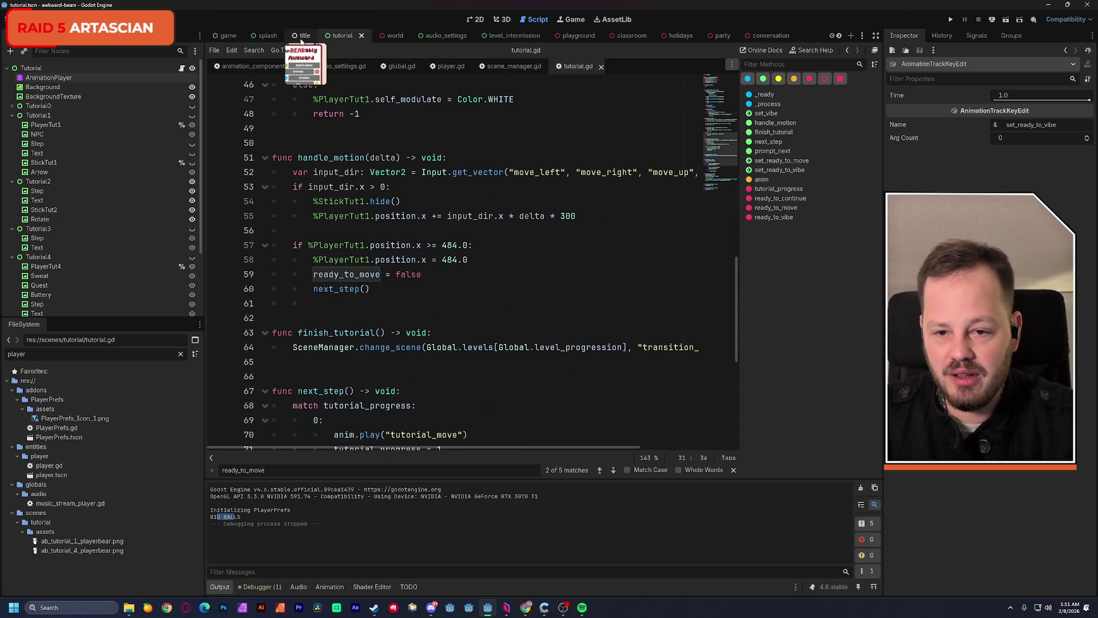
Switch to the tutorial scene's 2D canvas view
click(476, 19)
scroll(512, 218, up, 2)
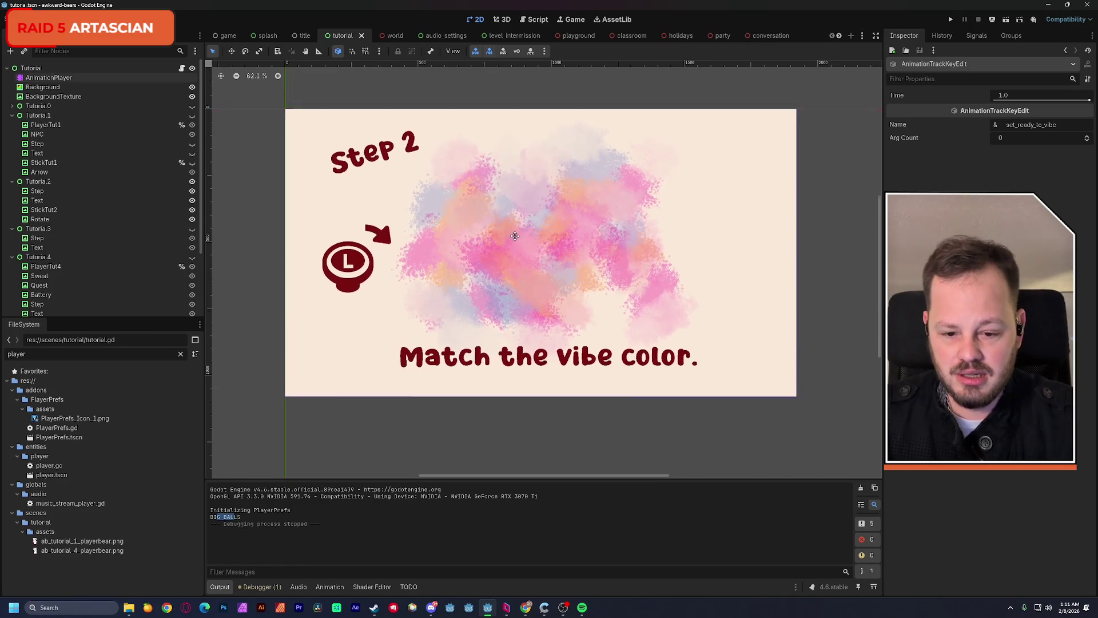
click(239, 517)
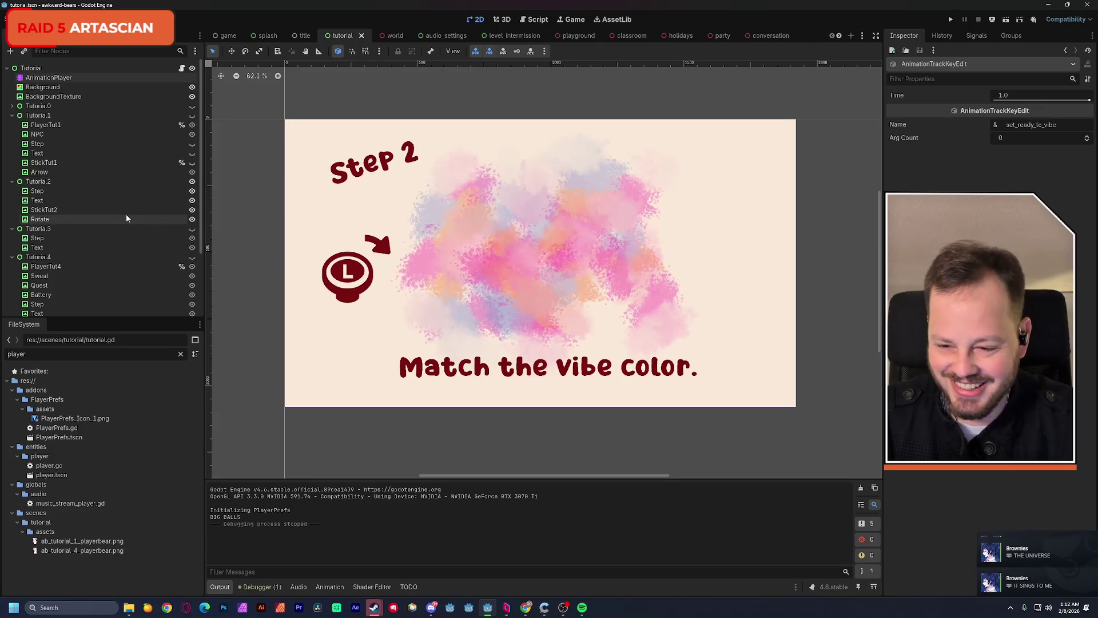
Toggle Scene dock visibility so the Tutorial1 bears show, also toggling the Arrow
click(192, 229)
click(192, 229)
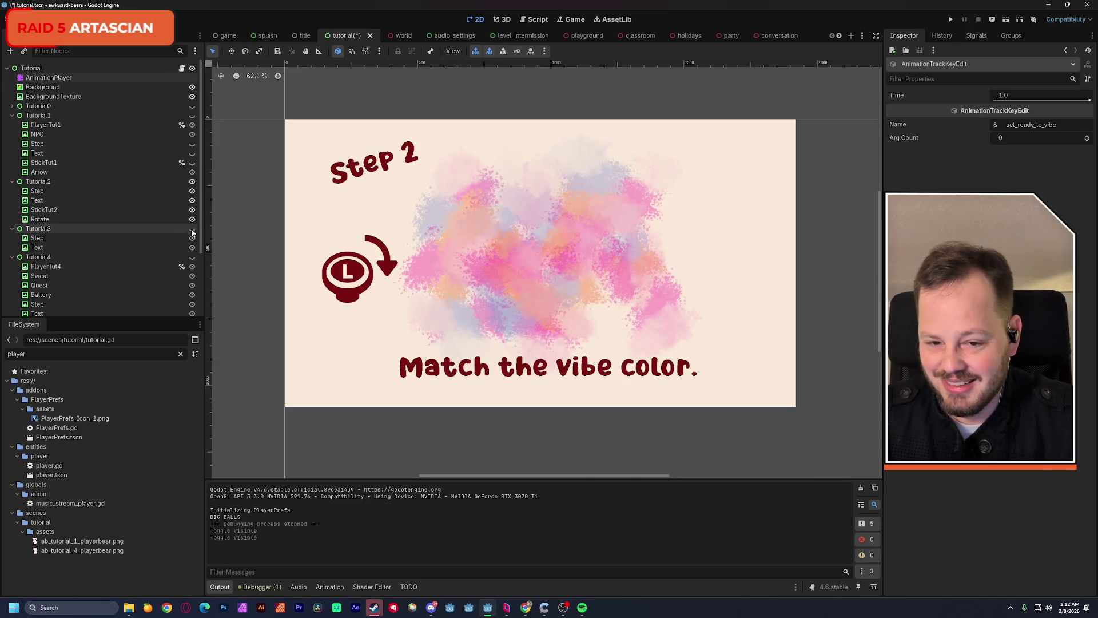
click(193, 232)
click(192, 231)
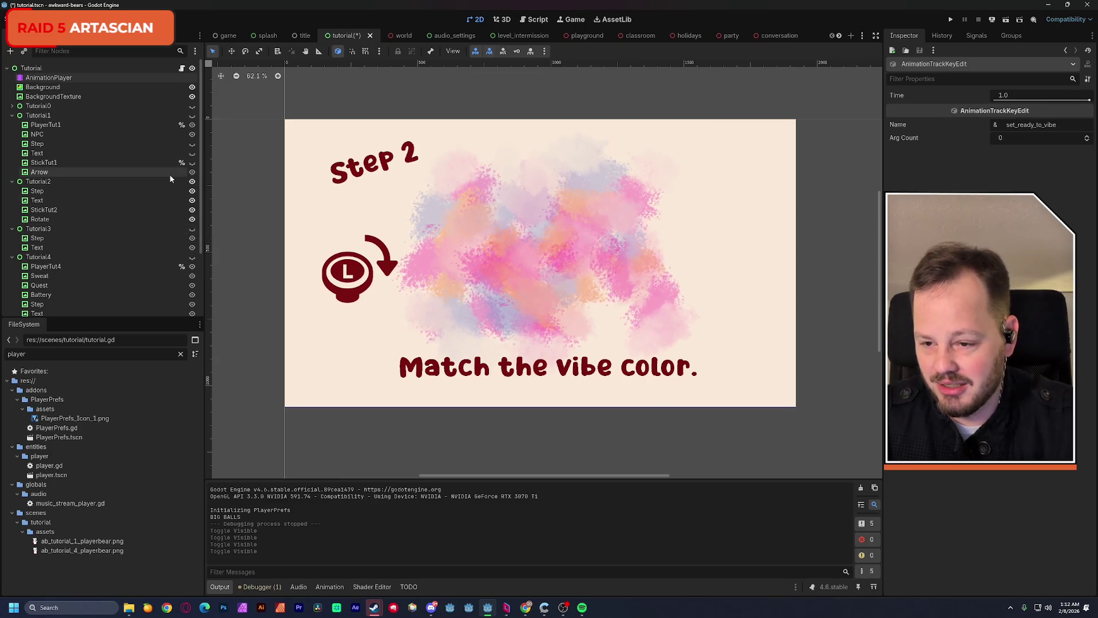
click(192, 115)
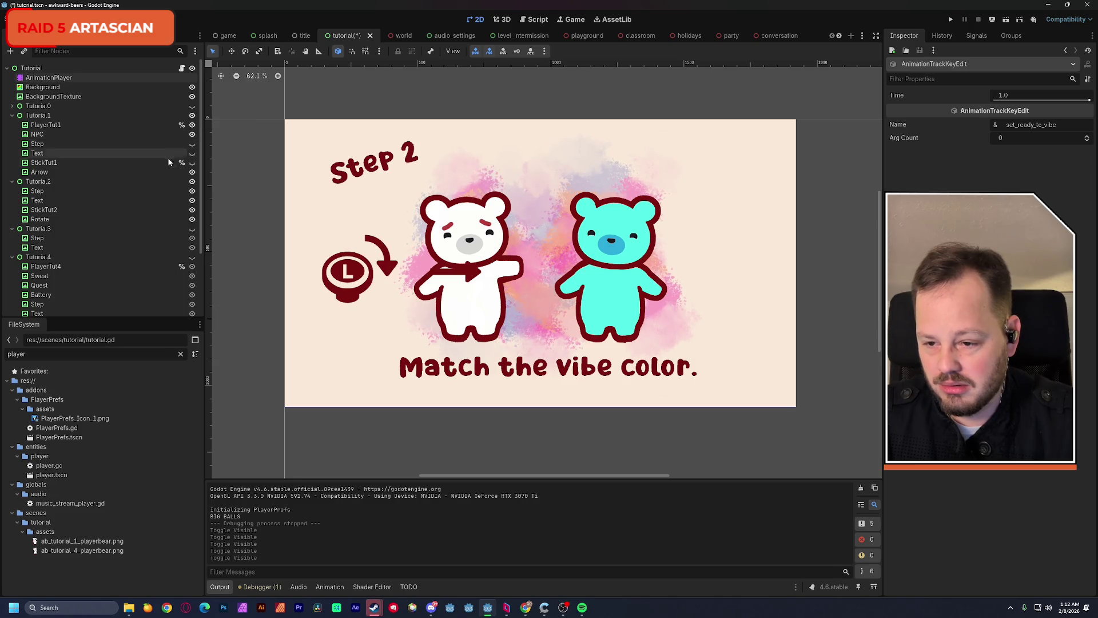
click(193, 172)
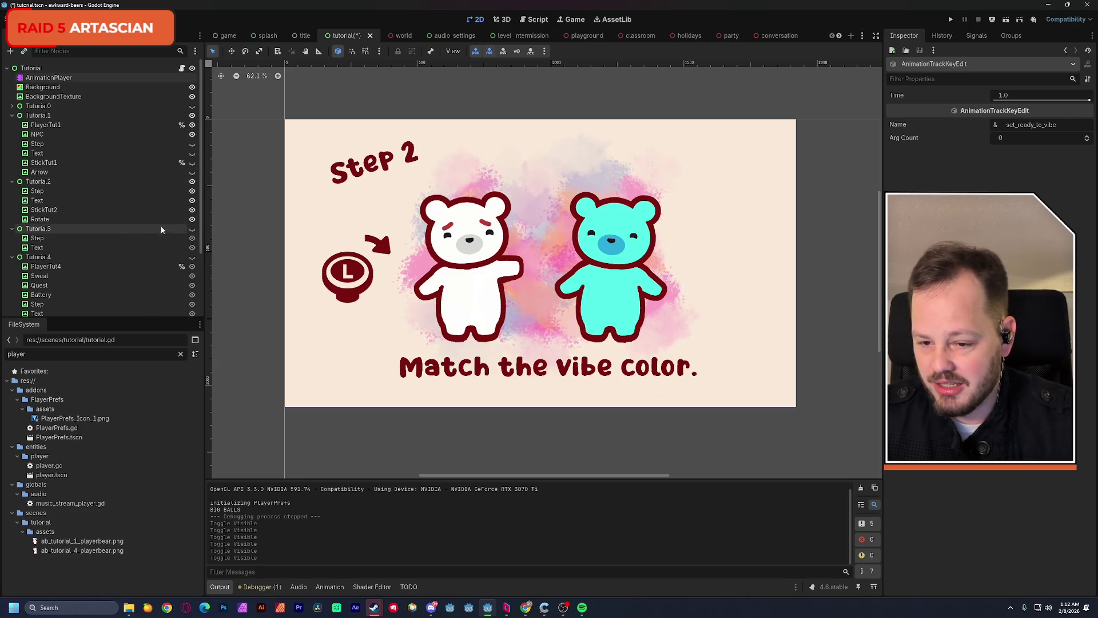
Show Tutorial3's Step 3 text with the Rotate graphic, then select the AnimationPlayer
click(192, 230)
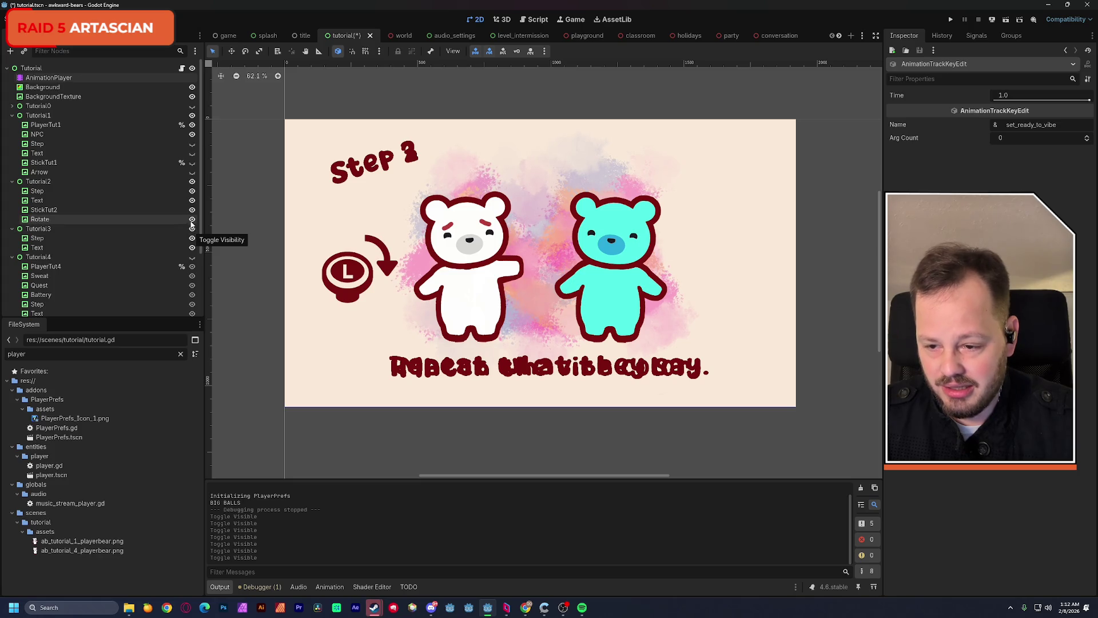
click(193, 220)
click(193, 210)
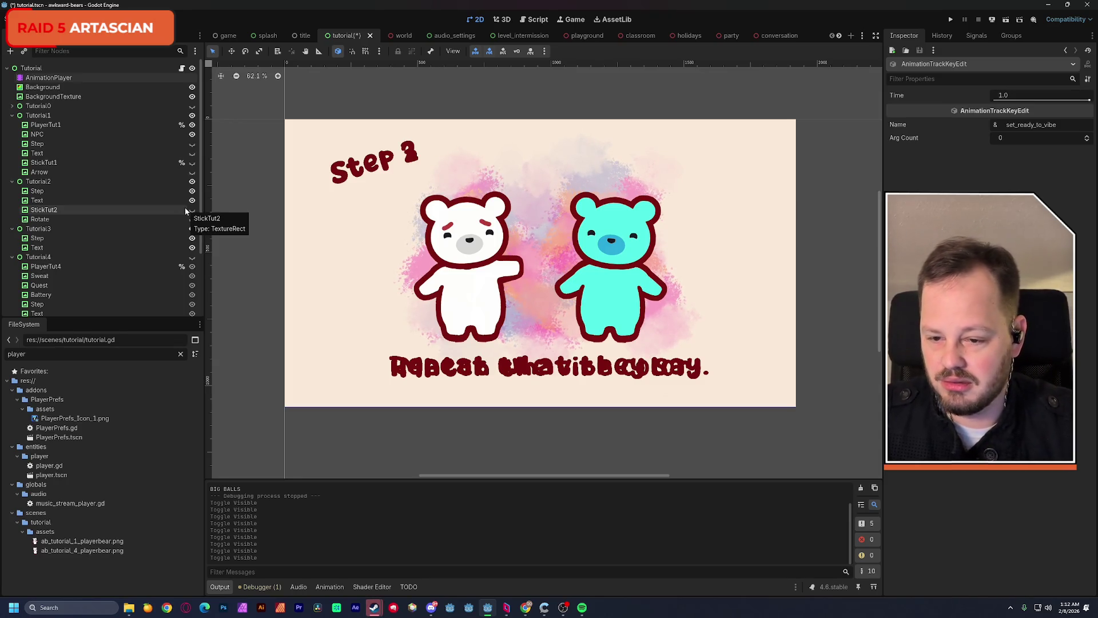
click(193, 220)
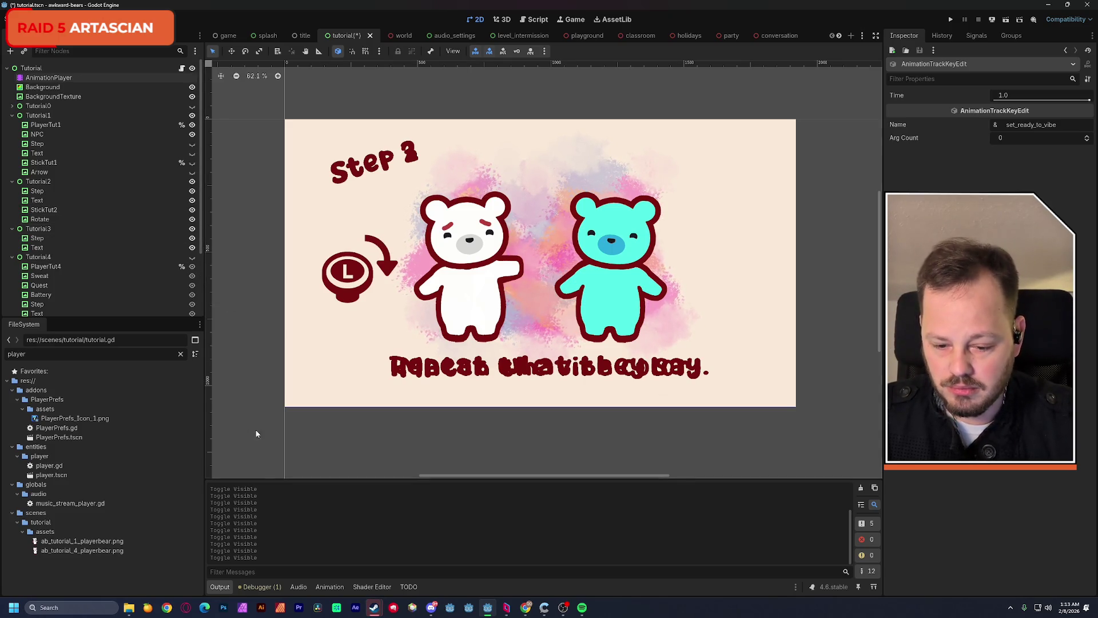
click(51, 78)
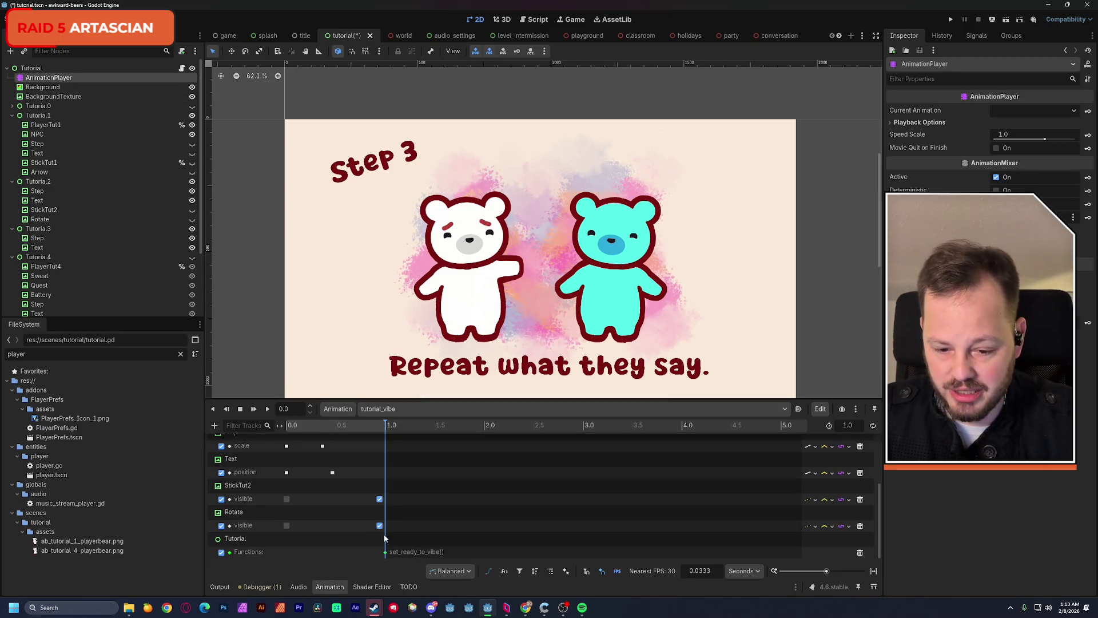
Create a new animation named 'tutorial_yap' in the AnimationPlayer
click(381, 410)
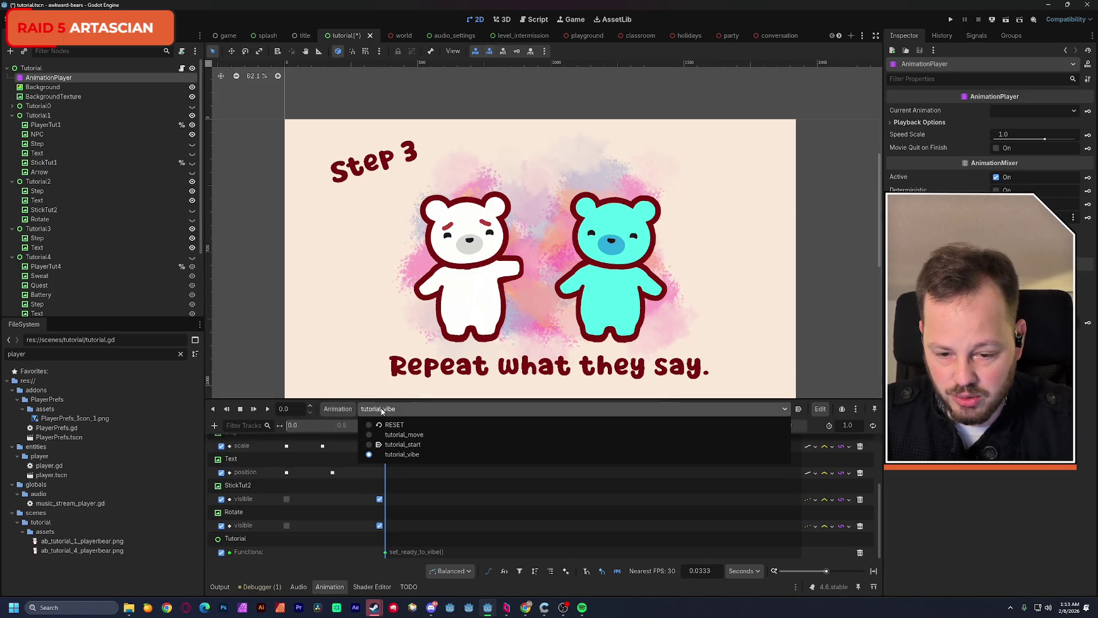
click(373, 409)
click(340, 409)
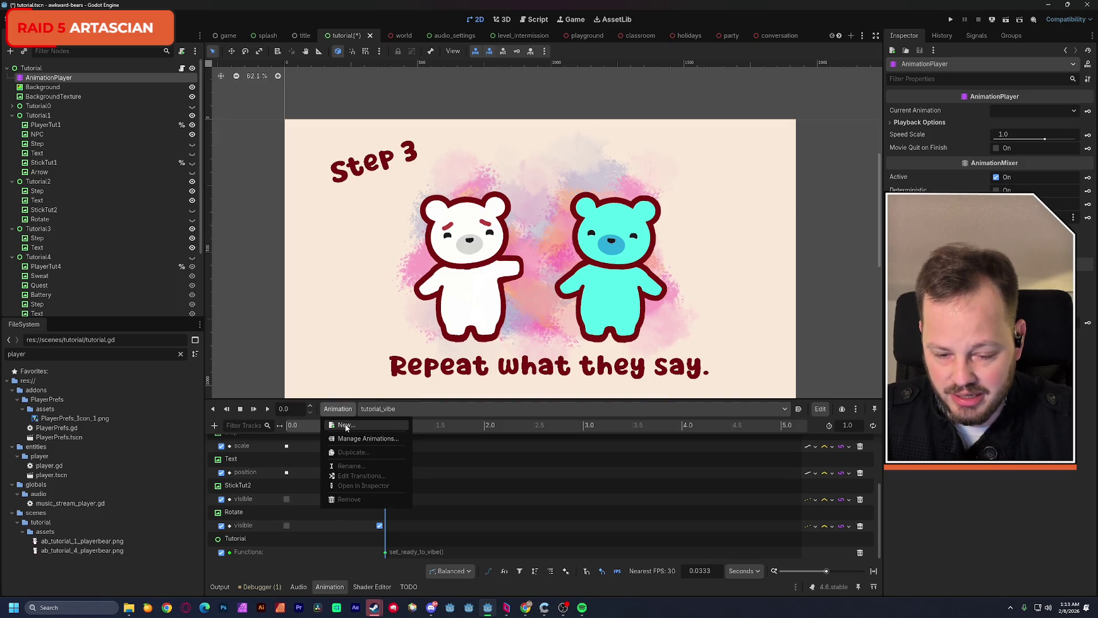
click(345, 426)
text(tu)
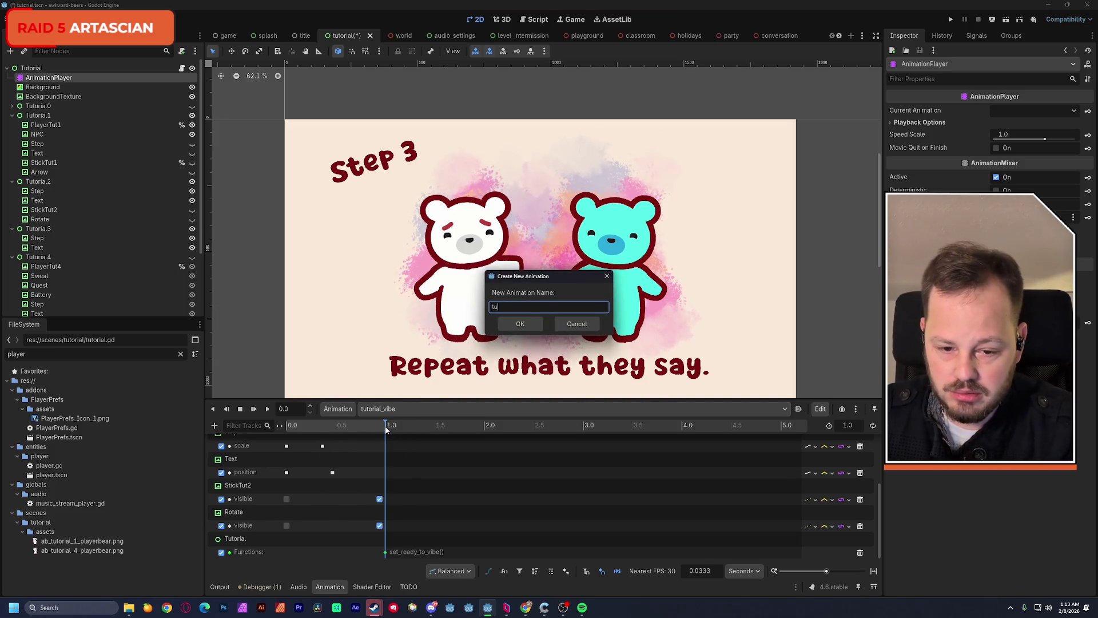
text(torial_ya)
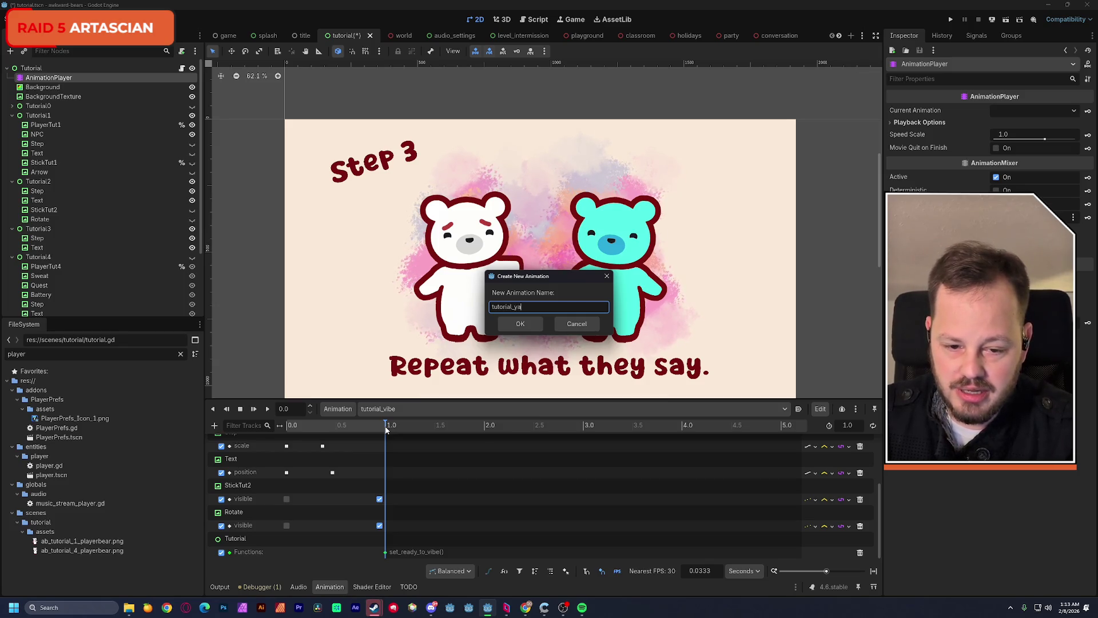
text(p)
key(Return)
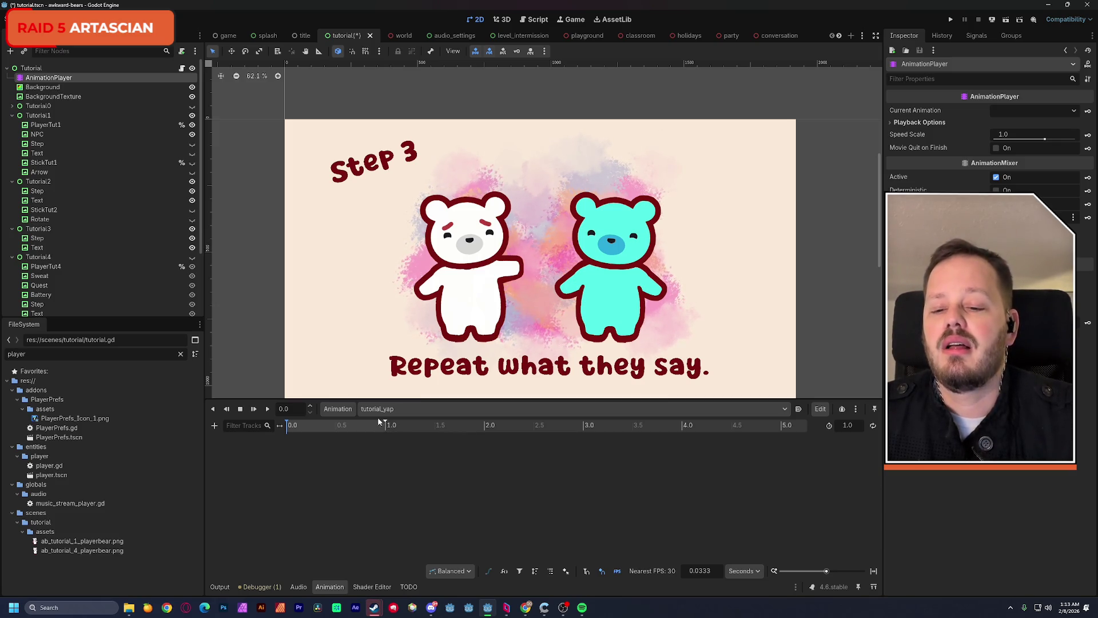
click(40, 229)
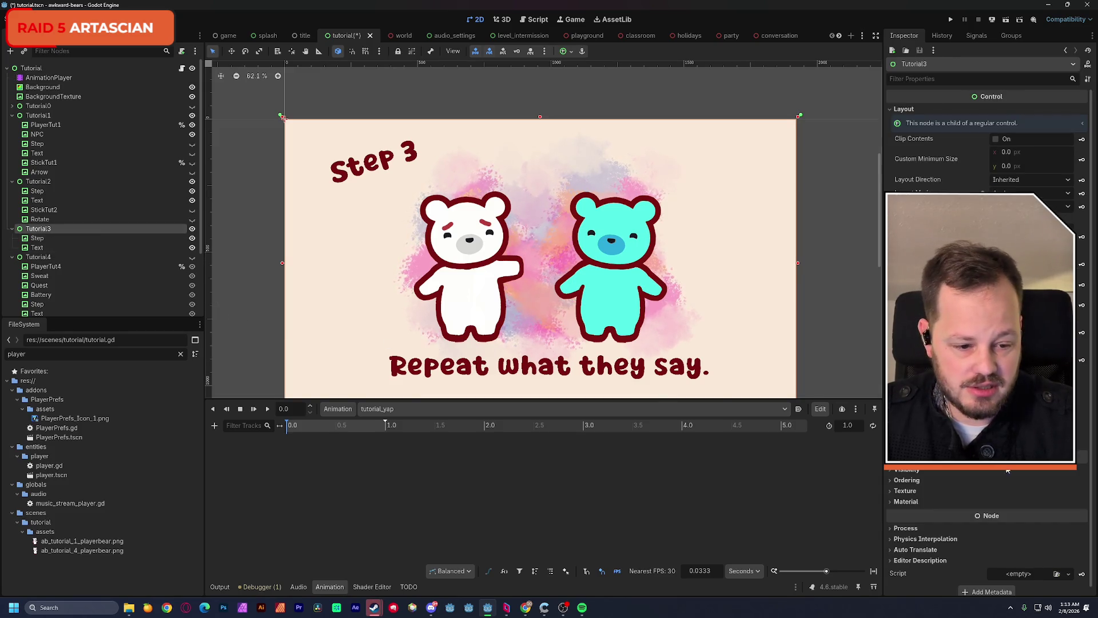
Key Tutorial3's Visible property at 0 s in tutorial_yap and save the scene
click(911, 471)
scroll(916, 472, down, 2)
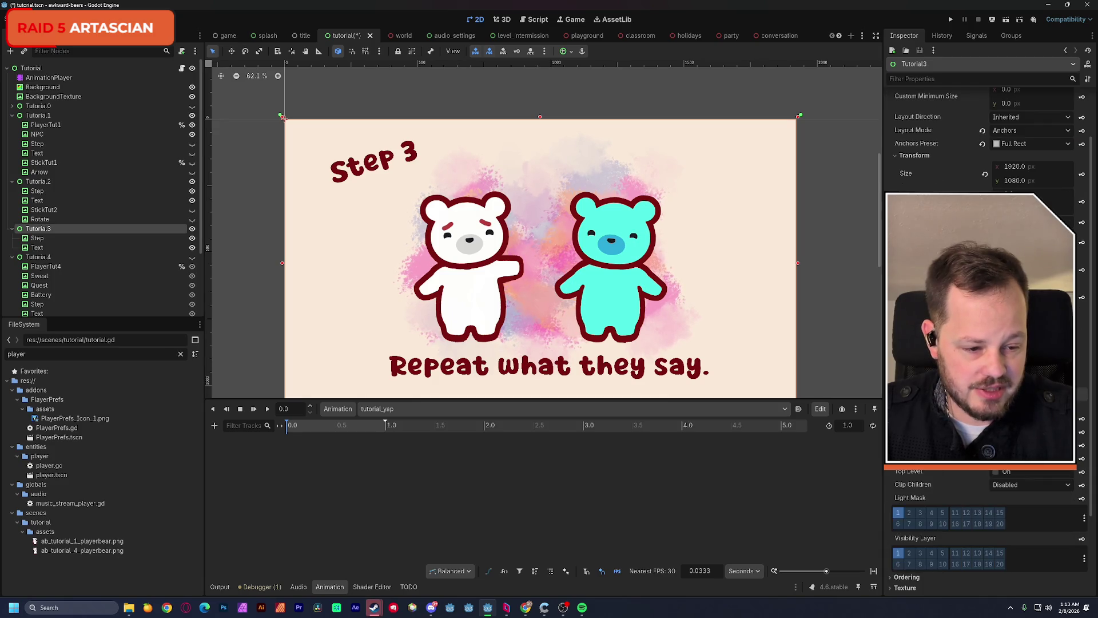
click(1083, 421)
click(514, 336)
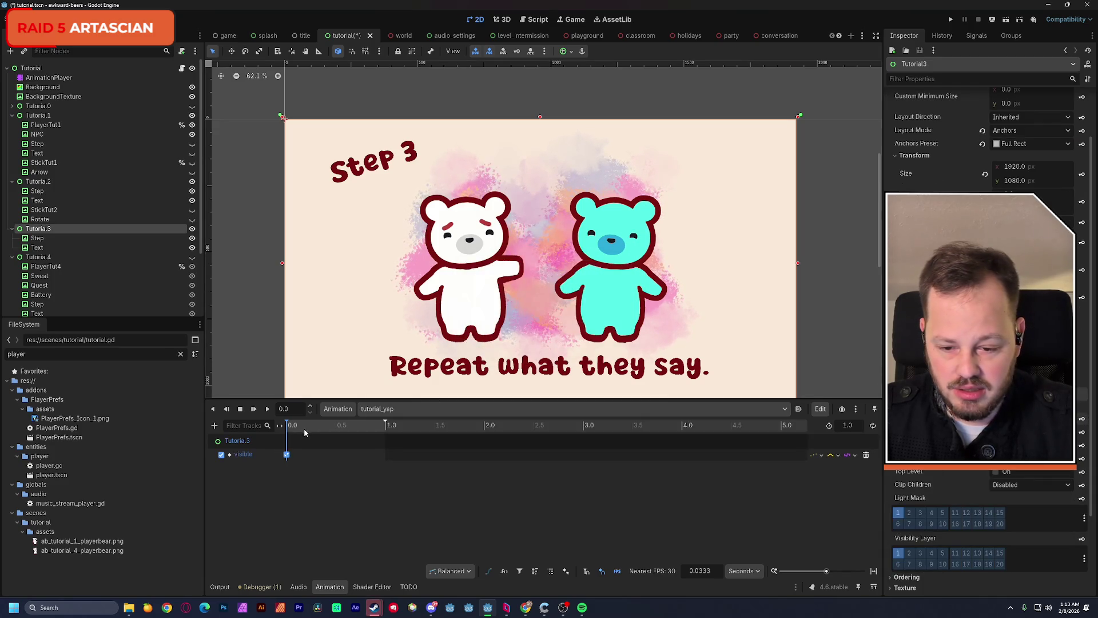
click(287, 454)
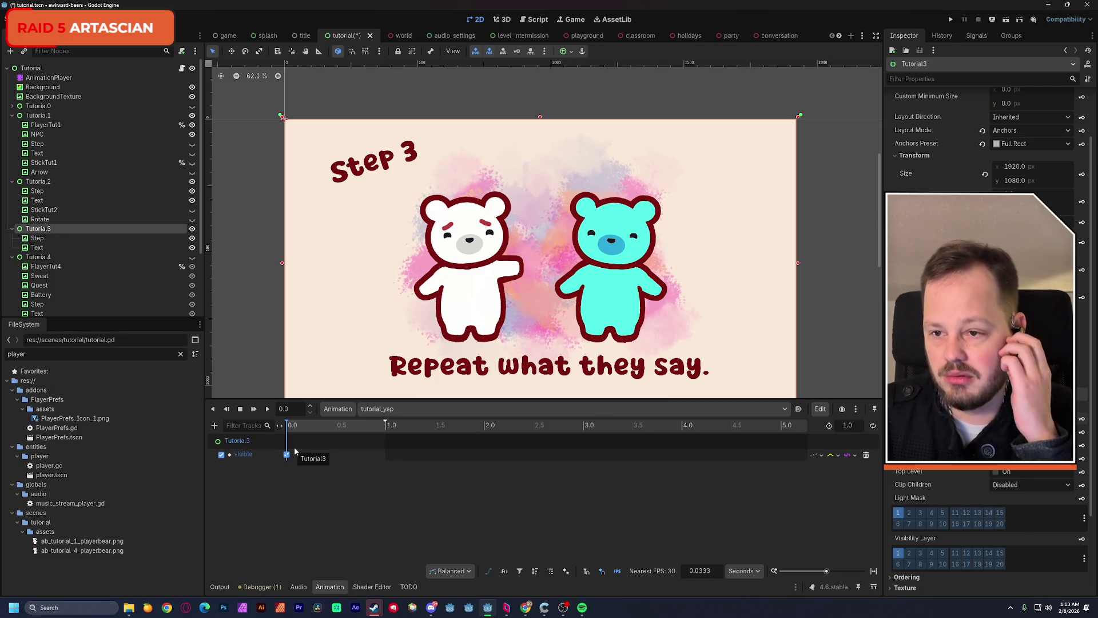
key(ctrl+s)
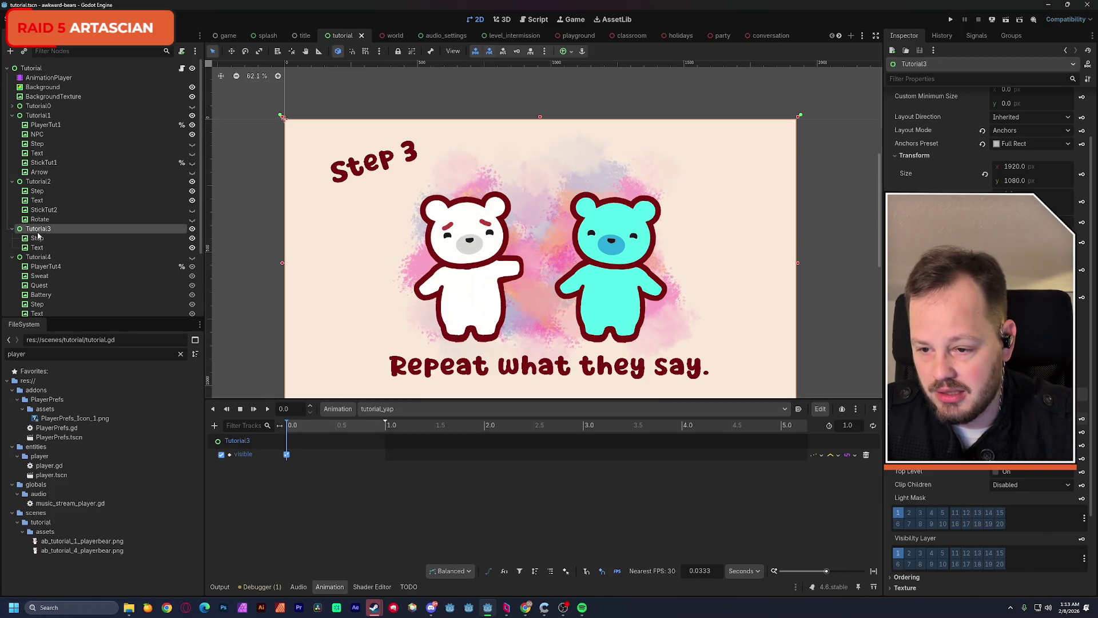
Preview how Tutorial2's Step 2 image grows in tutorial_vibe, then return to tutorial_yap
click(186, 194)
click(192, 191)
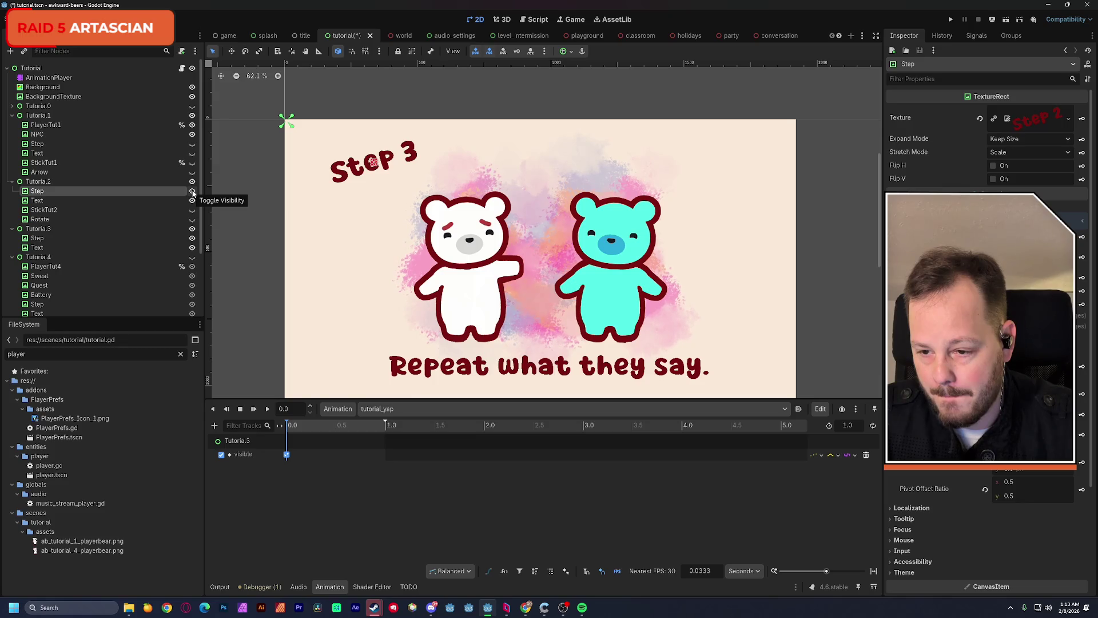
click(193, 238)
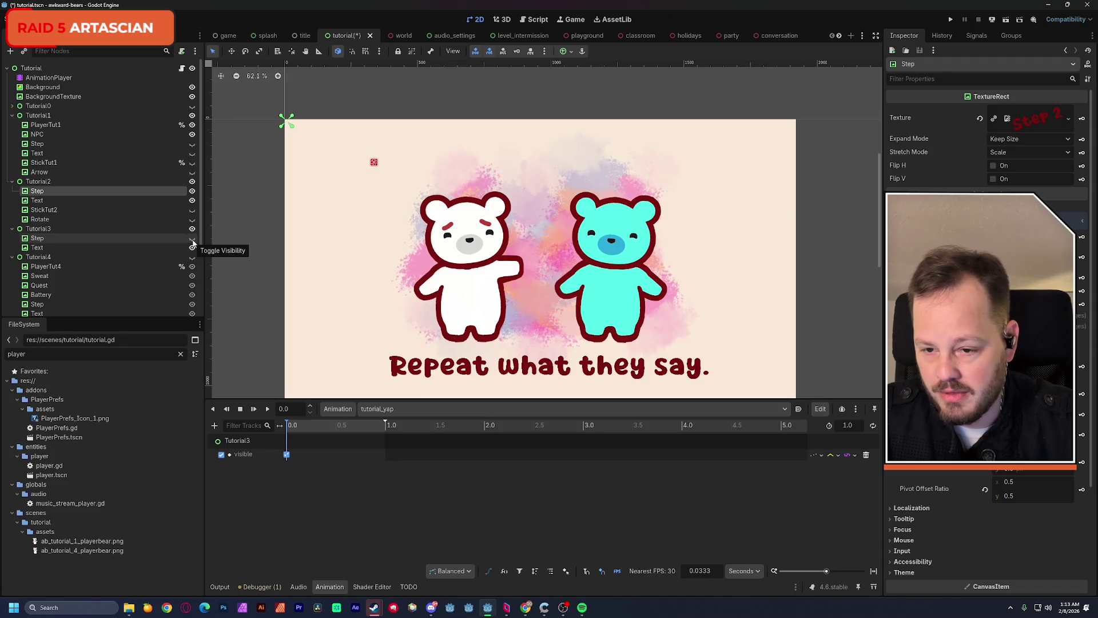
key(f)
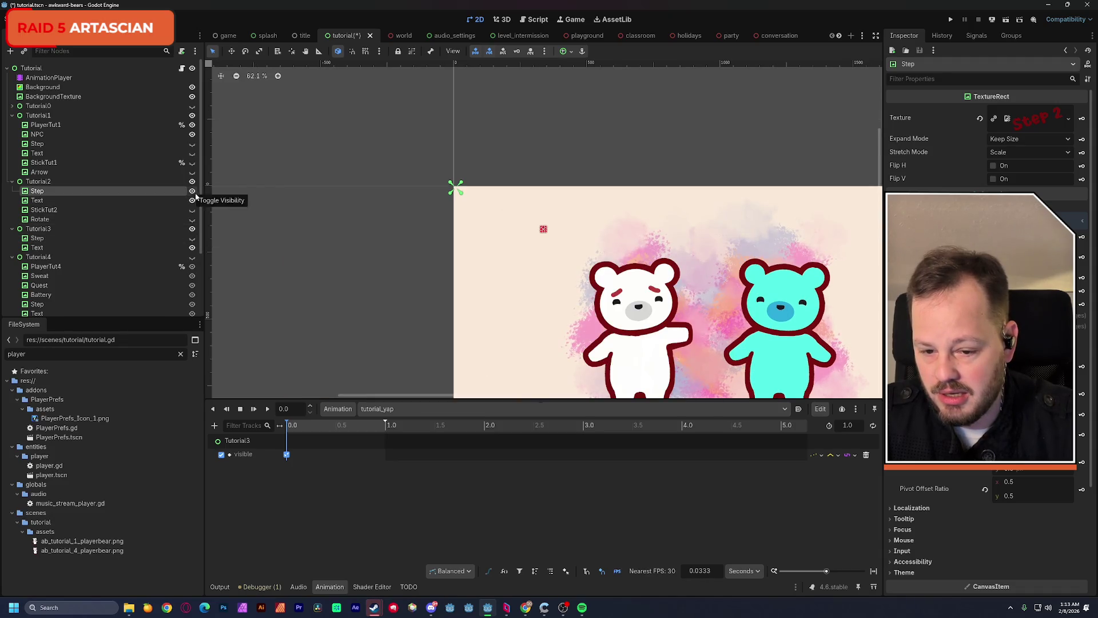
click(389, 408)
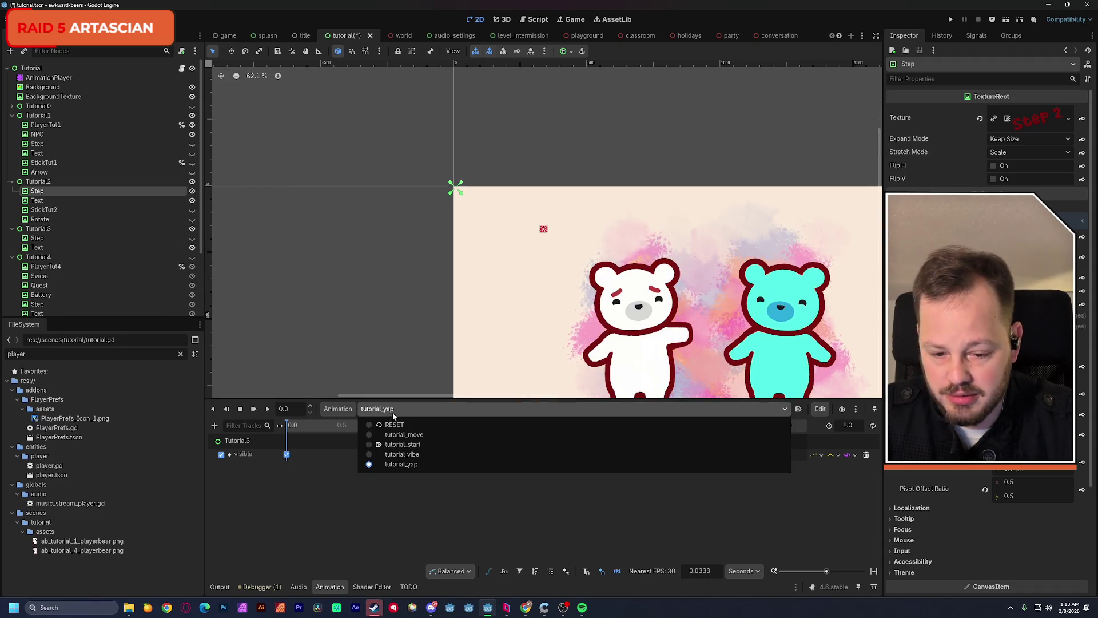
click(441, 456)
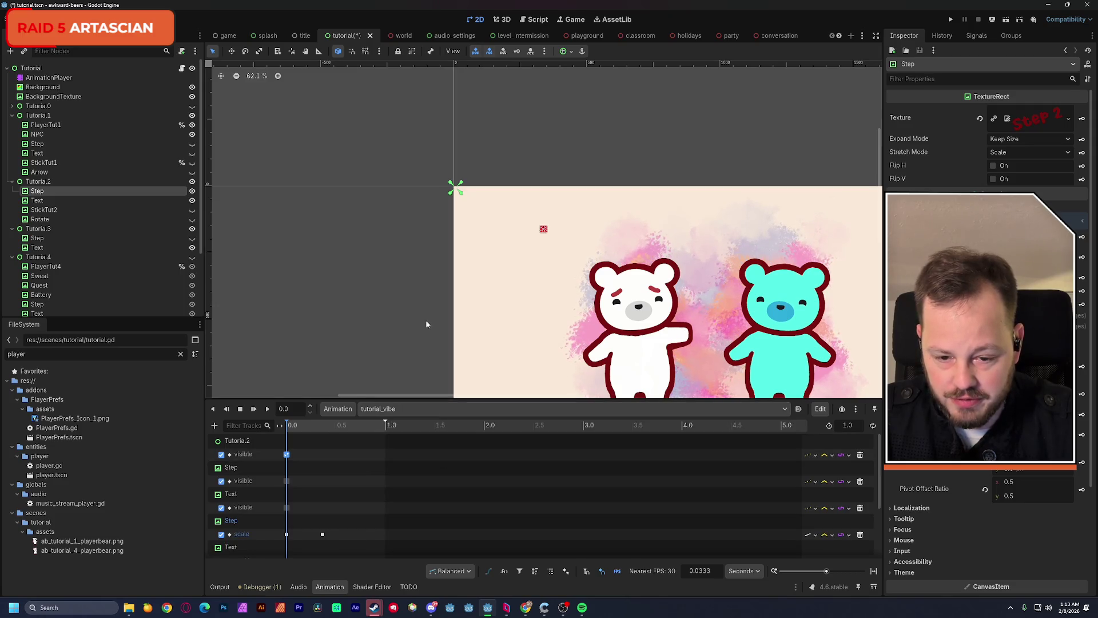
mouse_move(293, 427)
mouse_down()
mouse_move(410, 431)
mouse_move(290, 436)
mouse_move(358, 437)
mouse_up()
drag(474, 319, 409, 252)
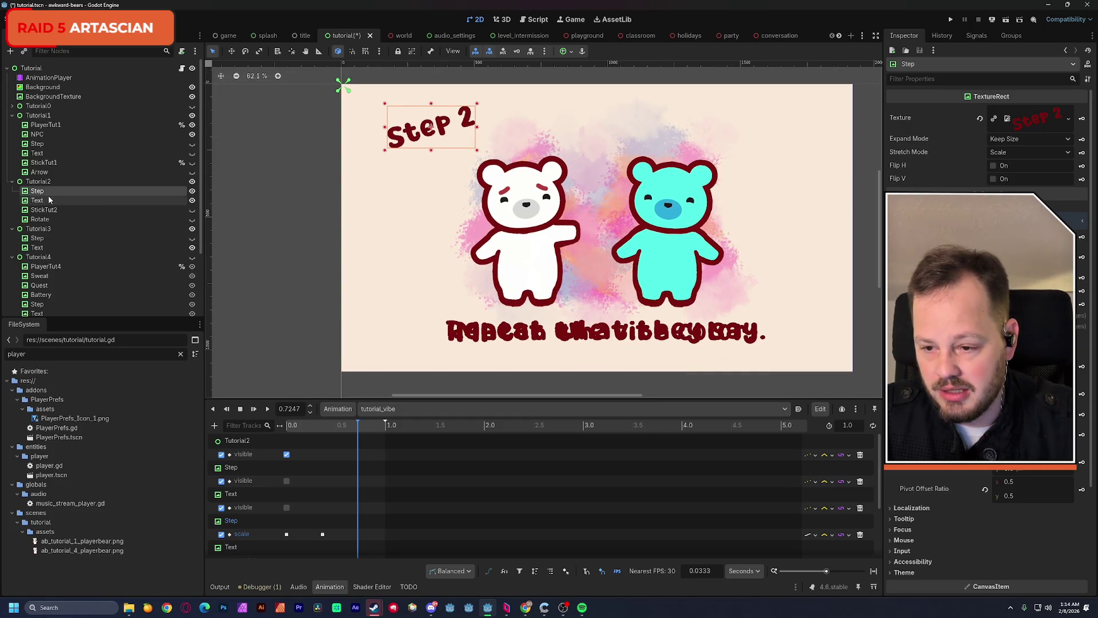
click(192, 193)
click(192, 192)
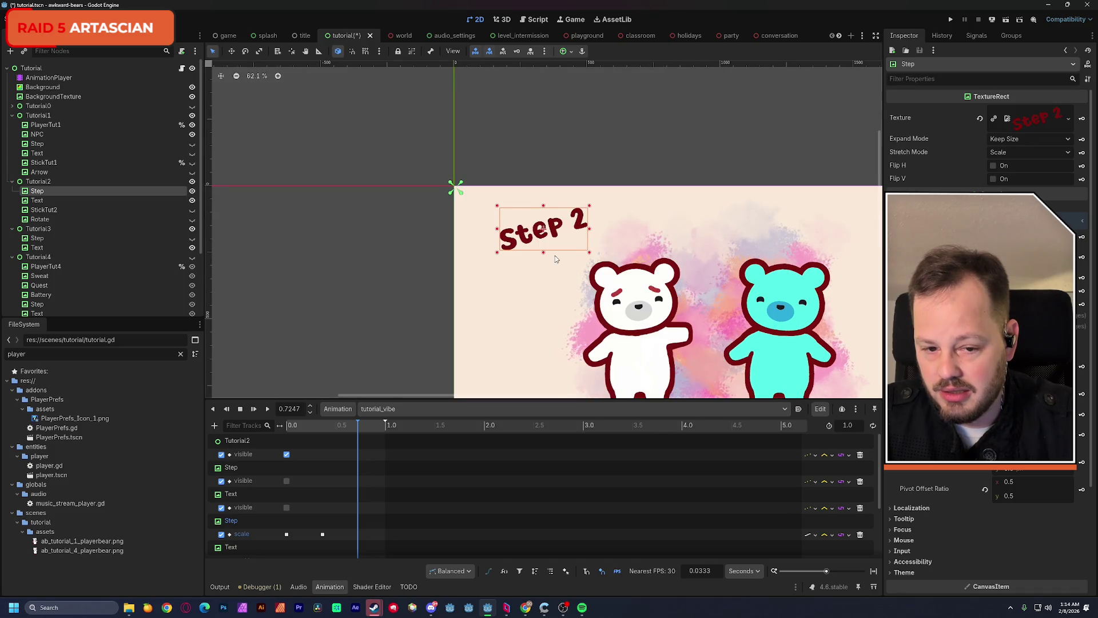
click(397, 412)
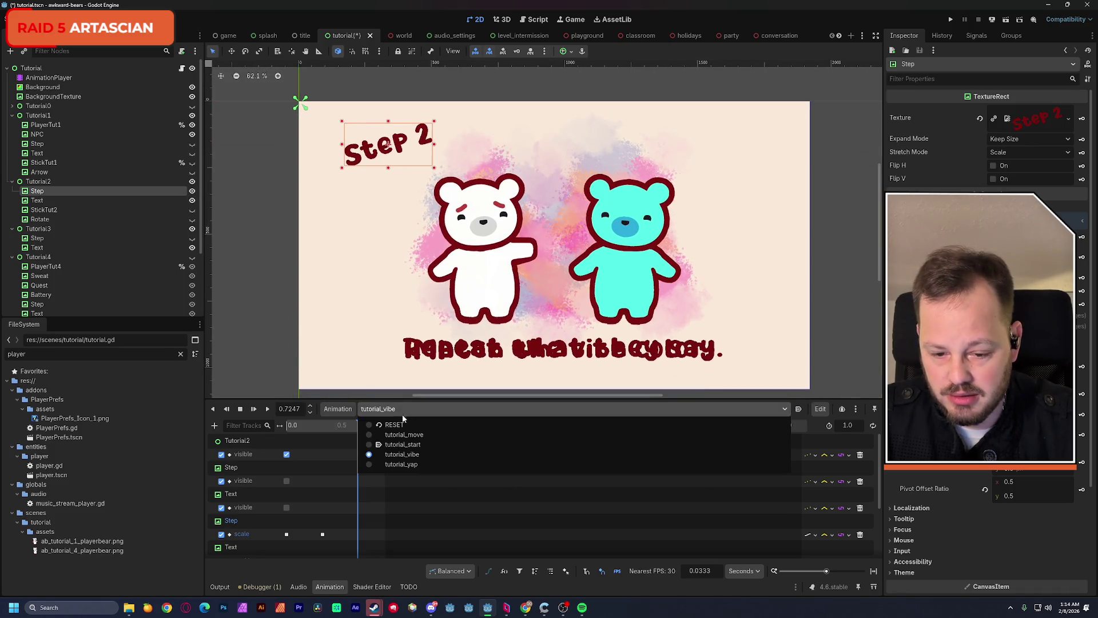
click(427, 463)
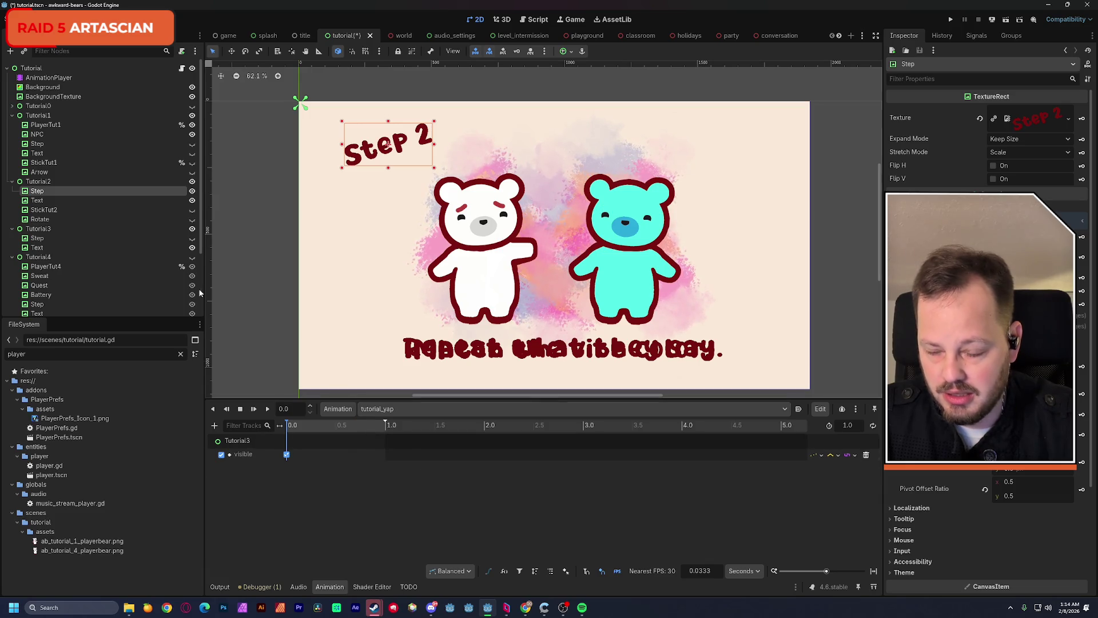
Add a Visible key at 0 s for Tutorial2's Step that hides it
scroll(916, 470, down, 5)
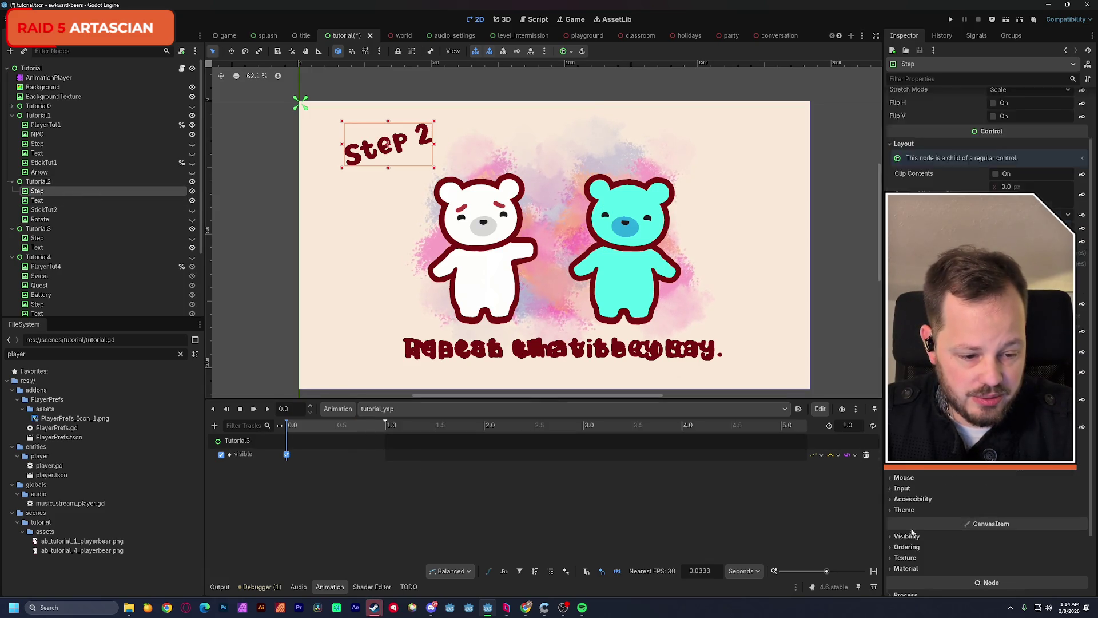
click(916, 470)
click(1082, 474)
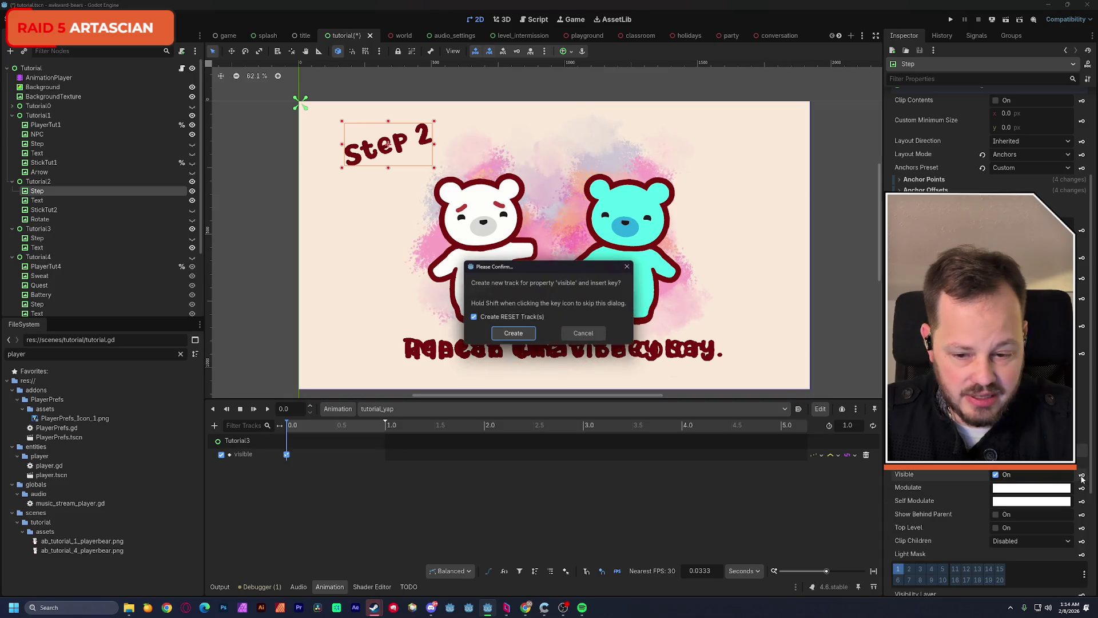
click(514, 334)
click(286, 481)
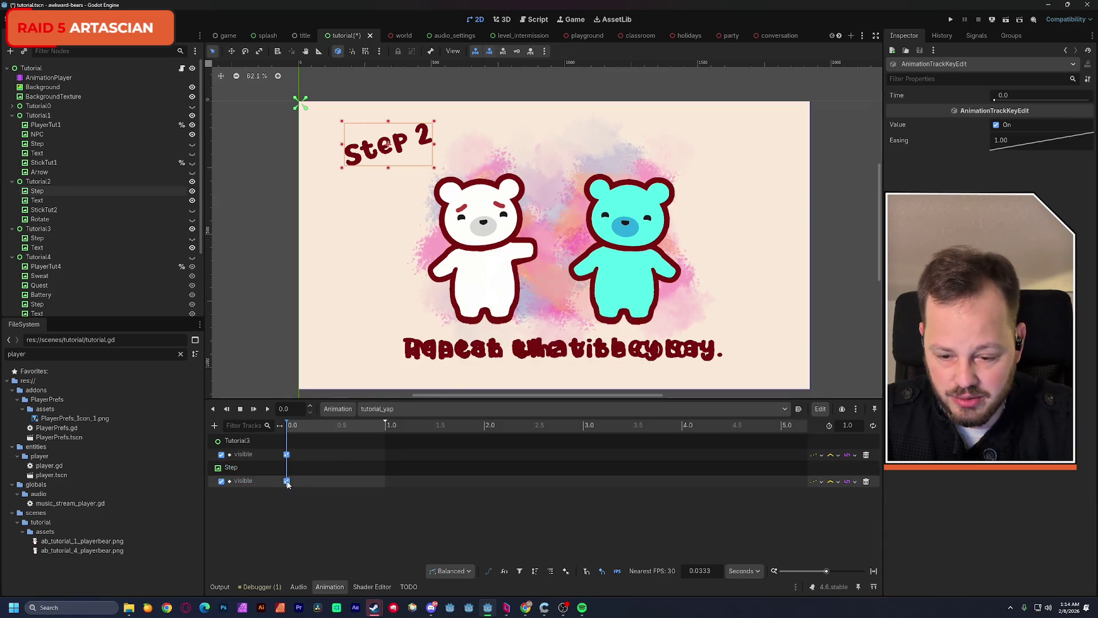
click(996, 125)
drag(292, 427, 289, 427)
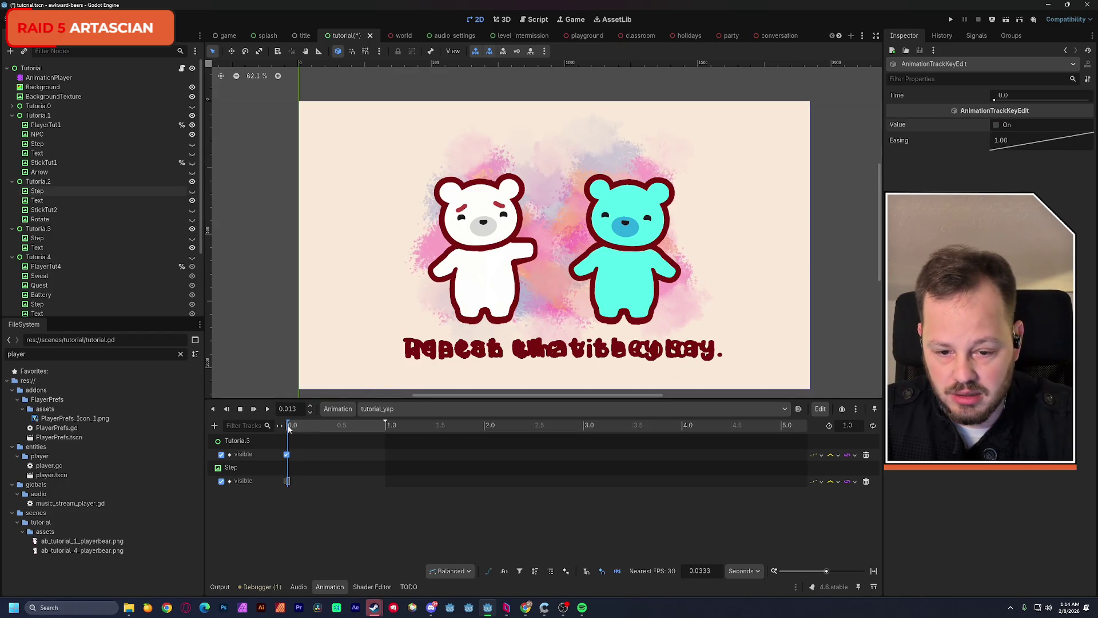
Add a Visible key at 0 s for Tutorial2's Text with its value turned off
click(63, 202)
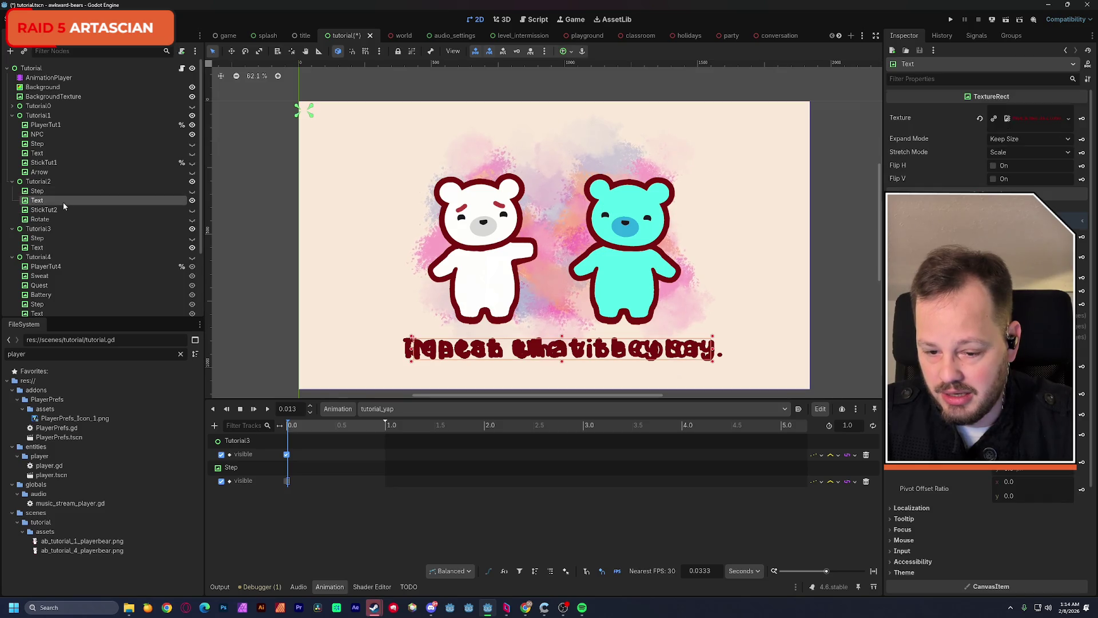
scroll(918, 523, down, 5)
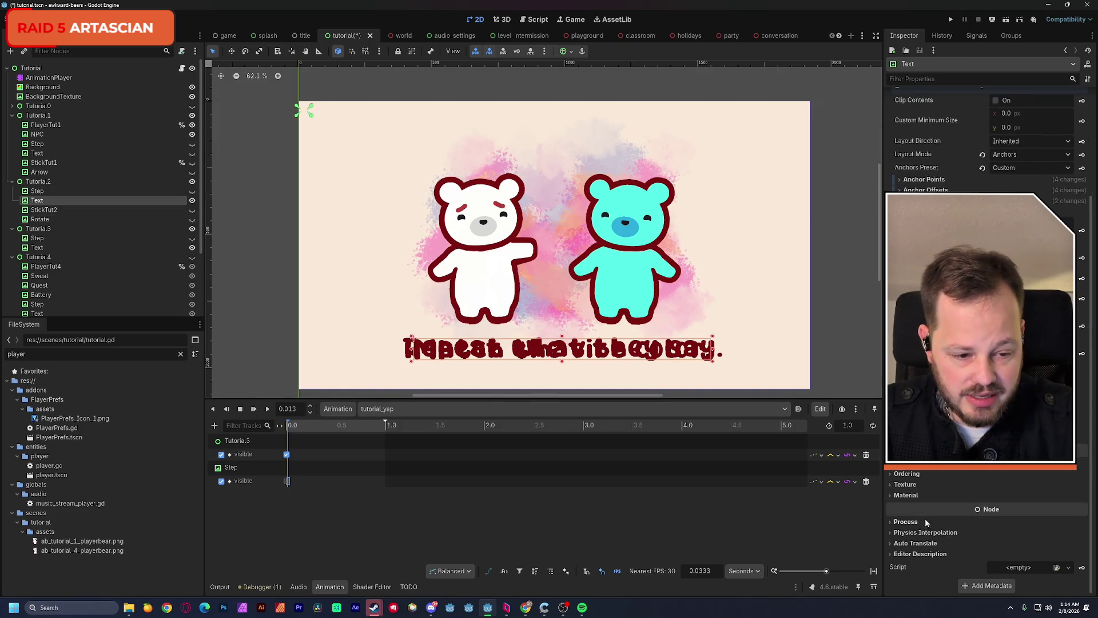
scroll(925, 519, down, 3)
click(1082, 475)
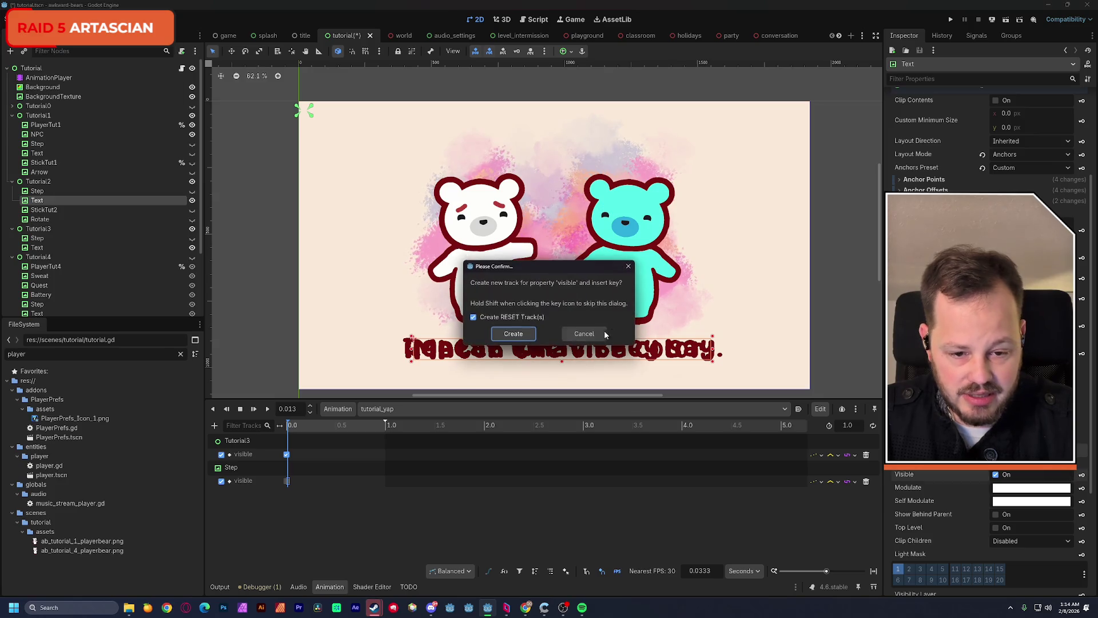
click(510, 334)
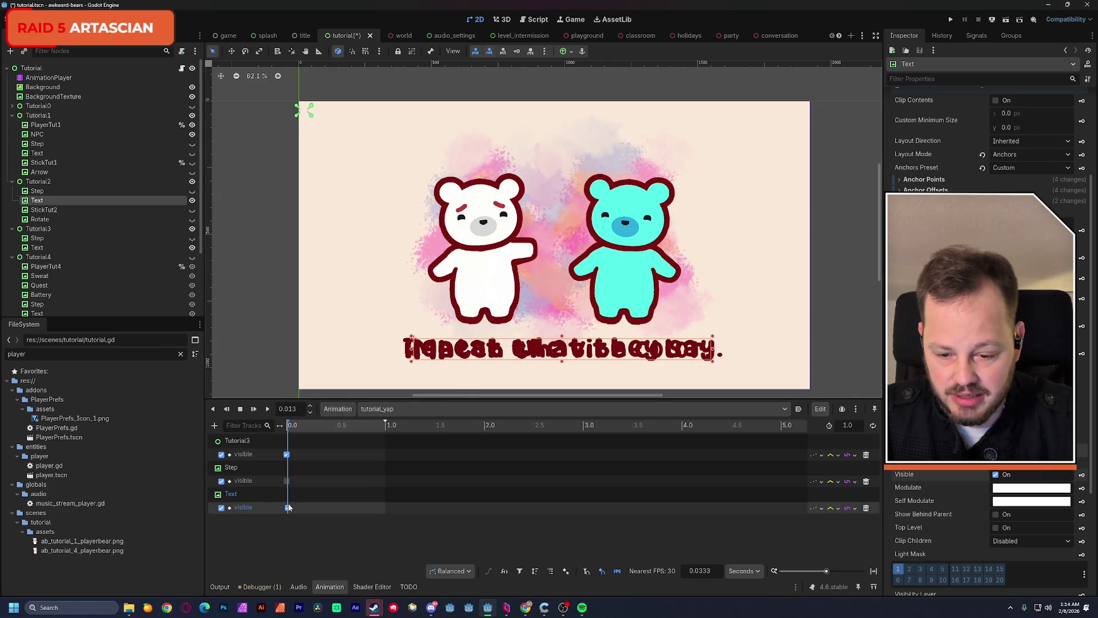
click(289, 509)
click(287, 510)
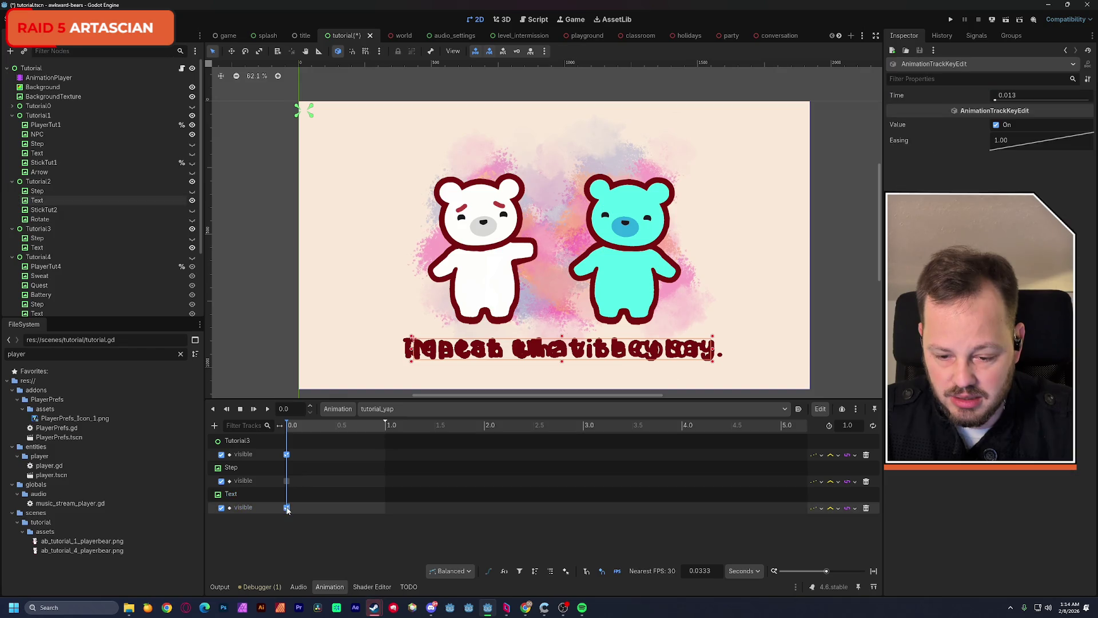
click(996, 126)
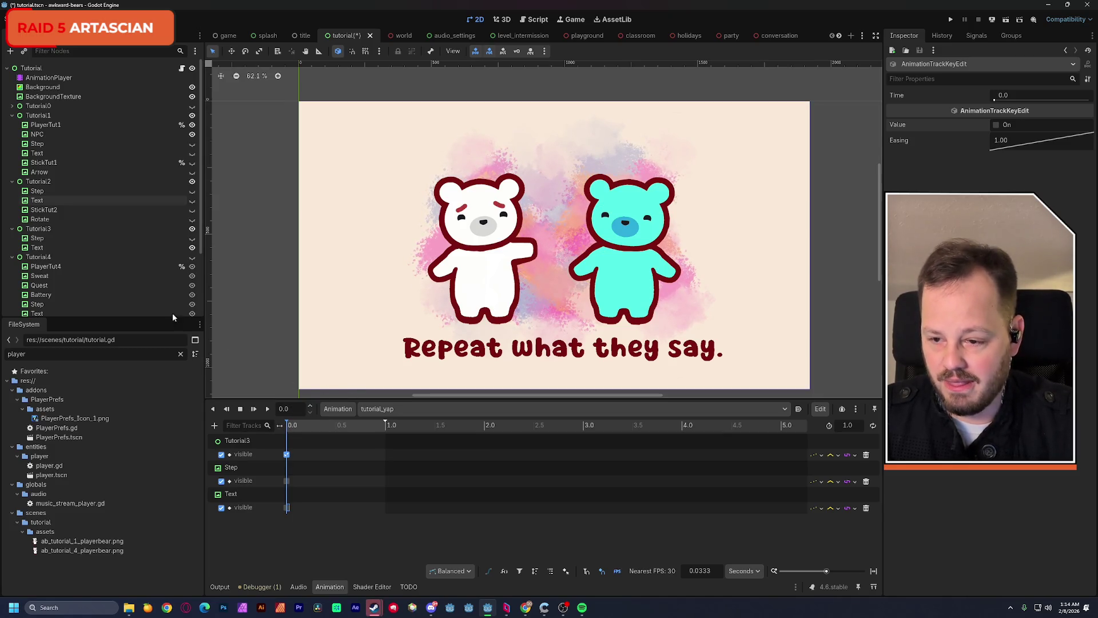
click(164, 239)
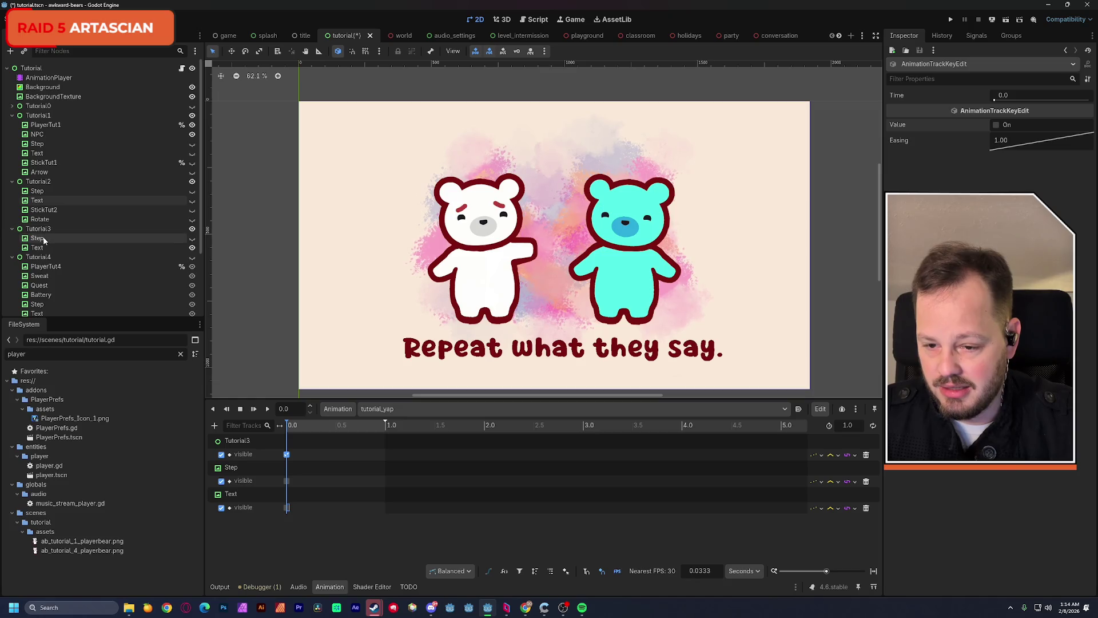
Set Step 3's horizontal pivot offset ratio to 0.5, save, and key its scale in tutorial_yap
click(192, 239)
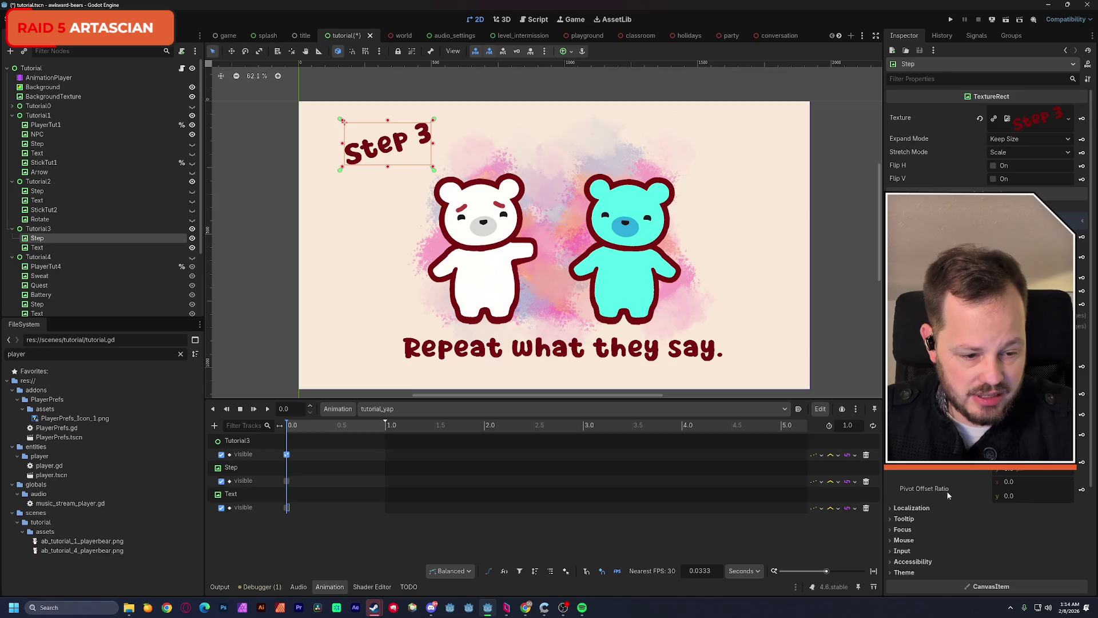
click(1014, 483)
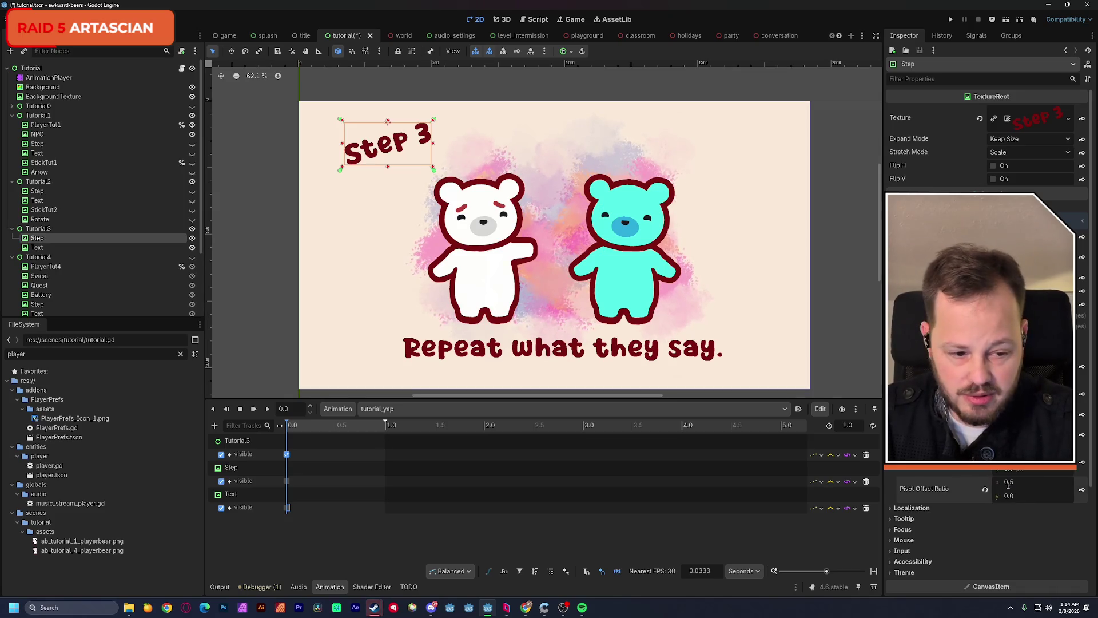
text(0.5)
key(Tab)
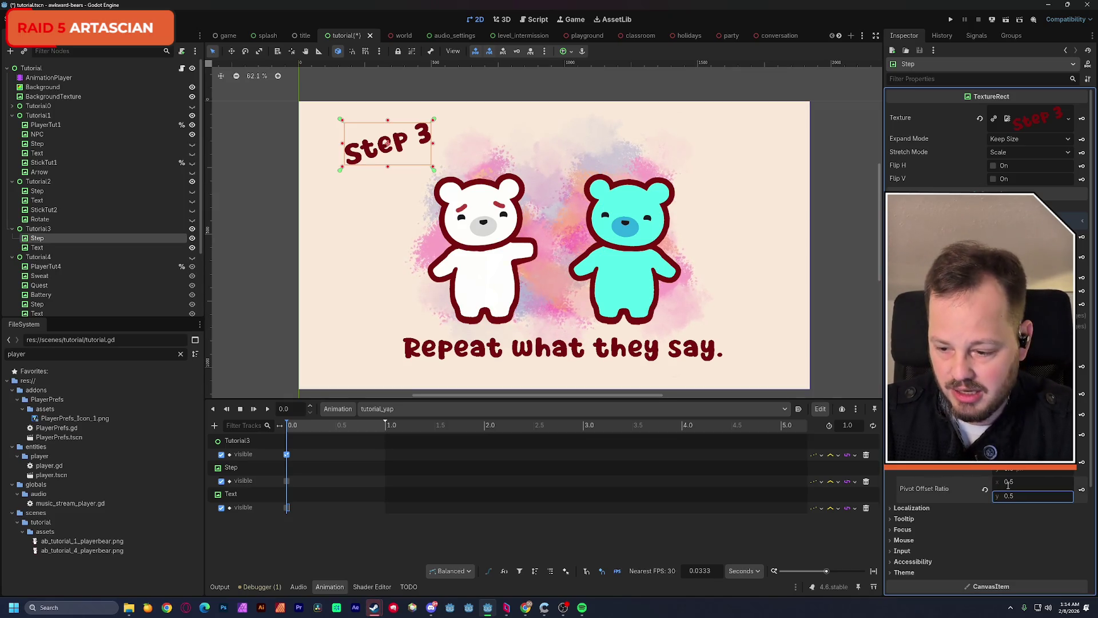
key(ctrl+s)
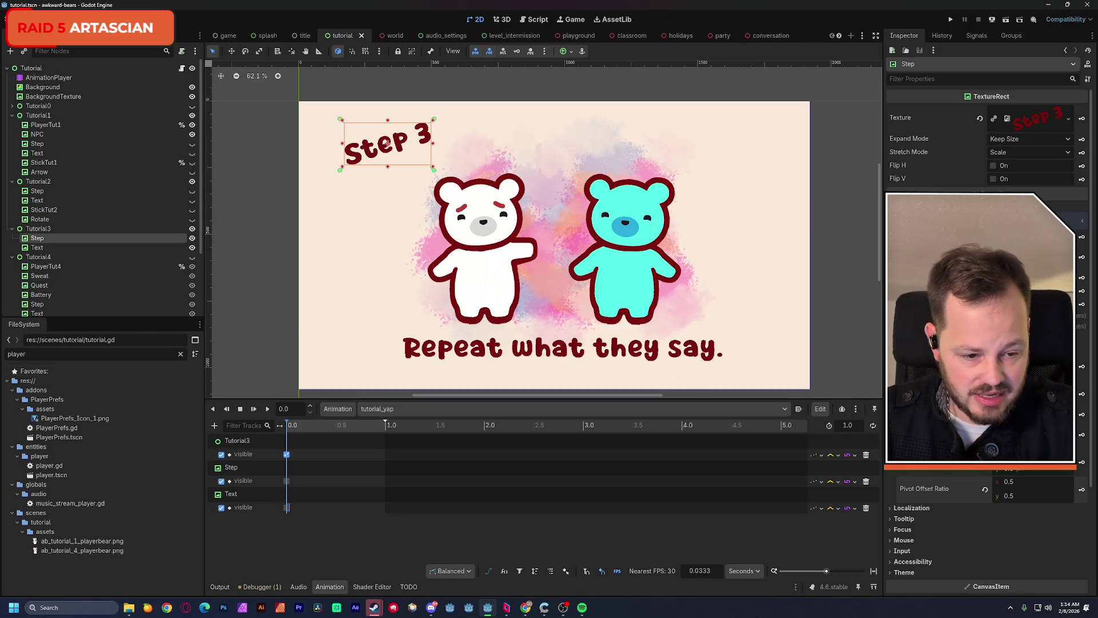
click(1082, 435)
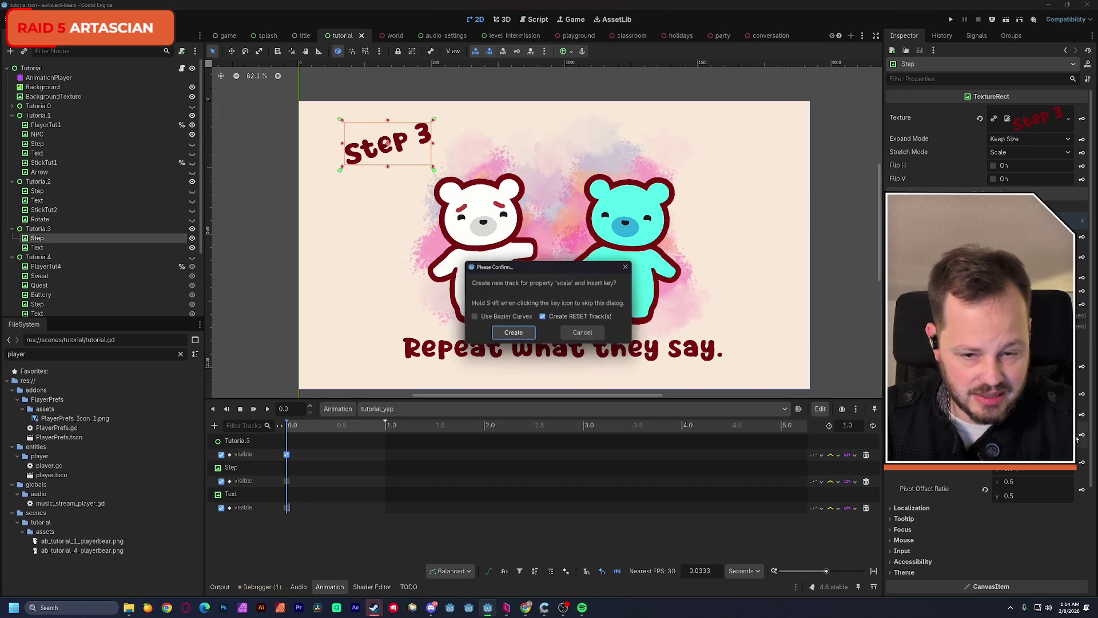
click(512, 338)
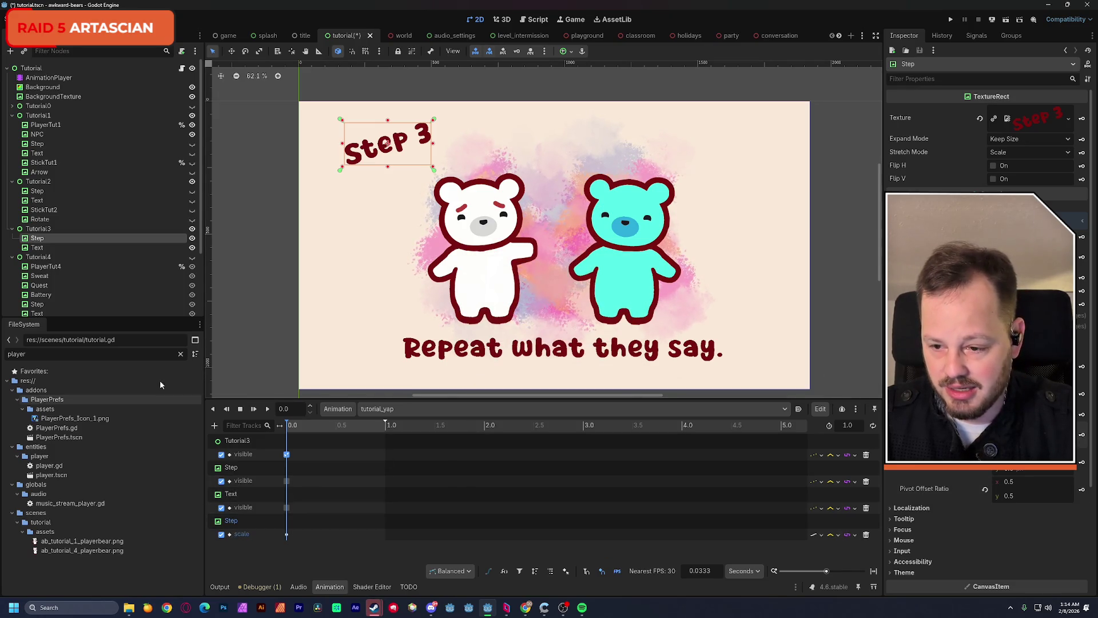
Key Tutorial3 Text's position at 0 s and zoom the timeline to the first second
click(52, 248)
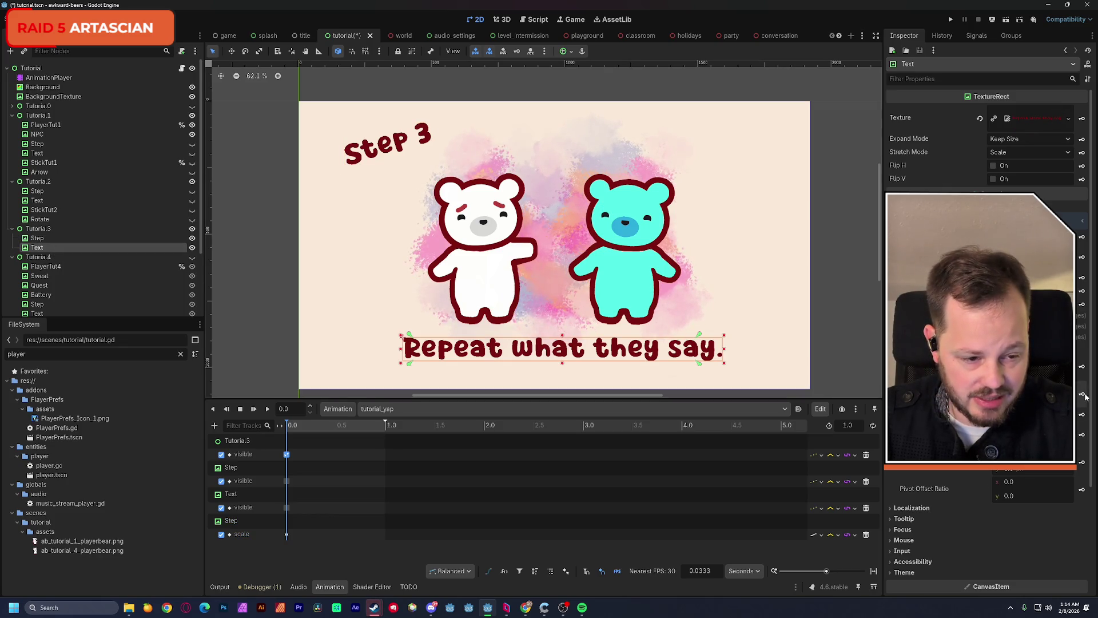
key(k)
key(Return)
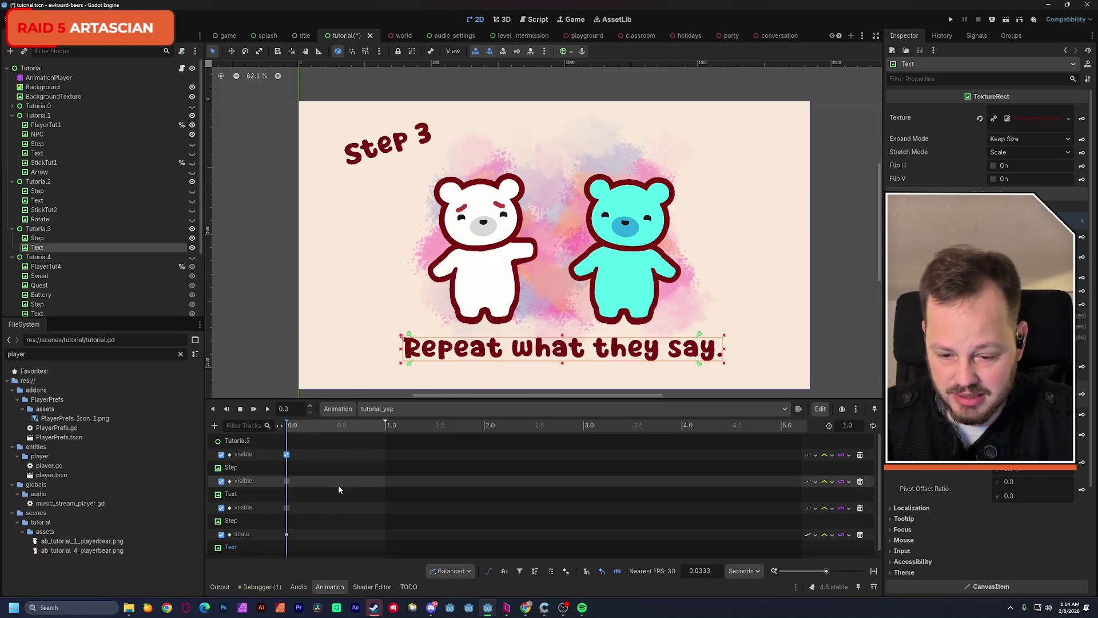
scroll(338, 485, down, 1)
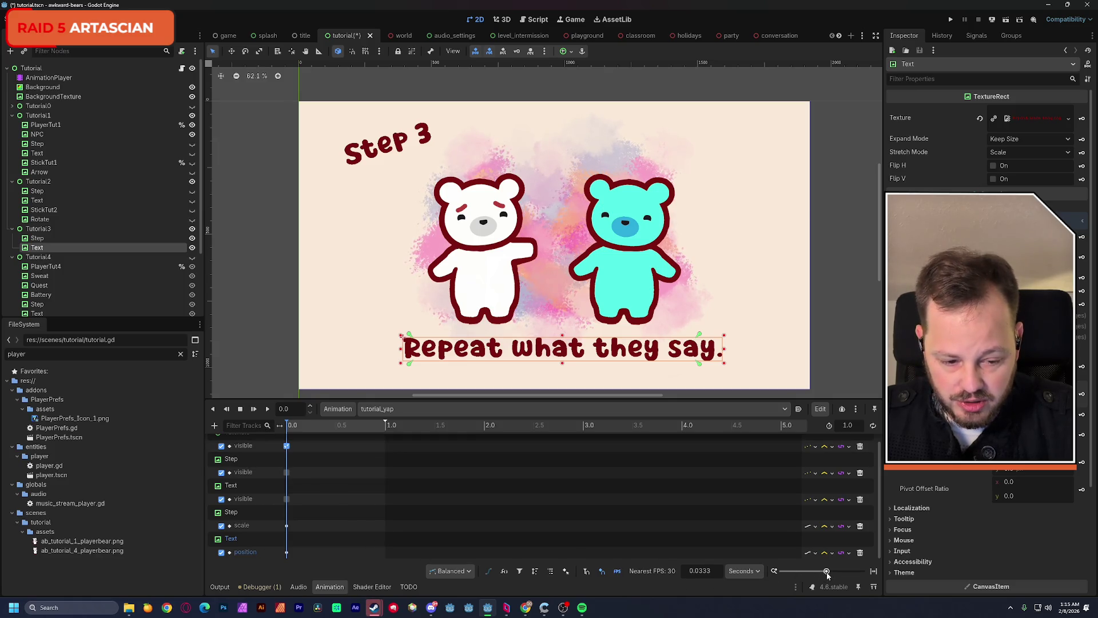
drag(827, 572, 834, 571)
scroll(589, 494, down, 1)
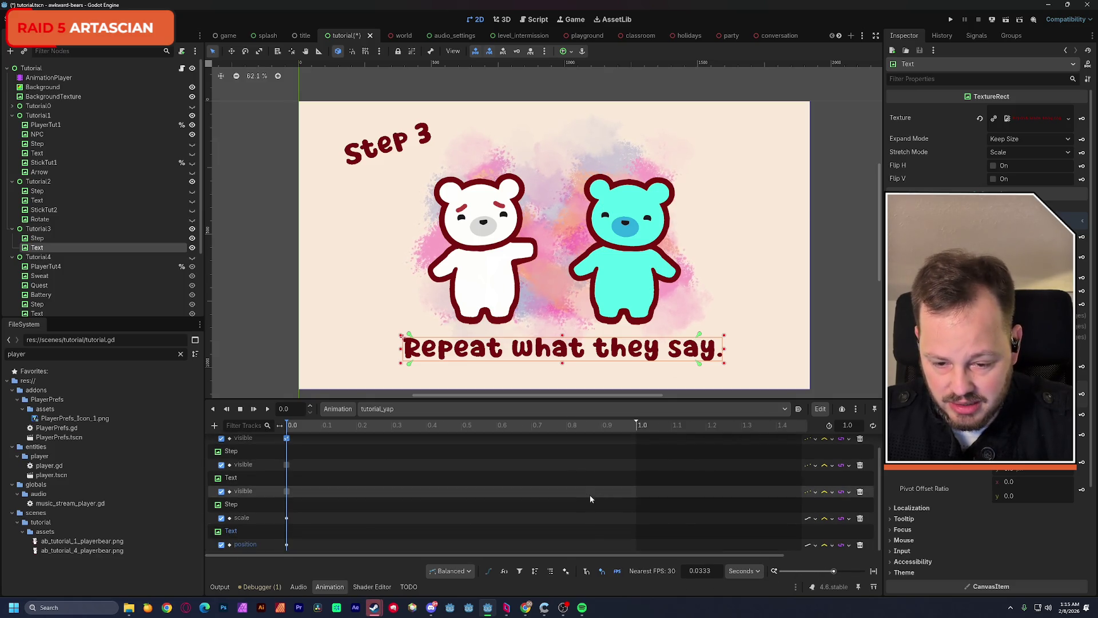
Copy tutorial_vibe's two scale keys onto tutorial_yap's Step scale track
click(364, 410)
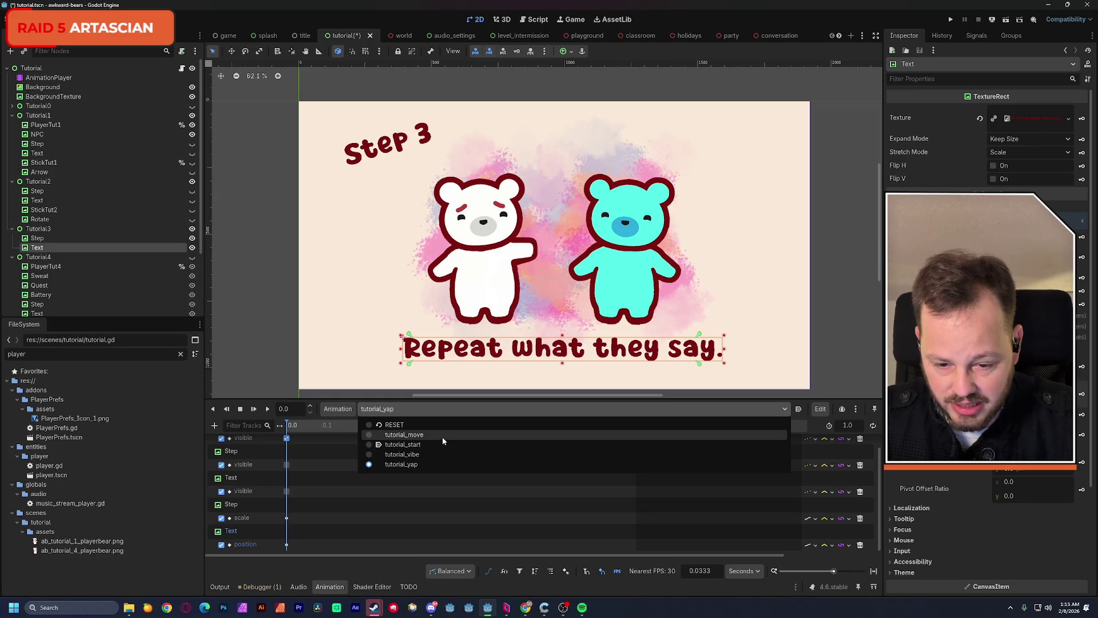
click(438, 454)
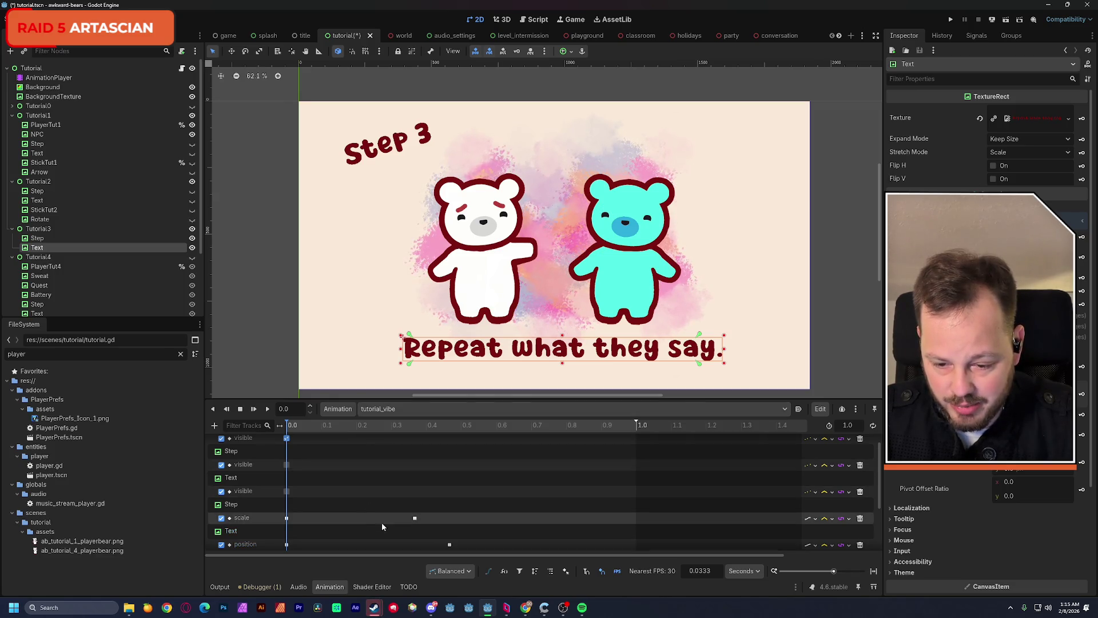
drag(424, 516, 280, 527)
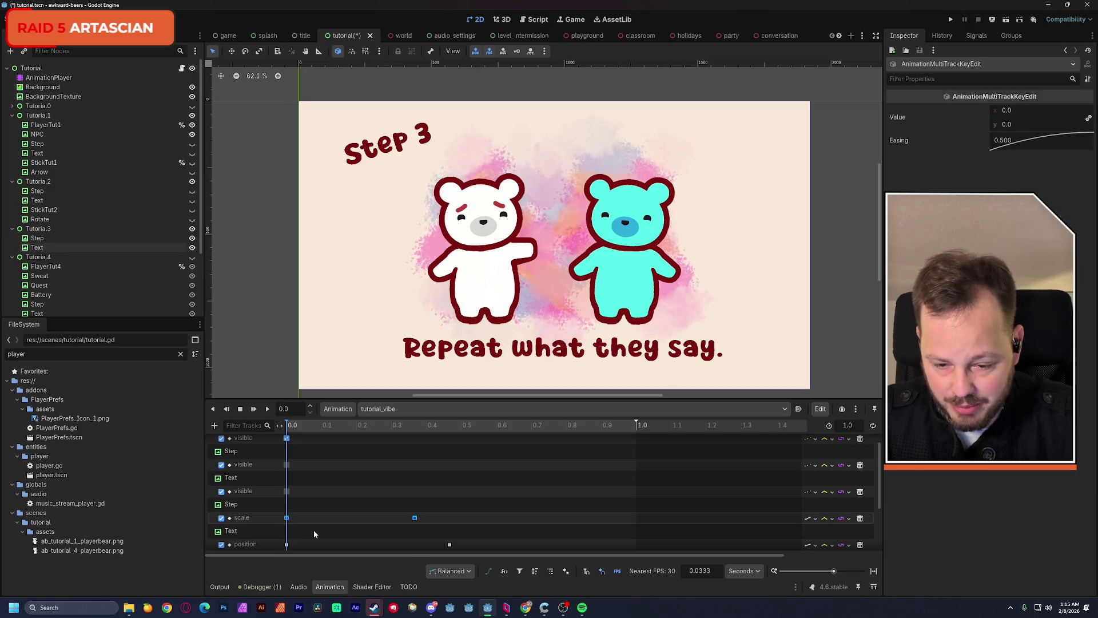
click(388, 410)
click(396, 463)
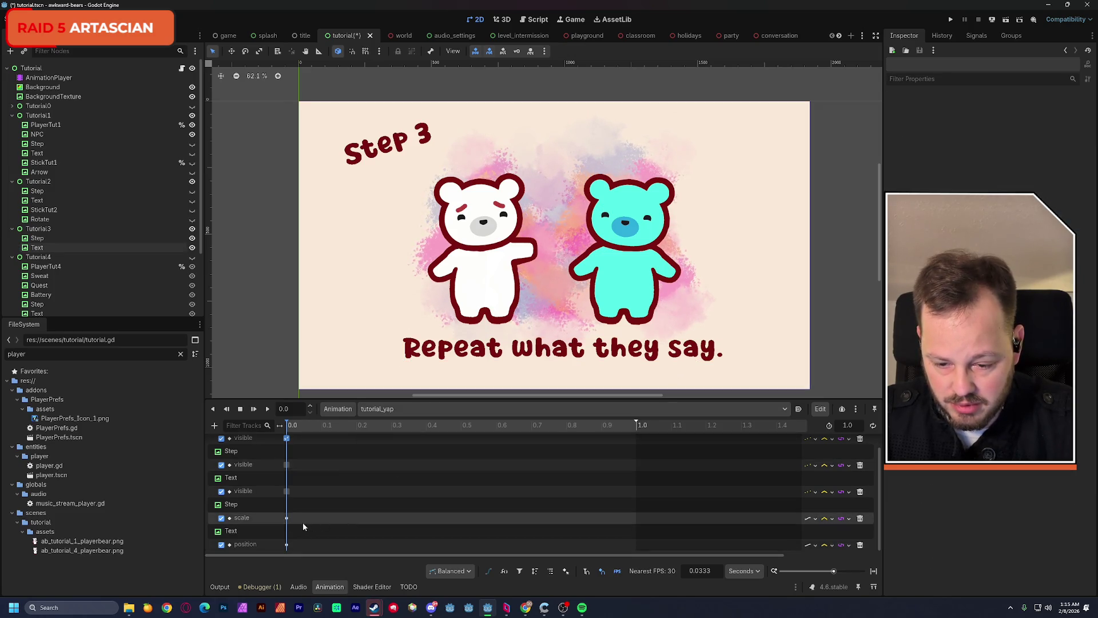
click(288, 519)
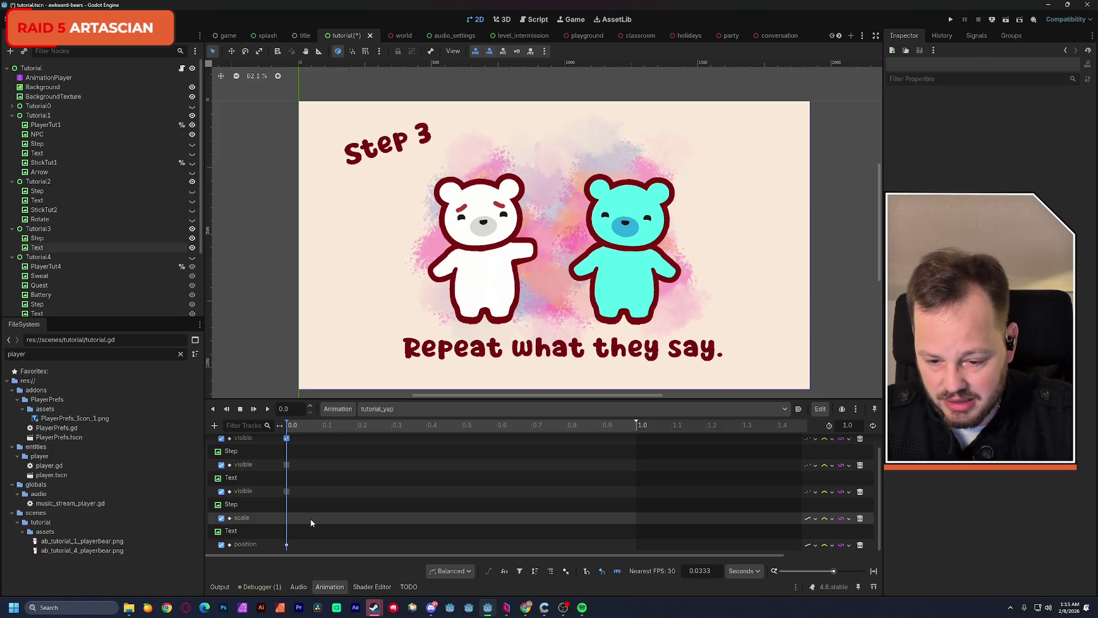
key(ctrl+v)
Copy tutorial_vibe's two position keys onto tutorial_yap's Text position track
click(388, 409)
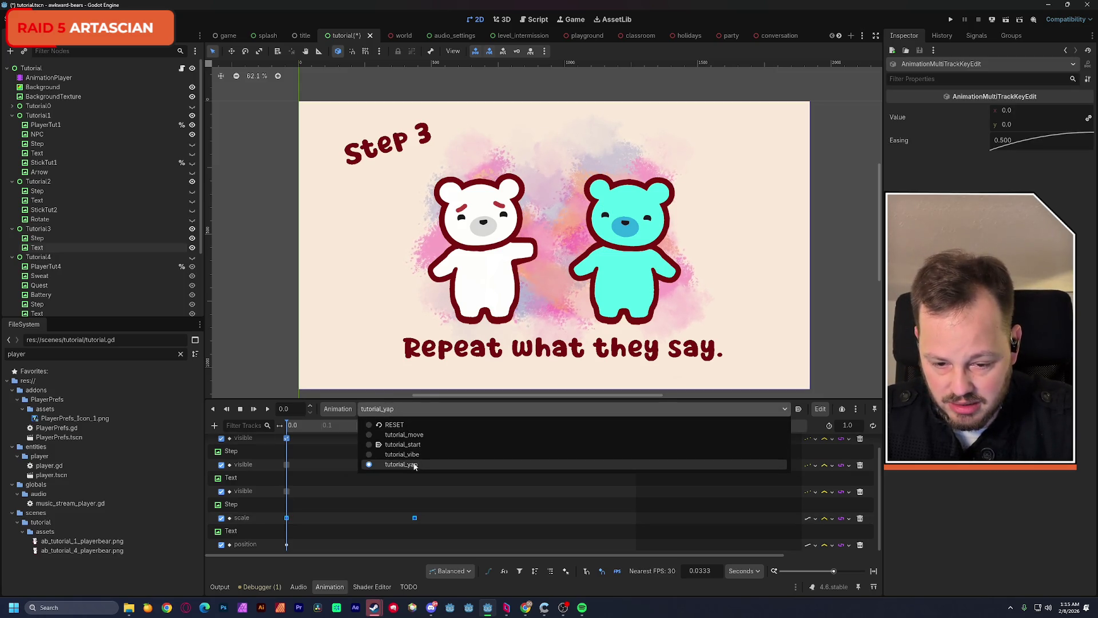
click(415, 456)
drag(479, 541, 274, 551)
click(377, 410)
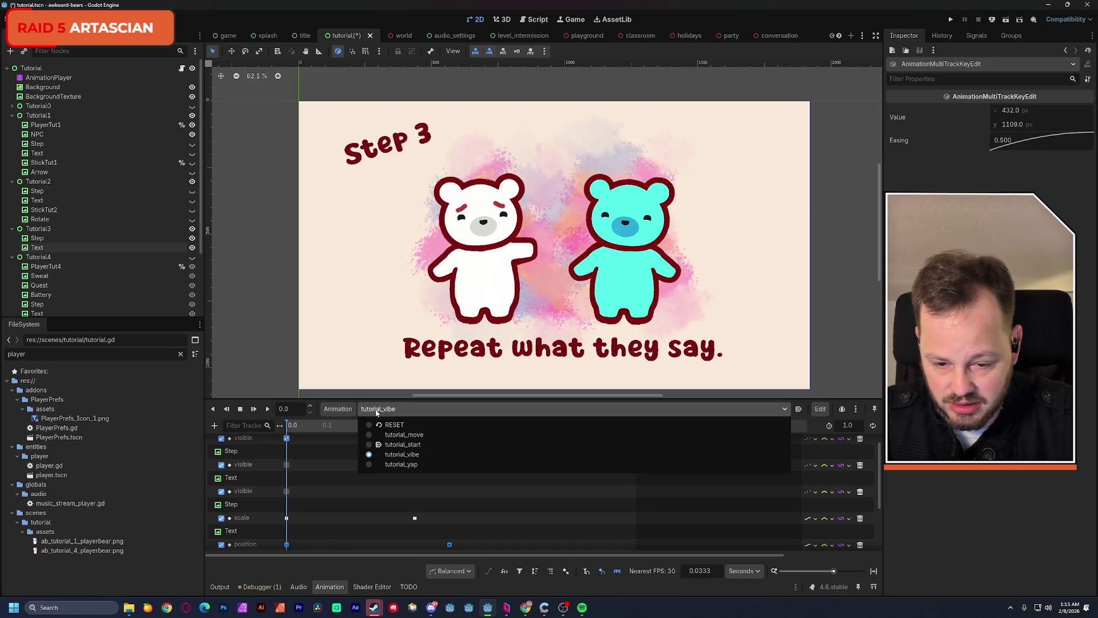
click(400, 464)
click(288, 544)
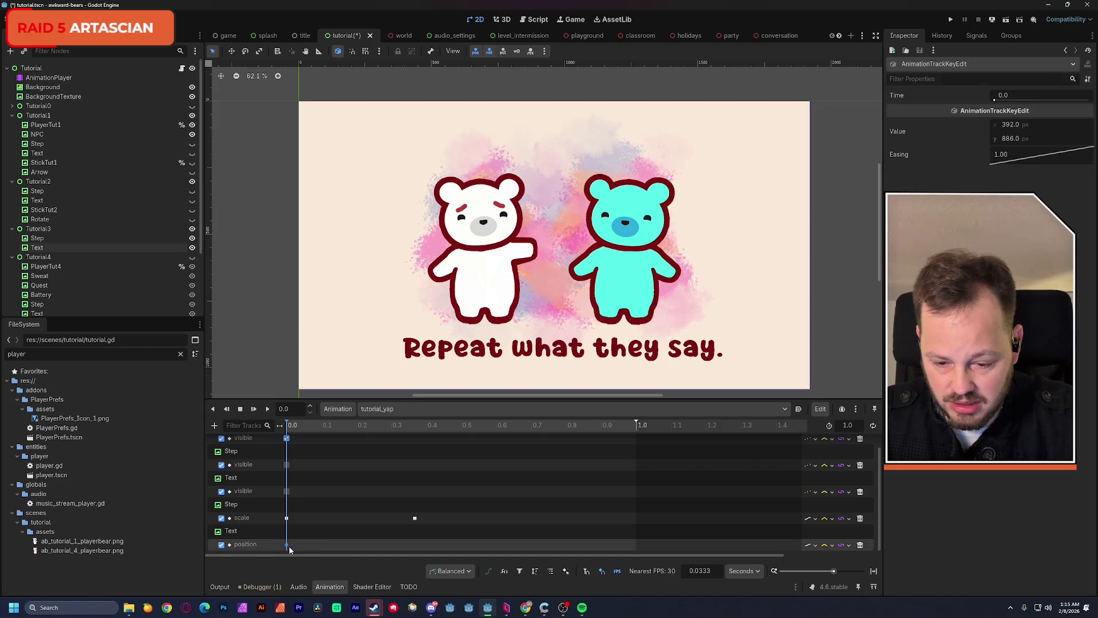
key(ctrl+v)
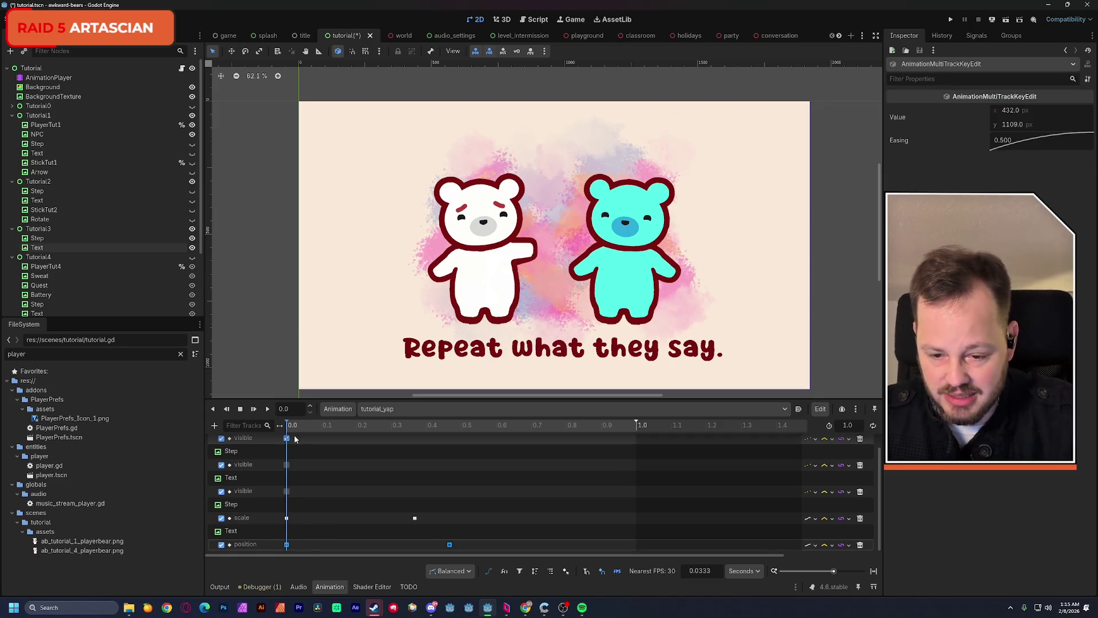
Scrub through the Step 3 animation to preview it and save the scene
mouse_move(285, 430)
mouse_down()
mouse_move(492, 429)
mouse_move(249, 445)
mouse_move(513, 445)
mouse_move(472, 451)
mouse_move(562, 439)
mouse_up()
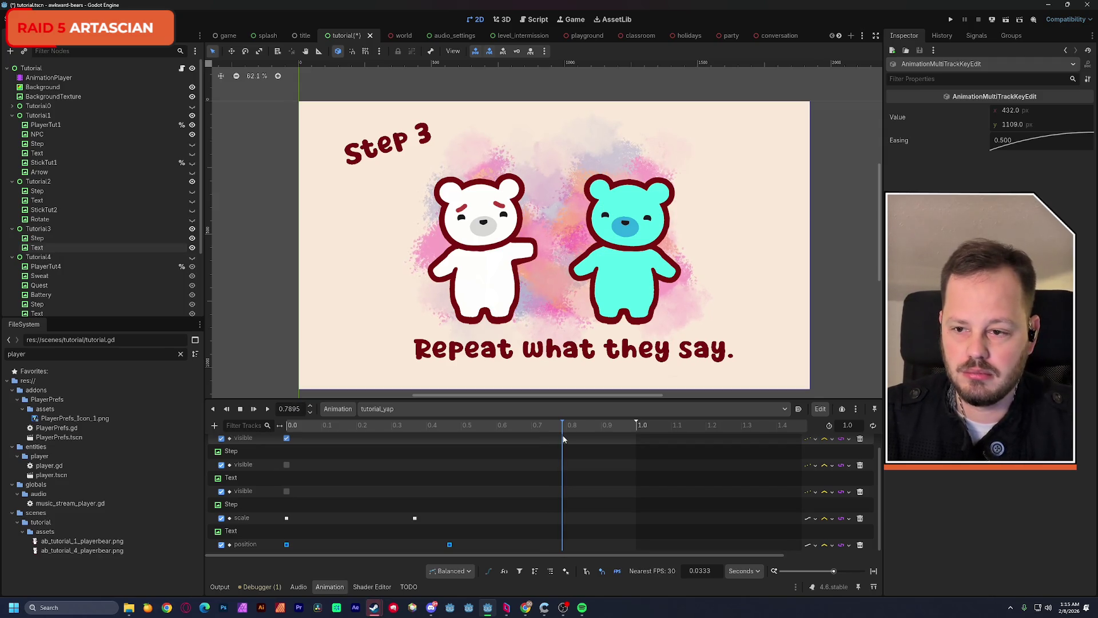
key(ctrl+s)
mouse_move(540, 285)
mouse_down()
mouse_move(533, 261)
mouse_move(532, 273)
mouse_up()
scroll(532, 271, down, 1)
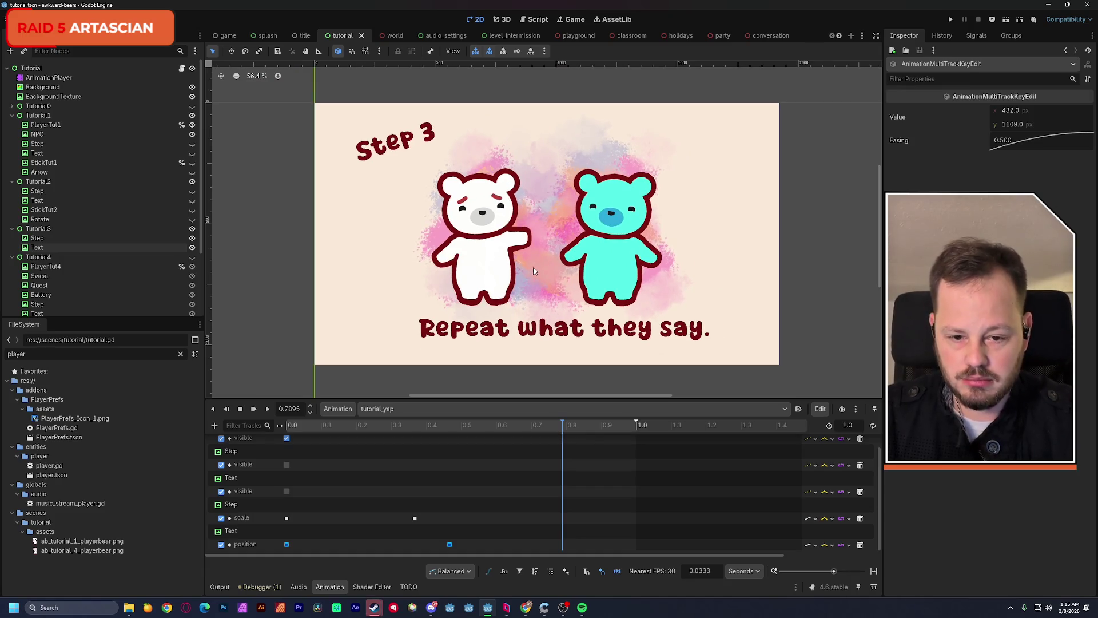
drag(537, 262, 534, 263)
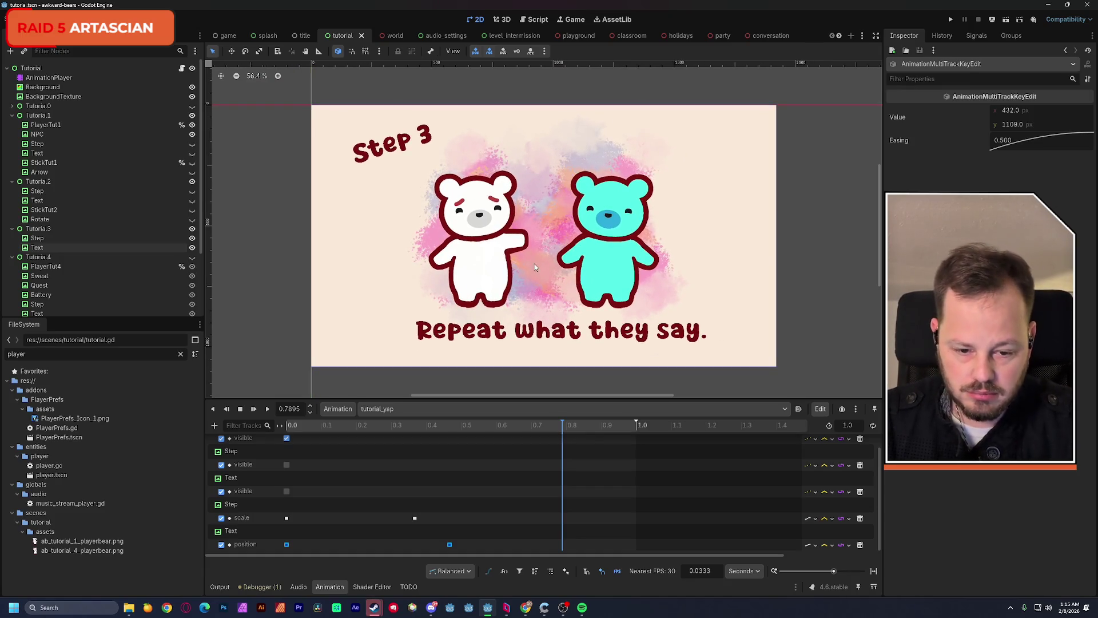
drag(570, 428, 568, 428)
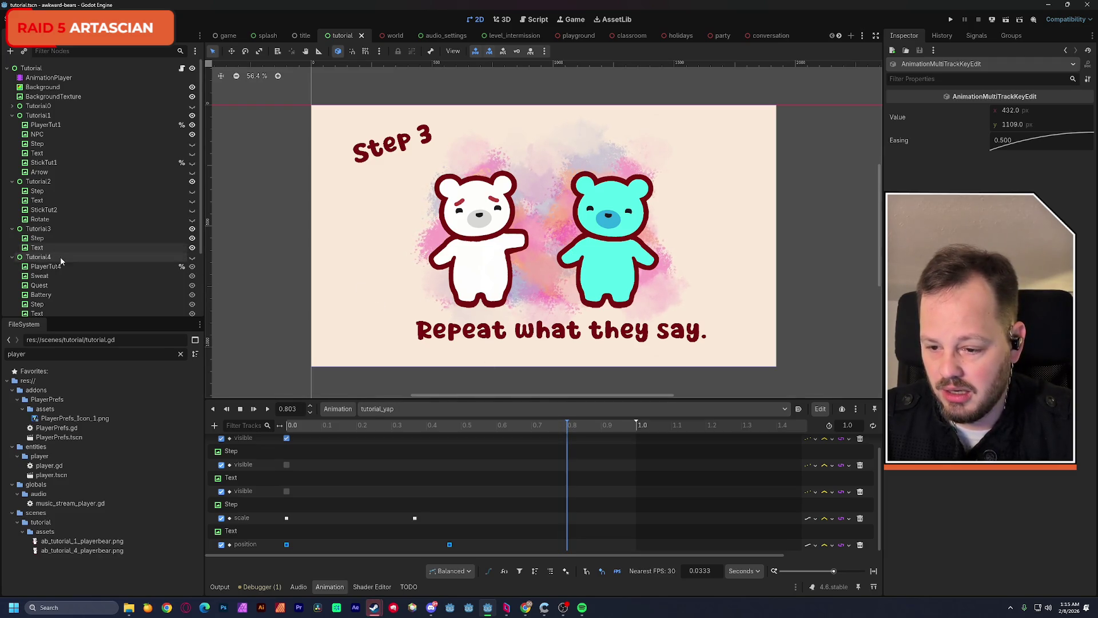
scroll(69, 269, down, 3)
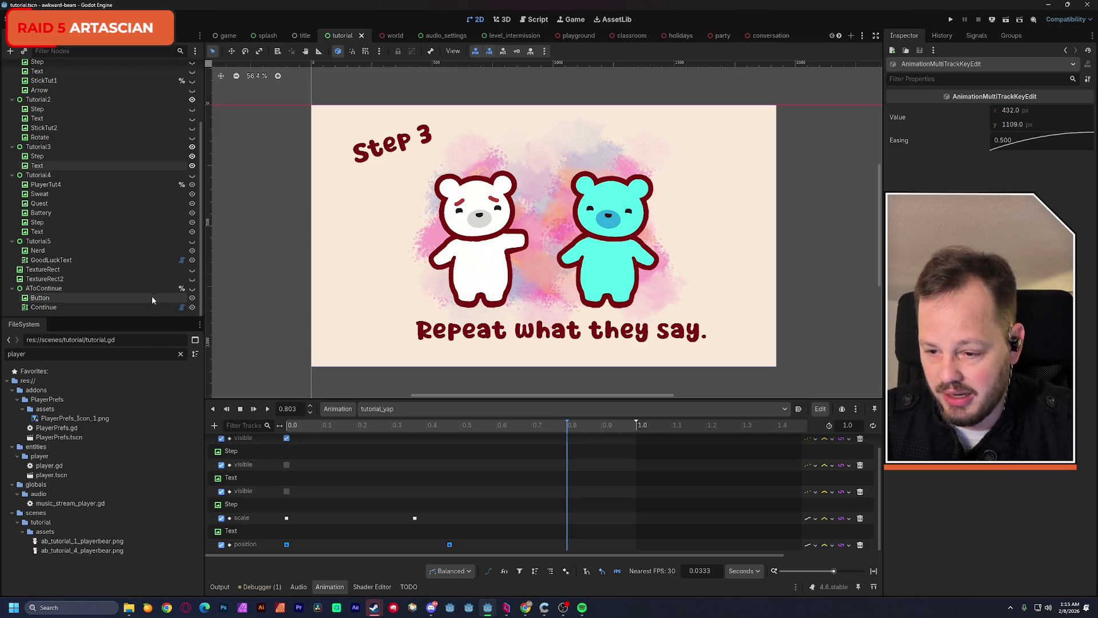
Show TextureRect2, rename it 'Button', and move it under Tutorial3 after Text
click(192, 279)
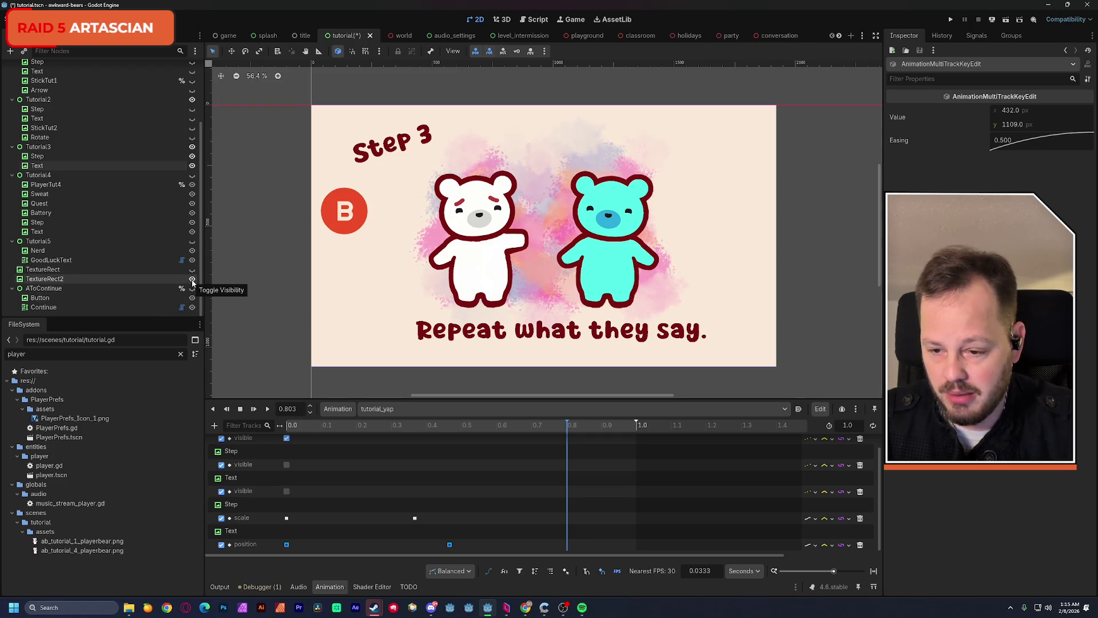
click(53, 279)
click(53, 279)
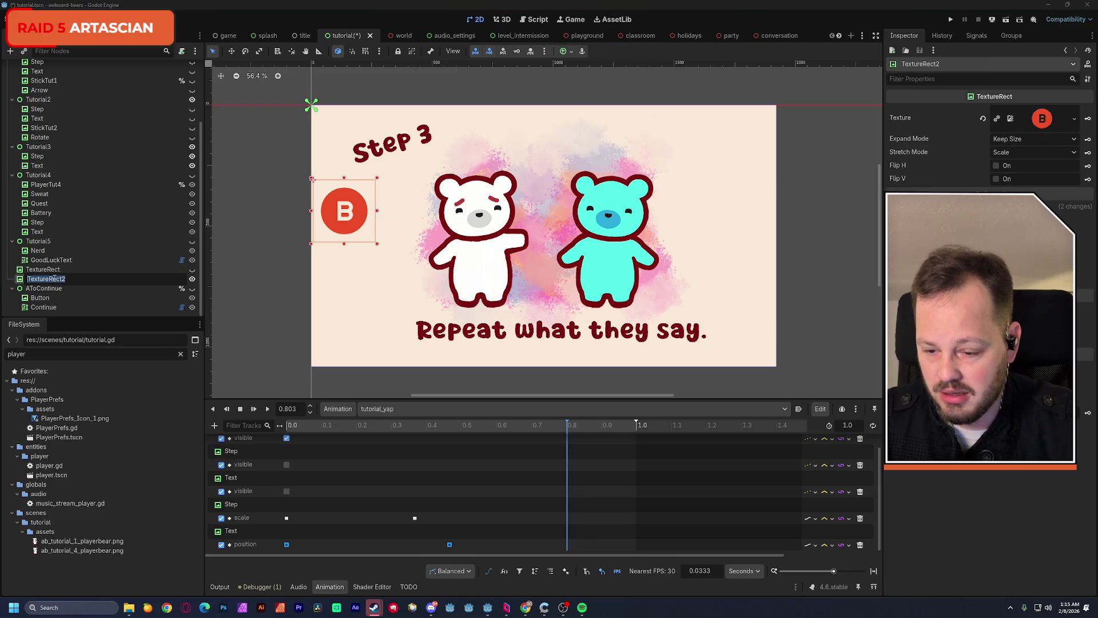
text(Button)
key(Return)
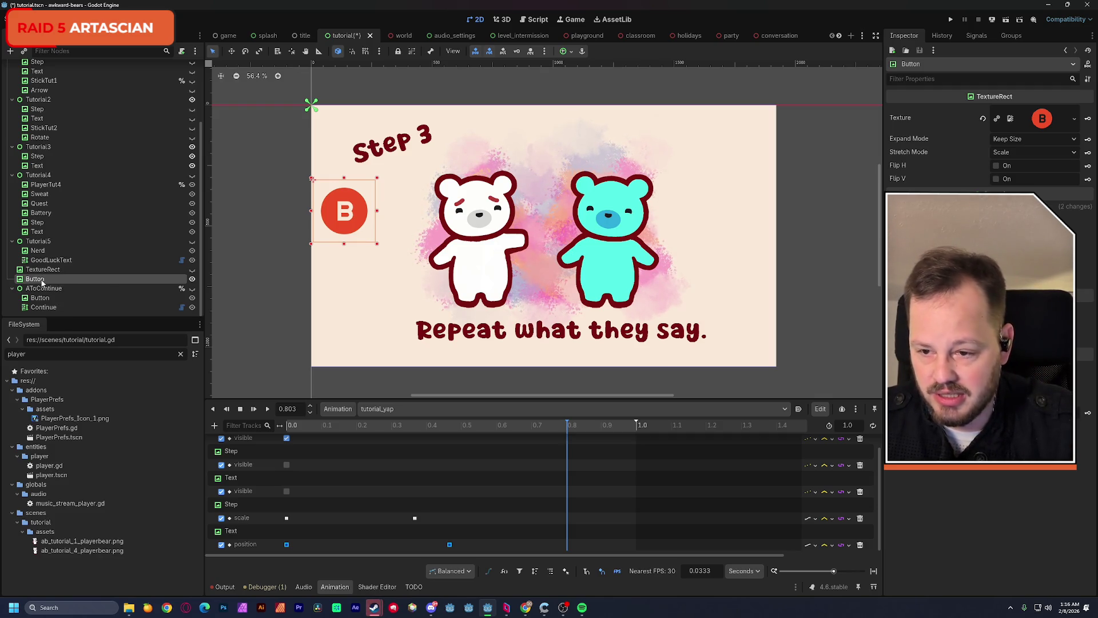
mouse_move(42, 282)
mouse_down()
mouse_move(137, 176)
mouse_move(137, 153)
mouse_move(140, 170)
mouse_up()
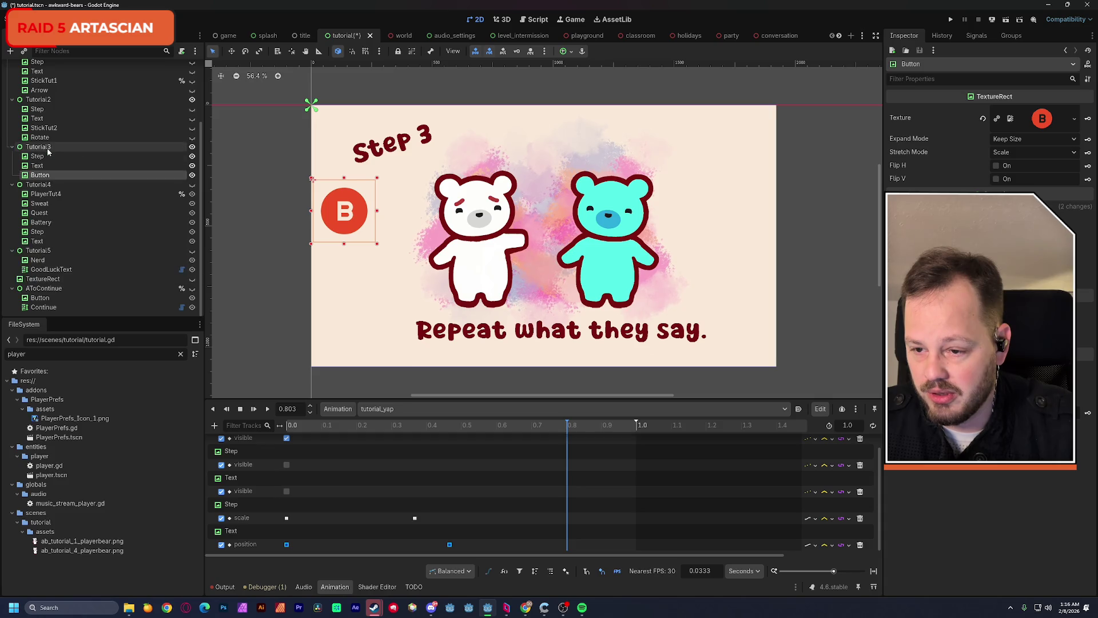
Set Button's Expand Mode to Ignore Size, shrink it above the cyan bear's head, and save
double_click(141, 173)
drag(738, 284, 491, 248)
click(1033, 139)
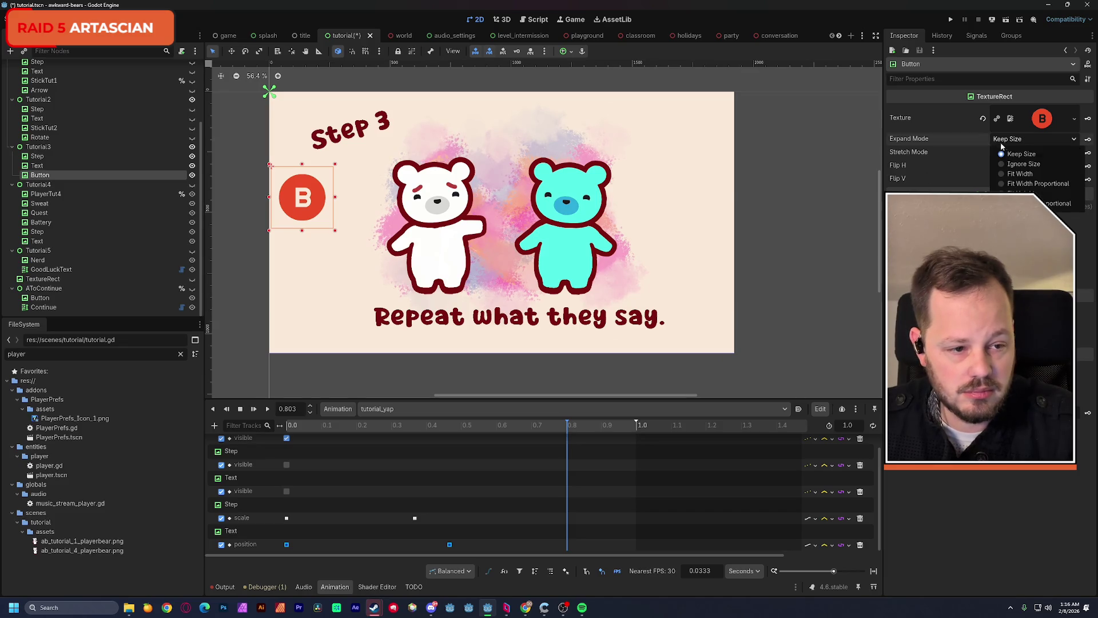
click(1024, 160)
mouse_move(336, 233)
mouse_down()
mouse_move(317, 212)
mouse_move(568, 188)
mouse_up()
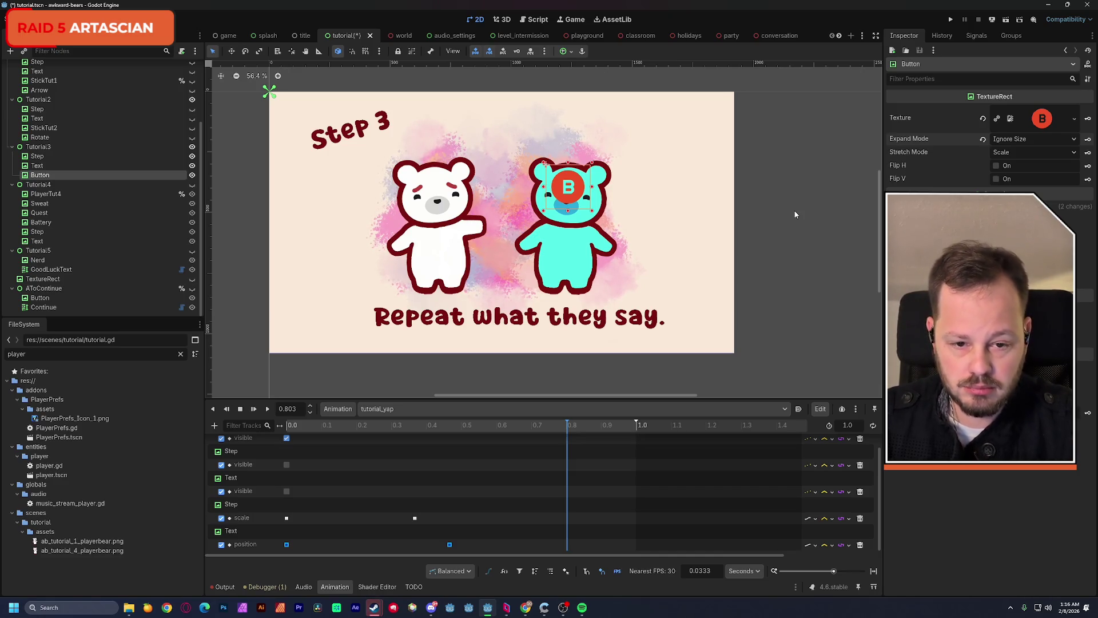
drag(573, 188, 573, 145)
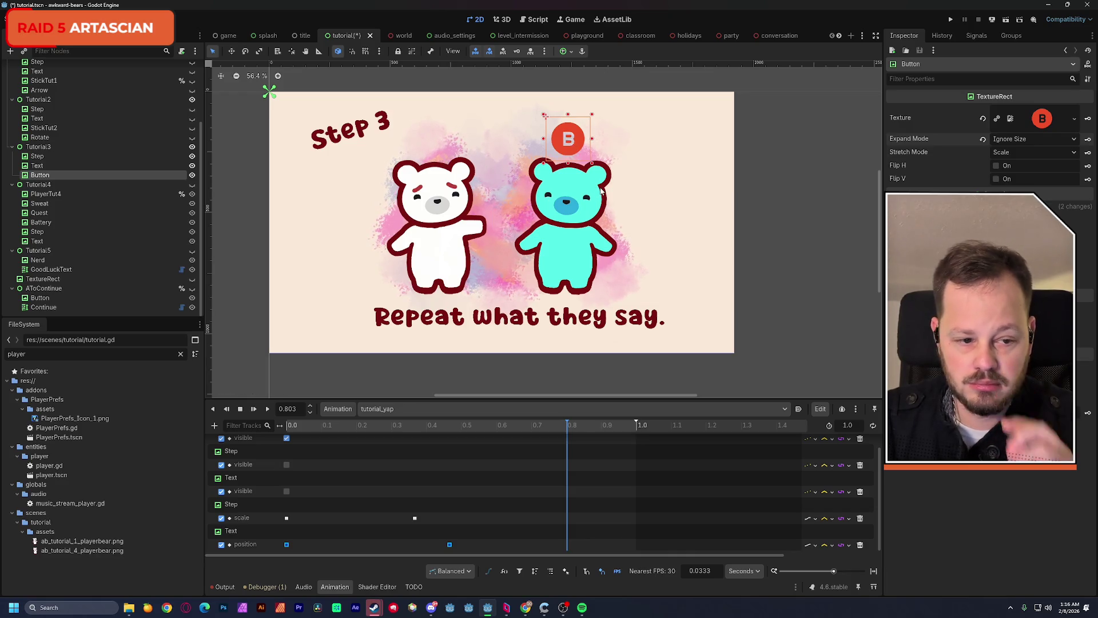
key(ctrl+s)
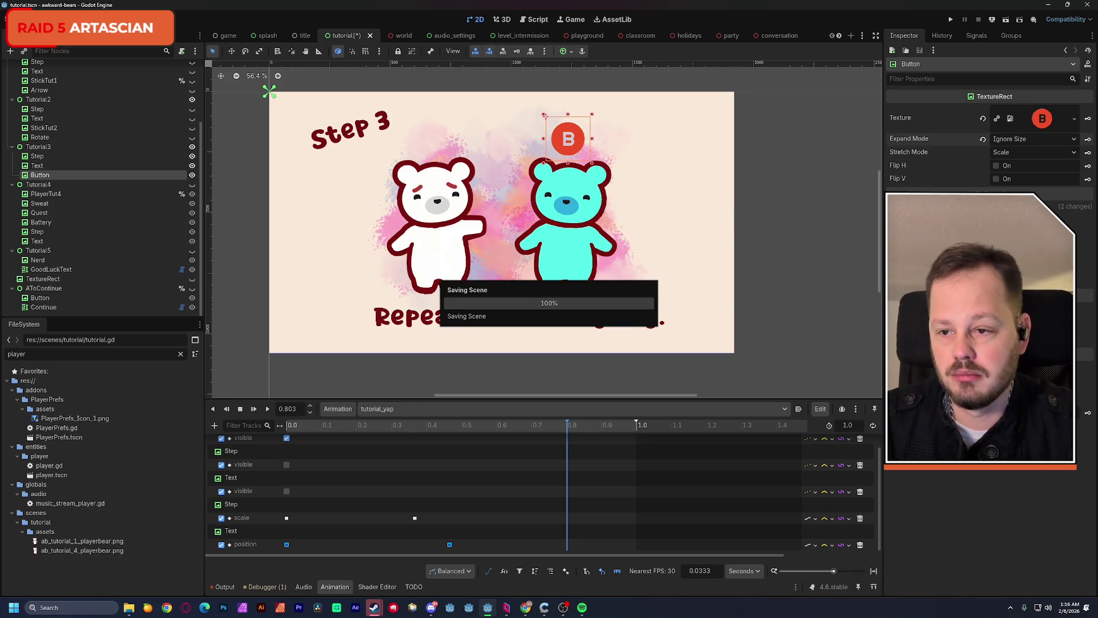
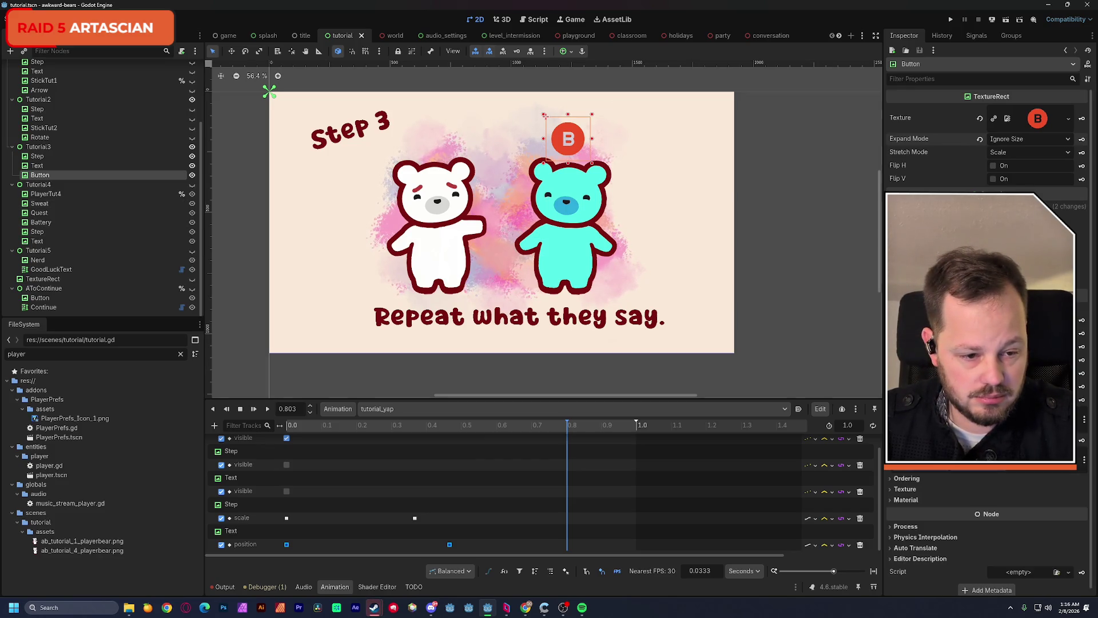
Select the Button under Tutorial3 and move the B button down behind the cyan bear's head
click(915, 478)
scroll(926, 478, down, 2)
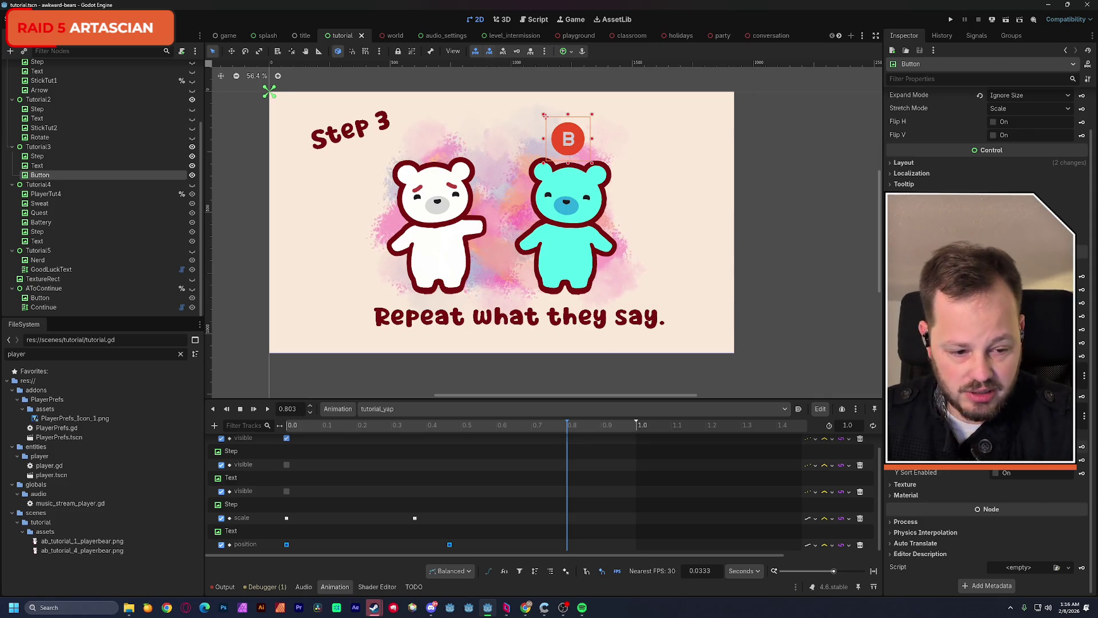
key(ctrl+z)
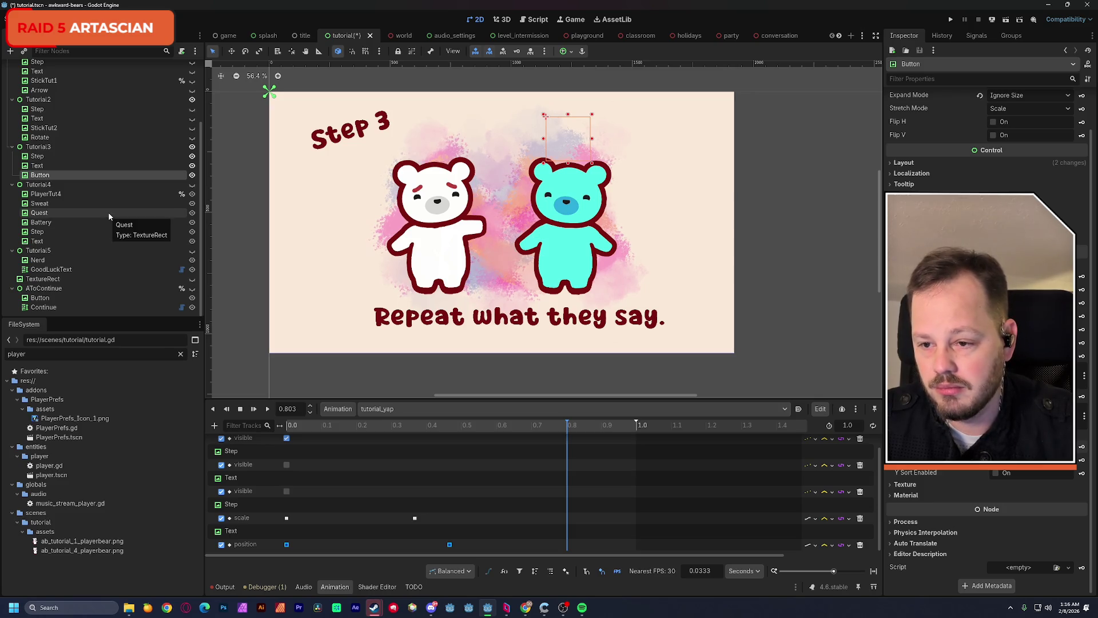
scroll(109, 212, up, 5)
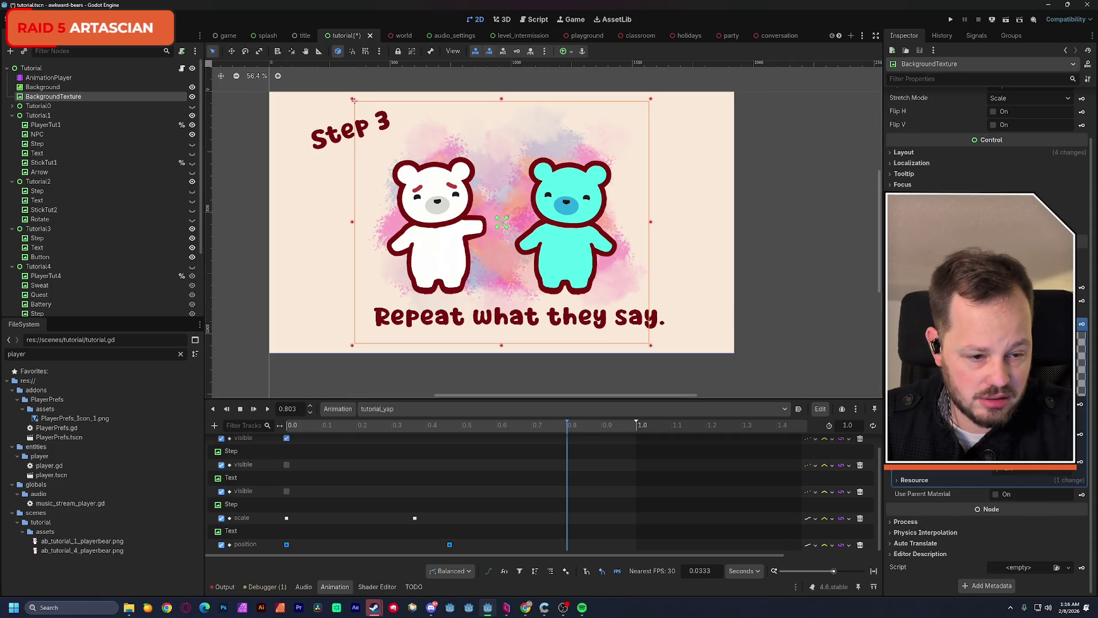
scroll(987, 515, up, 1)
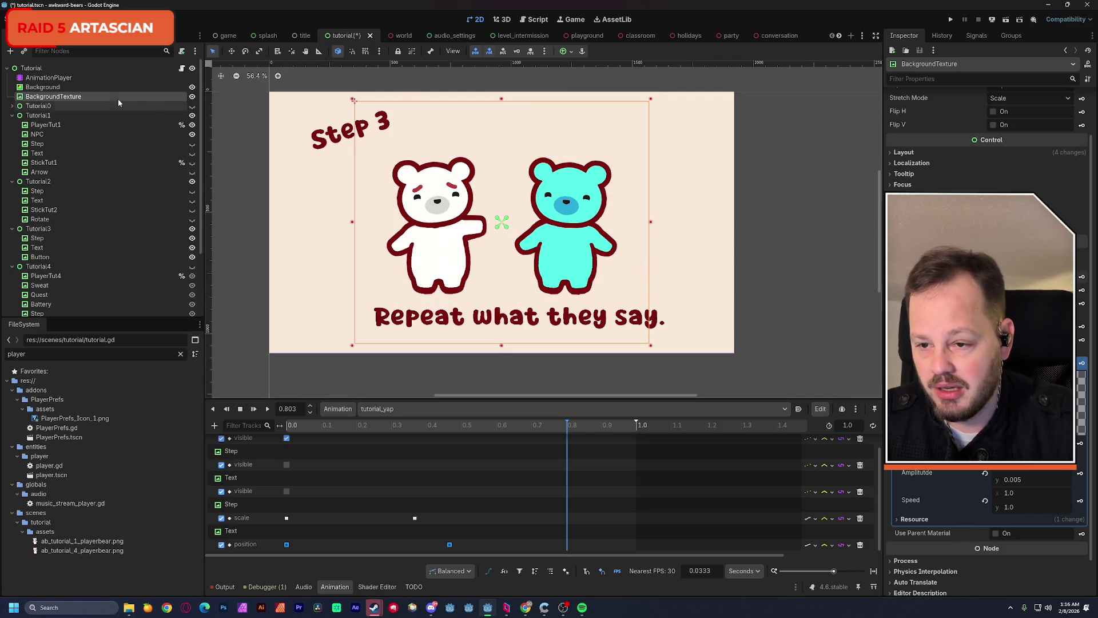
click(92, 88)
scroll(987, 344, up, 1)
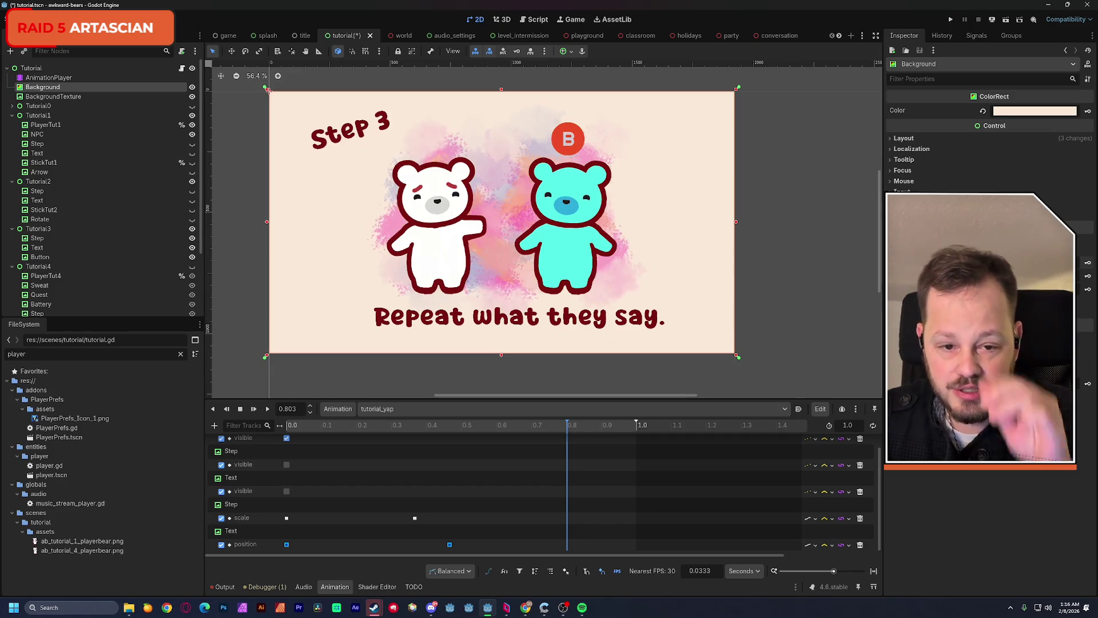
scroll(140, 273, down, 3)
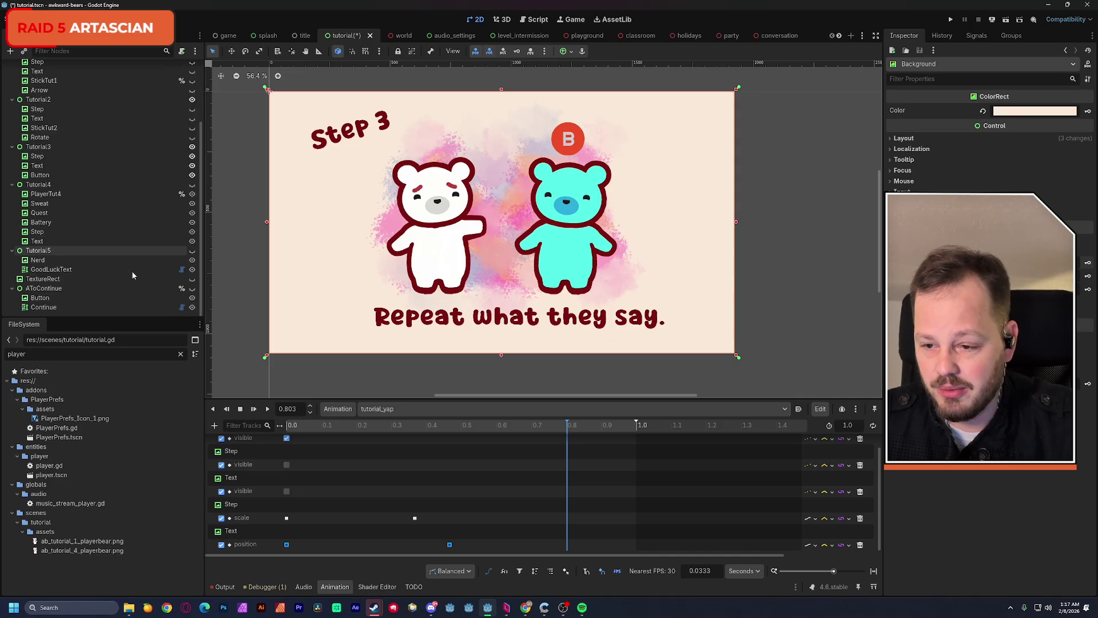
click(58, 175)
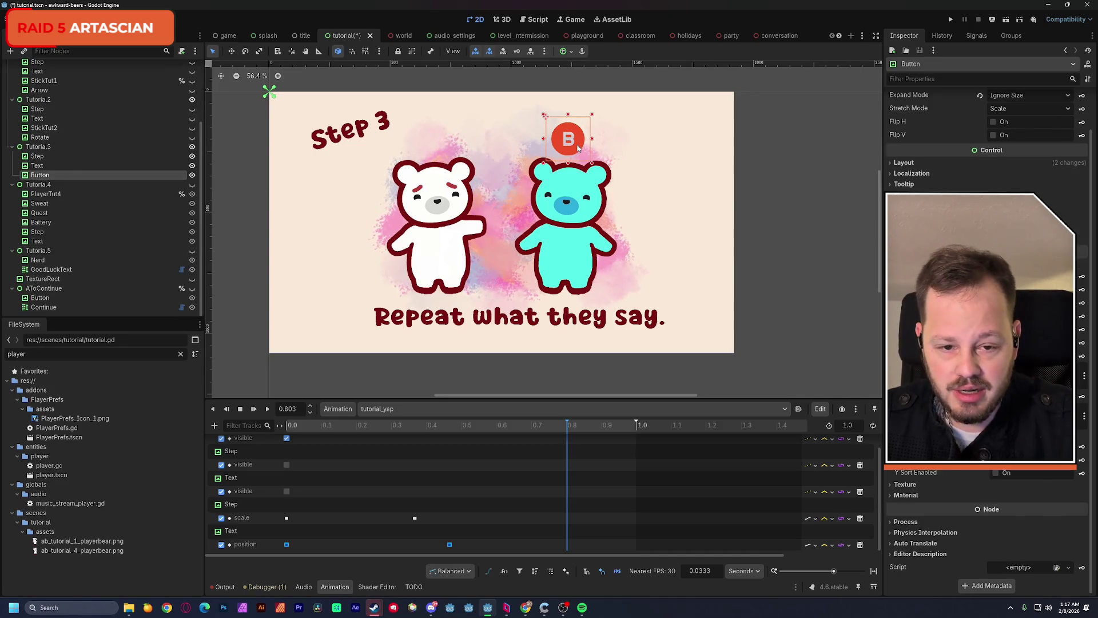
mouse_move(579, 148)
mouse_down()
mouse_move(579, 176)
mouse_move(579, 143)
mouse_up()
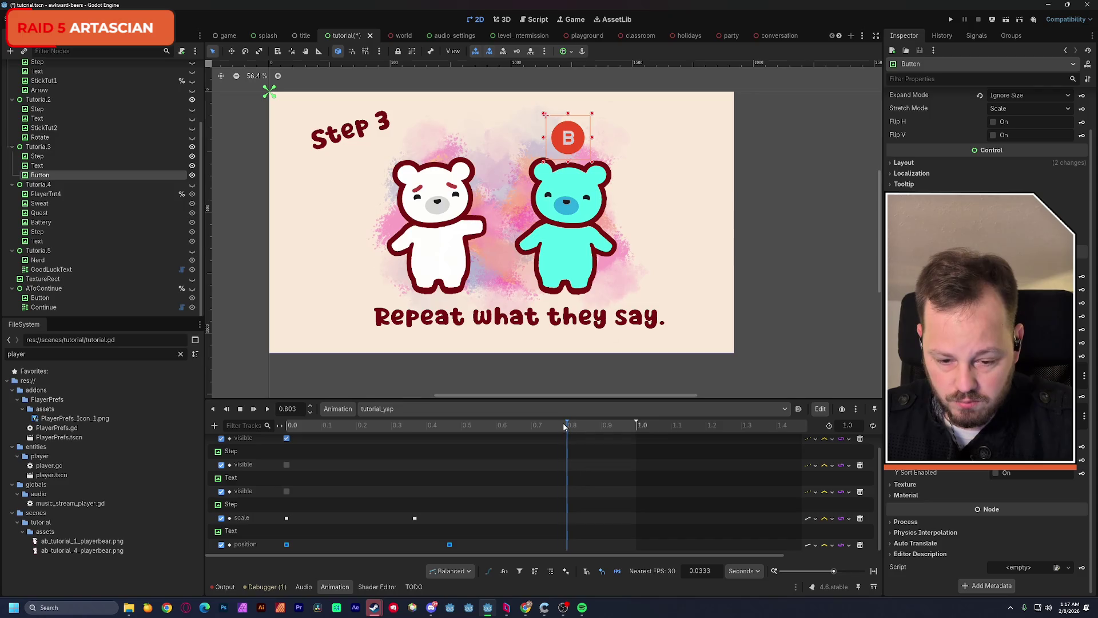
At about 0.54 seconds, insert a key on the Button's Layout Position
mouse_move(564, 428)
mouse_down()
mouse_move(289, 431)
mouse_move(476, 435)
mouse_up()
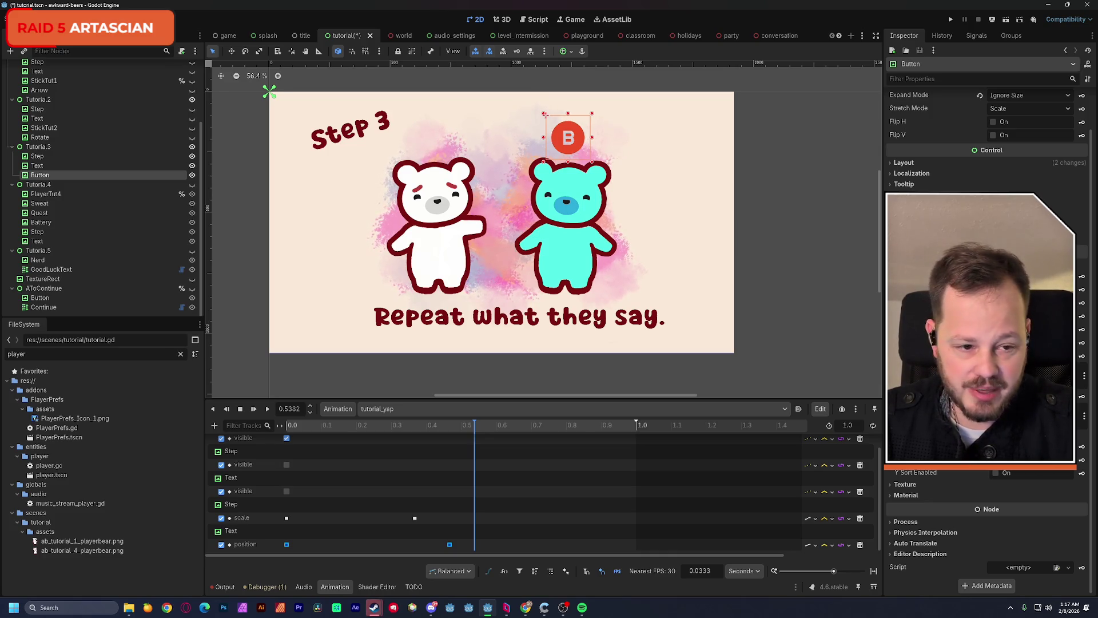
click(905, 164)
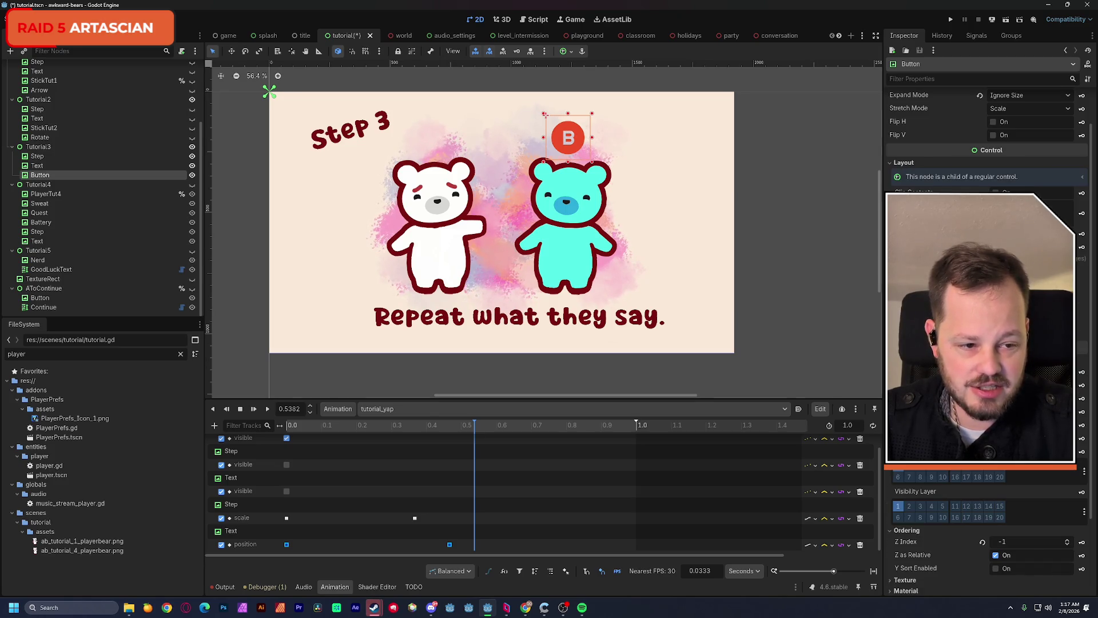
scroll(987, 343, down, 1)
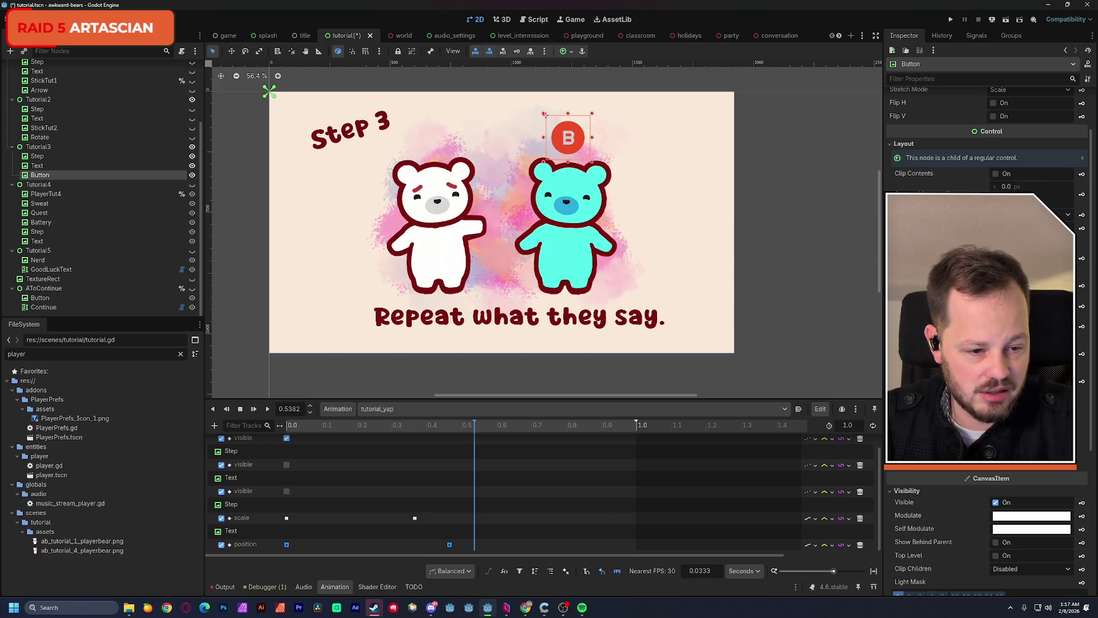
click(1082, 286)
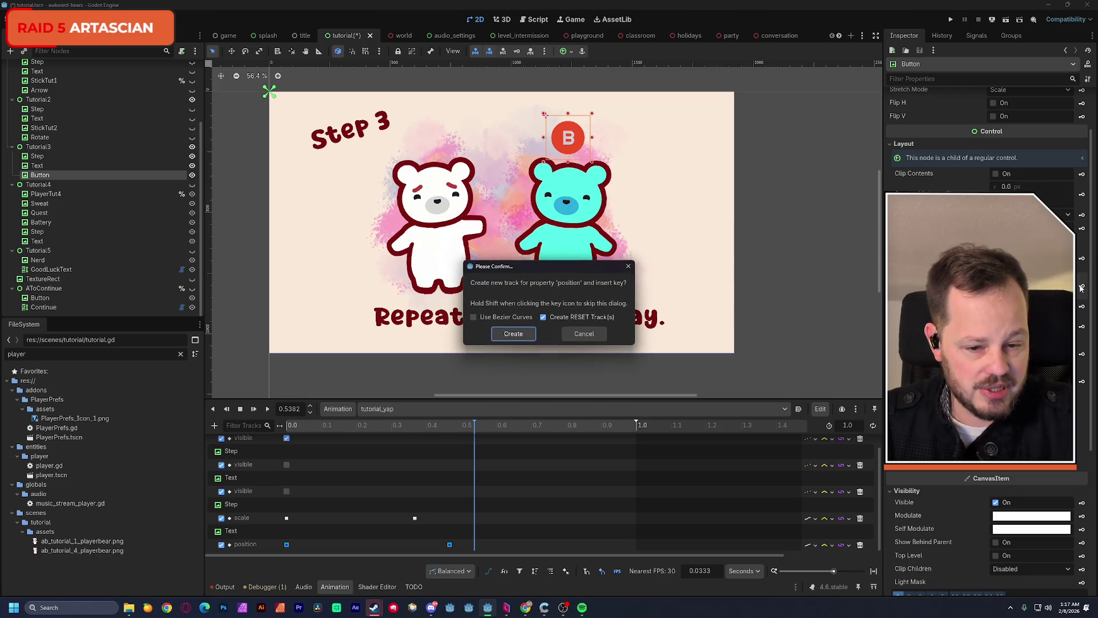
Create the Button position track, shift its key to 0.63, and lower B onto the bear's head at 0.54
click(521, 335)
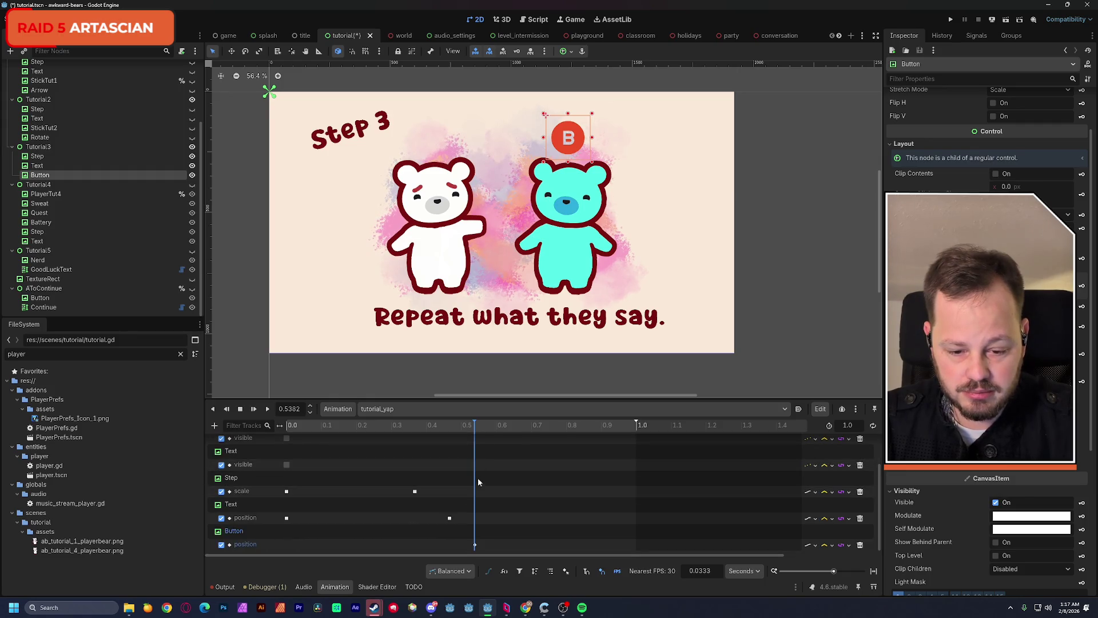
drag(475, 545, 510, 549)
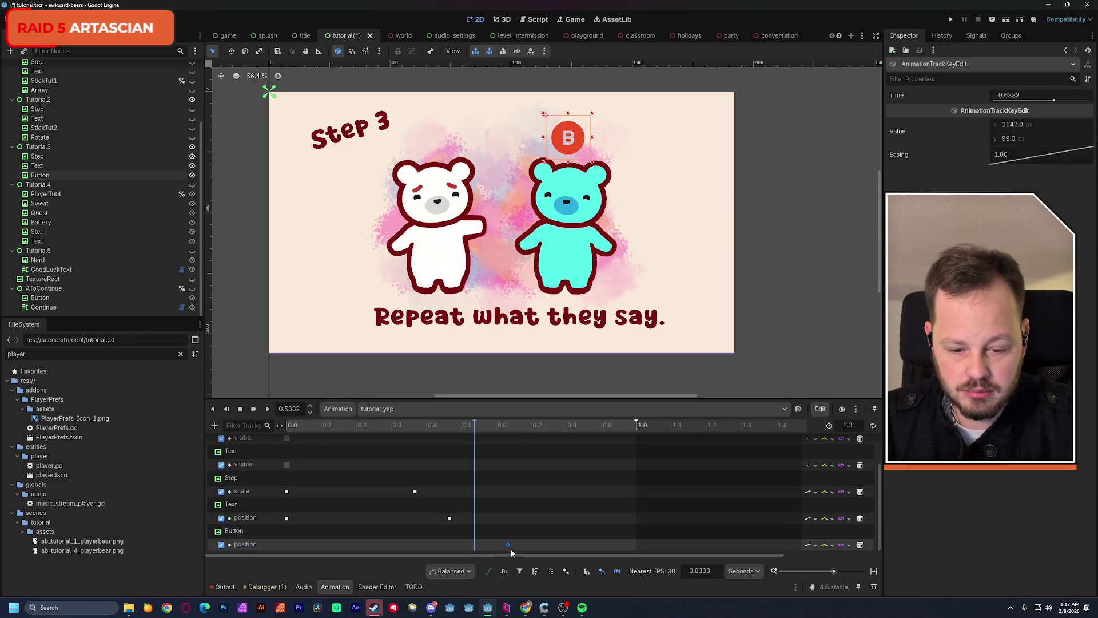
click(576, 153)
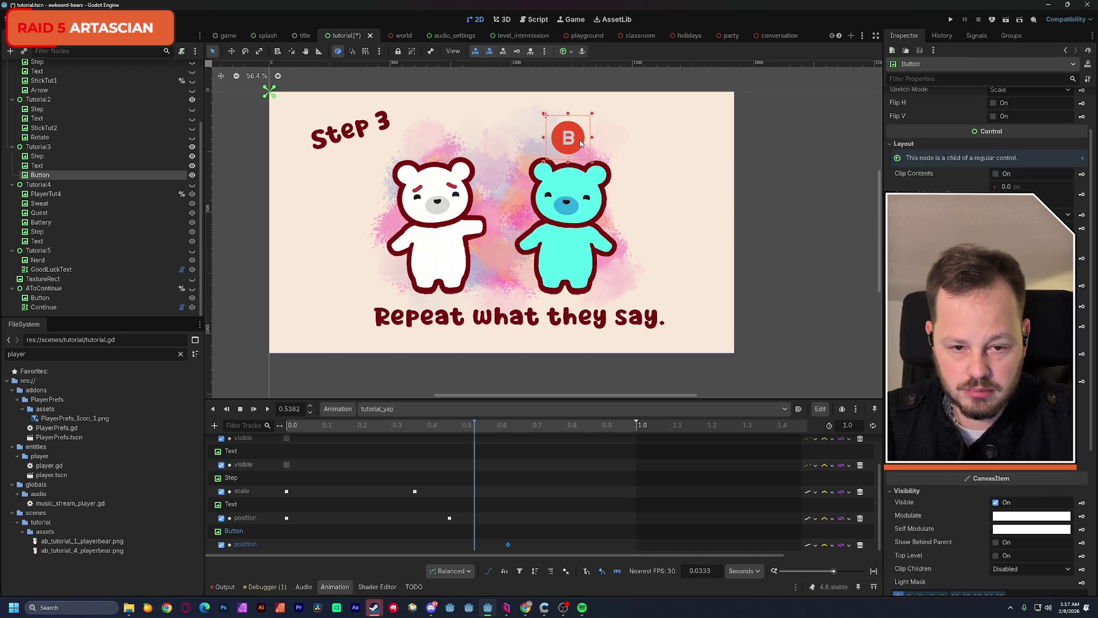
drag(581, 143, 584, 190)
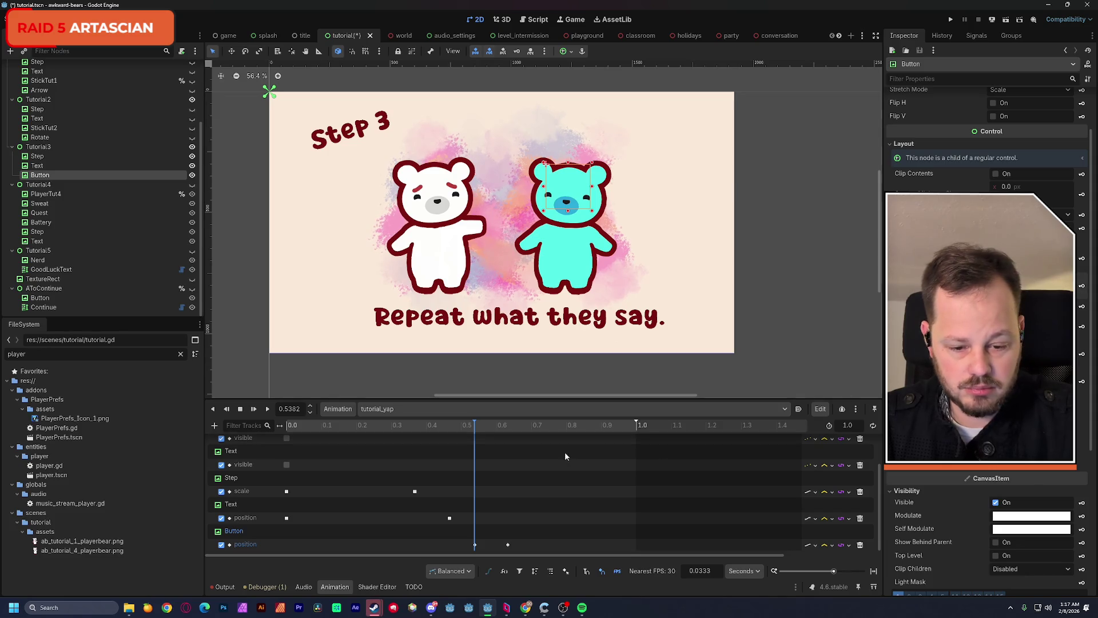
Set easing 0.5 on the first Button position key and an ease-in of 2.00 on the second
click(475, 545)
right_click(1007, 156)
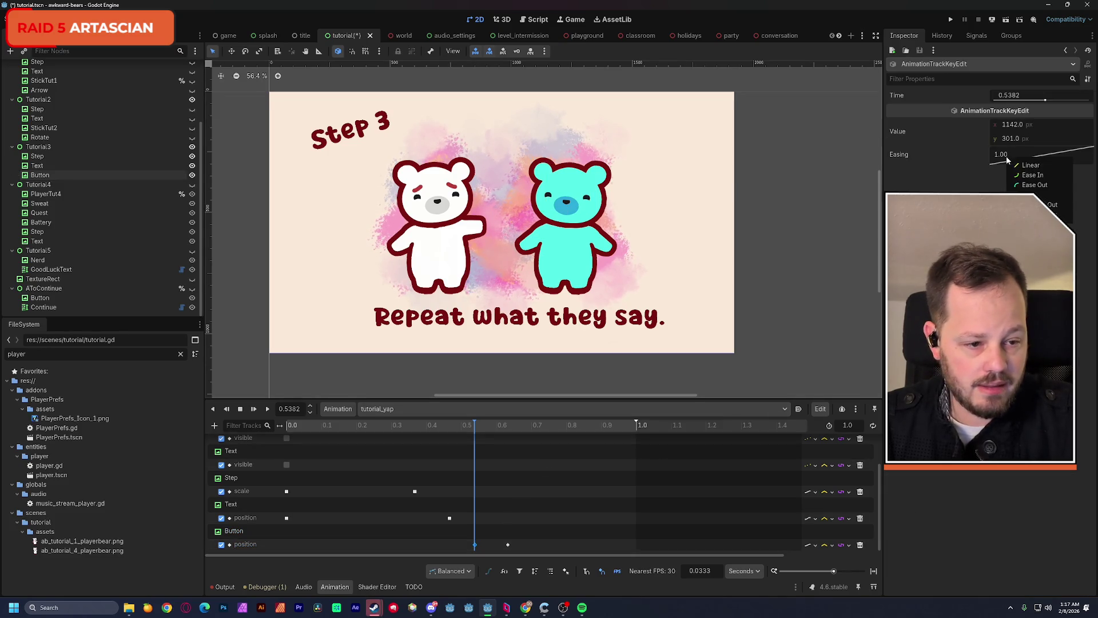
click(1030, 186)
click(507, 546)
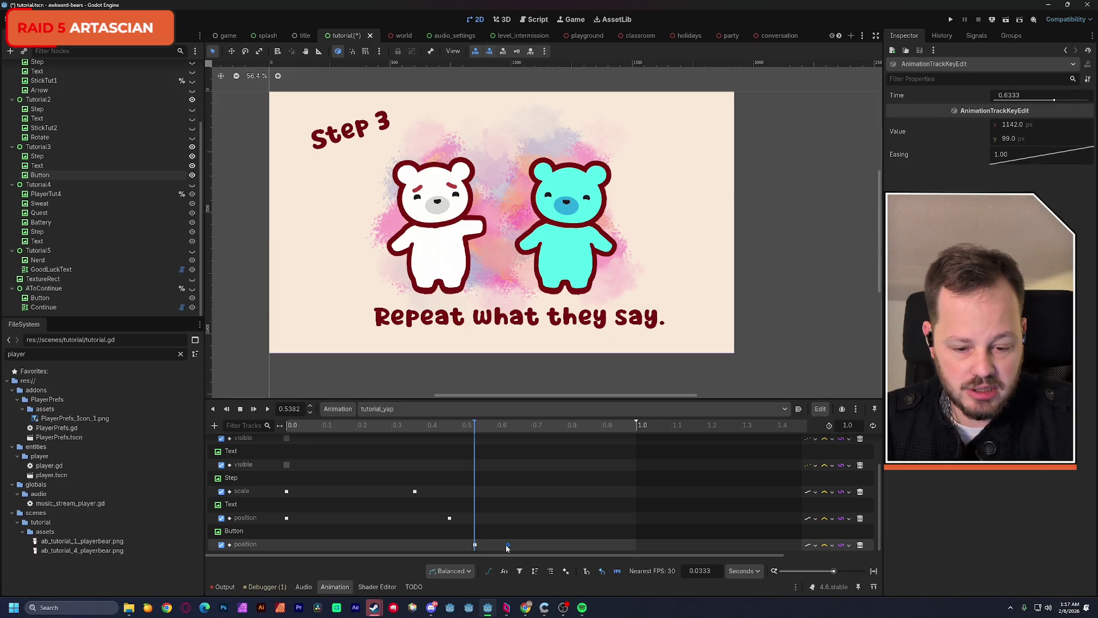
right_click(1027, 159)
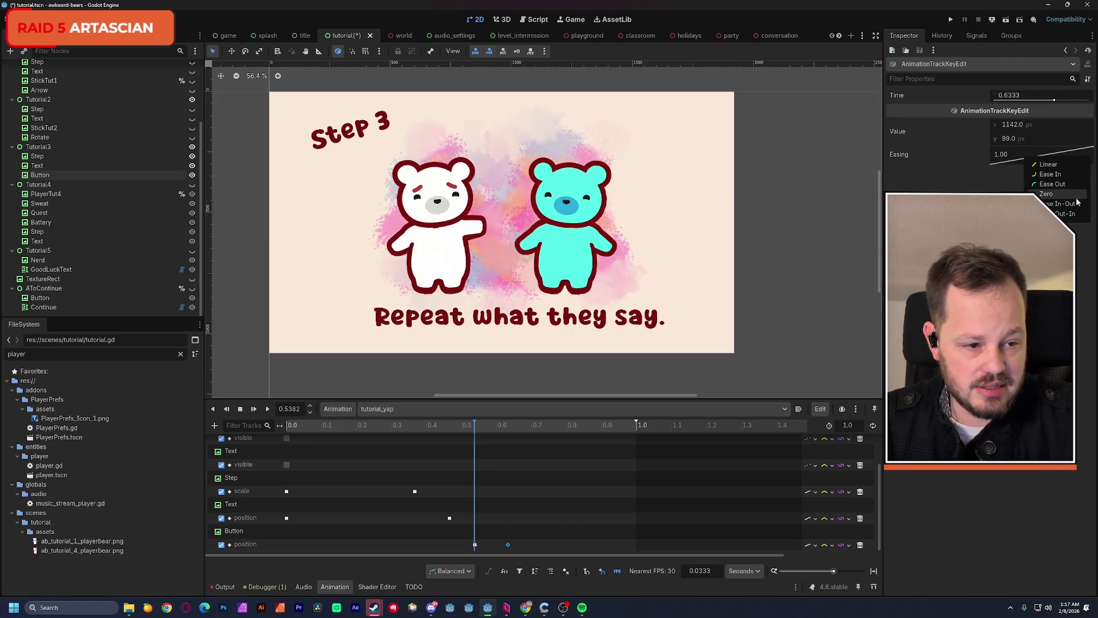
click(1050, 174)
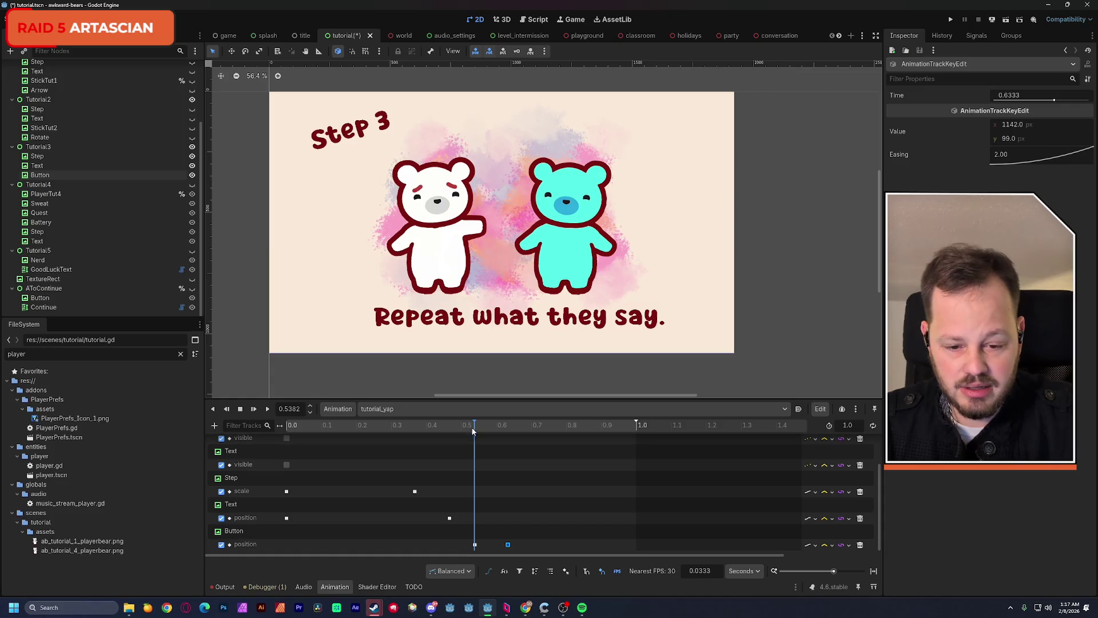
Preview the animation from the start, then move the second Button key to about 0.82 seconds
drag(472, 430, 289, 429)
click(268, 408)
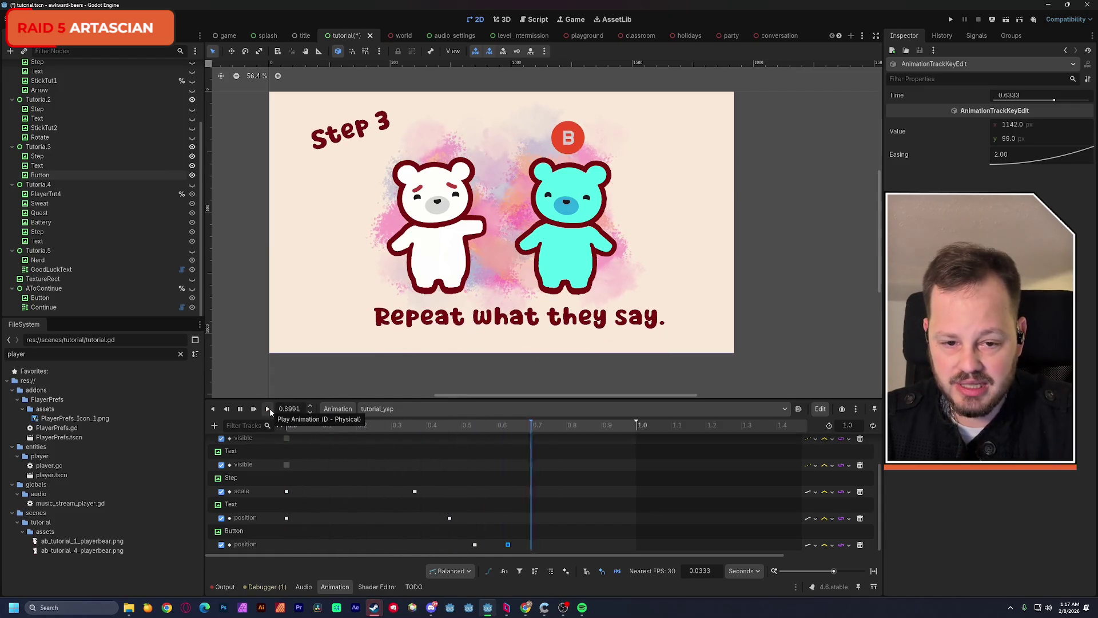
drag(520, 544, 568, 544)
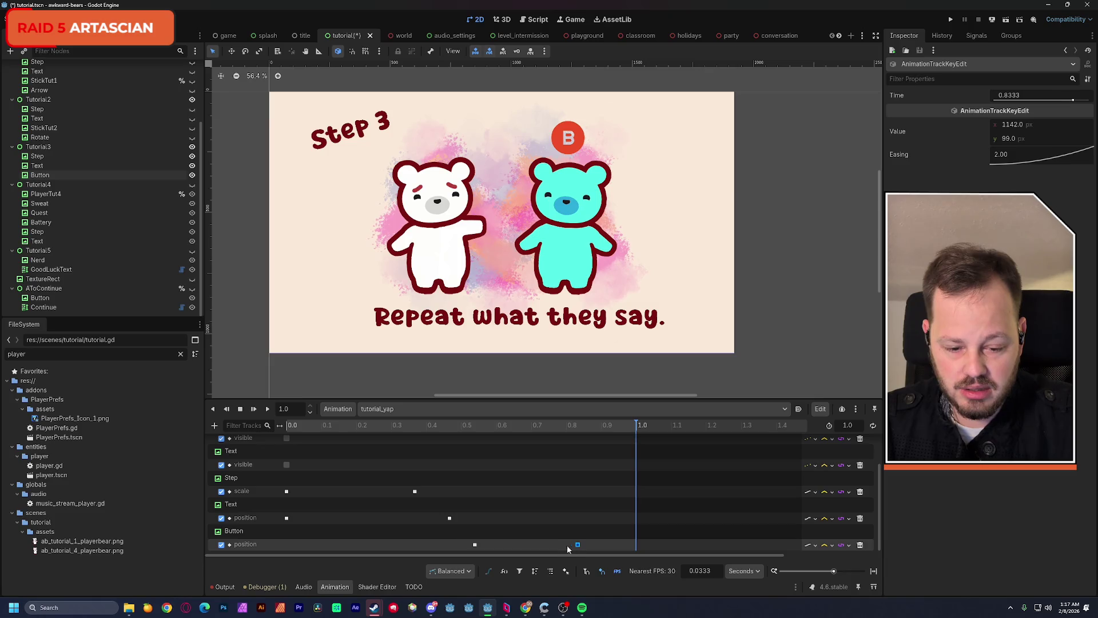
shift+click(475, 544)
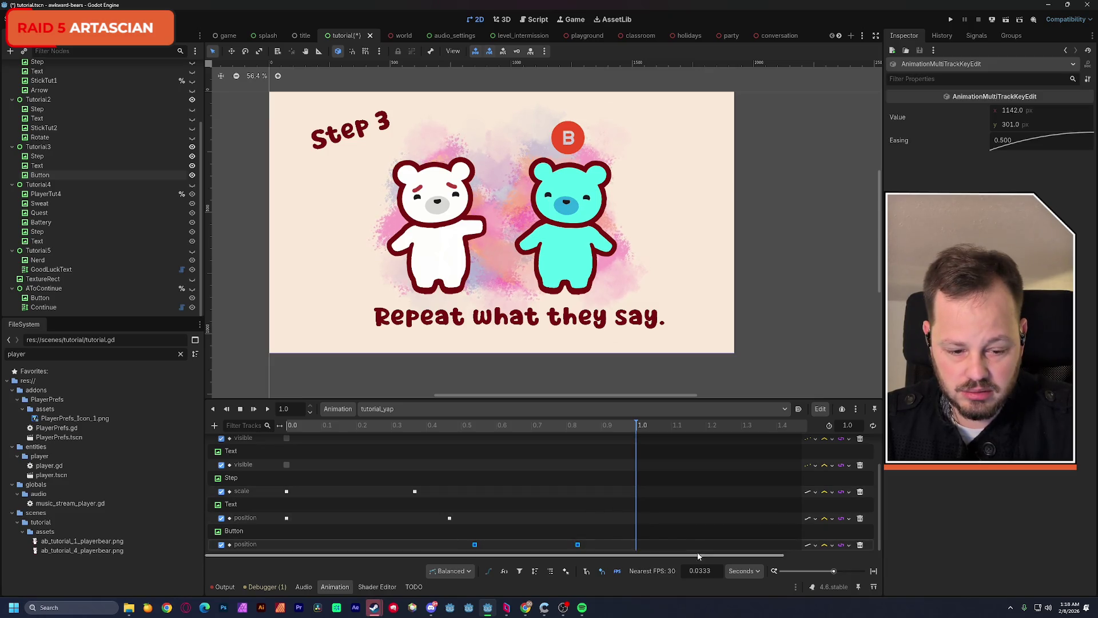
Lengthen the animation to 1.6 seconds, shift the Button keys later (second to ~1.57), and preview
drag(833, 571, 828, 574)
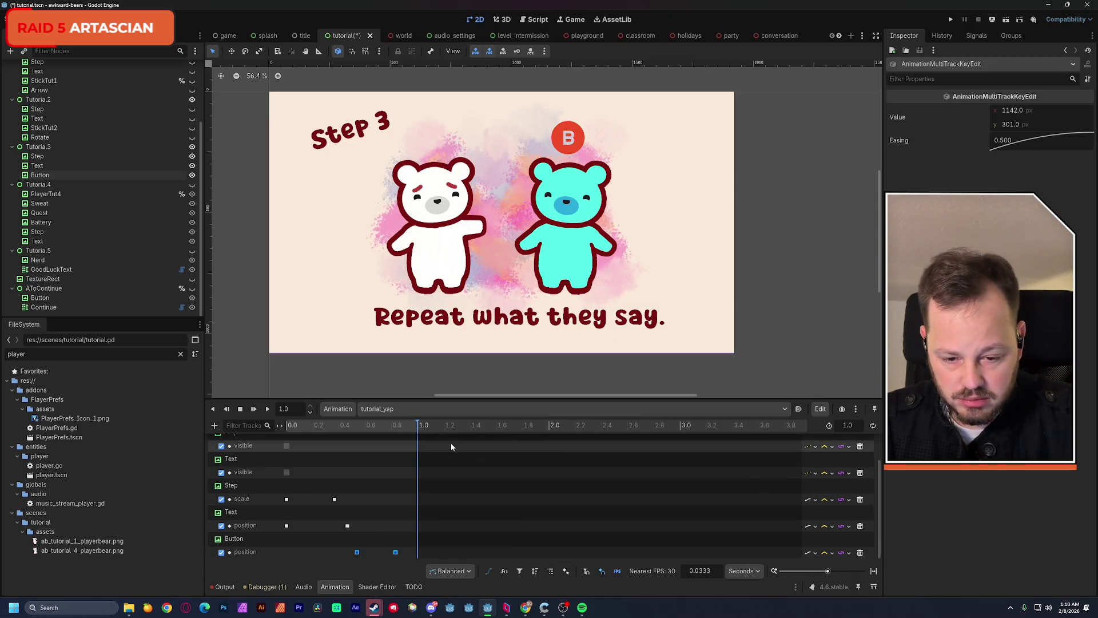
mouse_move(417, 428)
mouse_down()
mouse_move(399, 428)
mouse_move(496, 425)
mouse_up()
click(412, 552)
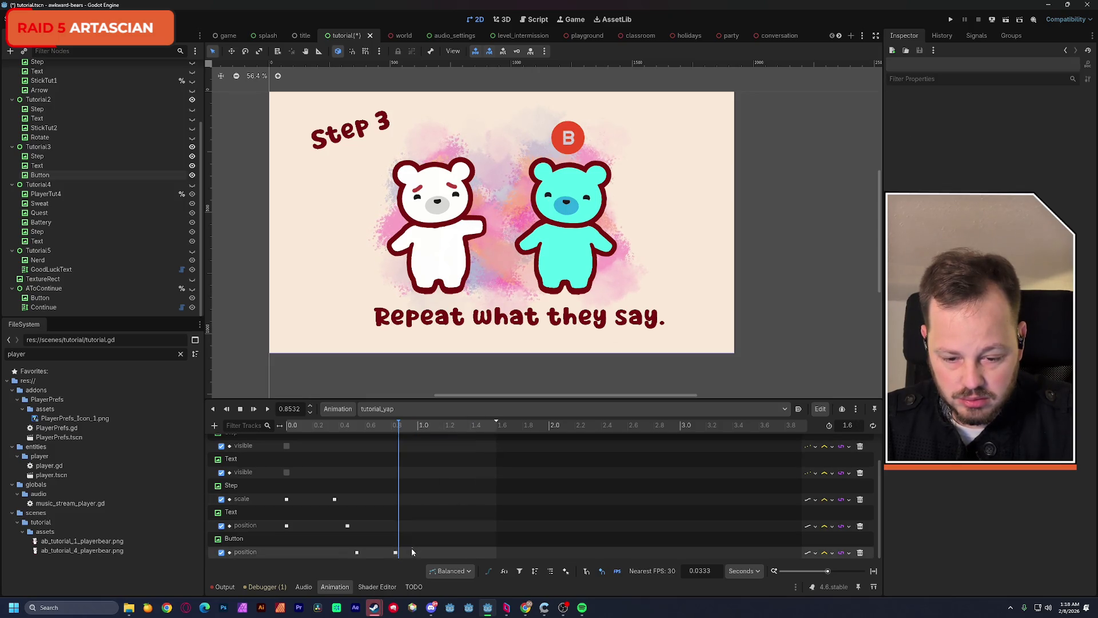
mouse_move(412, 552)
mouse_down()
mouse_move(354, 558)
mouse_move(385, 557)
mouse_up()
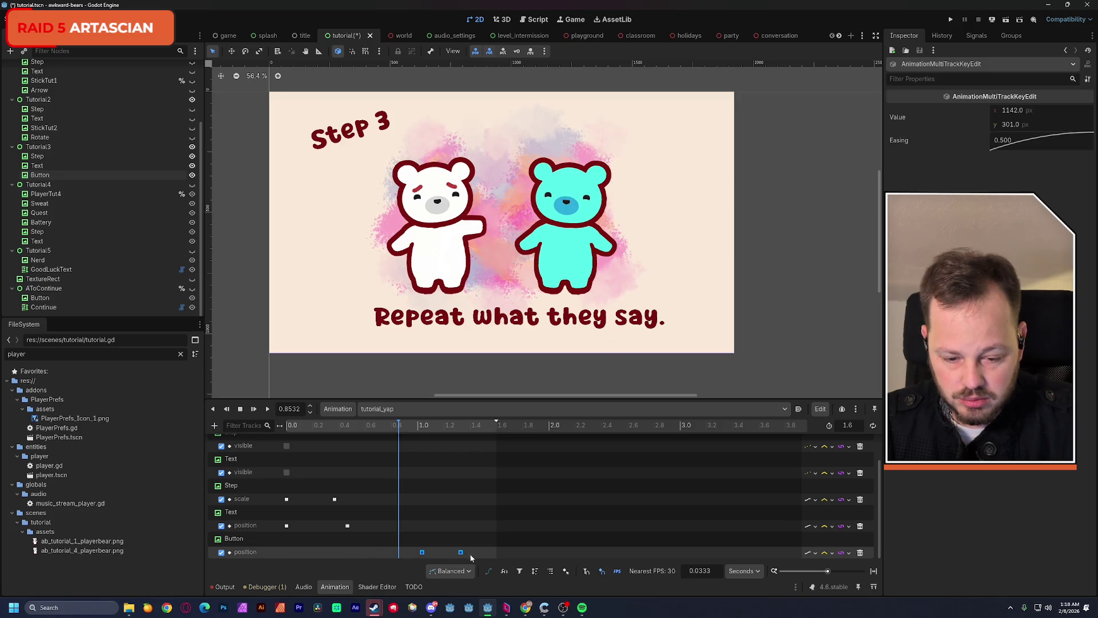
drag(463, 553, 490, 561)
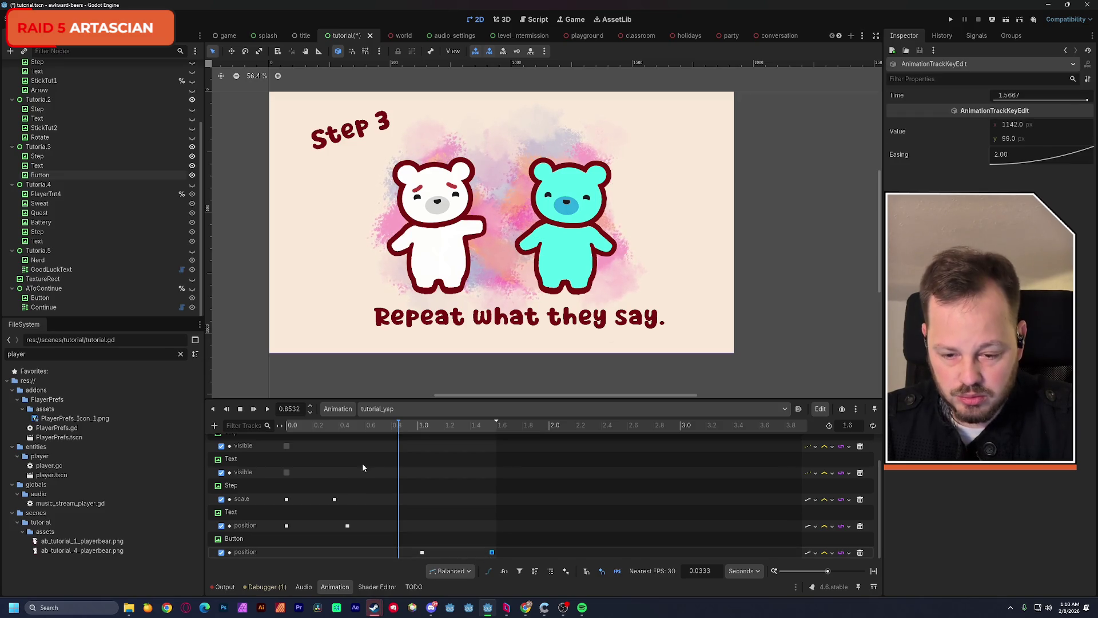
click(275, 426)
click(268, 408)
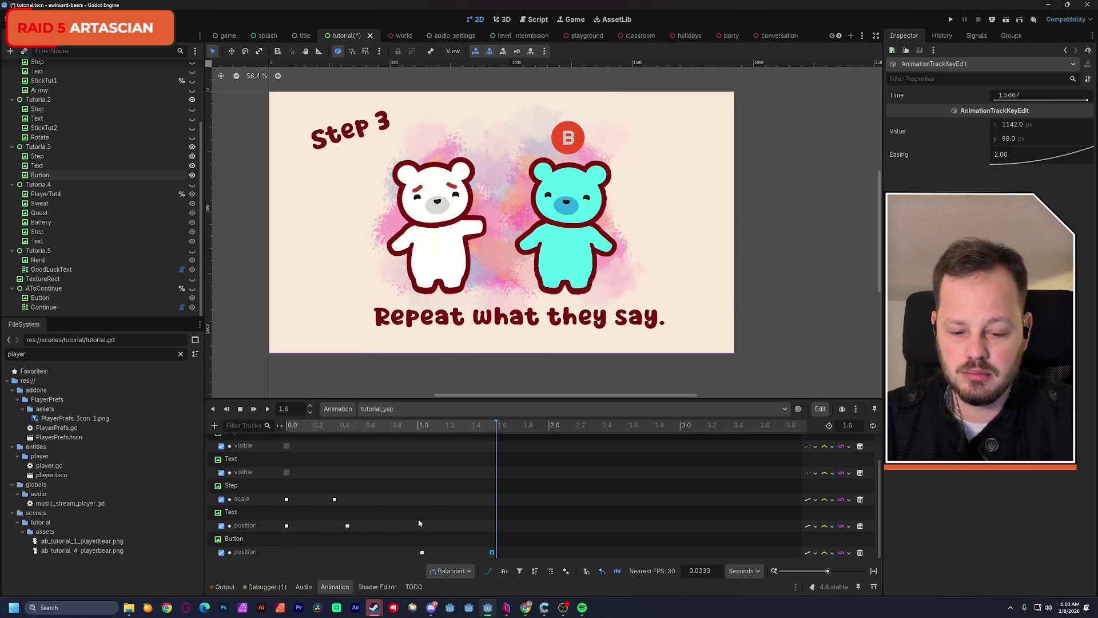
Shift the Button position keys earlier and replay the animation repeatedly to check the timing
drag(417, 519, 501, 558)
drag(422, 552, 385, 553)
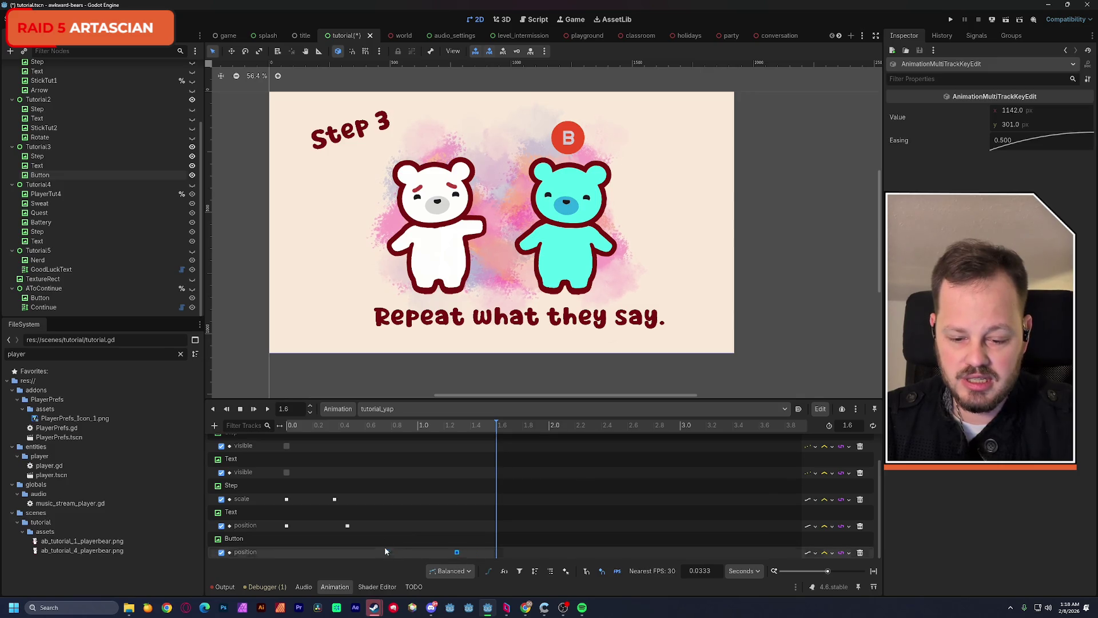
click(268, 408)
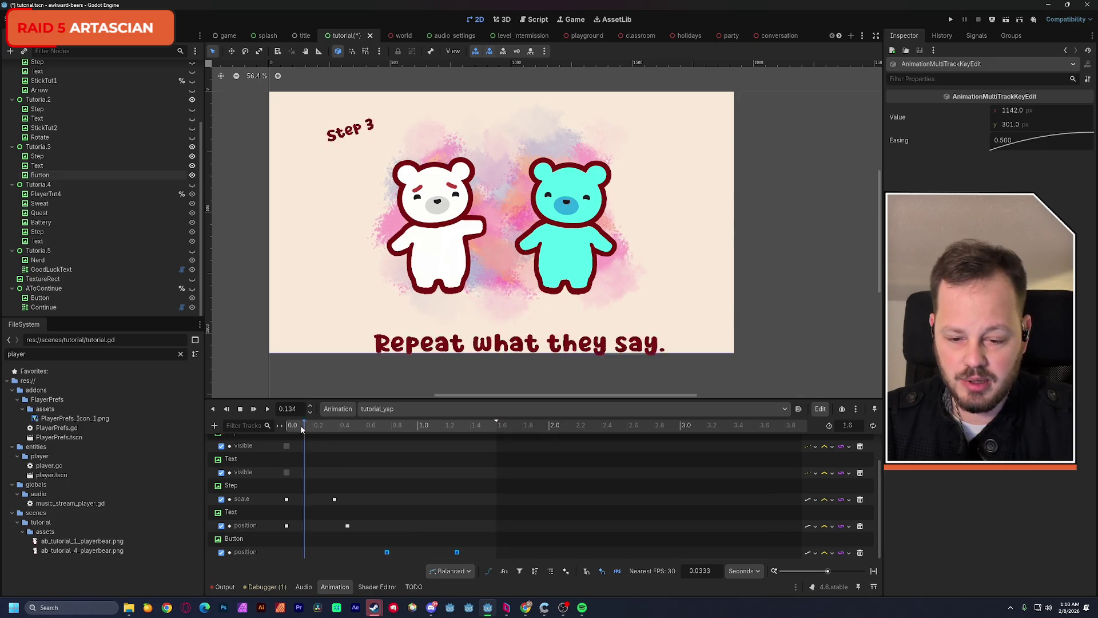
click(269, 409)
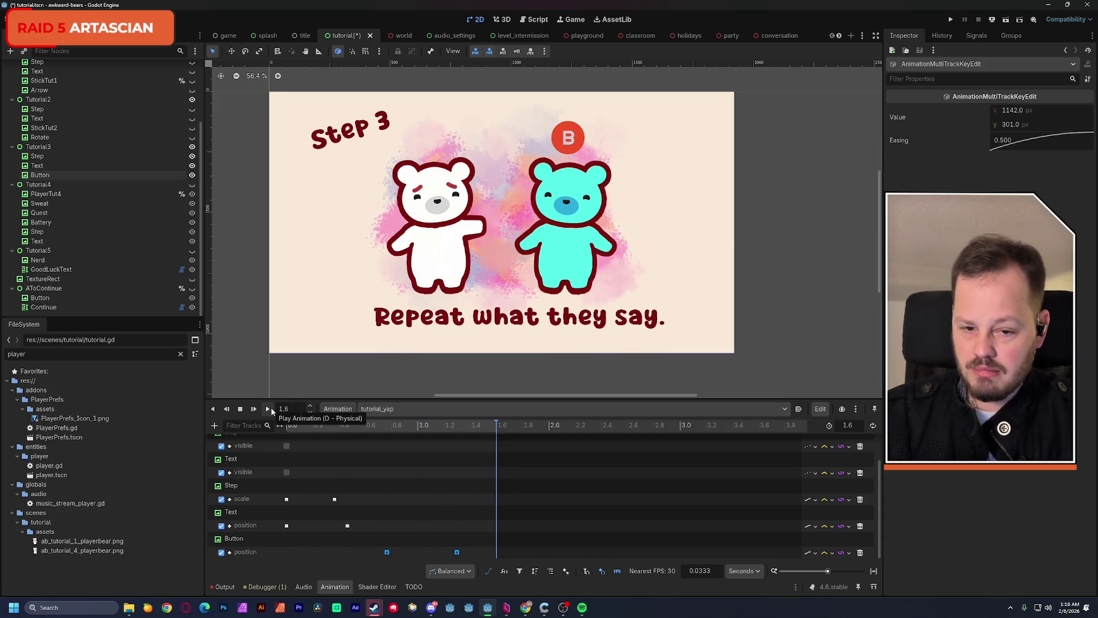
drag(457, 552, 431, 553)
click(268, 409)
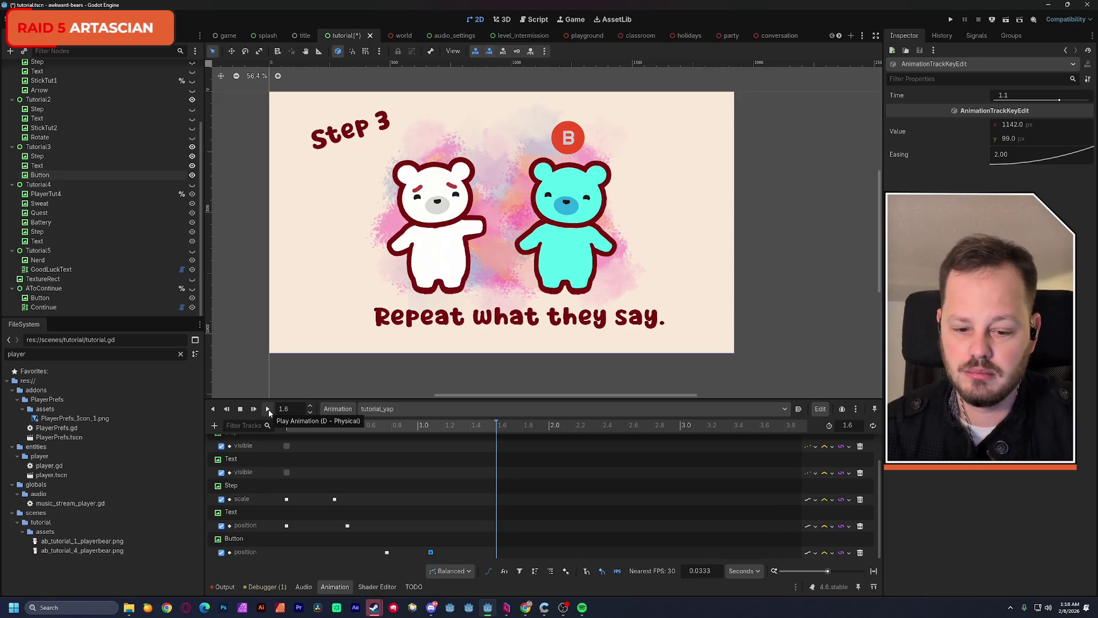
click(268, 410)
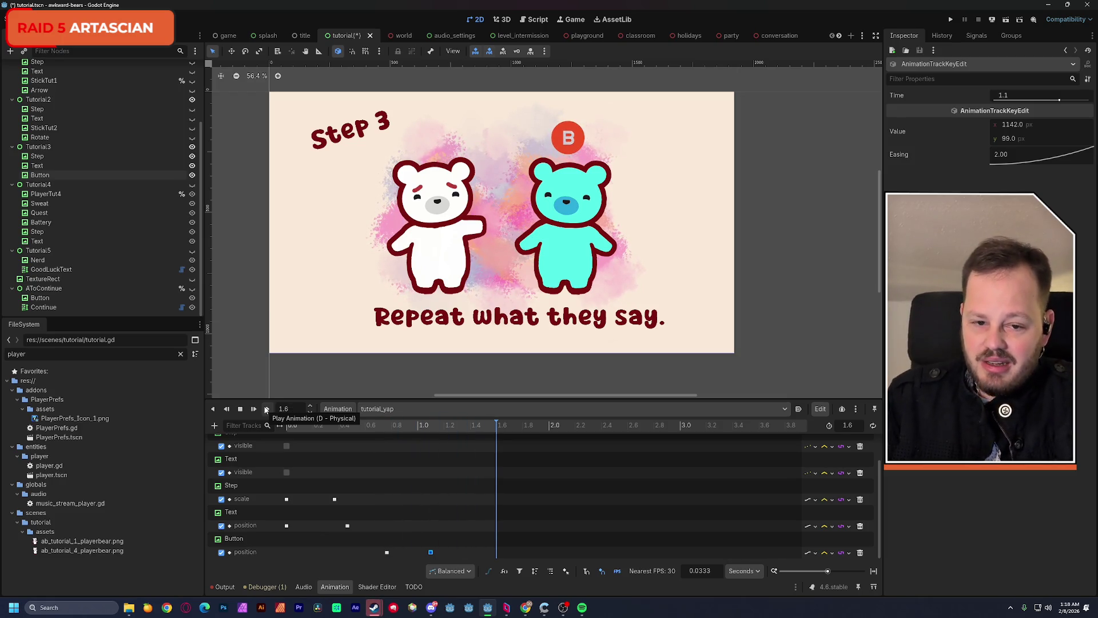
click(266, 409)
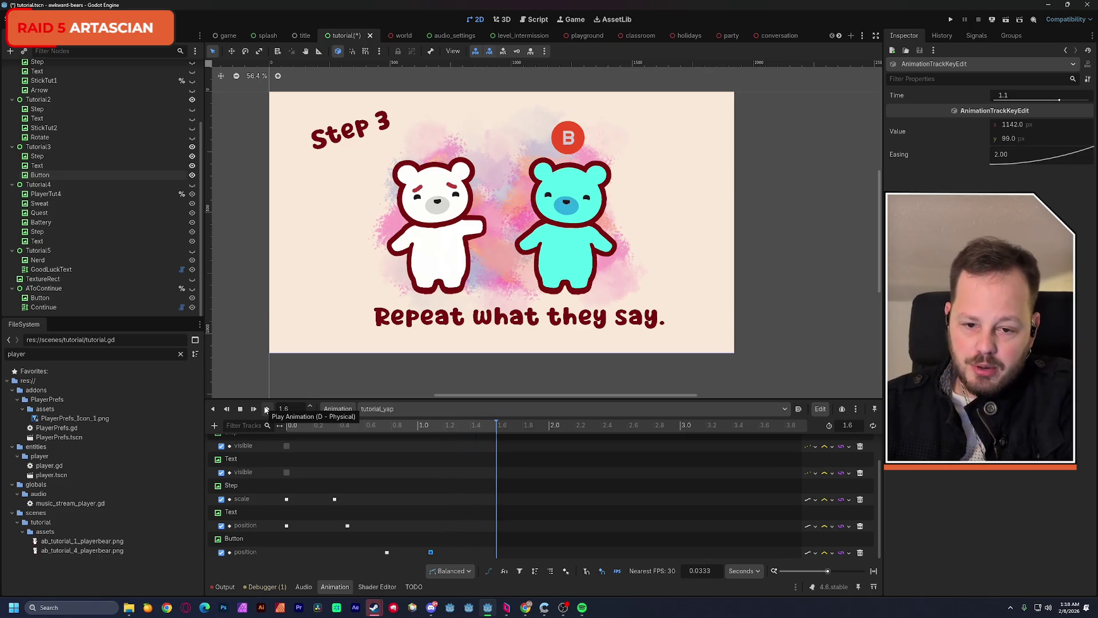
click(266, 410)
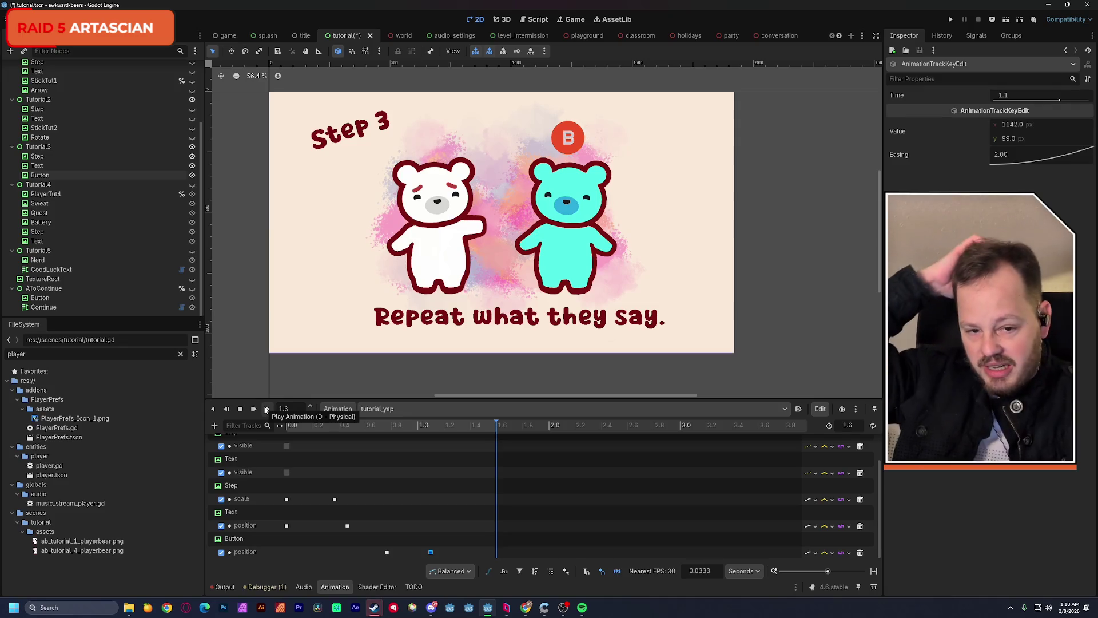
click(266, 410)
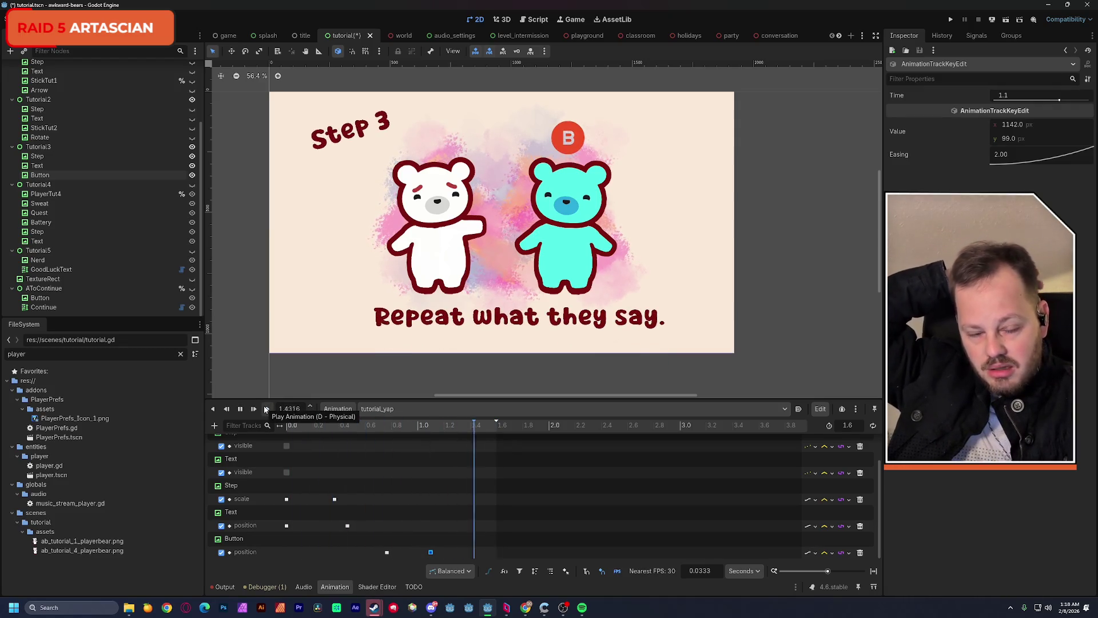
click(266, 409)
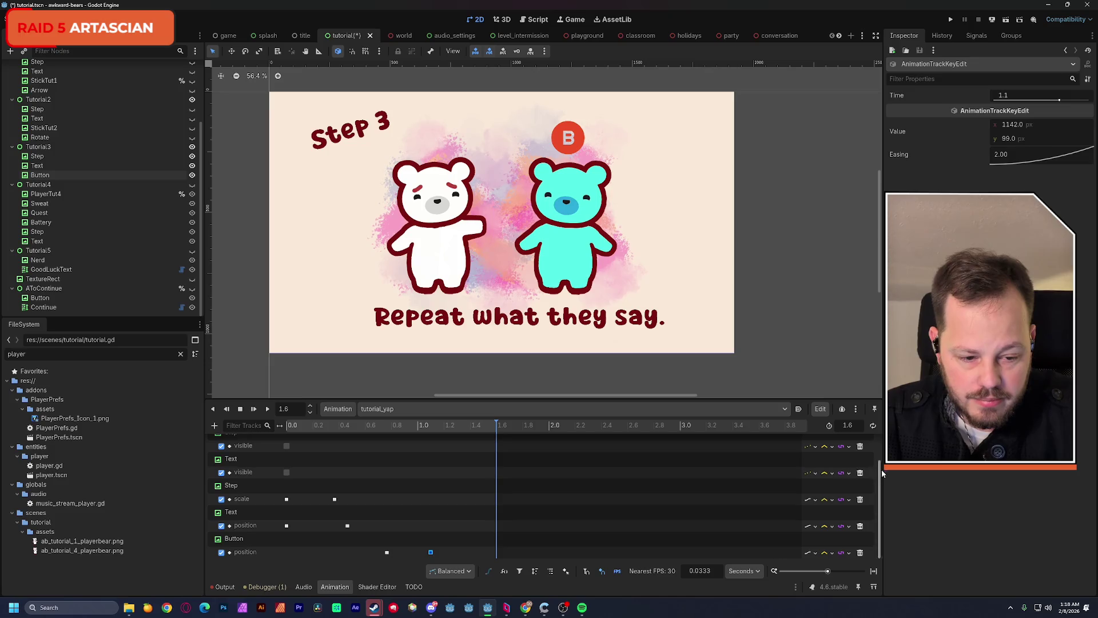
Shorten the tutorial_yap animation length to 1.166 seconds
scroll(881, 478, up, 3)
mouse_move(468, 426)
mouse_down()
mouse_move(369, 428)
mouse_move(492, 425)
mouse_move(446, 424)
mouse_up()
scroll(471, 477, down, 2)
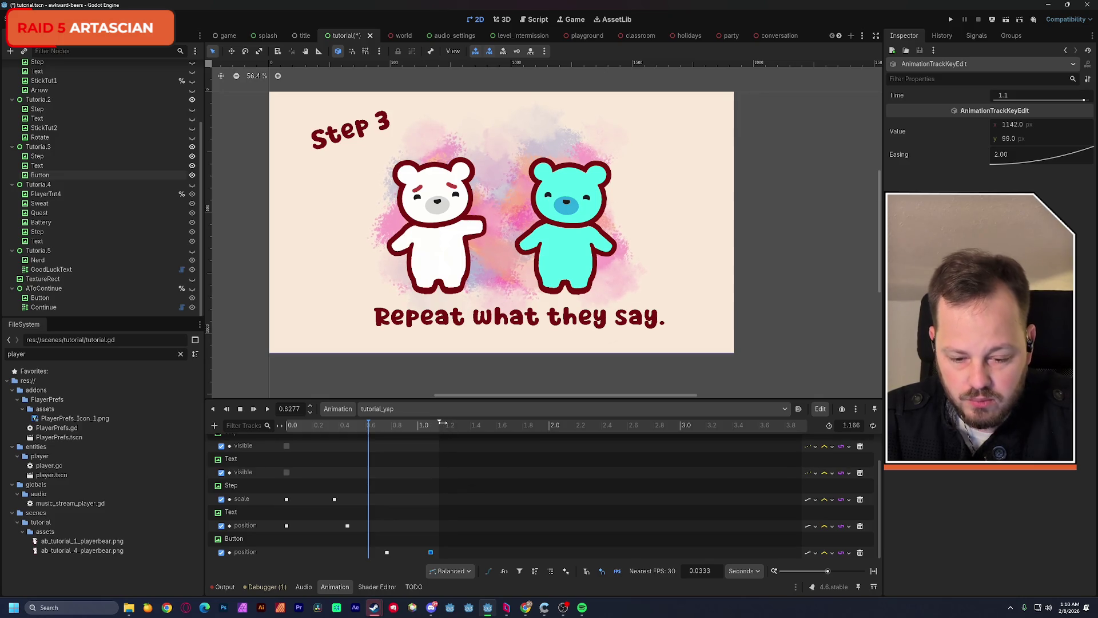
Close the Brownies game window and minimize the Steam library
mouse_move(374, 608)
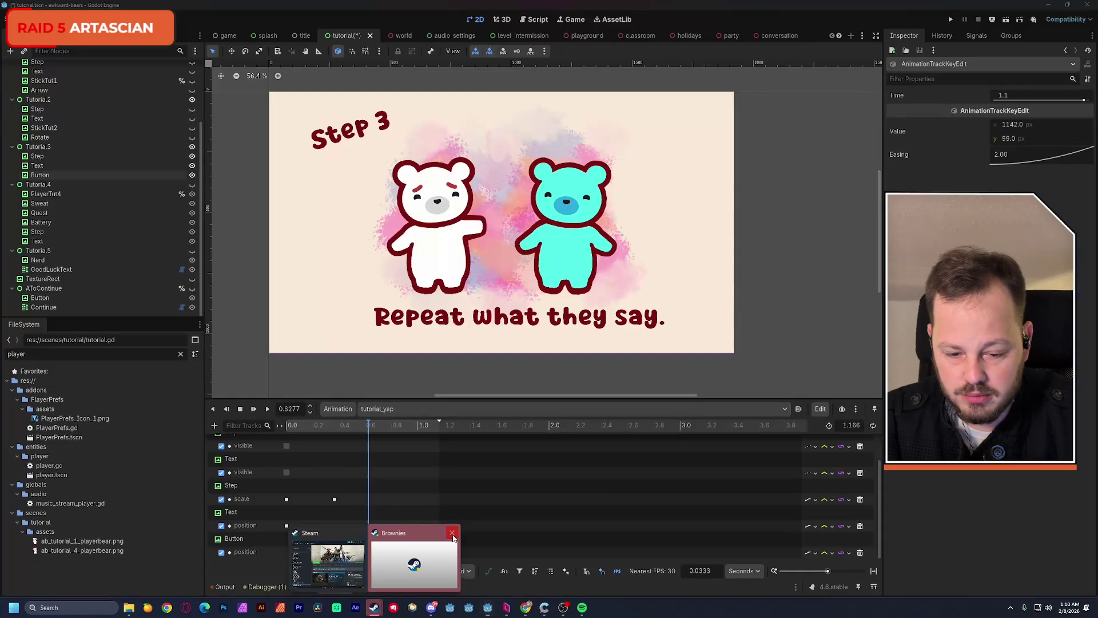
click(453, 534)
click(375, 608)
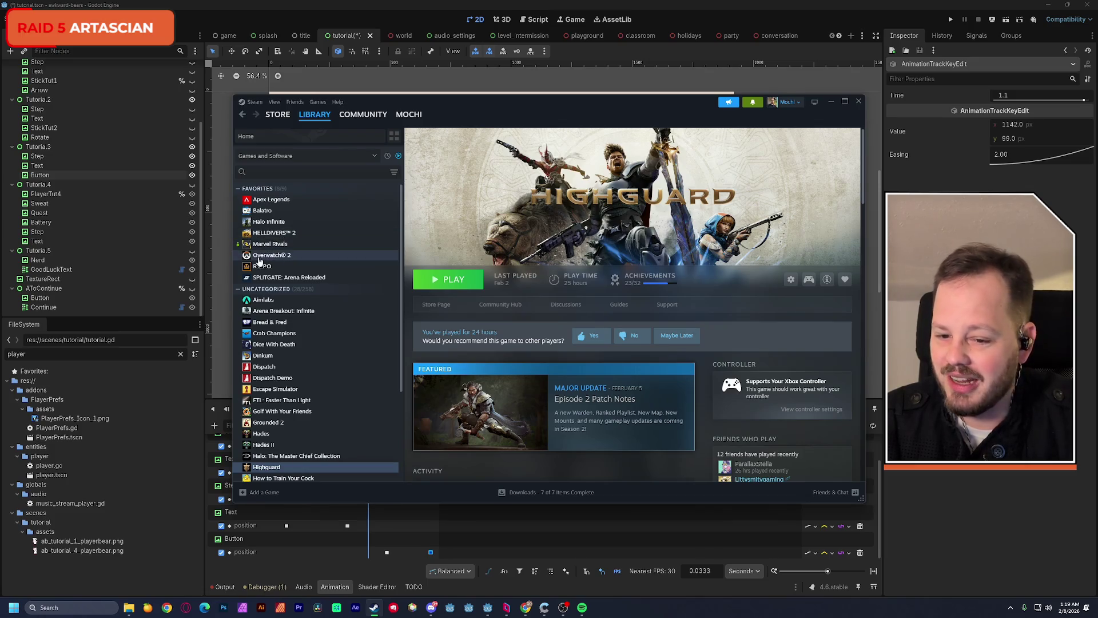
click(831, 102)
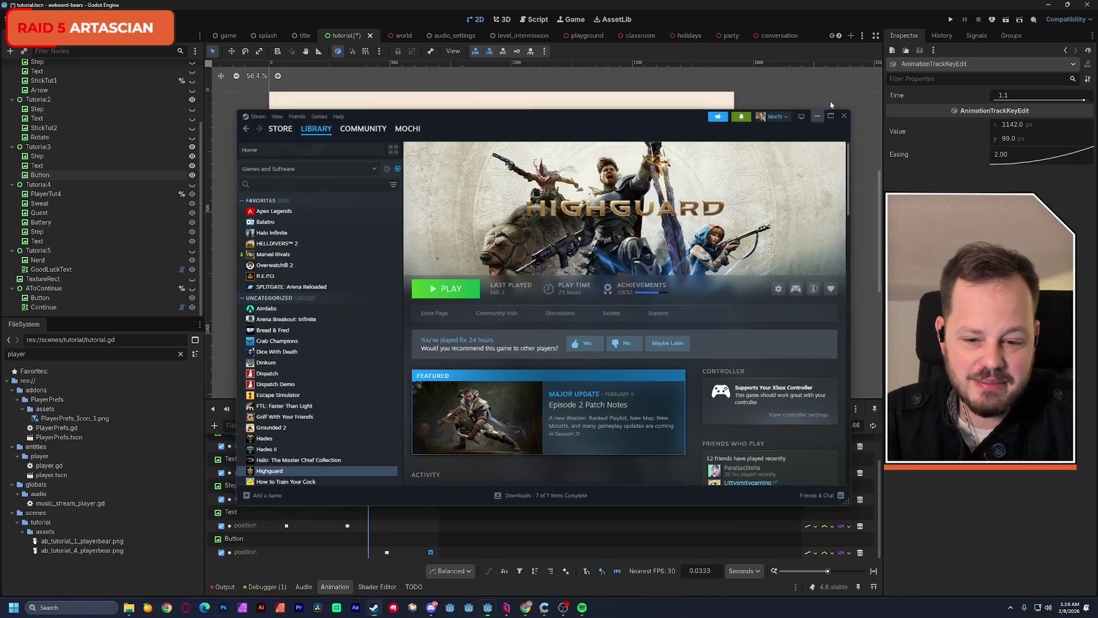
Save the tutorial scene in Godot with Ctrl+S
key(ctrl+s)
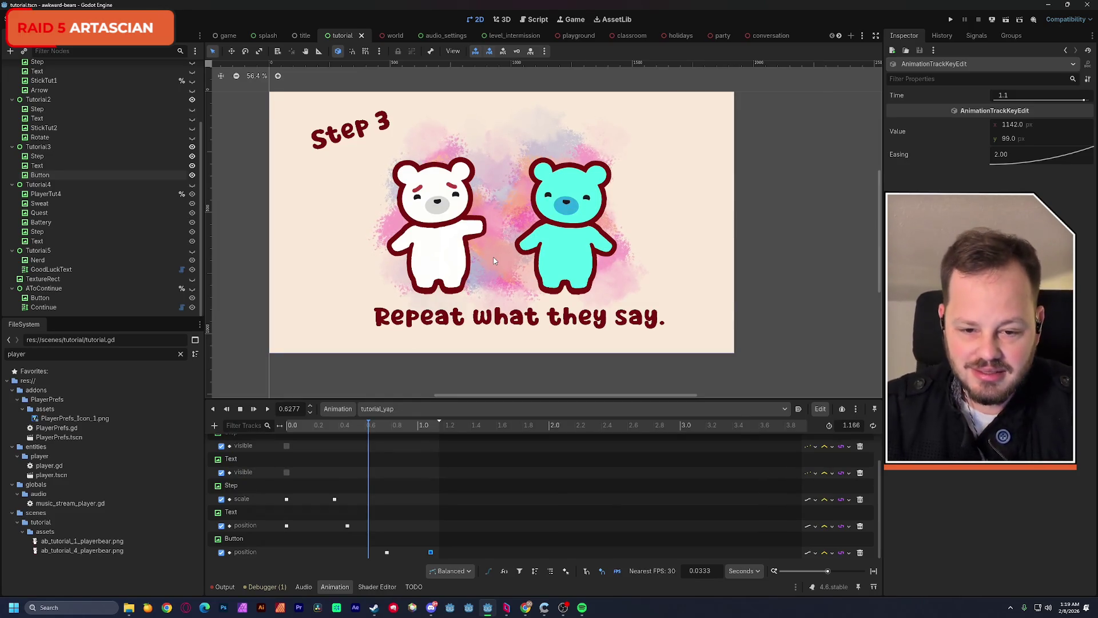
drag(482, 267, 496, 258)
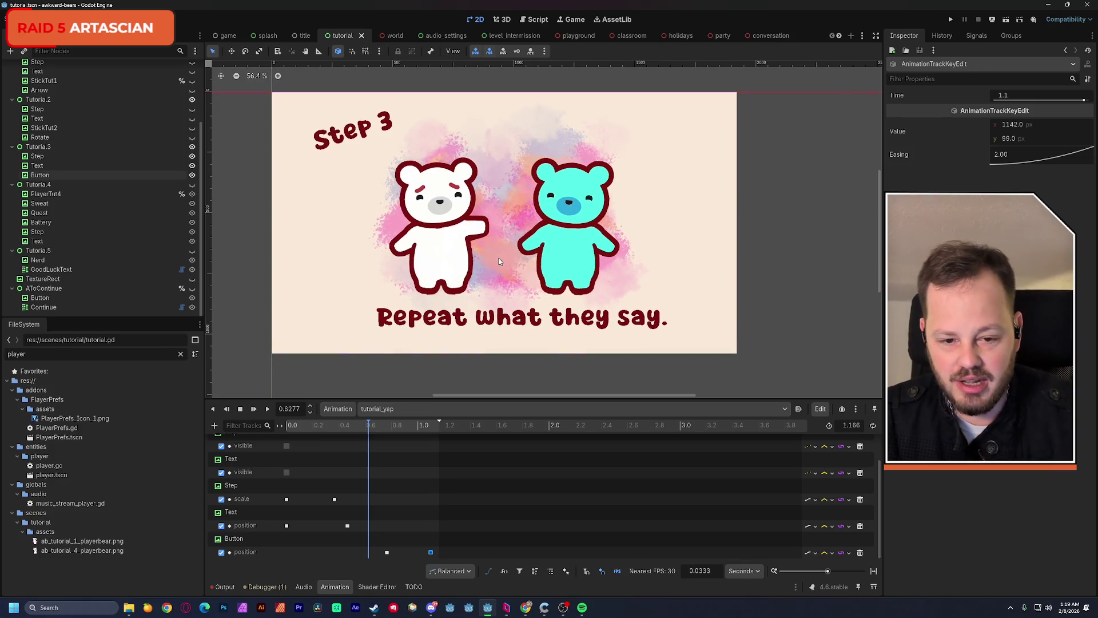
drag(496, 258, 501, 262)
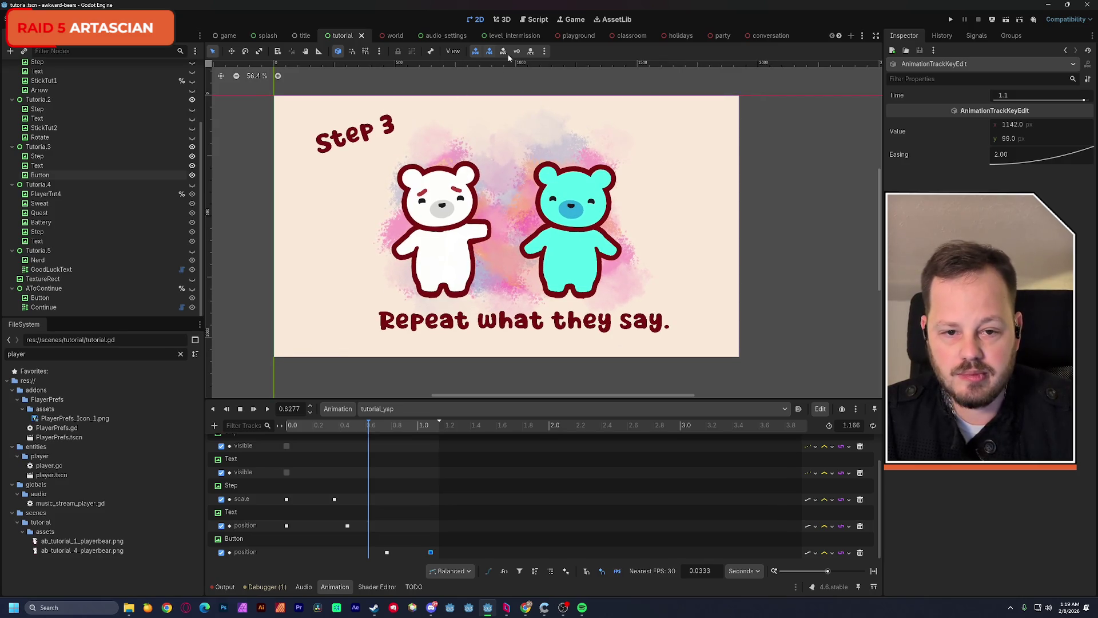
click(540, 22)
Replace print("BIG BALLS") with a copied anim.play call changed to play tutorial_yap
scroll(481, 256, down, 5)
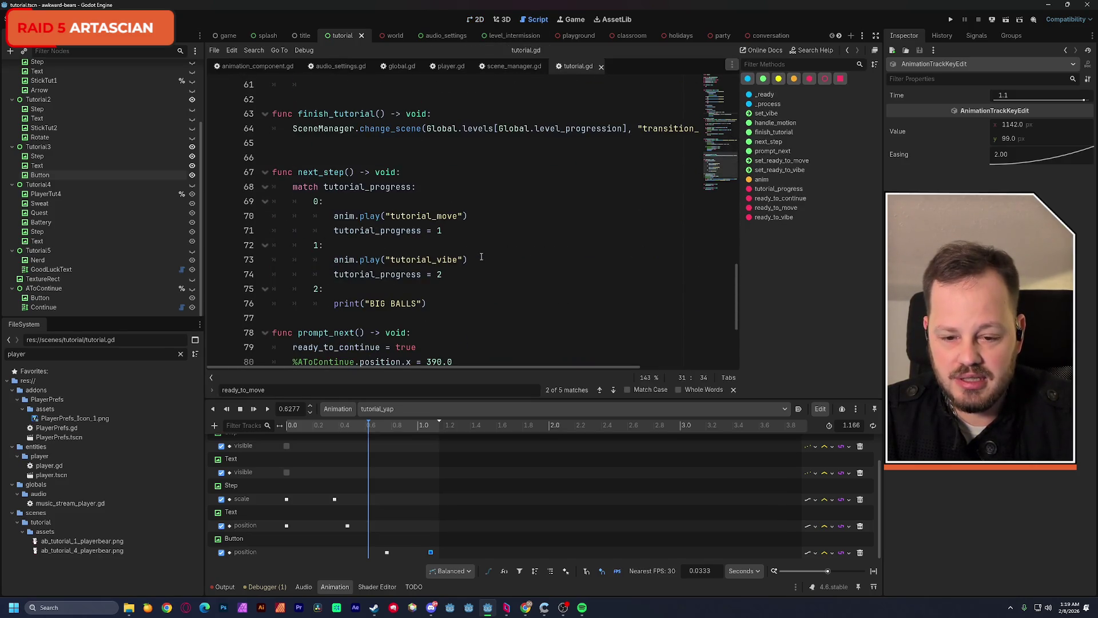
scroll(481, 257, down, 1)
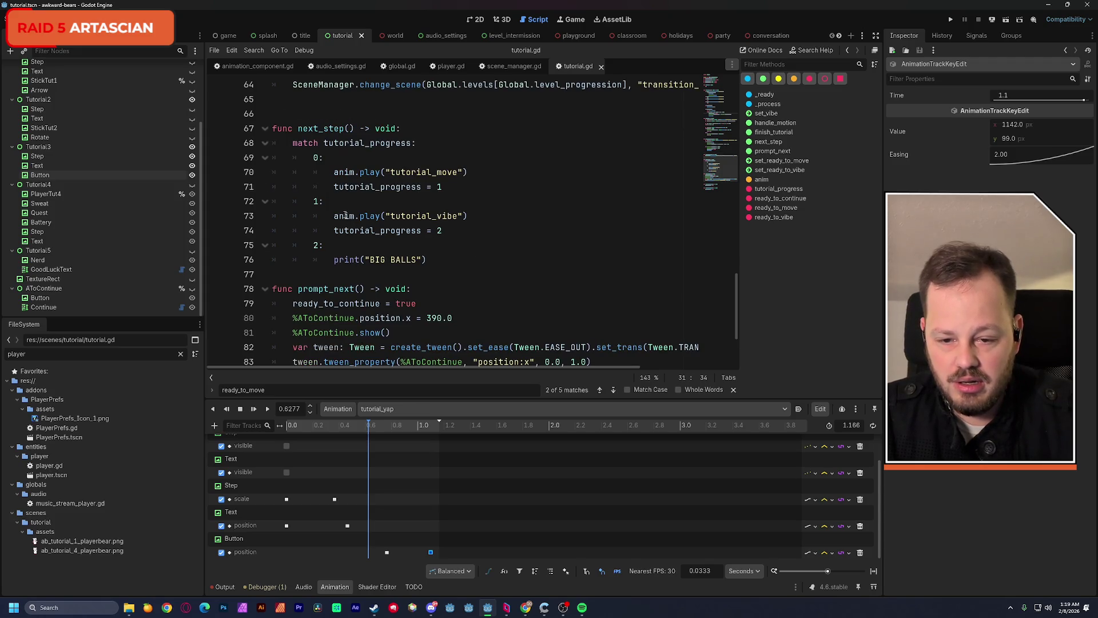
drag(334, 216, 458, 215)
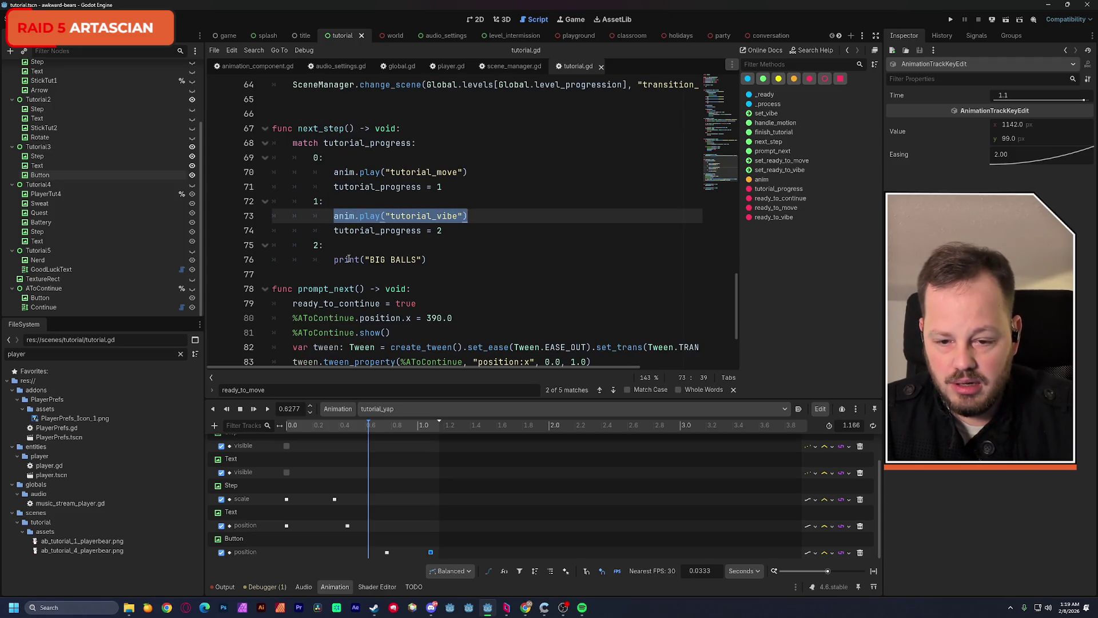
key(ctrl+c)
drag(335, 260, 427, 259)
key(ctrl+v)
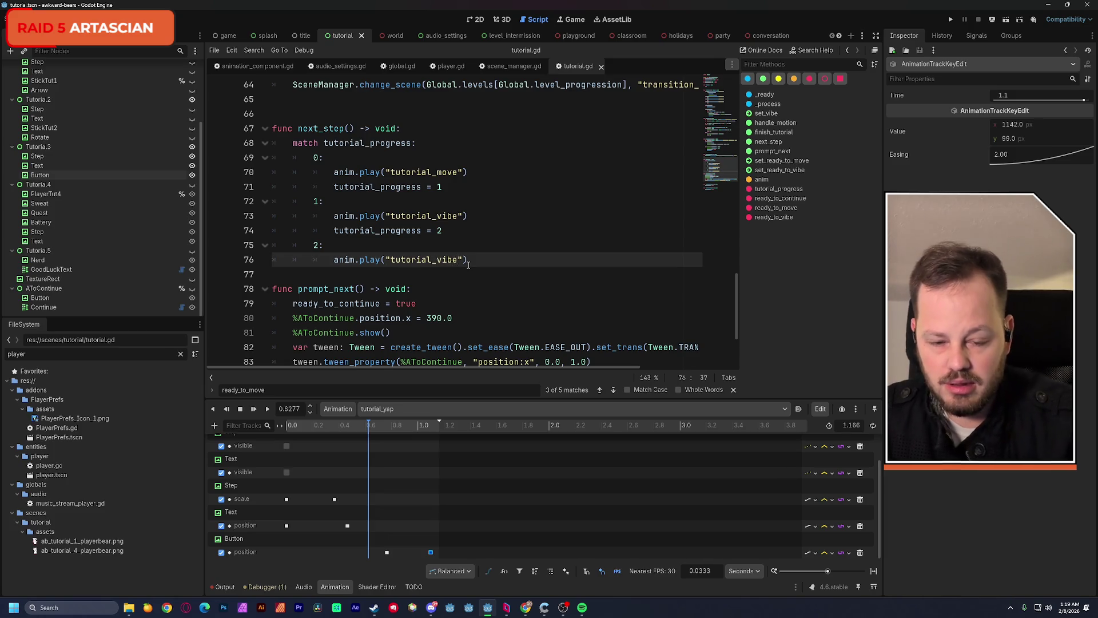
key(BackSpace)
key(BackSpace)
key(BackSpace)
text(yap)
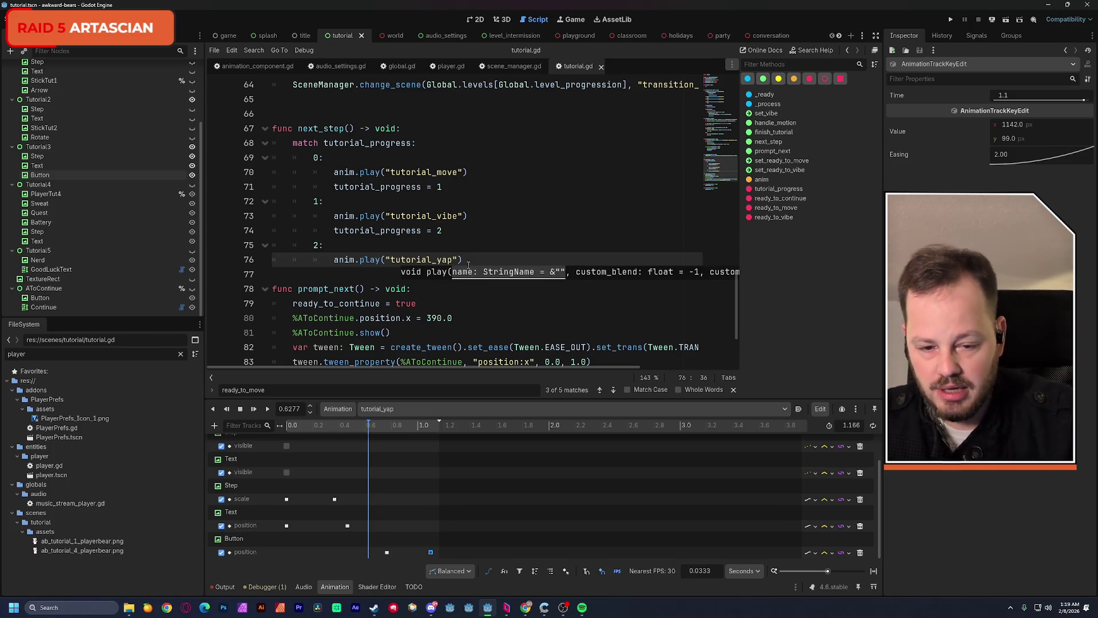
click(468, 261)
key(Return)
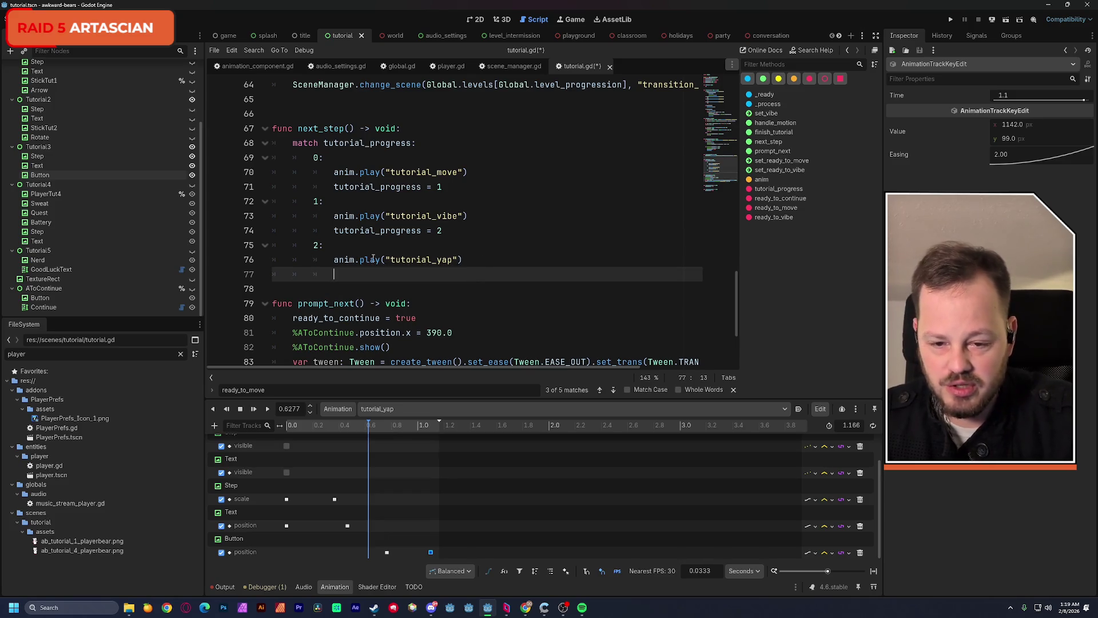
Add tutorial_progress = 3 below the tutorial_yap play call and save the script
drag(336, 231, 495, 234)
key(ctrl+c)
key(Down)
key(Down)
key(Down)
key(ctrl+v)
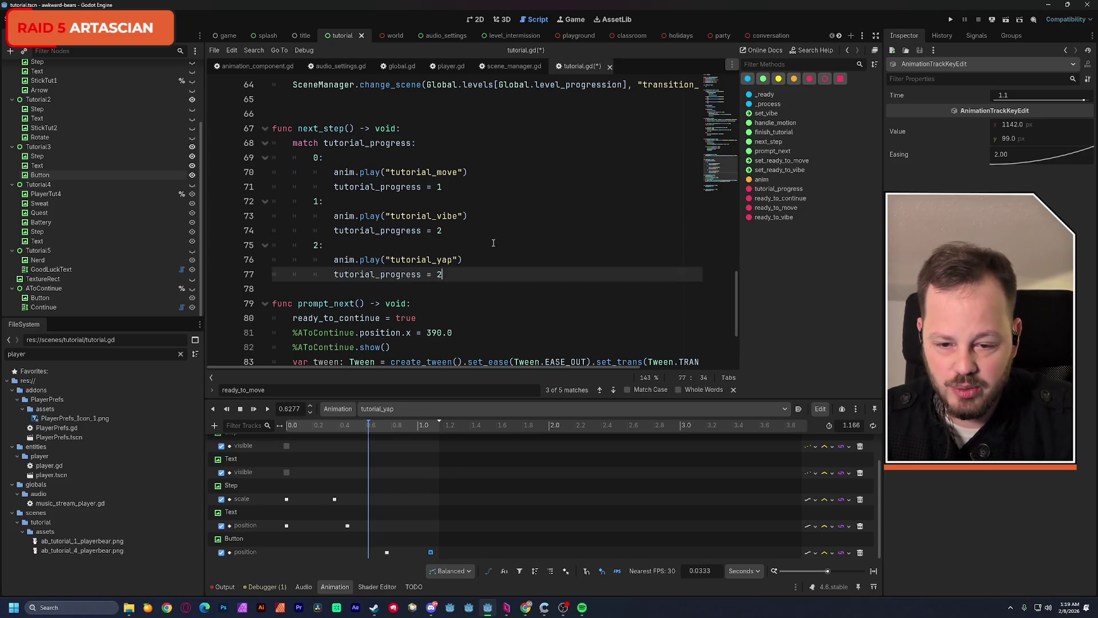
click(472, 217)
double_click(440, 275)
text(3)
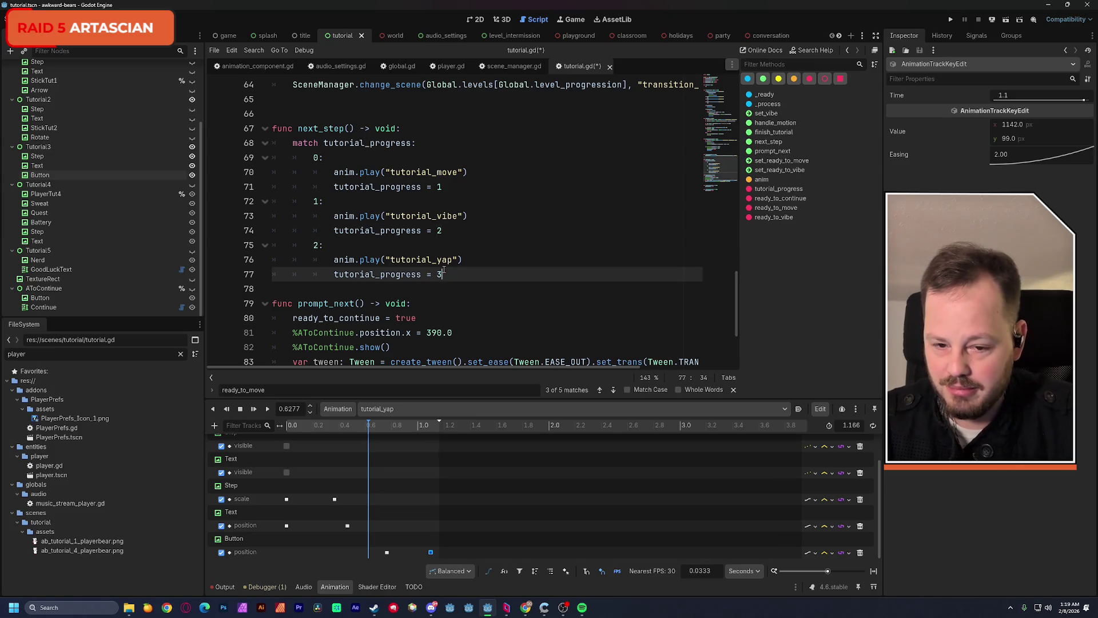
click(528, 213)
key(ctrl+s)
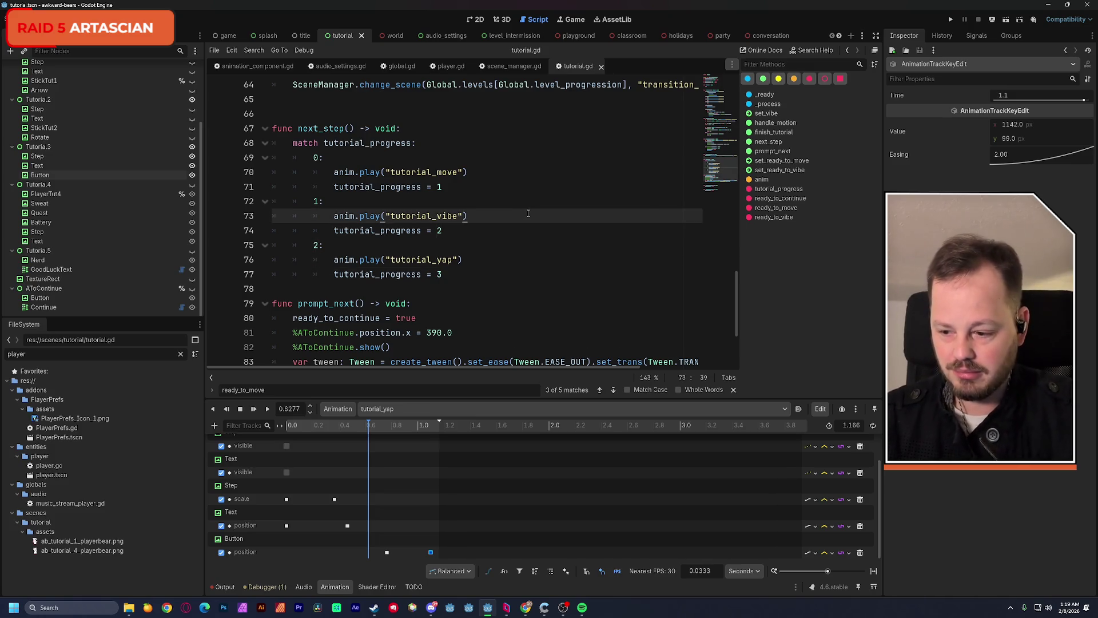
Insert a blank line after the match block in next_step
scroll(528, 214, down, 2)
click(515, 202)
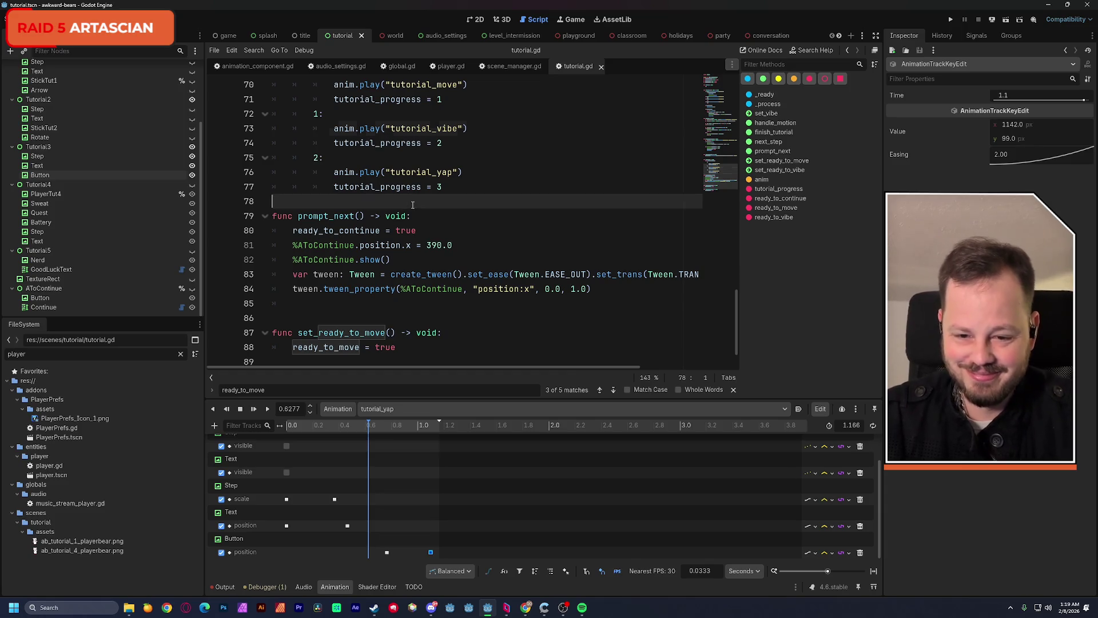
key(Return)
scroll(484, 226, down, 1)
scroll(484, 226, up, 1)
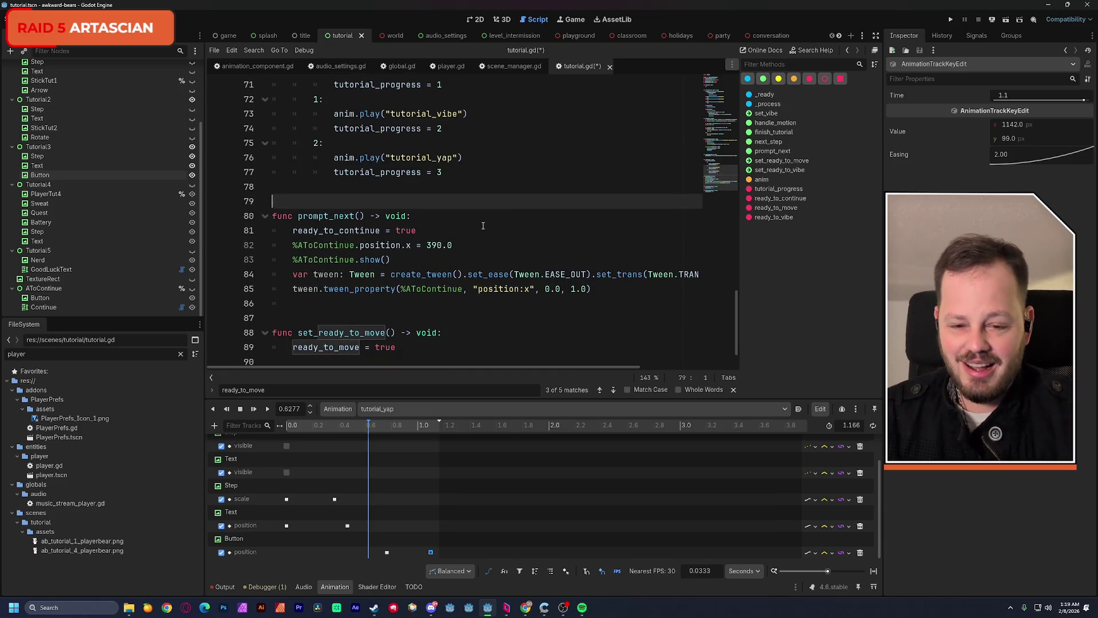
scroll(482, 226, up, 18)
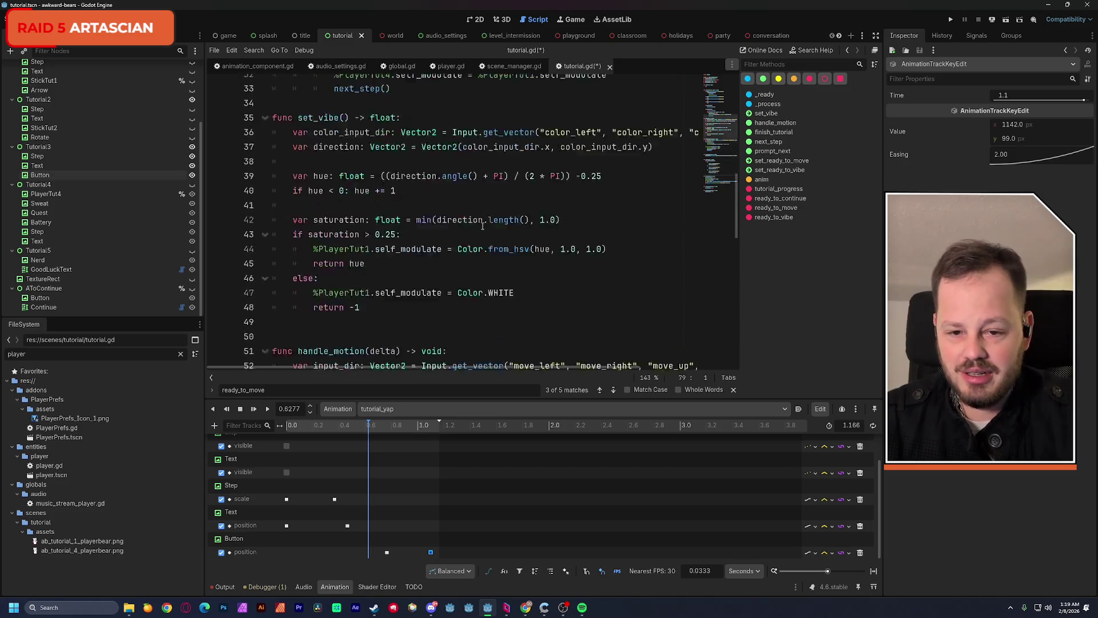
scroll(482, 226, up, 5)
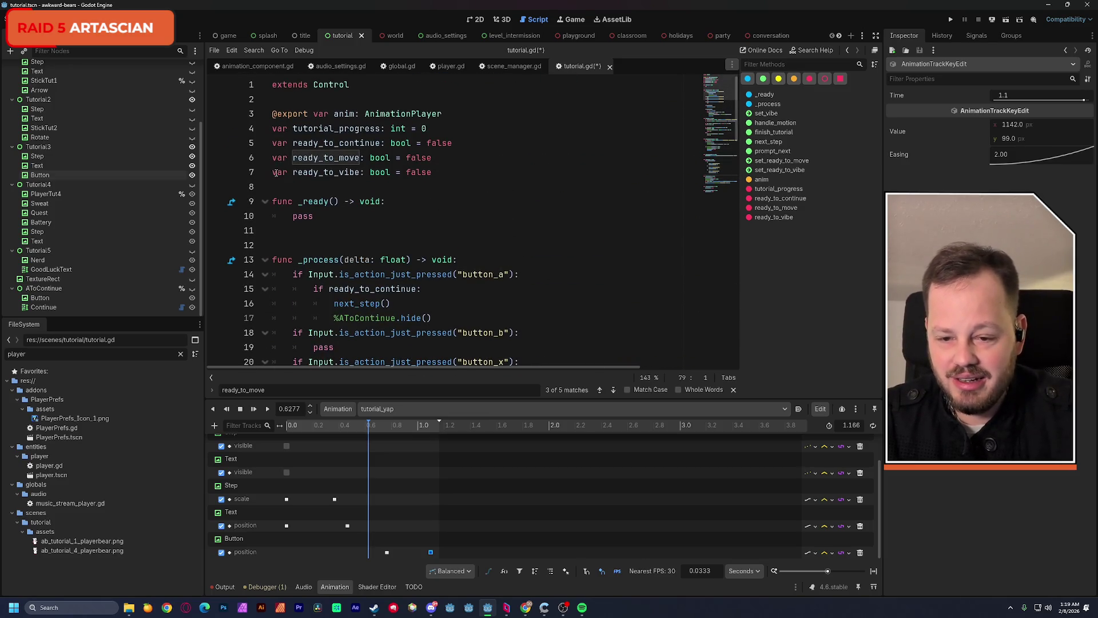
Duplicate the ready_to_vibe declaration as ready_to_yap on line 8 and save
drag(273, 172, 436, 172)
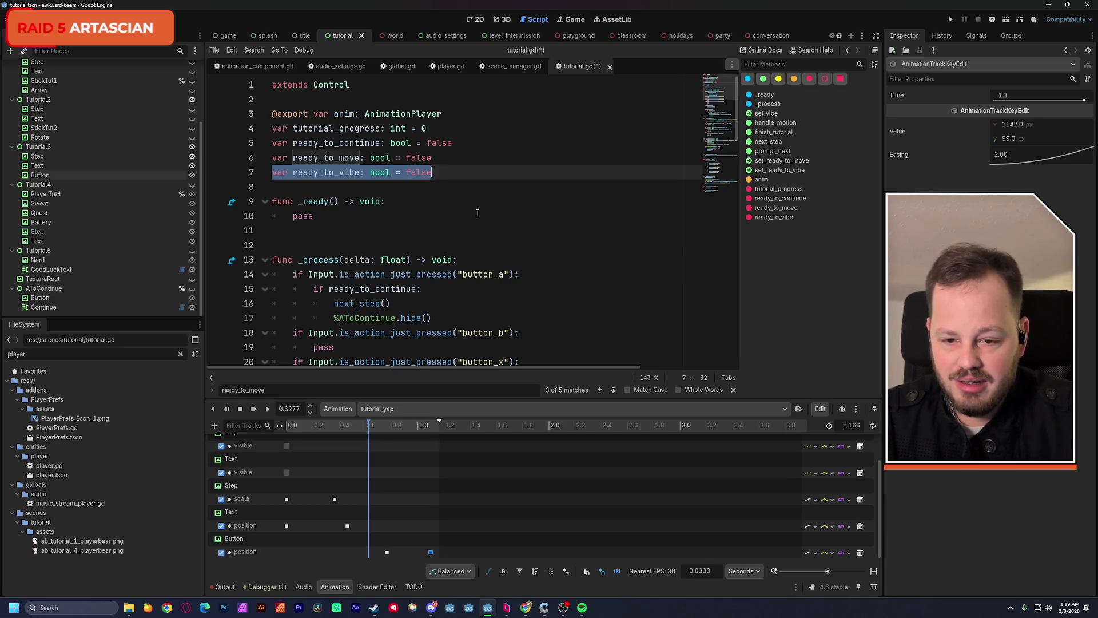
key(ctrl+c)
key(End)
key(Return)
key(ctrl+v)
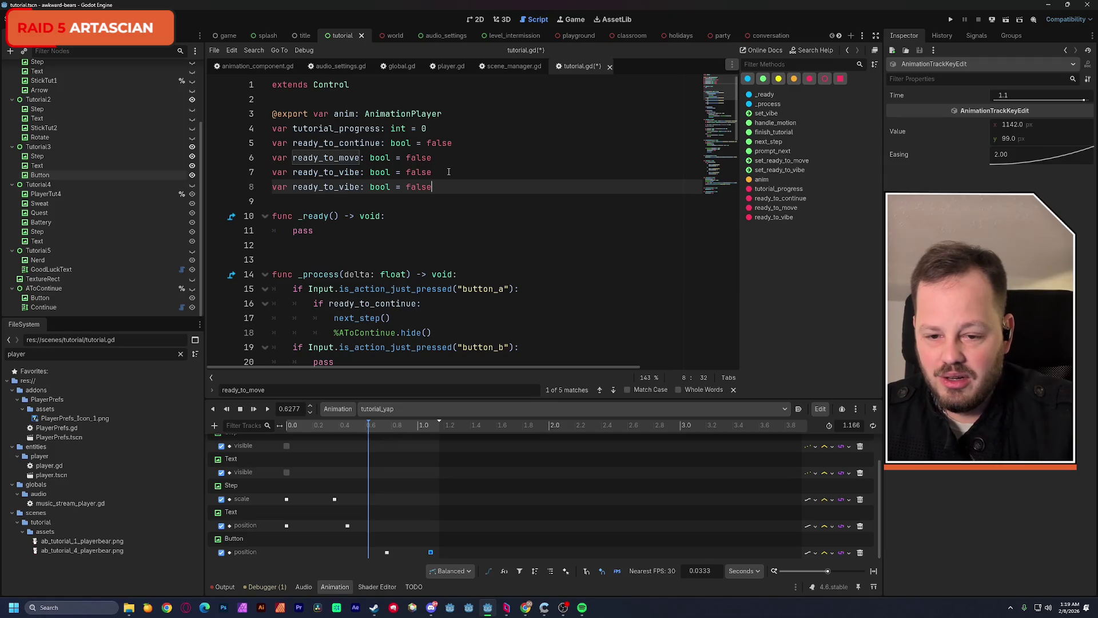
drag(345, 187, 360, 187)
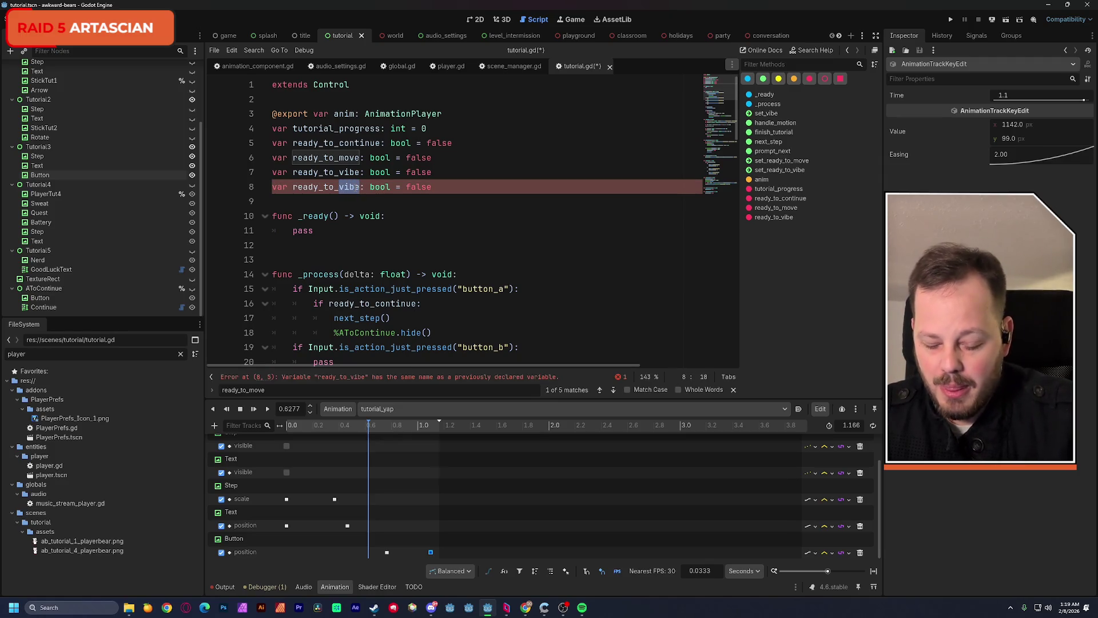
text(yap)
click(522, 142)
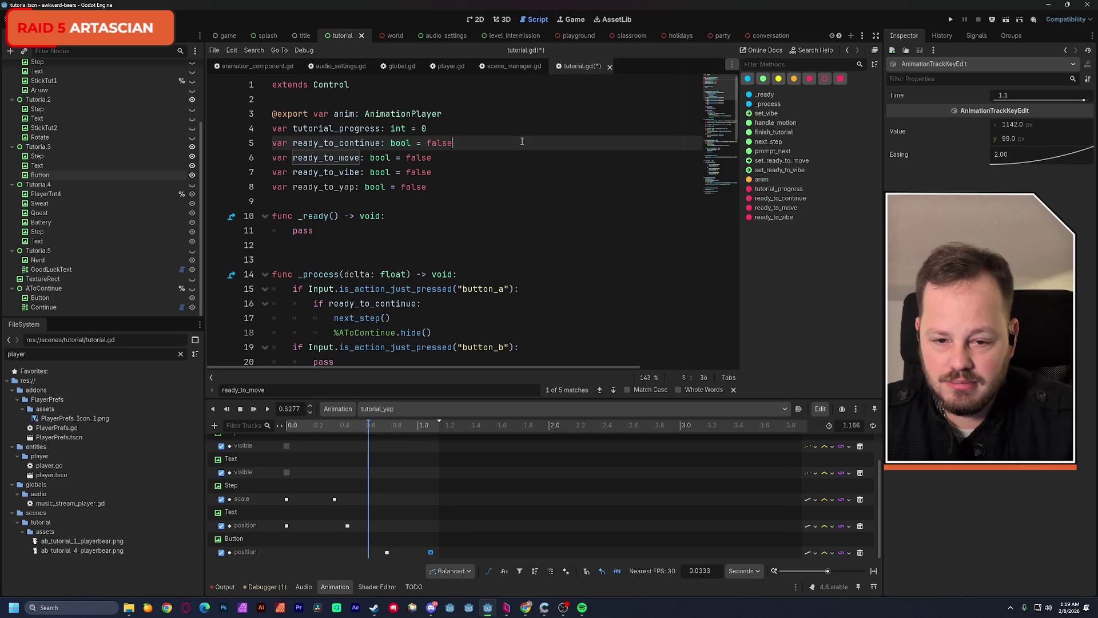
key(ctrl+s)
Replace pass under the button_b check with ready_to_yap
scroll(515, 149, down, 3)
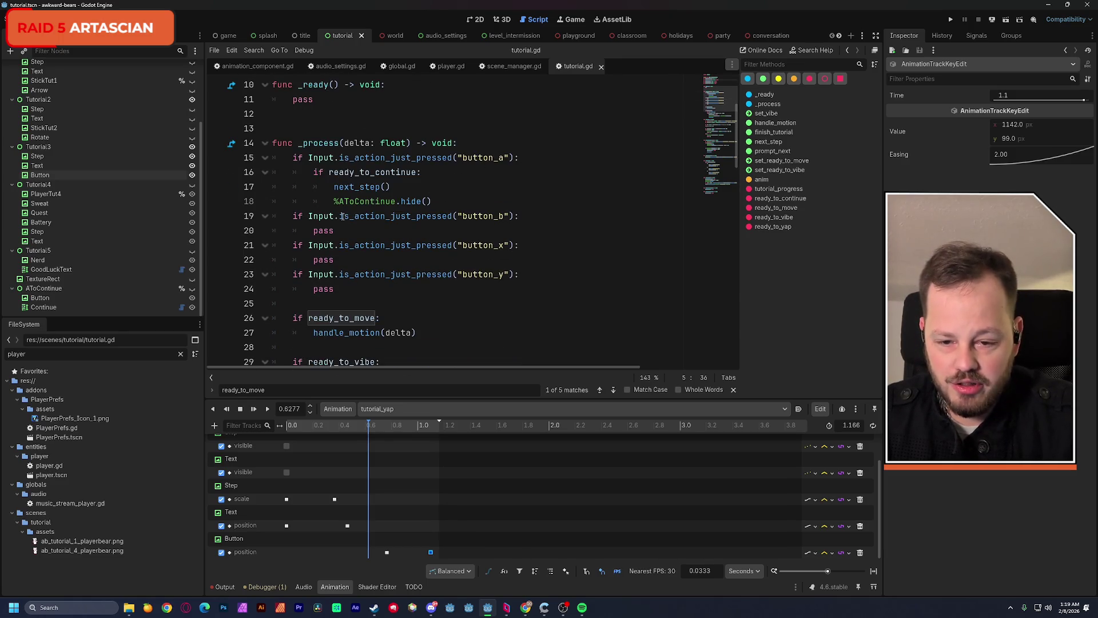
double_click(323, 230)
scroll(367, 159, up, 3)
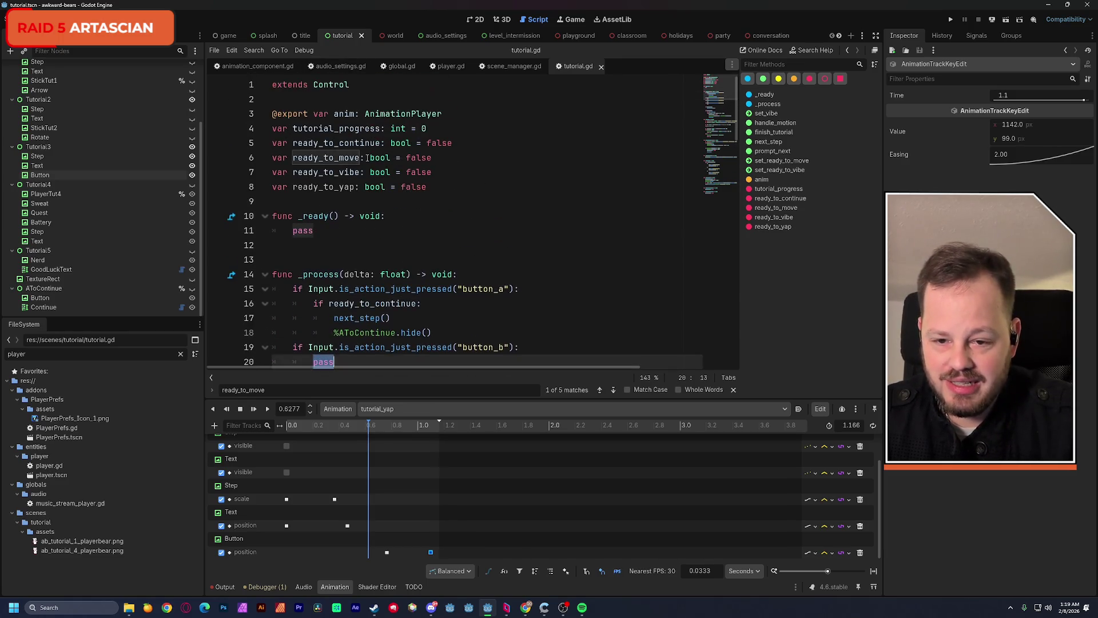
double_click(324, 186)
scroll(387, 205, down, 2)
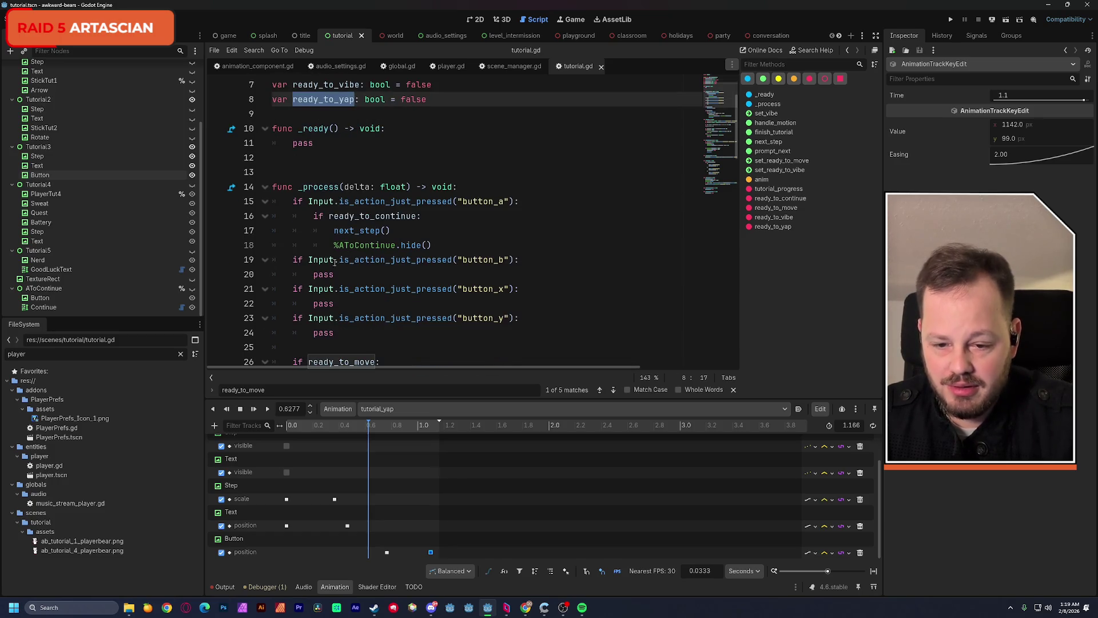
key(ctrl+c)
double_click(323, 274)
key(ctrl+v)
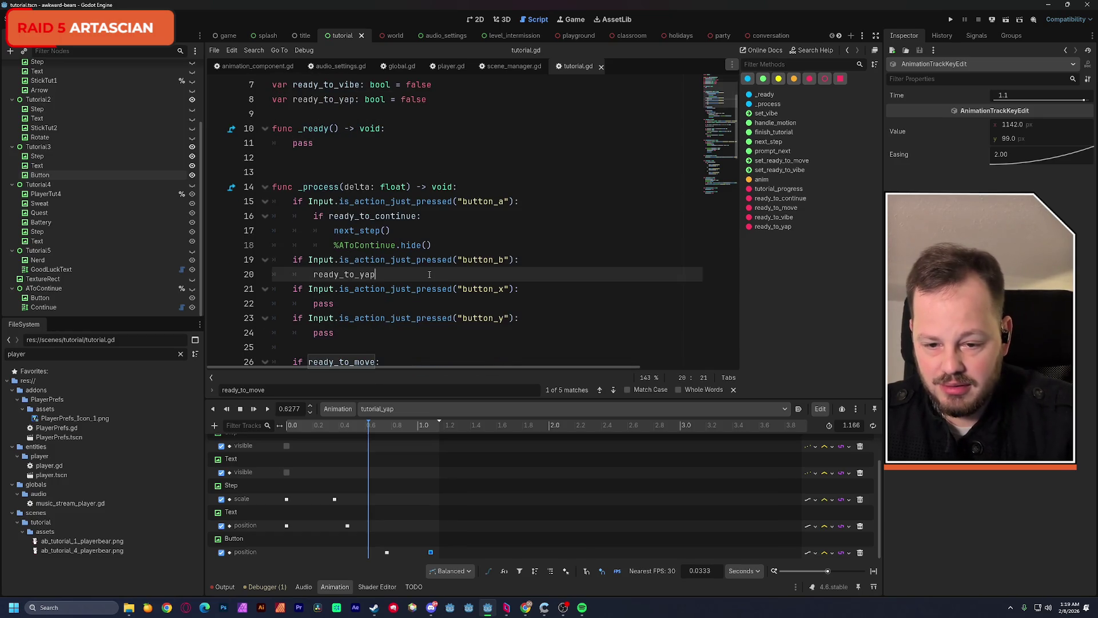
Turn that line into 'if ready_to_yap:' with an indented pass beneath, and save
triple_click(341, 276)
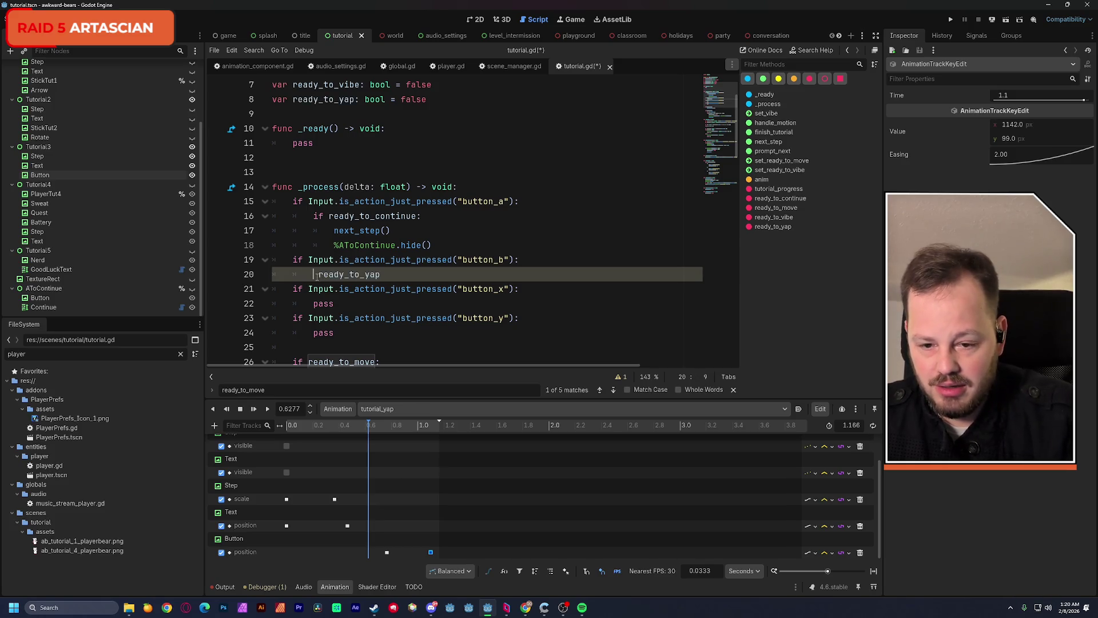
text(if)
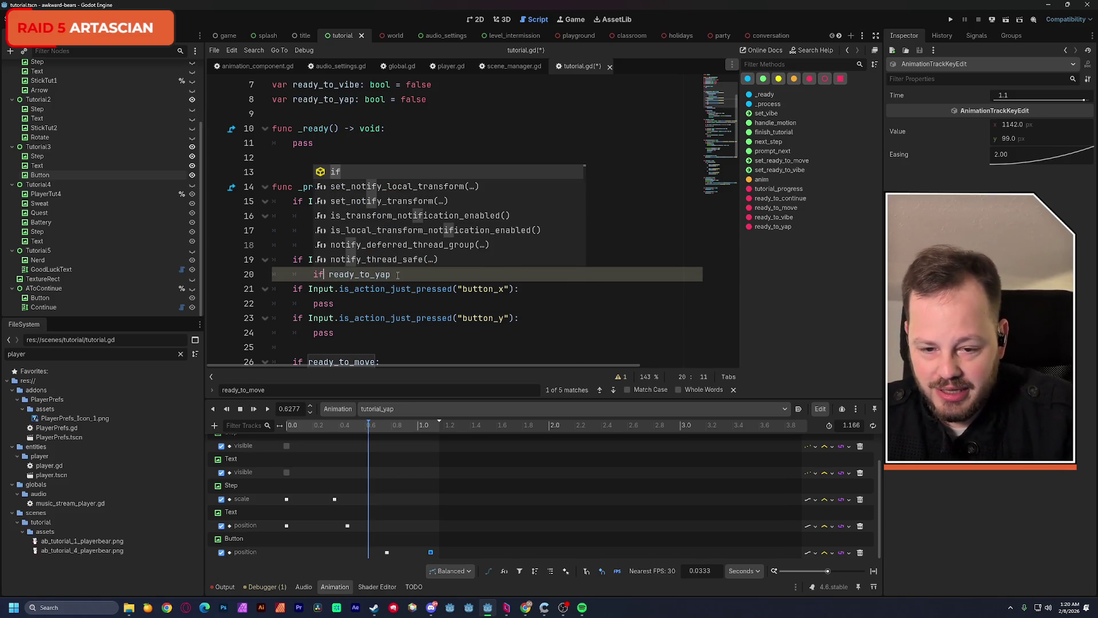
click(398, 275)
text(:)
key(Return)
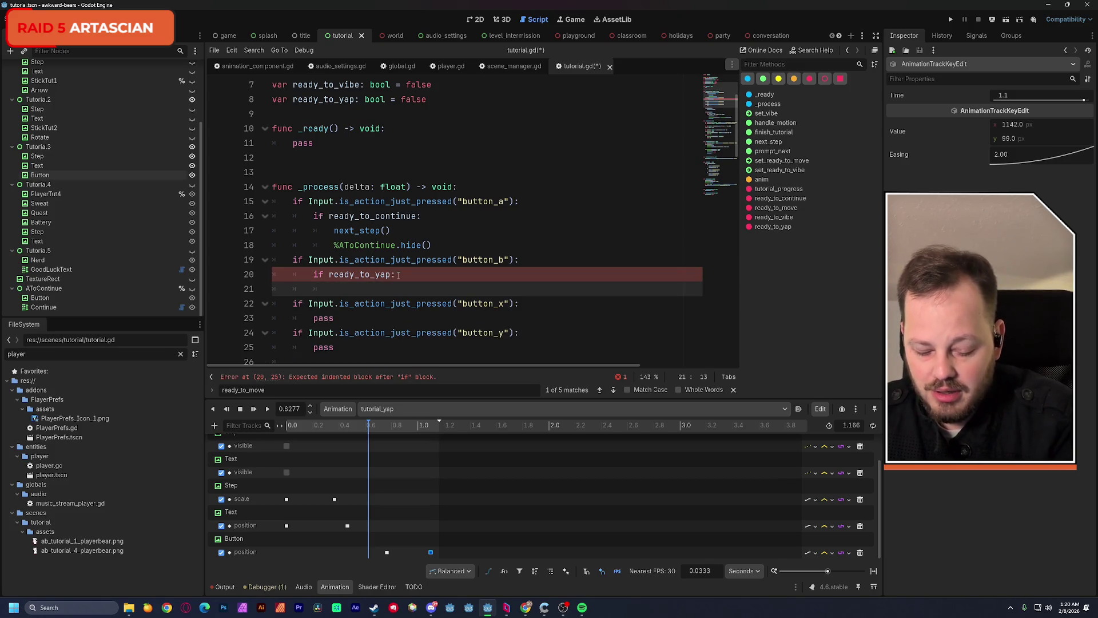
text(pass)
key(ctrl+s)
click(577, 220)
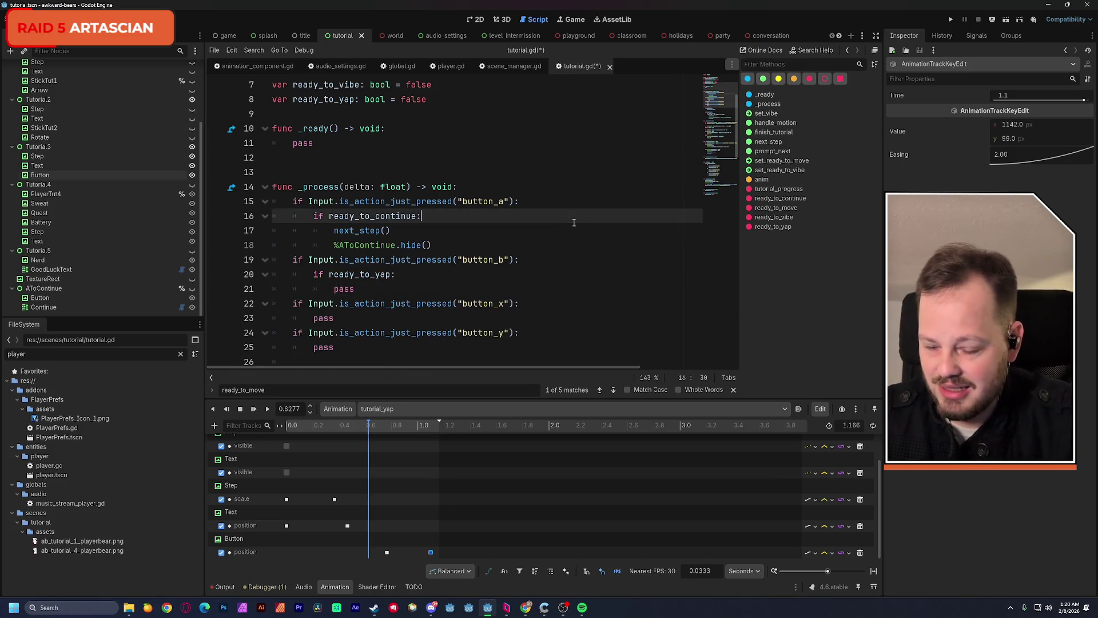
Duplicate set_ready_to_vibe below itself as set_ready_to_yap setting ready_to_yap = true, and save
click(369, 356)
key(Return)
mouse_move(273, 311)
mouse_down()
mouse_move(396, 326)
mouse_move(369, 346)
mouse_up()
key(ctrl+c)
click(273, 356)
key(ctrl+v)
text(yap)
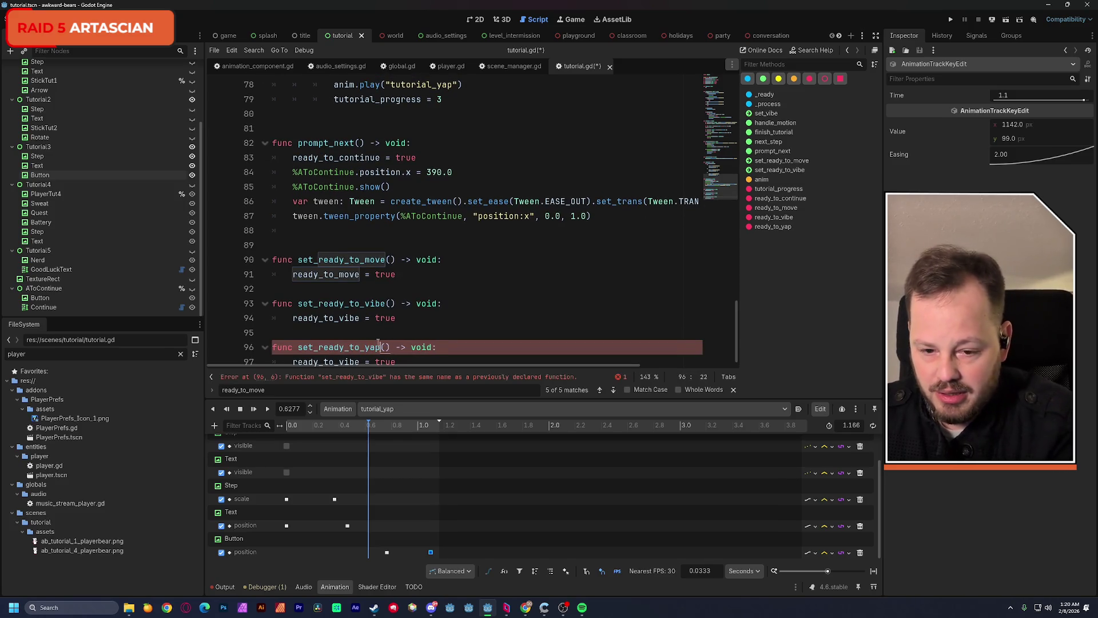
click(359, 362)
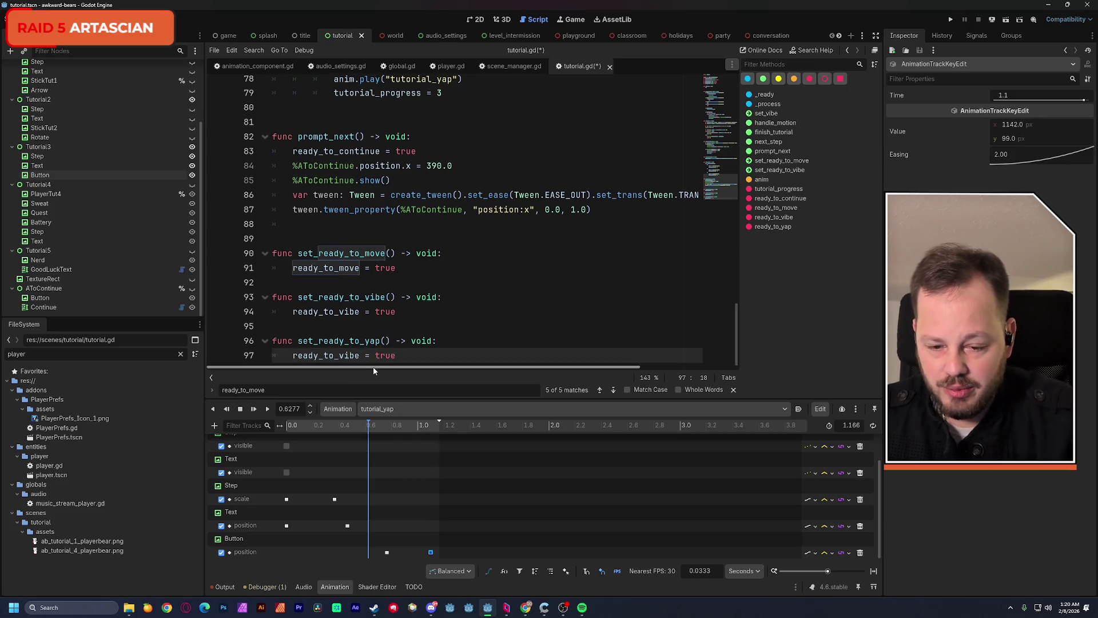
text(yap)
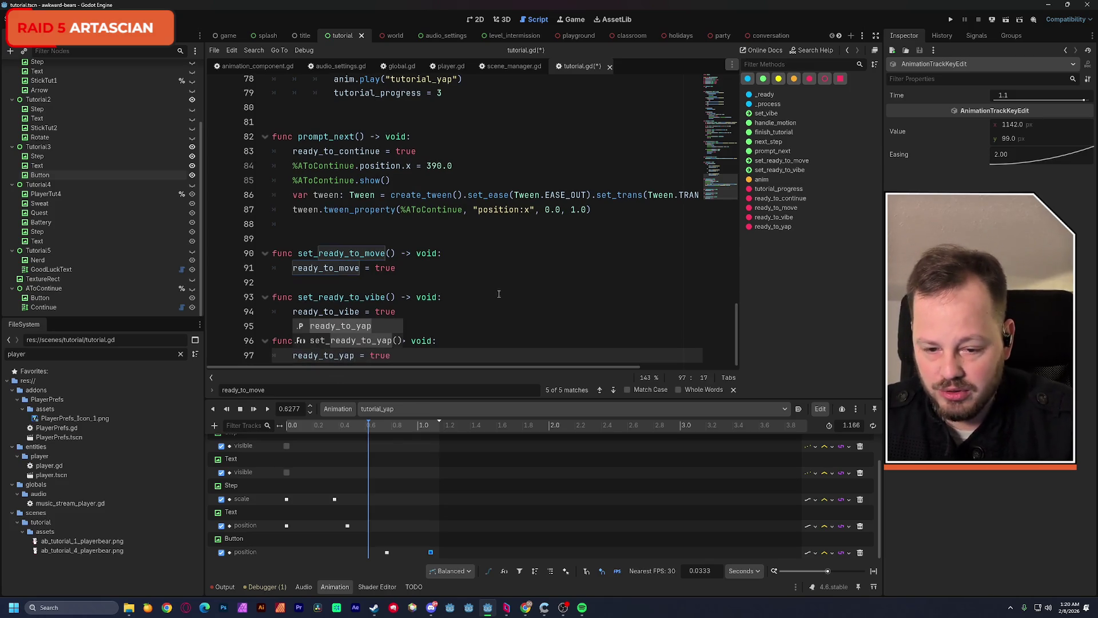
key(ctrl+s)
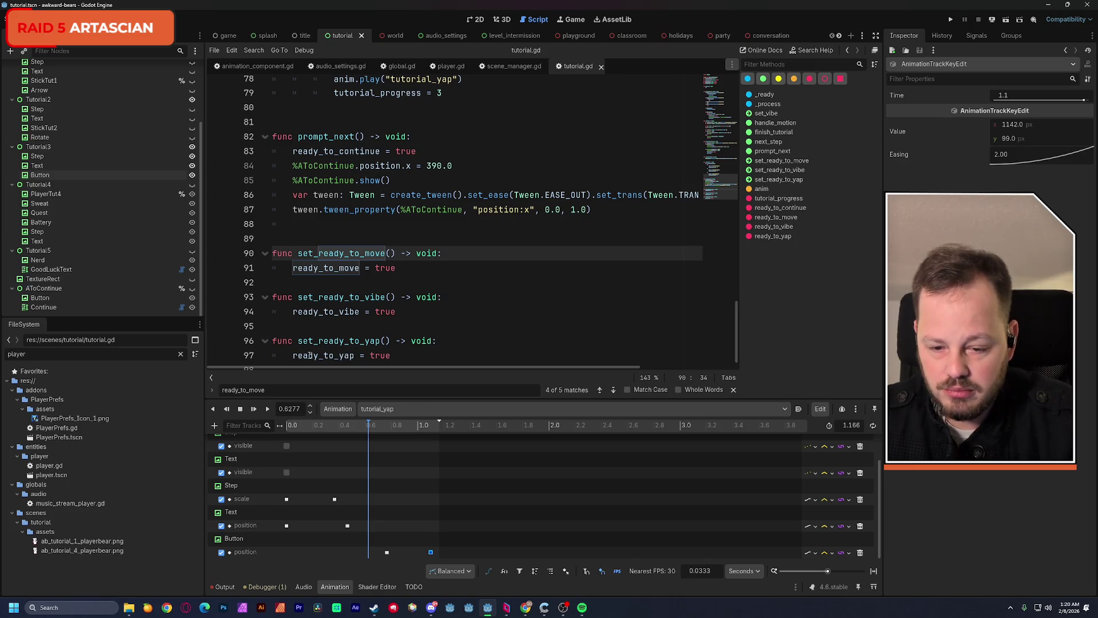
drag(293, 355, 391, 355)
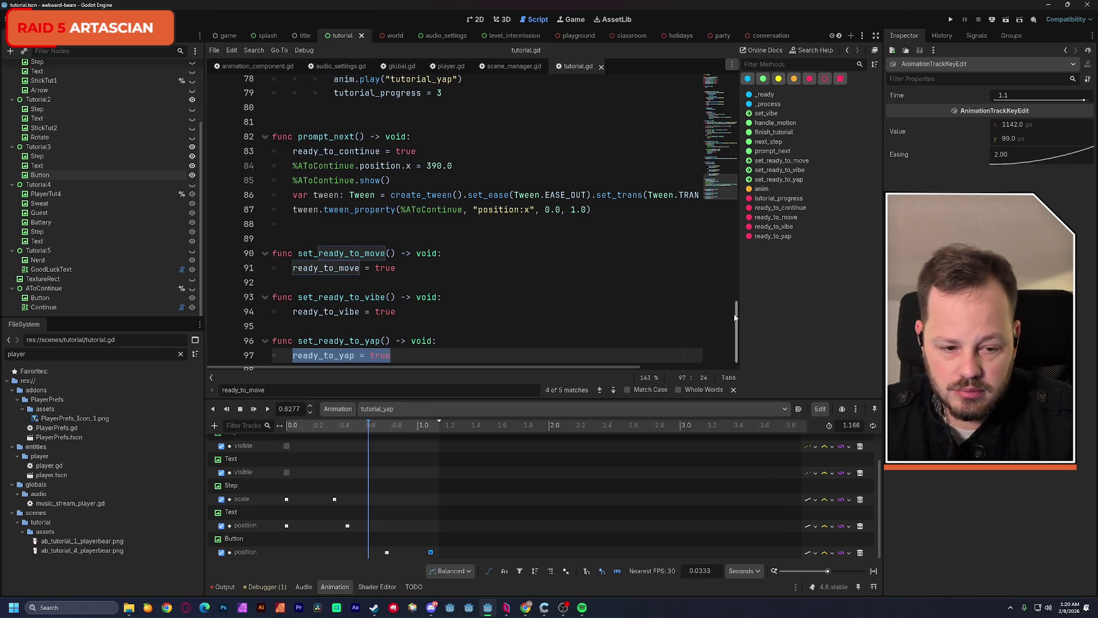
mouse_move(736, 318)
mouse_down()
mouse_move(722, 182)
mouse_move(729, 93)
mouse_move(724, 108)
mouse_up()
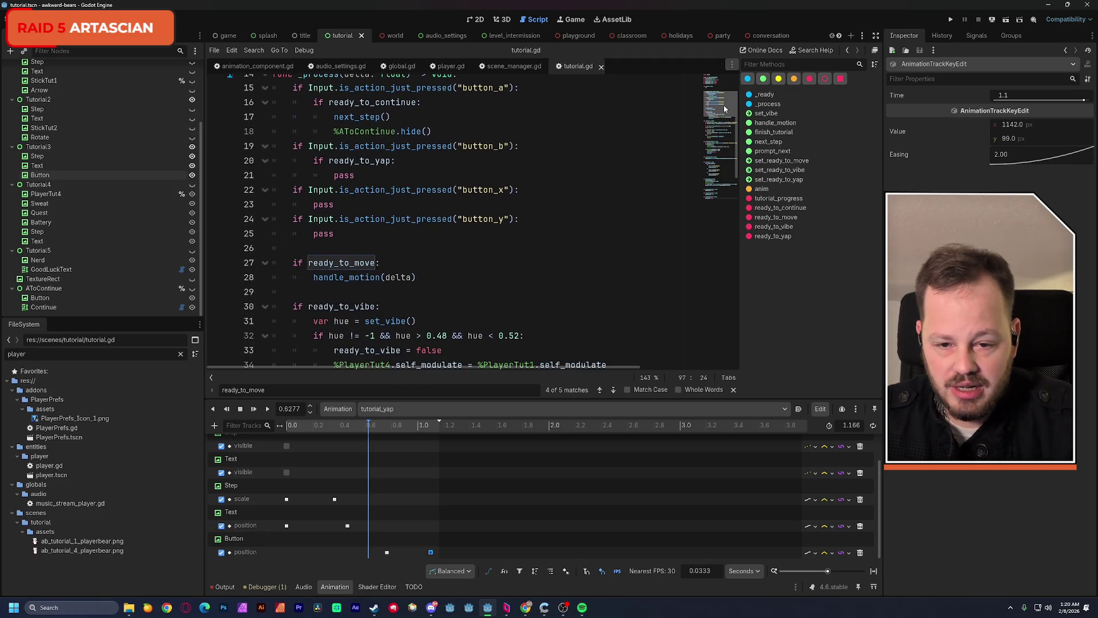
Replace pass under 'if ready_to_yap:' with ready_to_yap = false and save
double_click(346, 177)
key(ctrl+v)
double_click(428, 175)
text(fals)
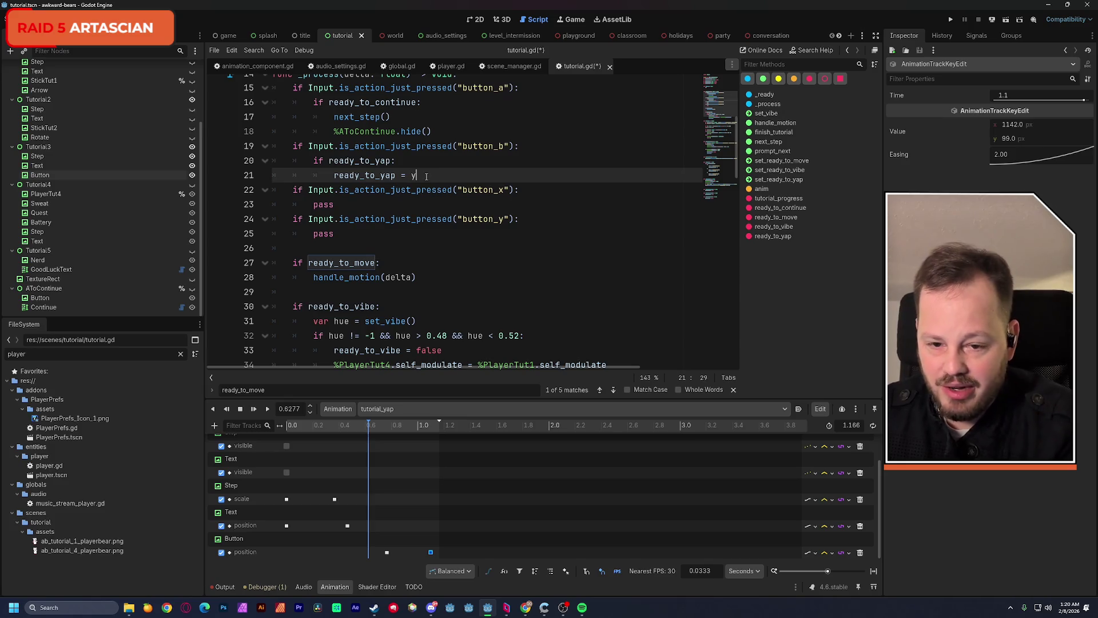
text(e)
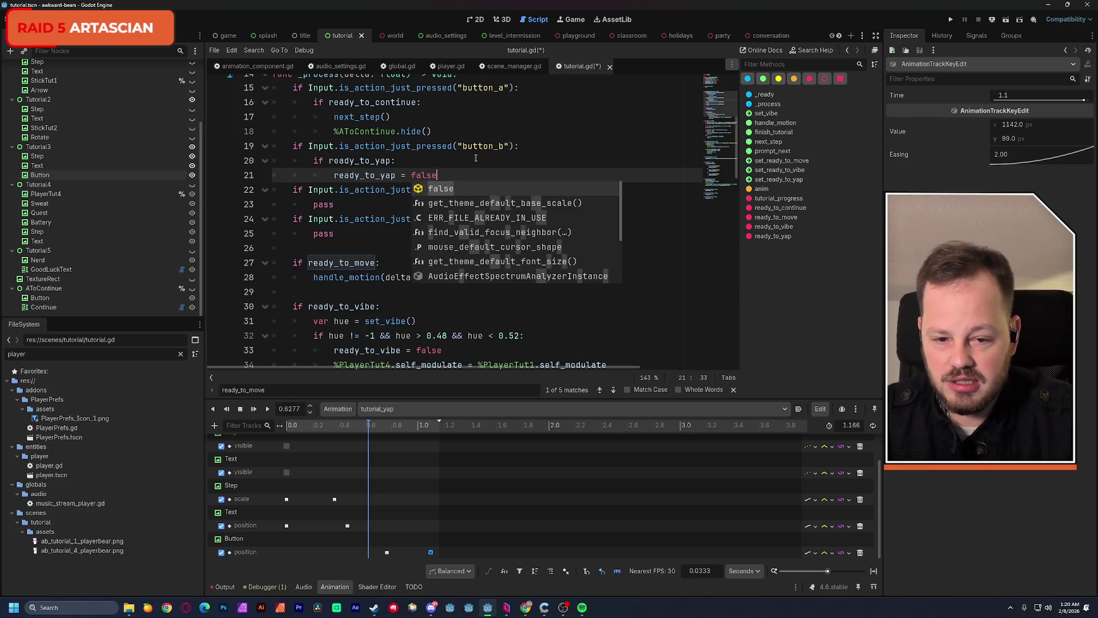
click(574, 143)
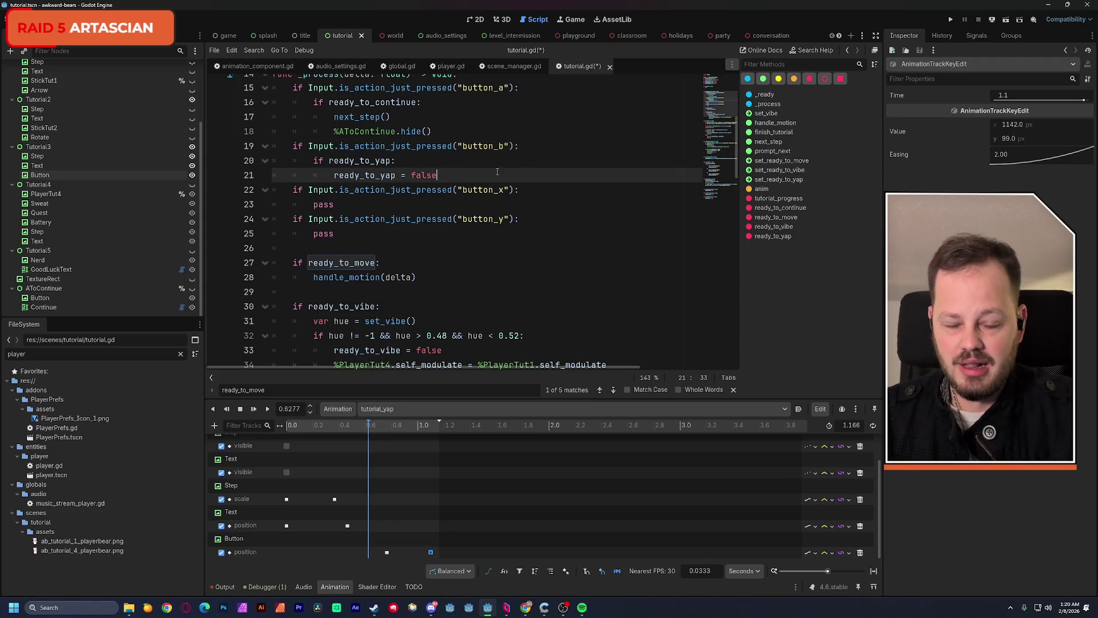
click(554, 174)
key(Return)
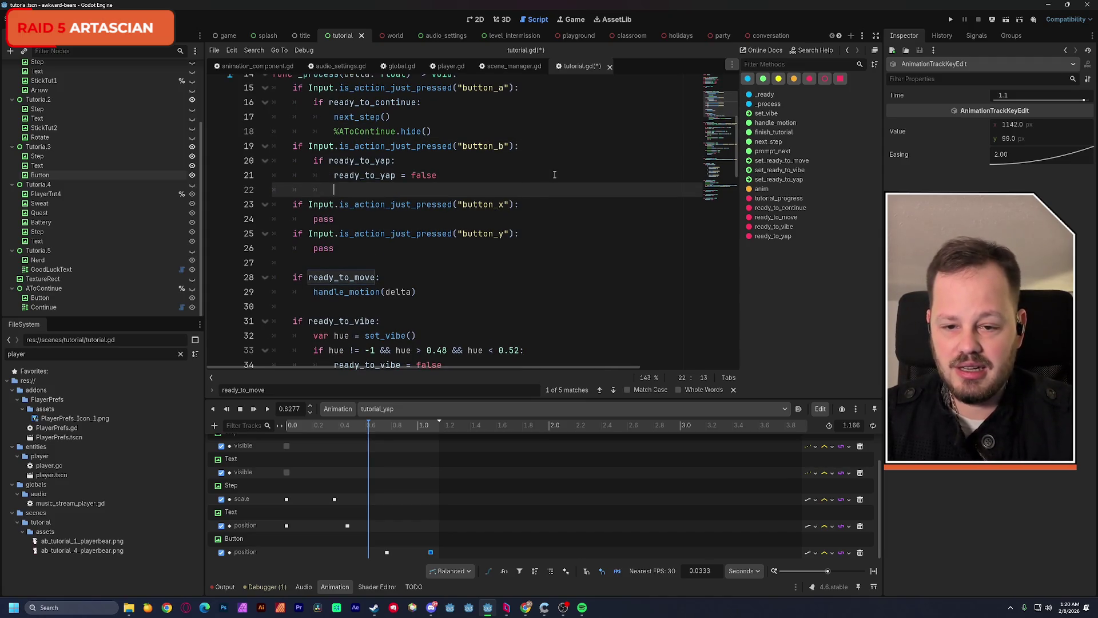
scroll(517, 184, up, 1)
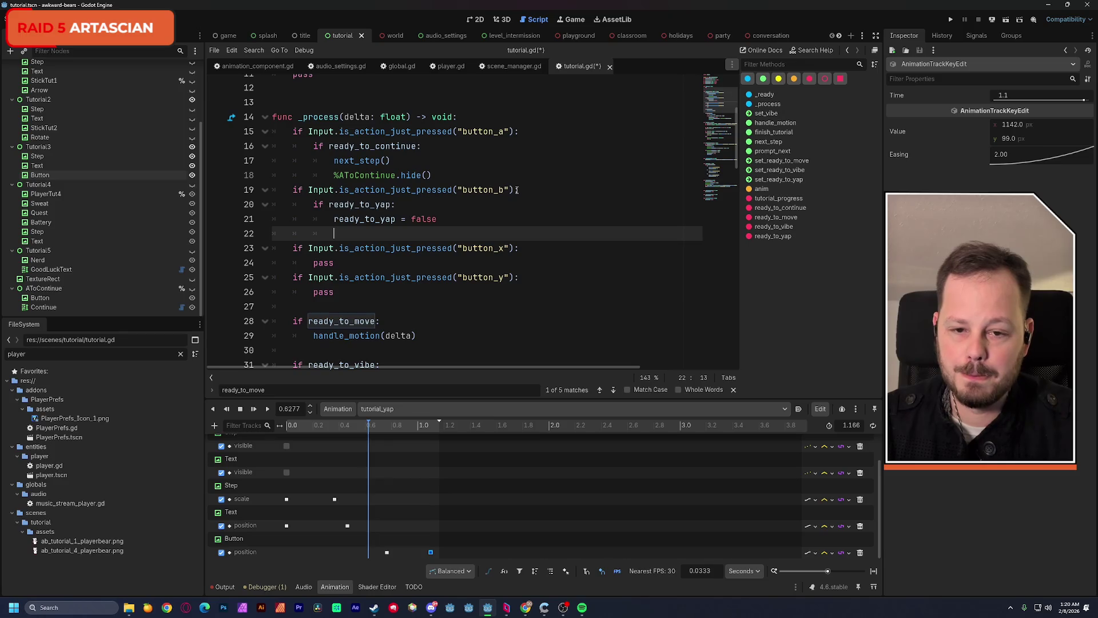
key(ctrl+s)
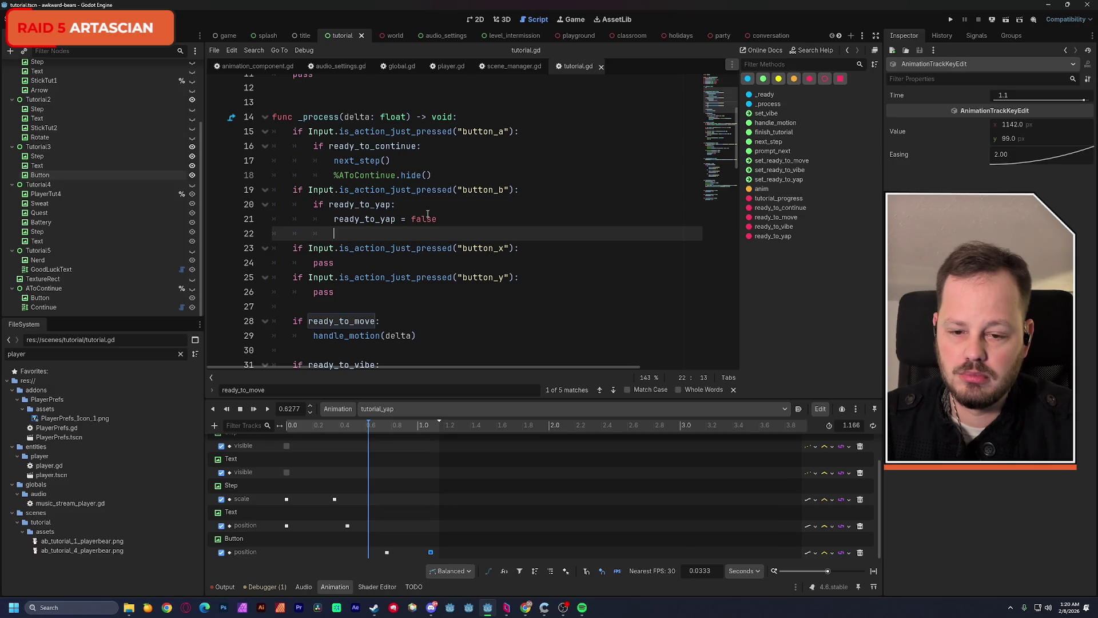
Add a next_step() call on line 22 after ready_to_yap = false
double_click(346, 162)
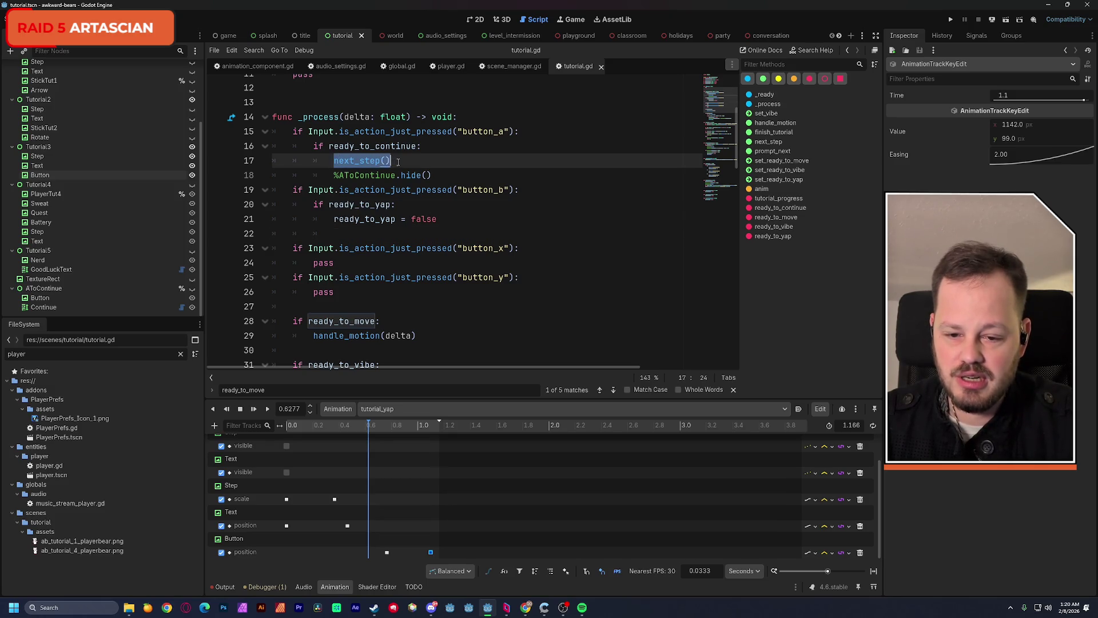
click(387, 237)
key(ctrl+v)
drag(559, 191, 559, 182)
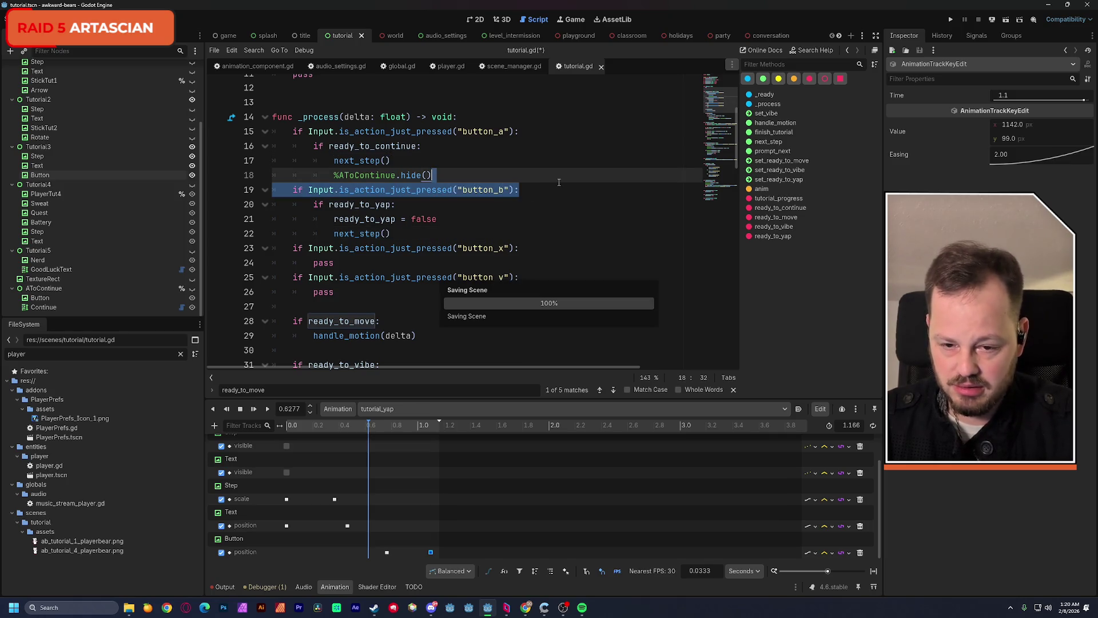
scroll(582, 241, down, 13)
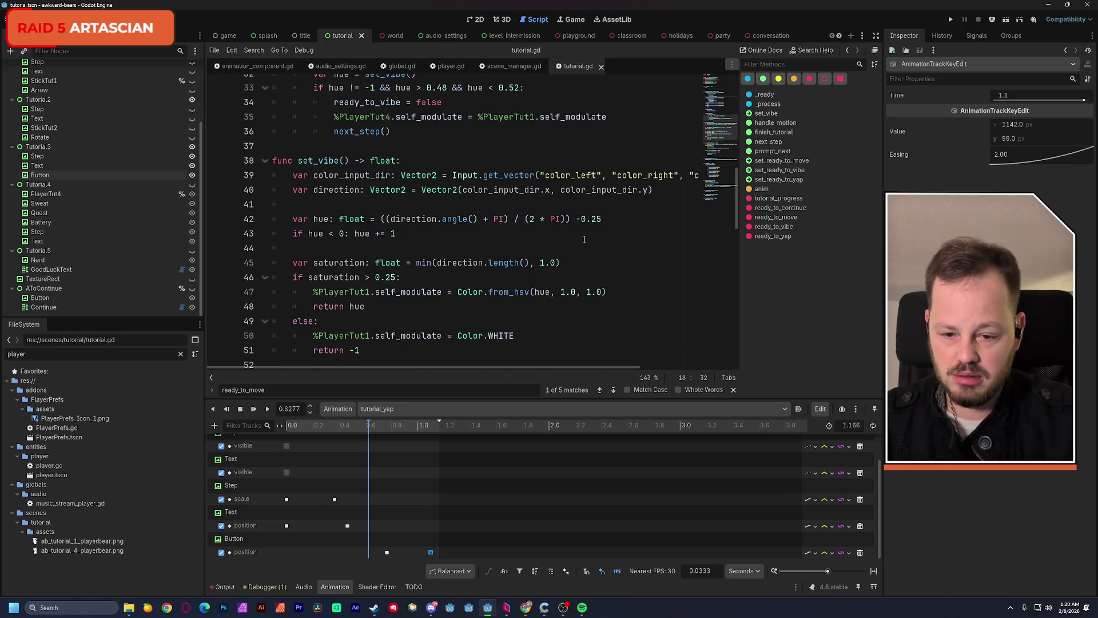
scroll(584, 239, up, 12)
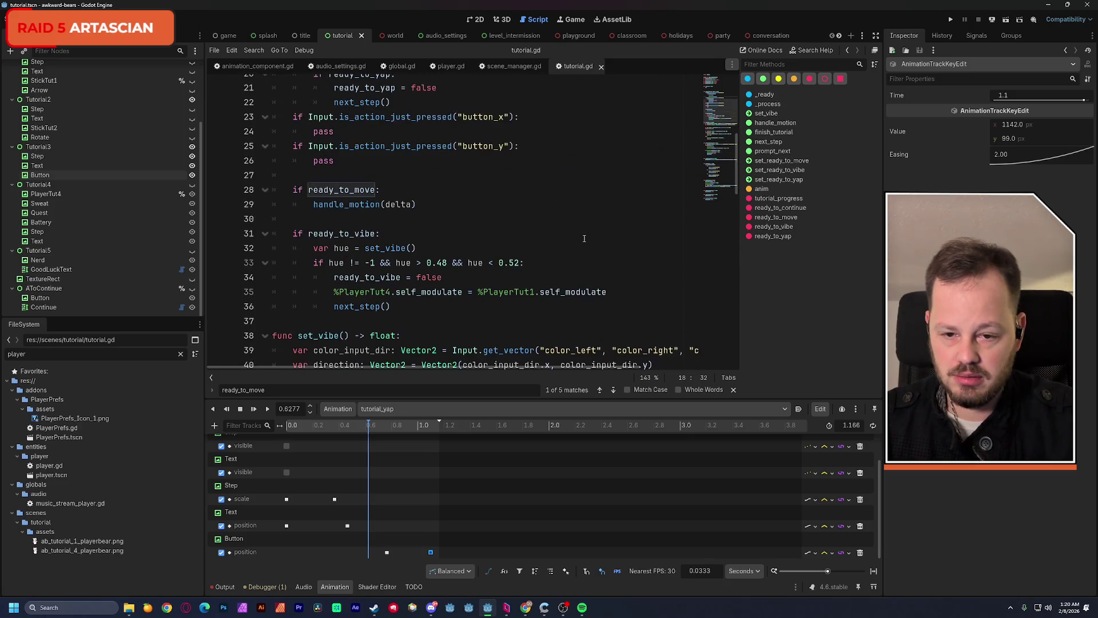
scroll(584, 239, down, 13)
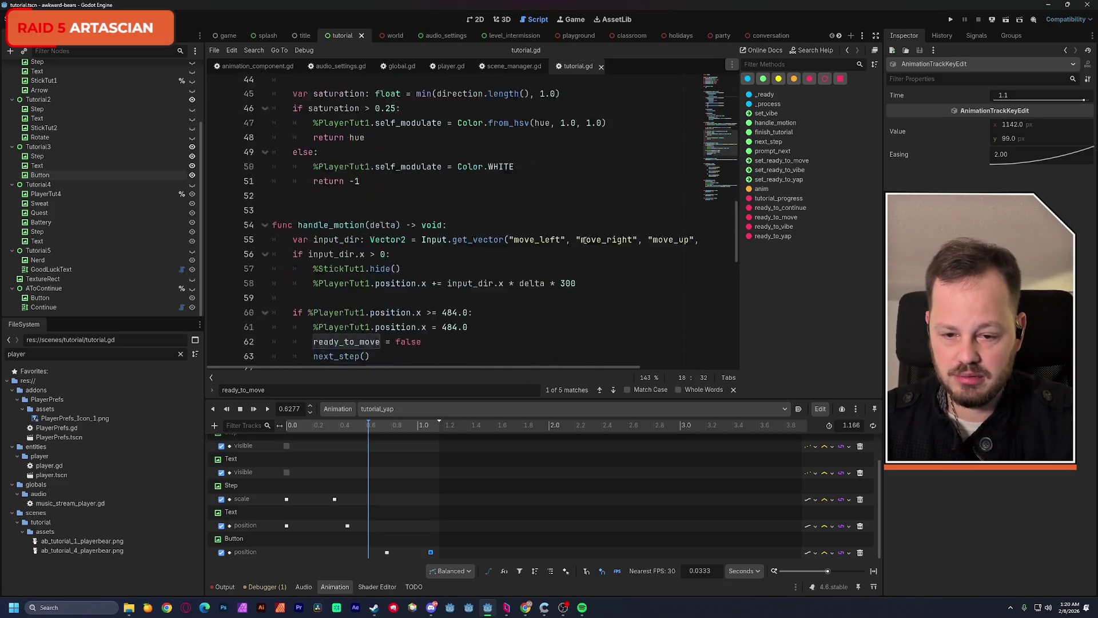
Add a '3:' case to next_step that prints "BIGGEST BALLS", then save tutorial.gd
scroll(586, 241, down, 5)
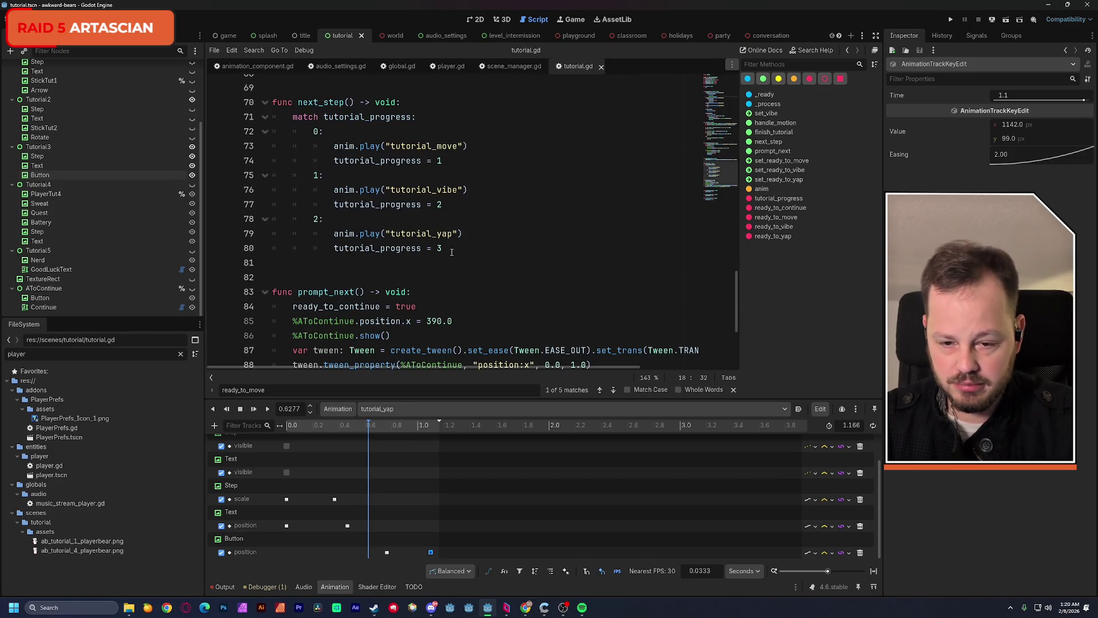
click(455, 248)
key(Return)
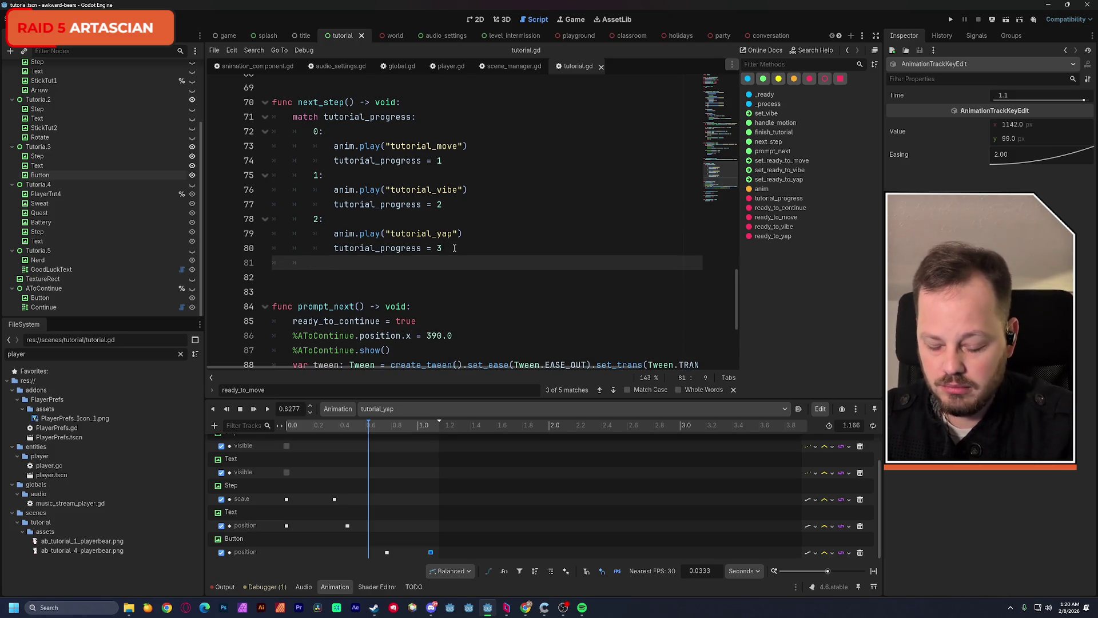
text(3:)
key(Return)
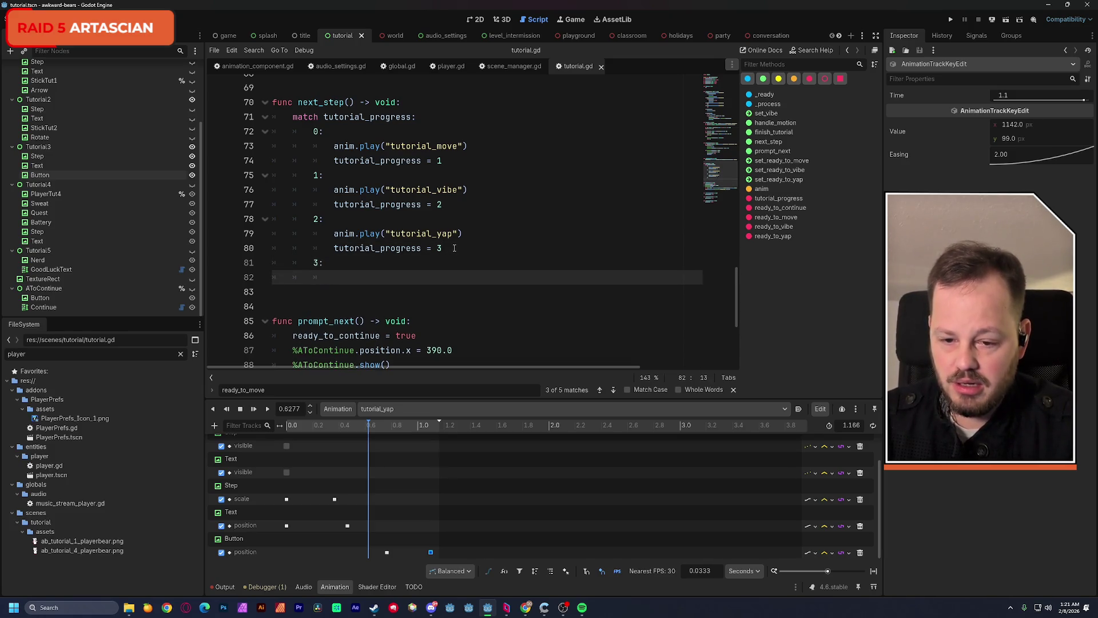
text(Print)
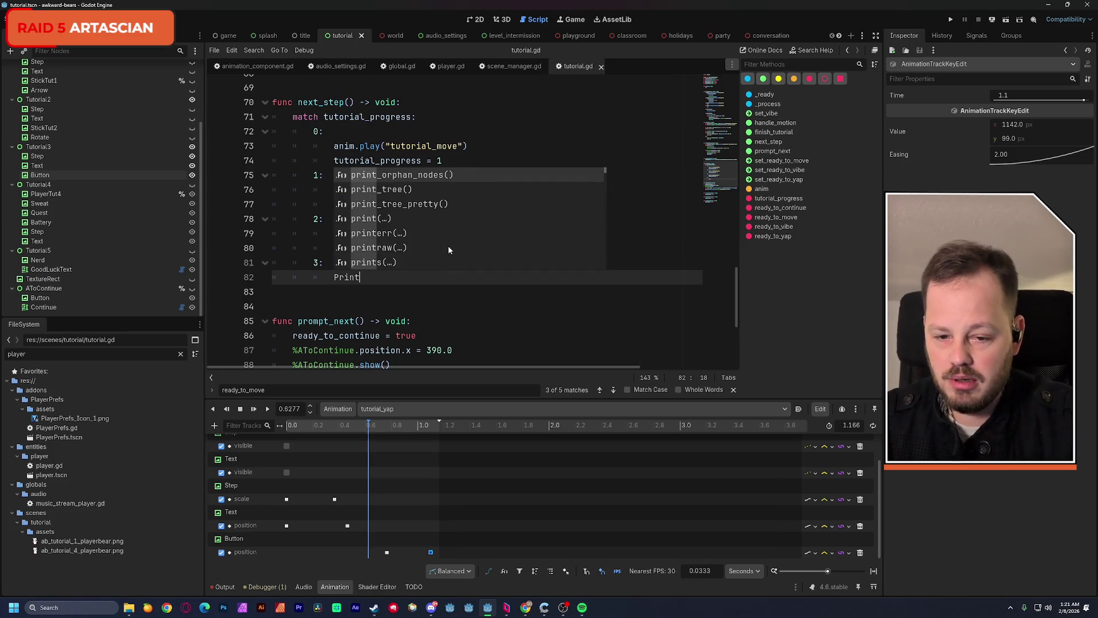
click(382, 231)
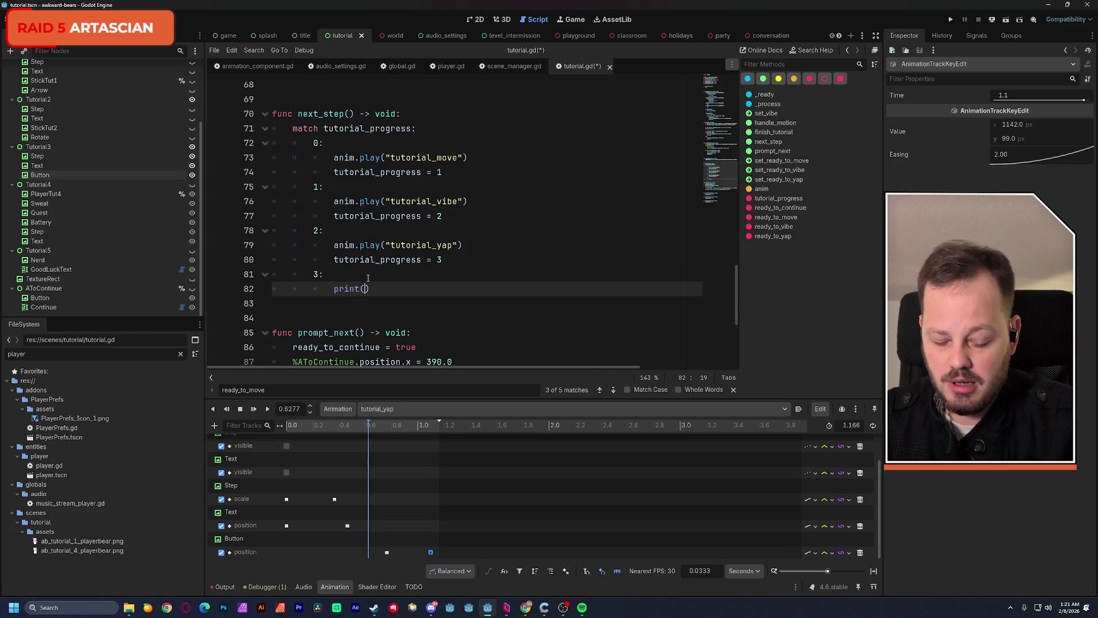
text("BIGGEST BALLS)
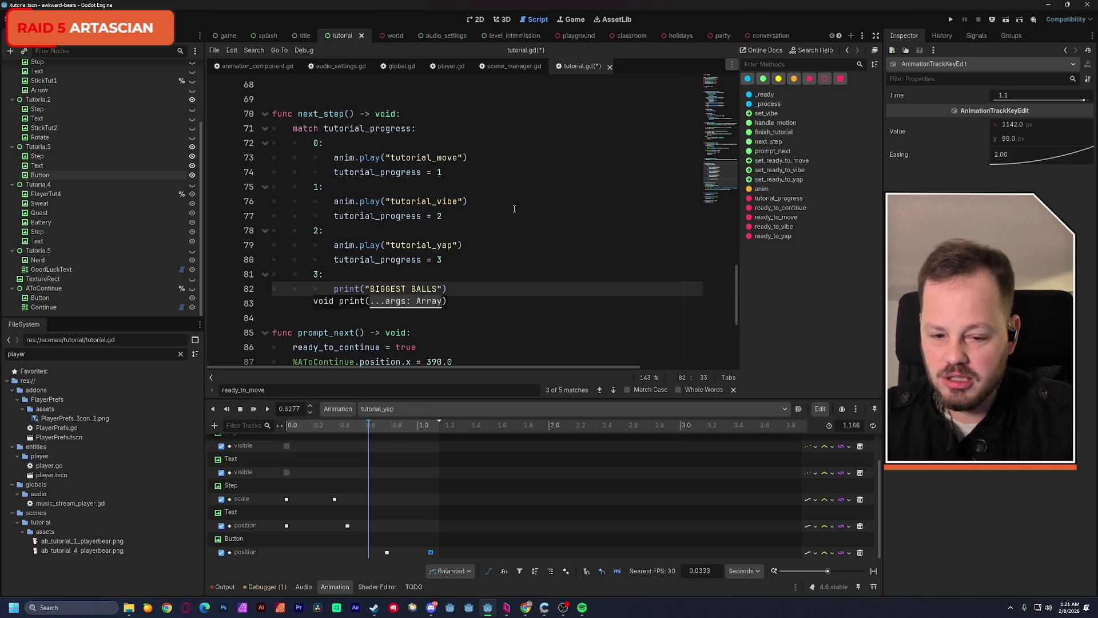
click(515, 202)
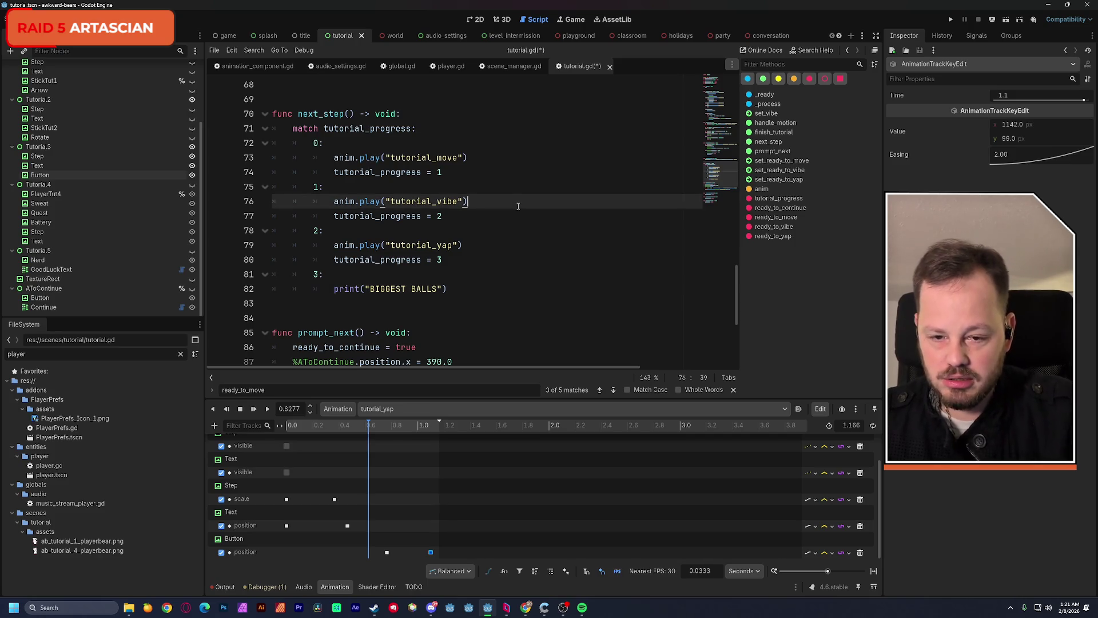
key(ctrl+s)
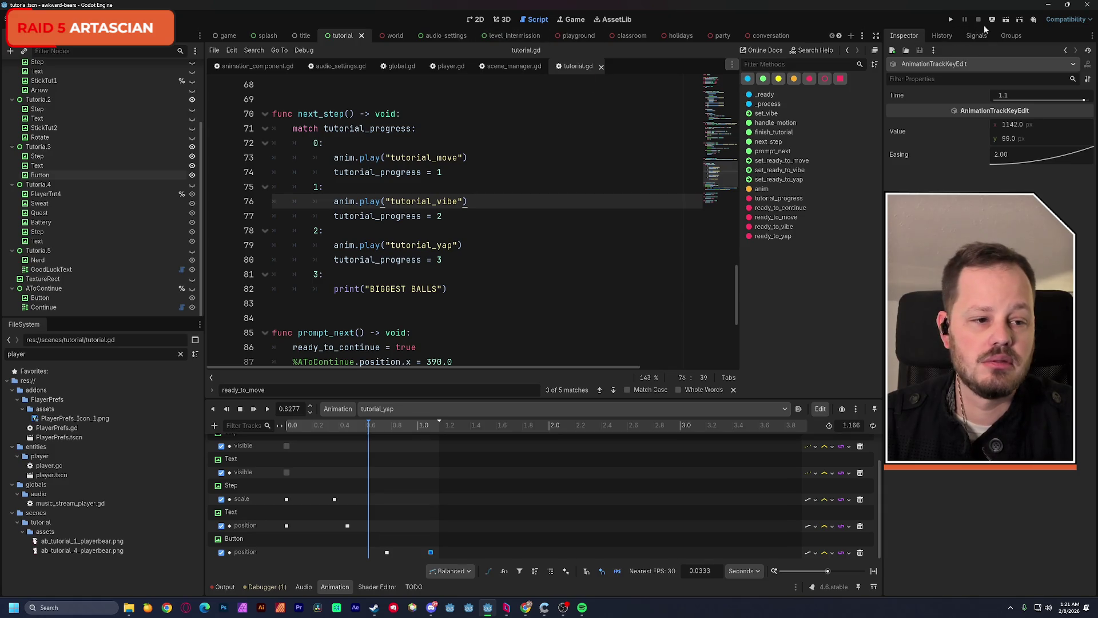
Test-run and stop the game, then hide the Tutorial3 slide and switch to the 2D view
click(1006, 20)
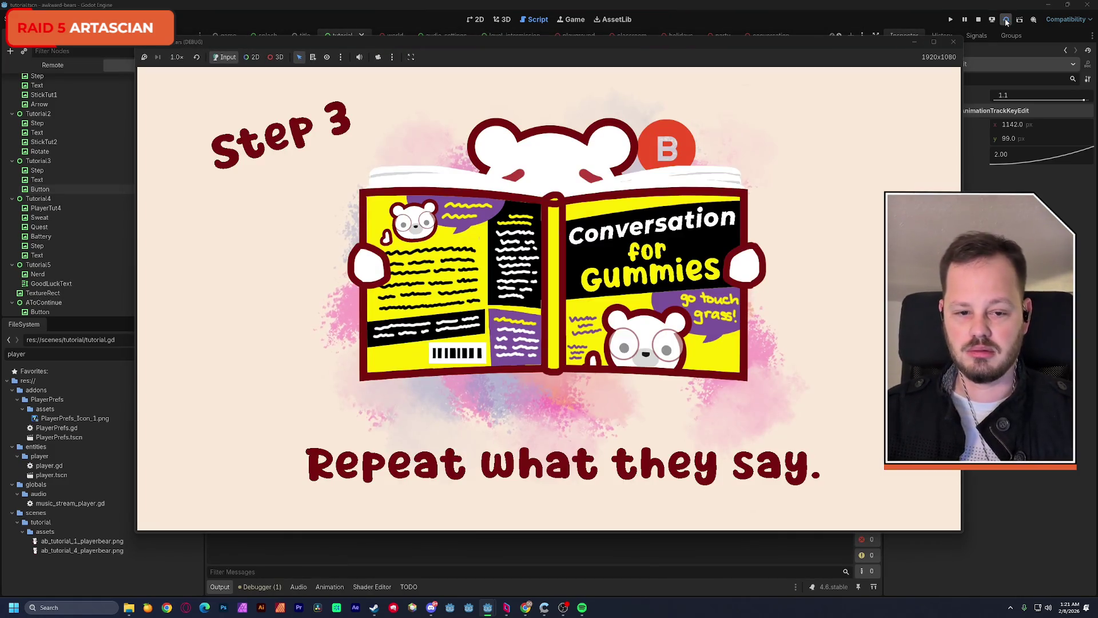
click(953, 41)
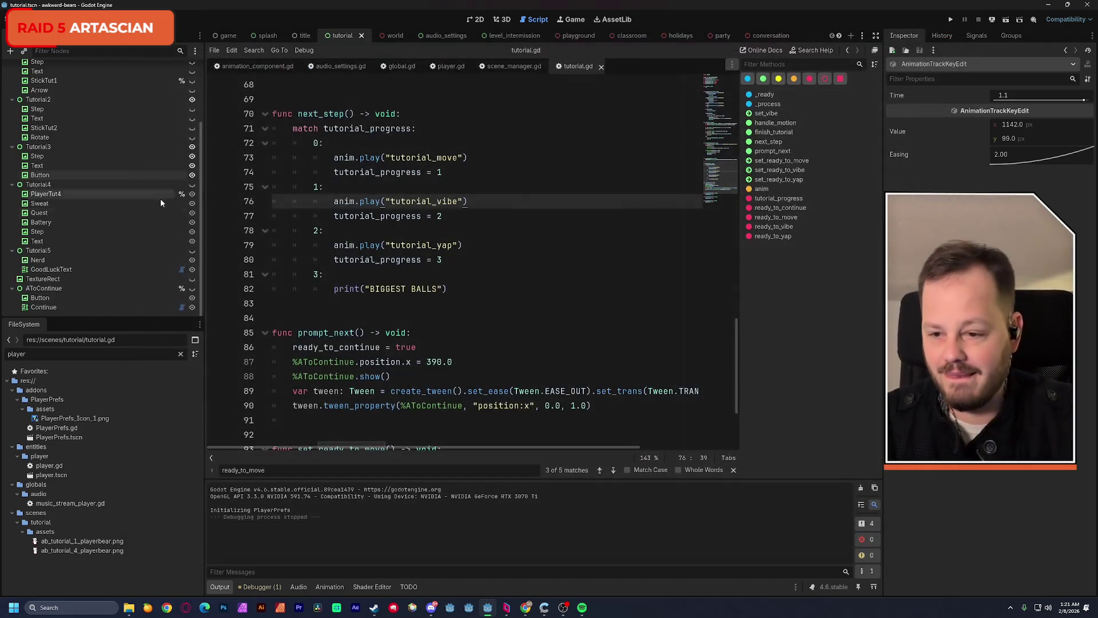
click(193, 146)
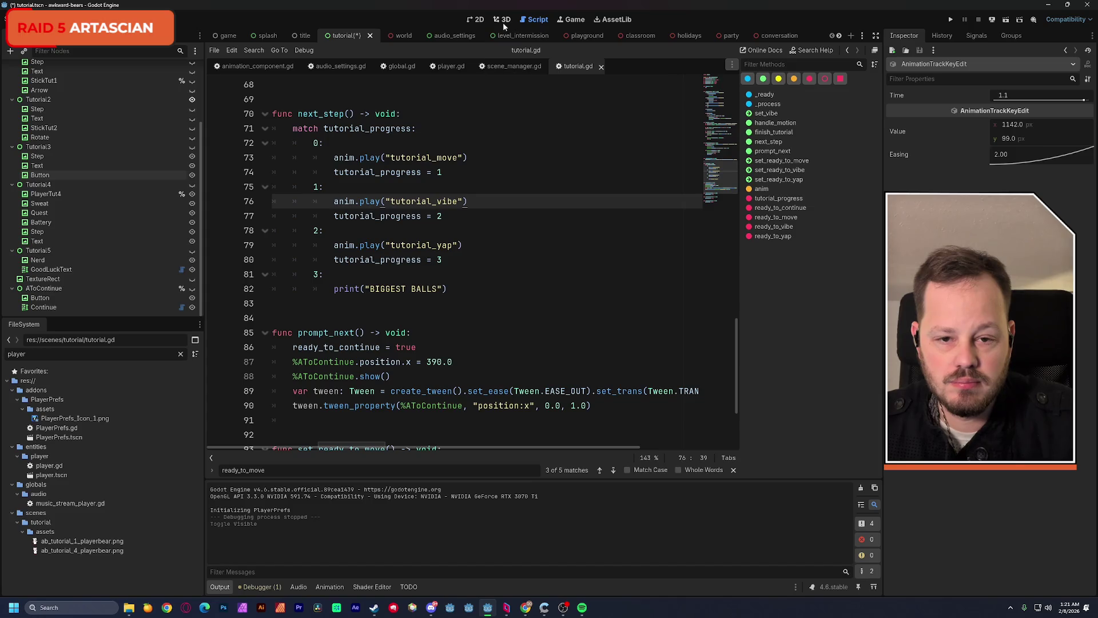
click(476, 19)
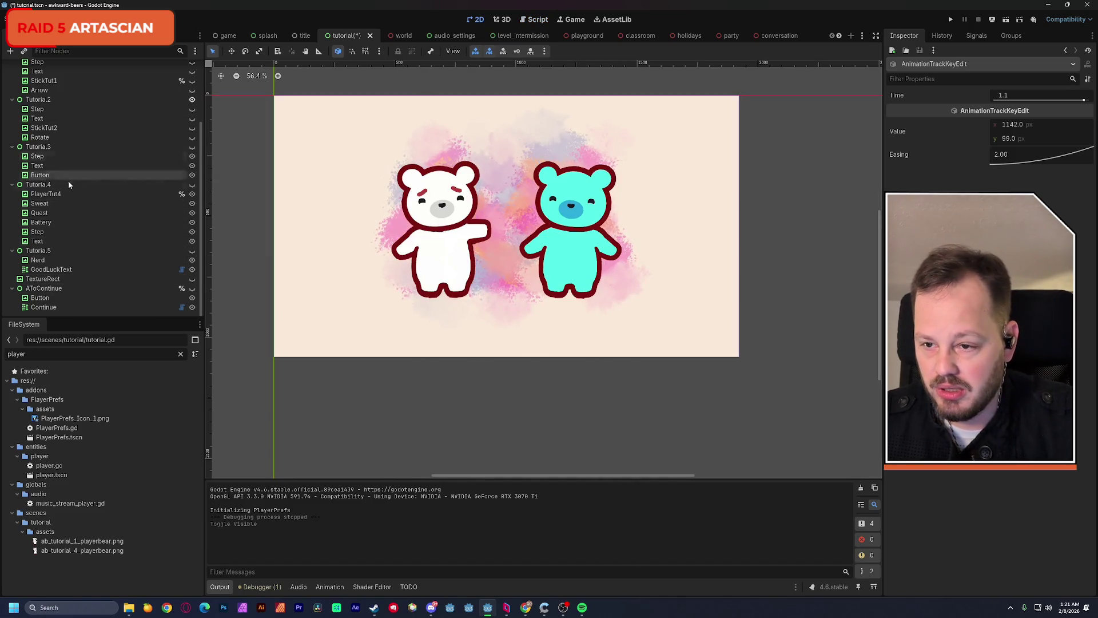
In the AnimationPlayer's RESET animation, turn off the value of Tutorial3's visible keyframe
scroll(67, 172, up, 3)
click(43, 87)
click(48, 77)
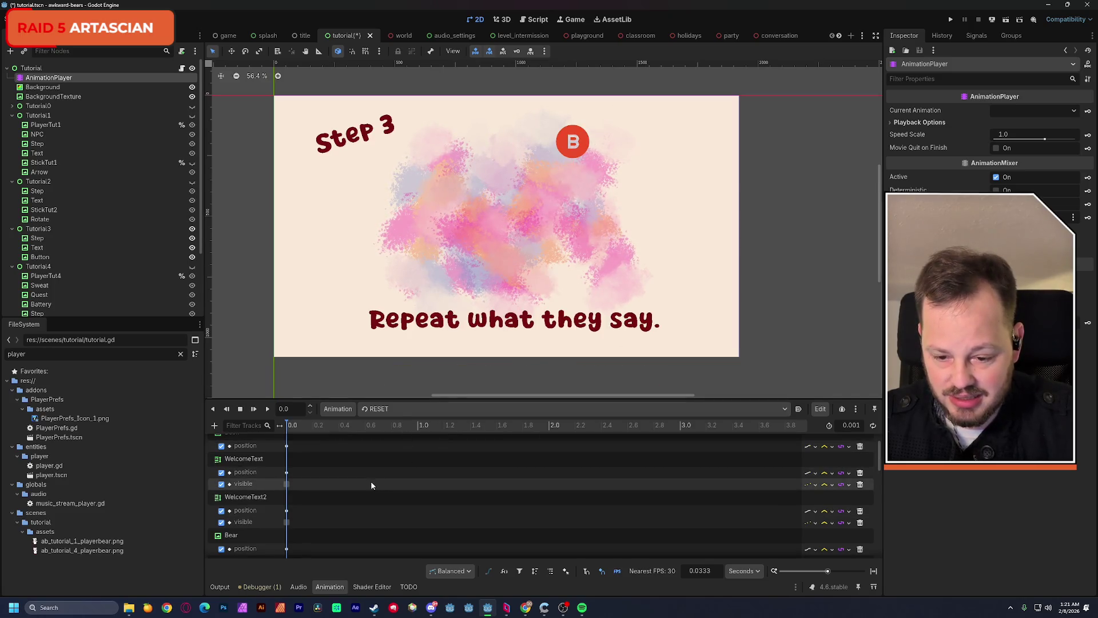
scroll(371, 482, down, 5)
scroll(372, 486, down, 5)
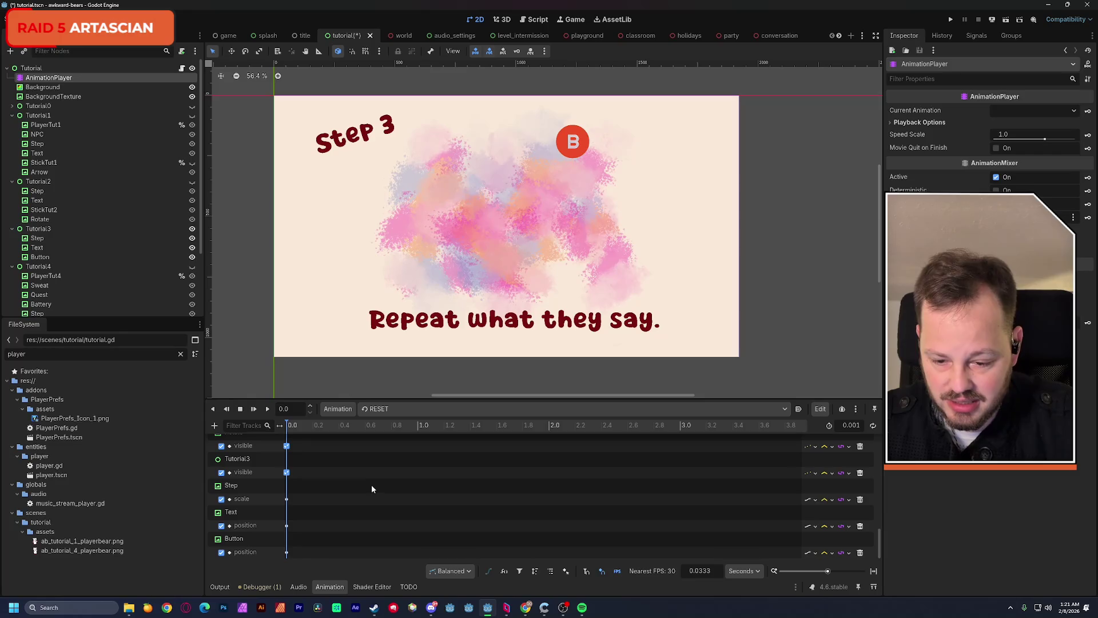
scroll(372, 490, up, 1)
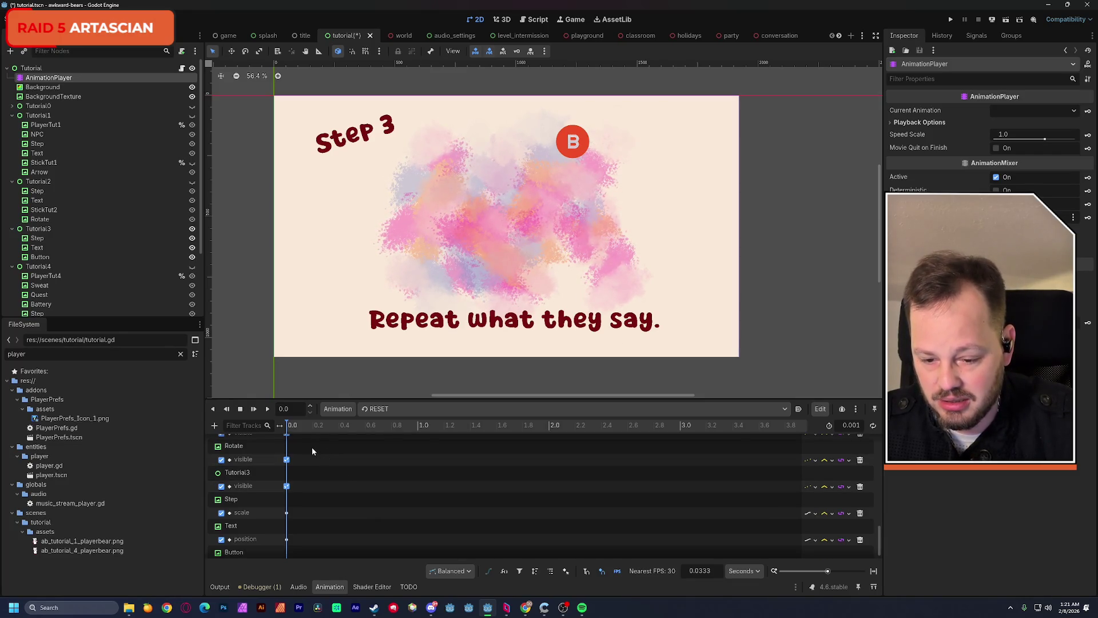
scroll(308, 461, up, 1)
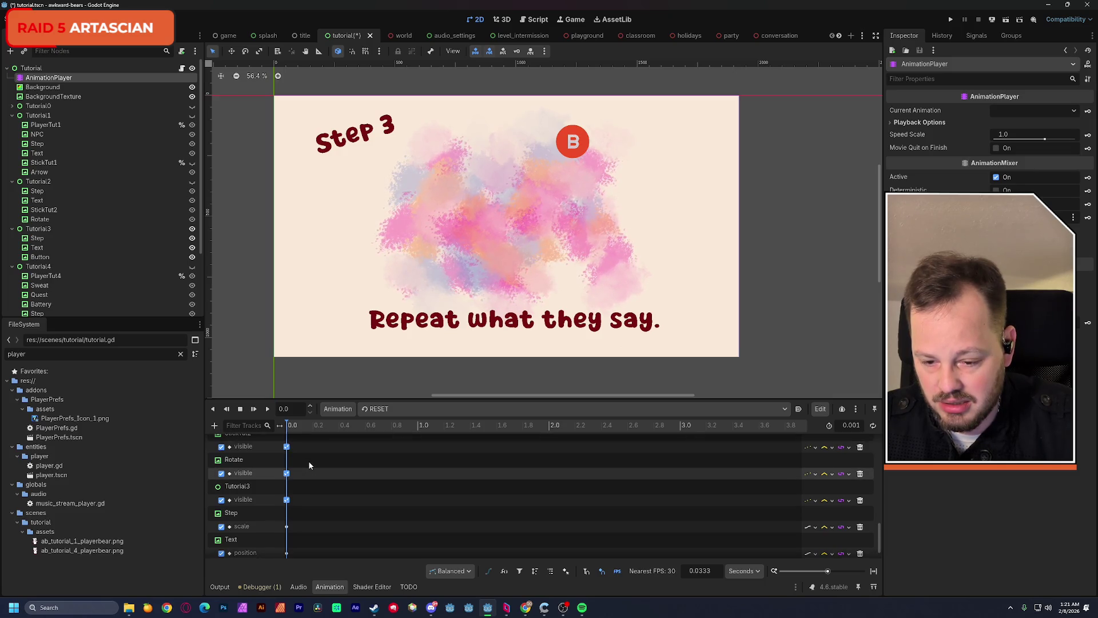
scroll(308, 462, down, 2)
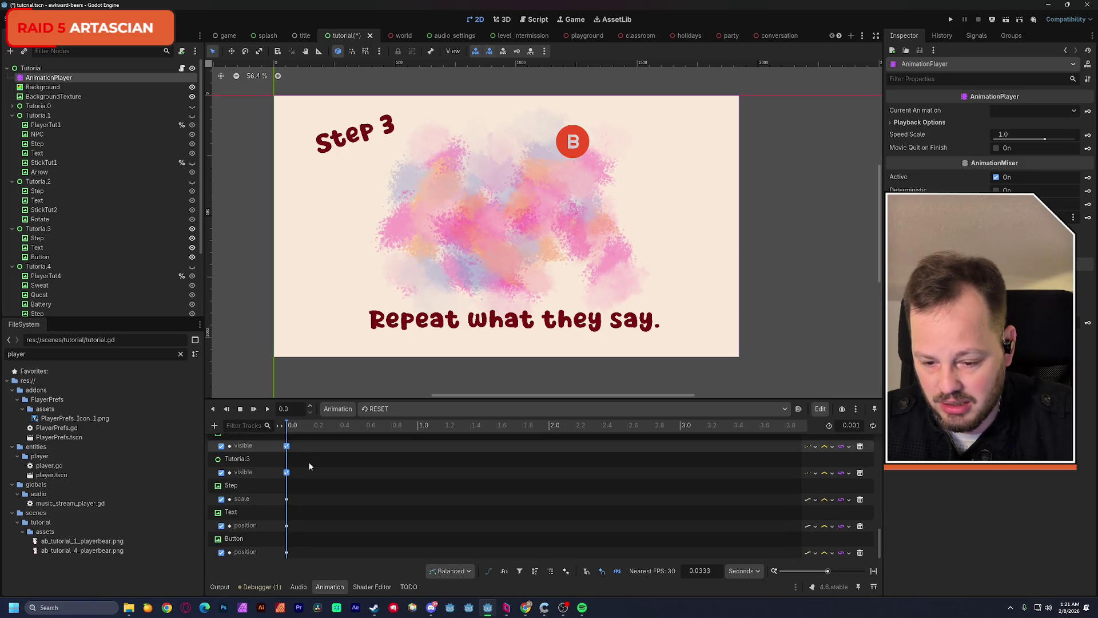
click(287, 472)
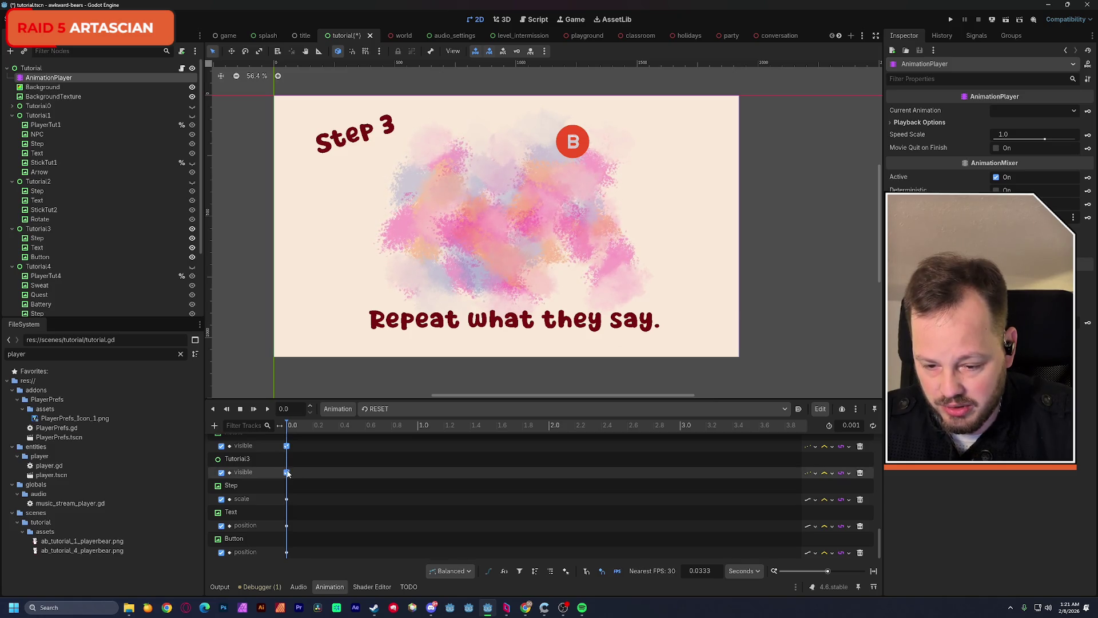
click(996, 125)
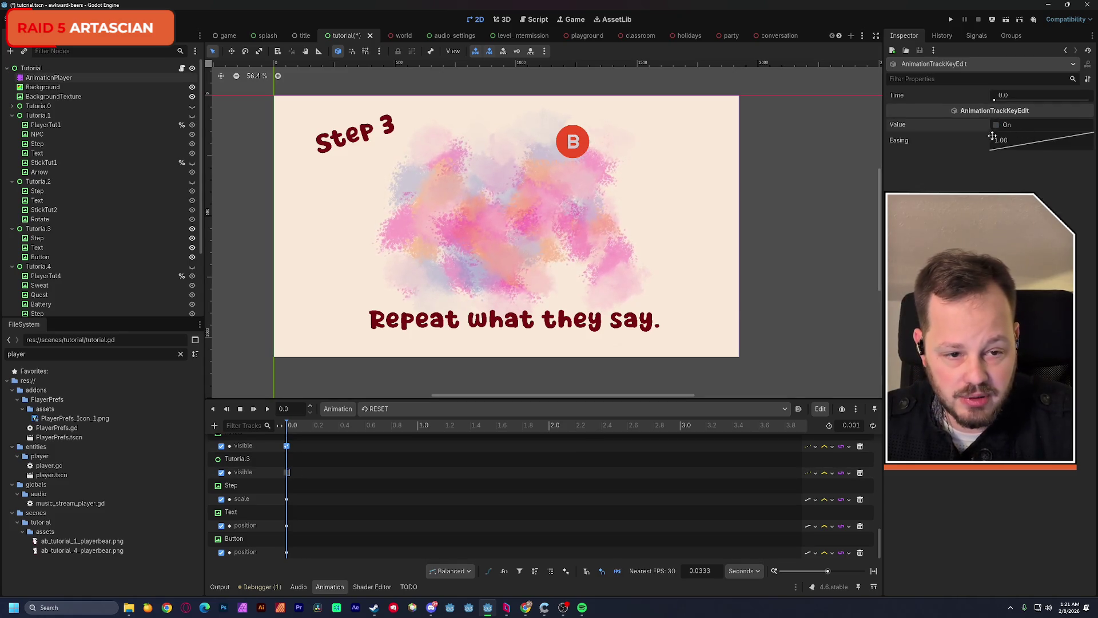
click(289, 427)
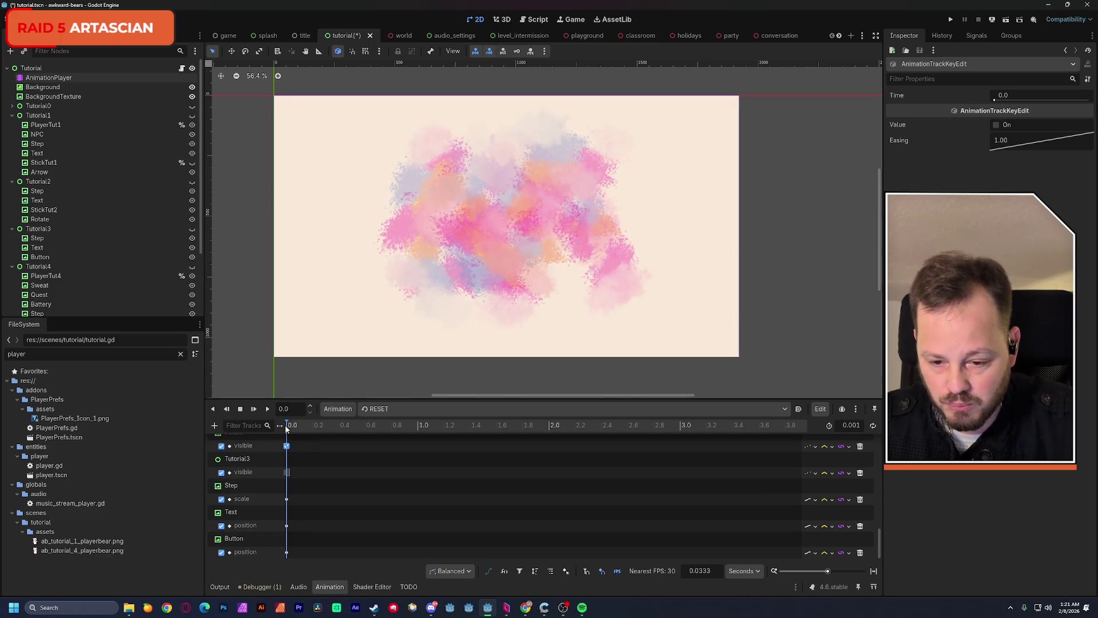
Compare tutorial_yap's Button position key with RESET's key at 1142, 301, then save the scene
click(379, 409)
click(393, 464)
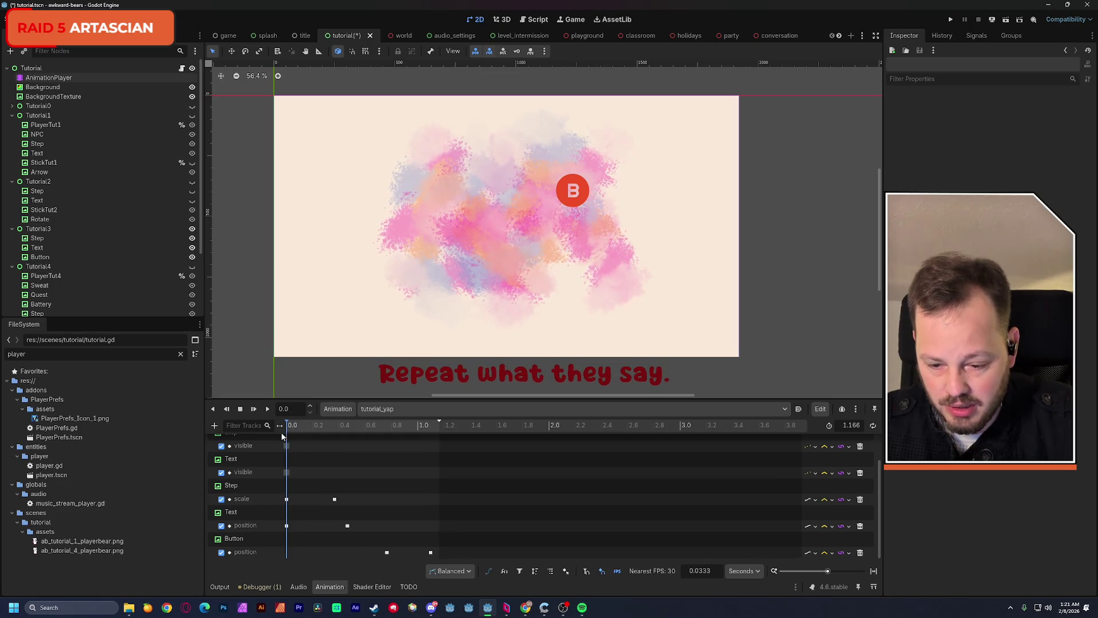
click(387, 552)
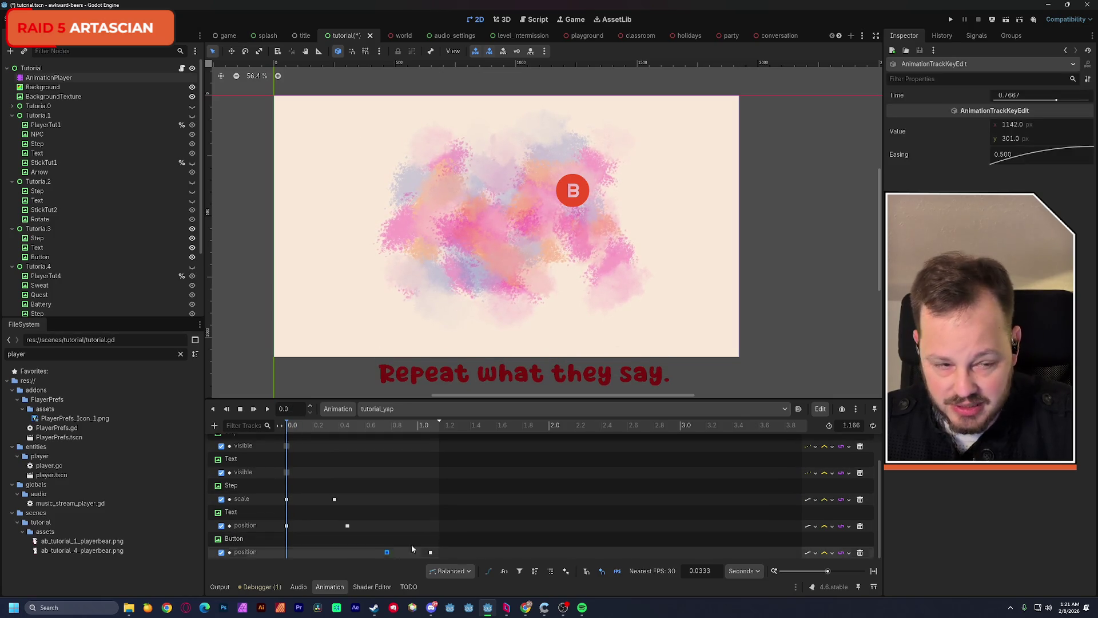
click(1006, 140)
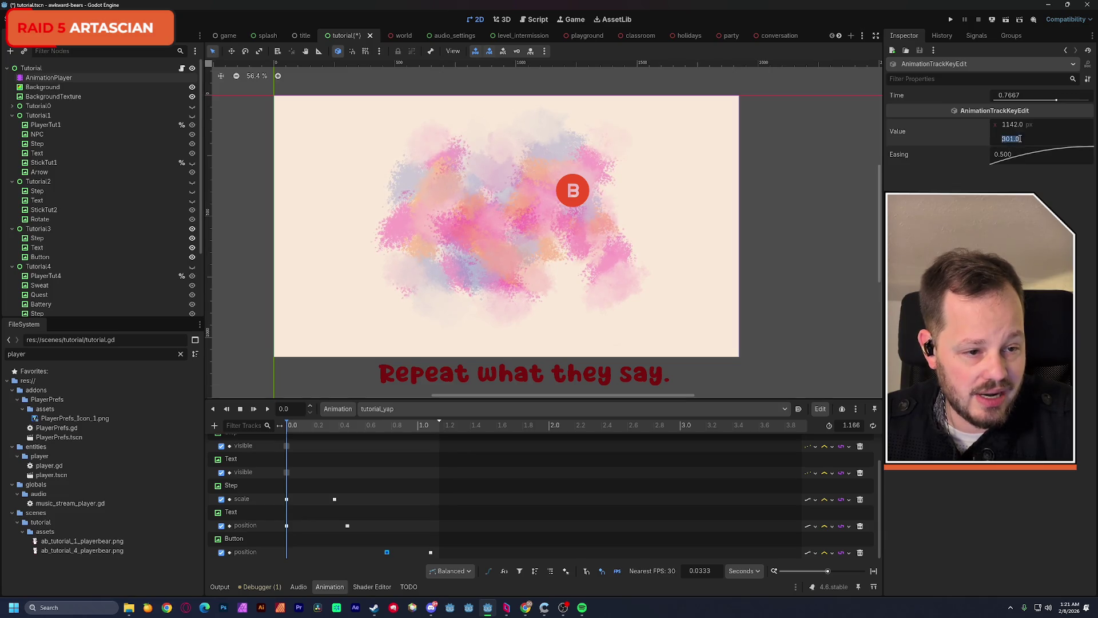
click(383, 410)
click(394, 422)
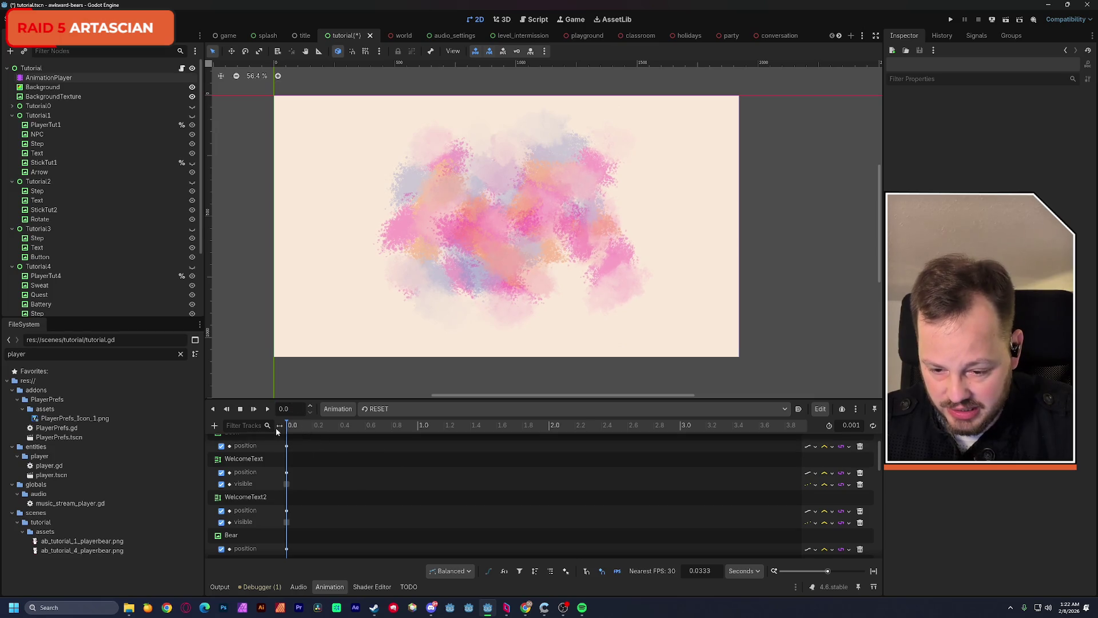
scroll(309, 507, down, 10)
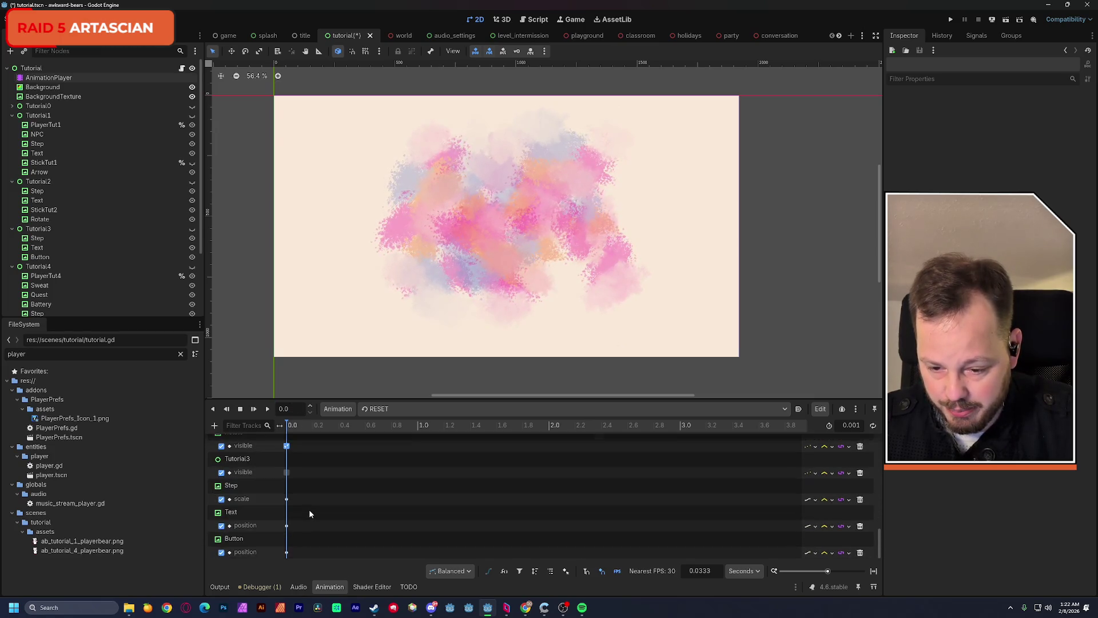
click(286, 553)
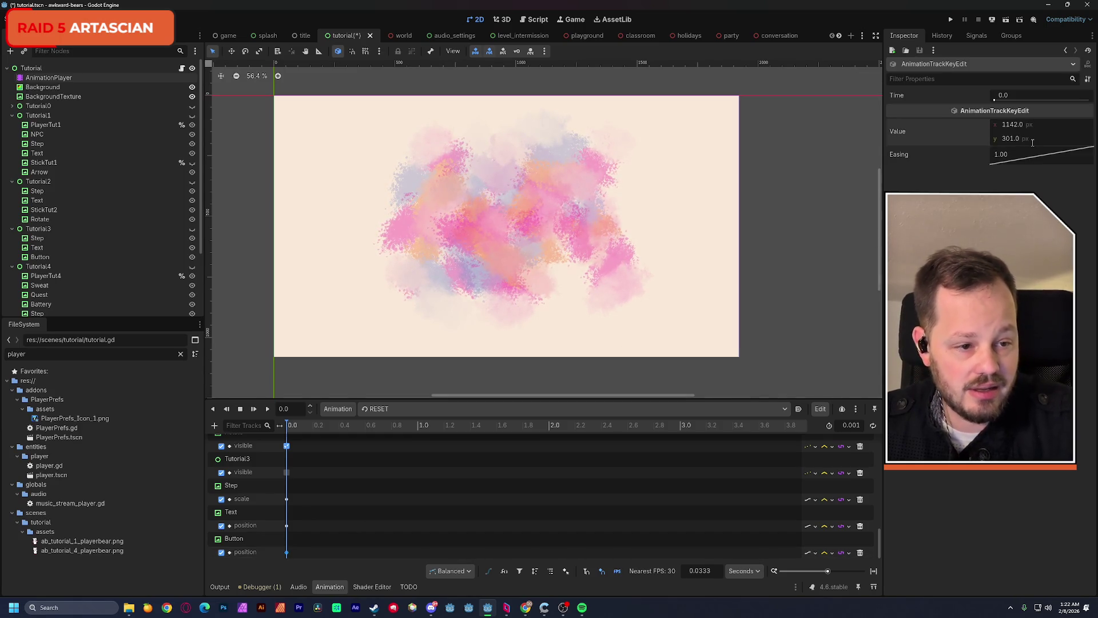
key(ctrl+s)
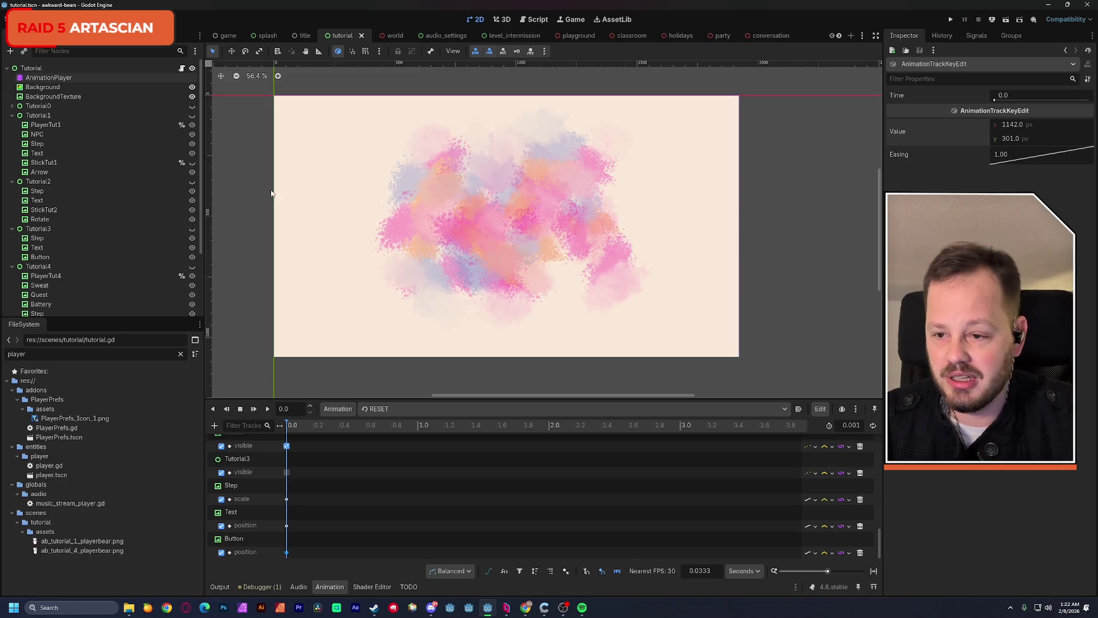
Run the game, advance to Step 3's 'Repeat what they say.' slide, then close the game window
click(1007, 21)
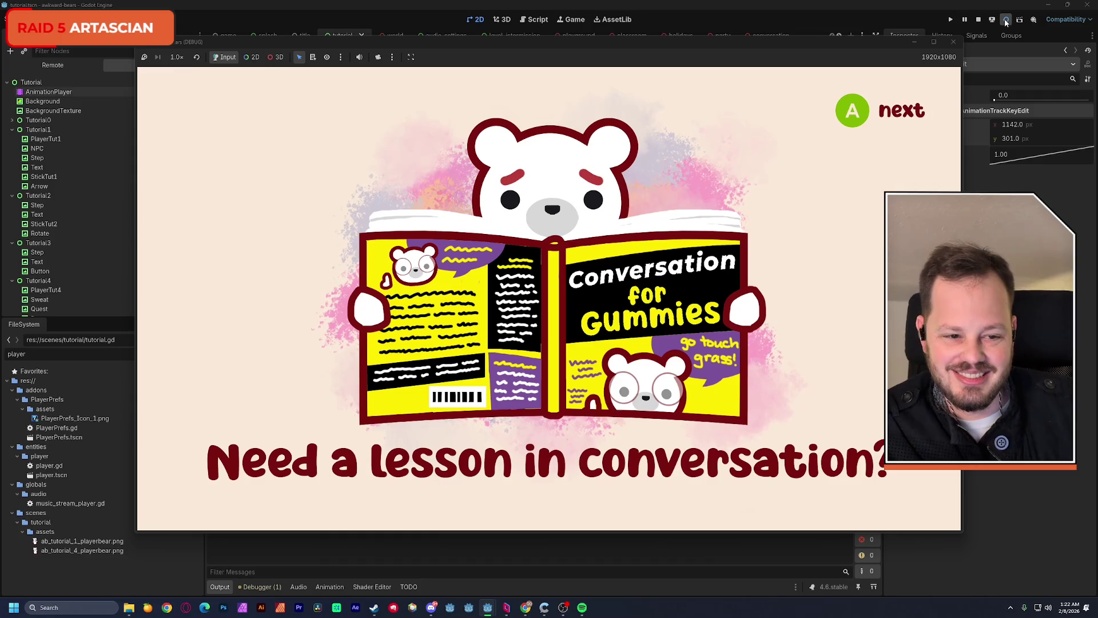
key(space)
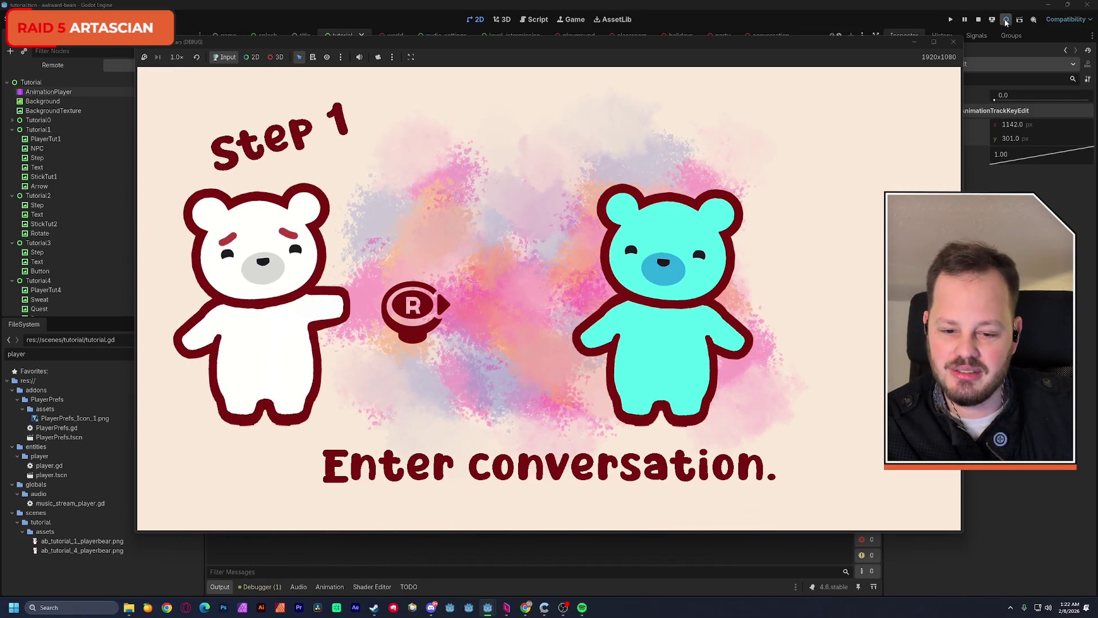
key(r)
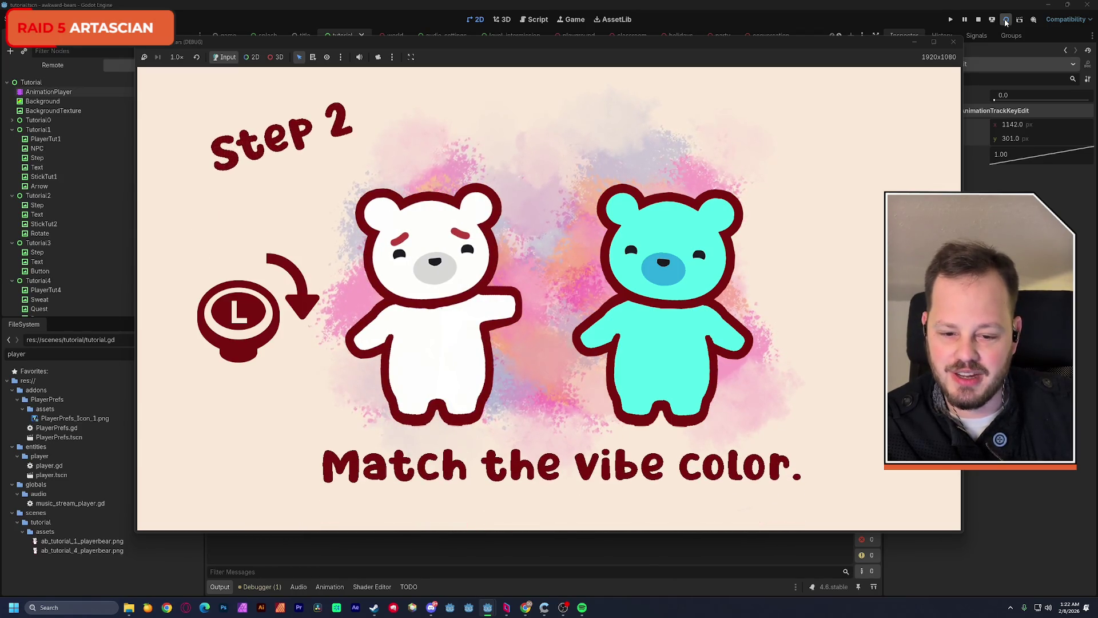
key(l)
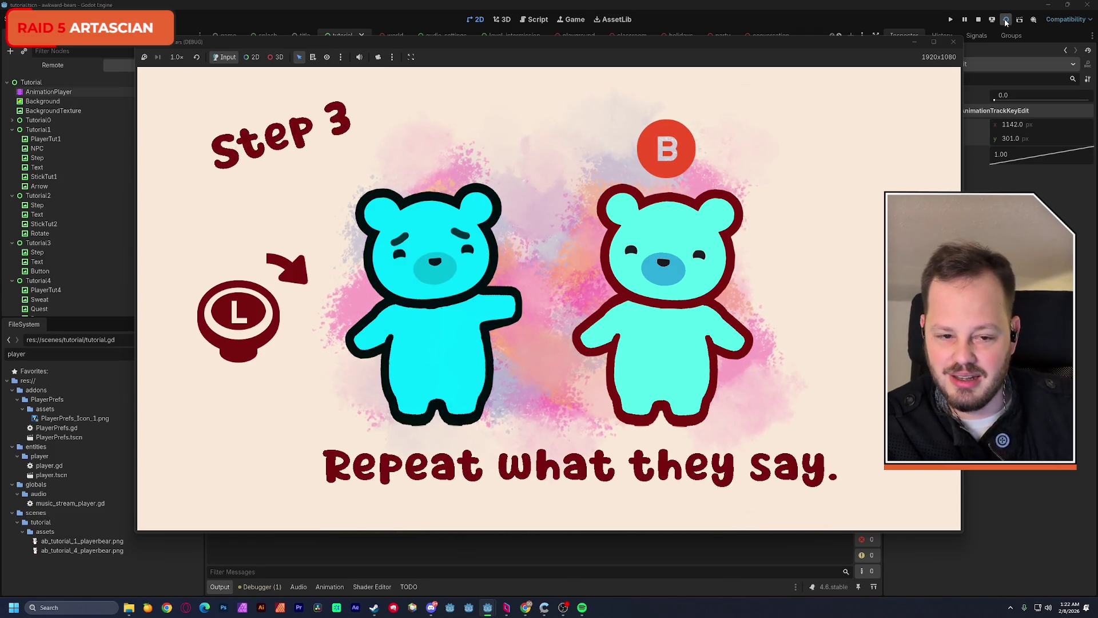
mouse_move(565, 44)
mouse_down()
mouse_move(675, 36)
mouse_move(948, 70)
mouse_up()
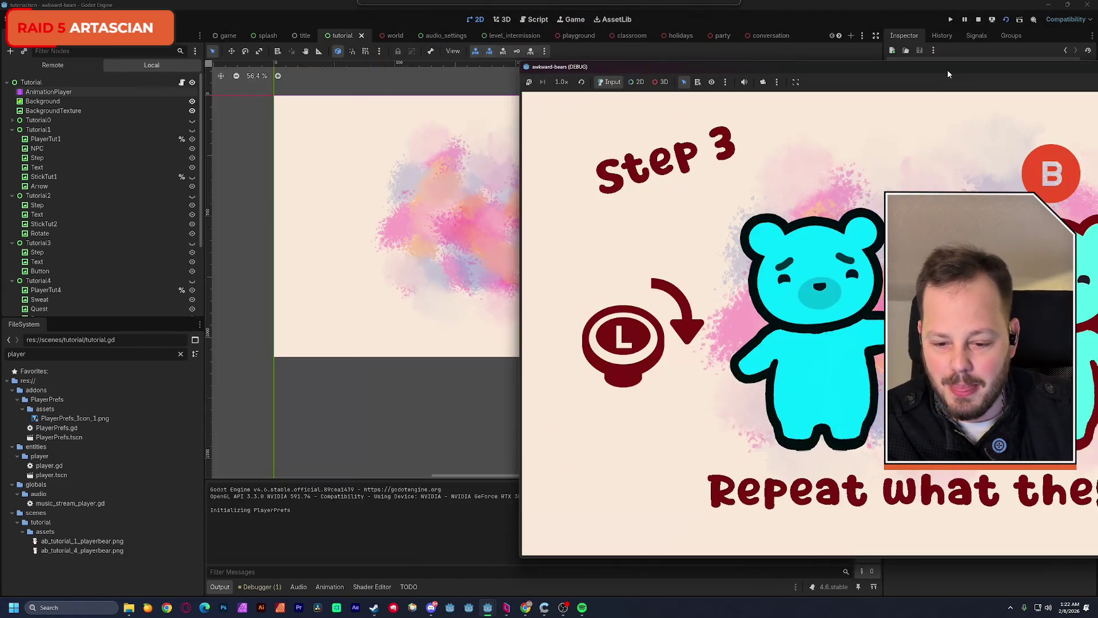
drag(738, 68, 483, 47)
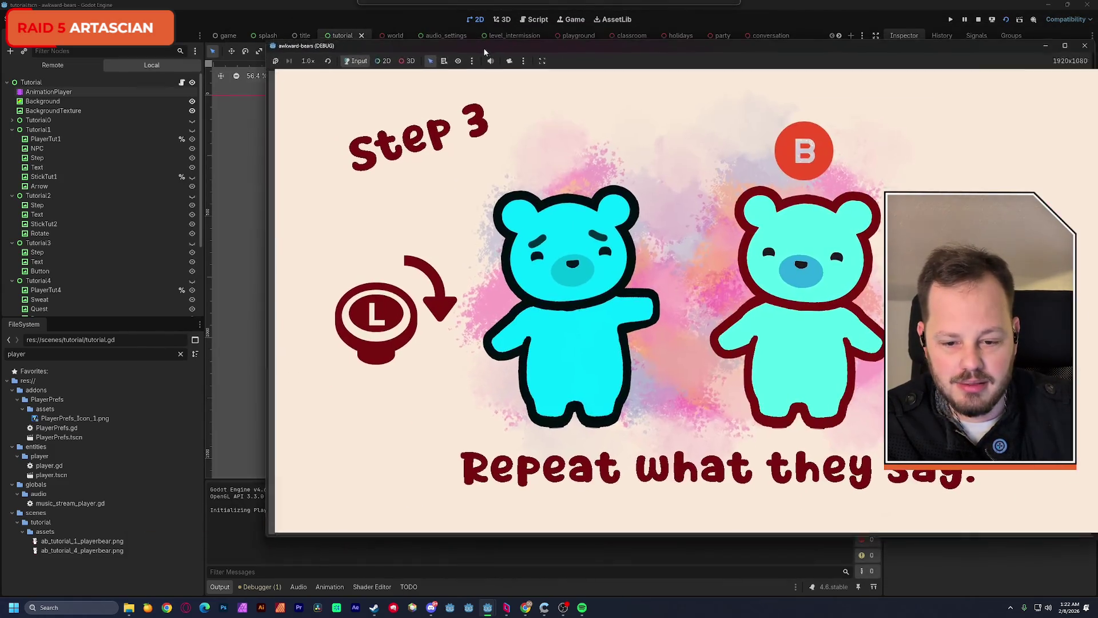
click(983, 48)
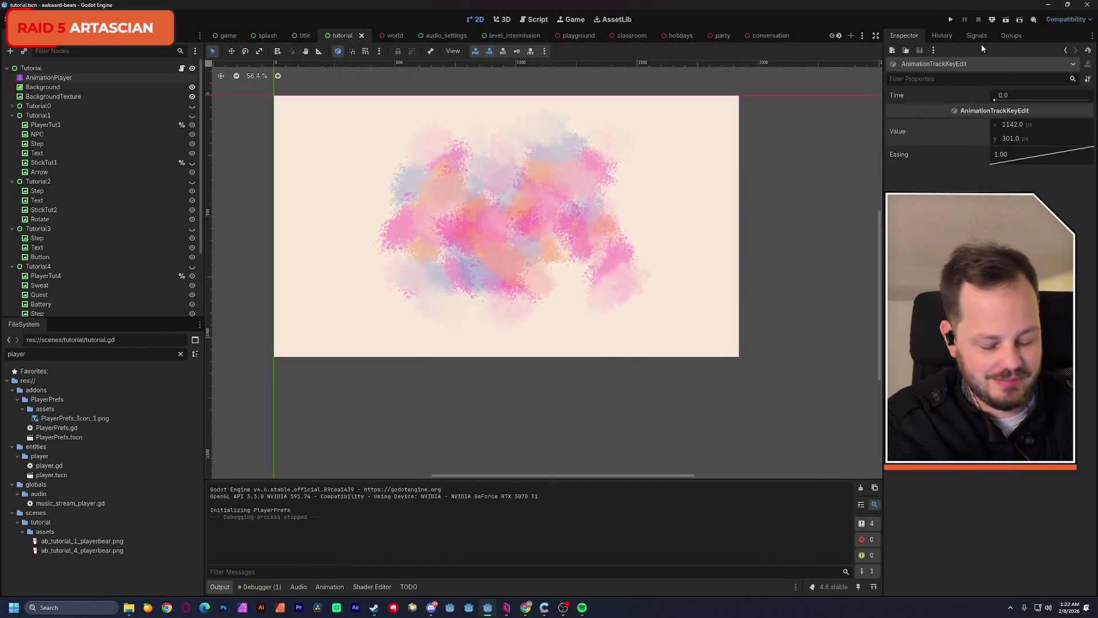
Add a Call Method Track targeting the Tutorial node to the tutorial_yap animation
click(48, 77)
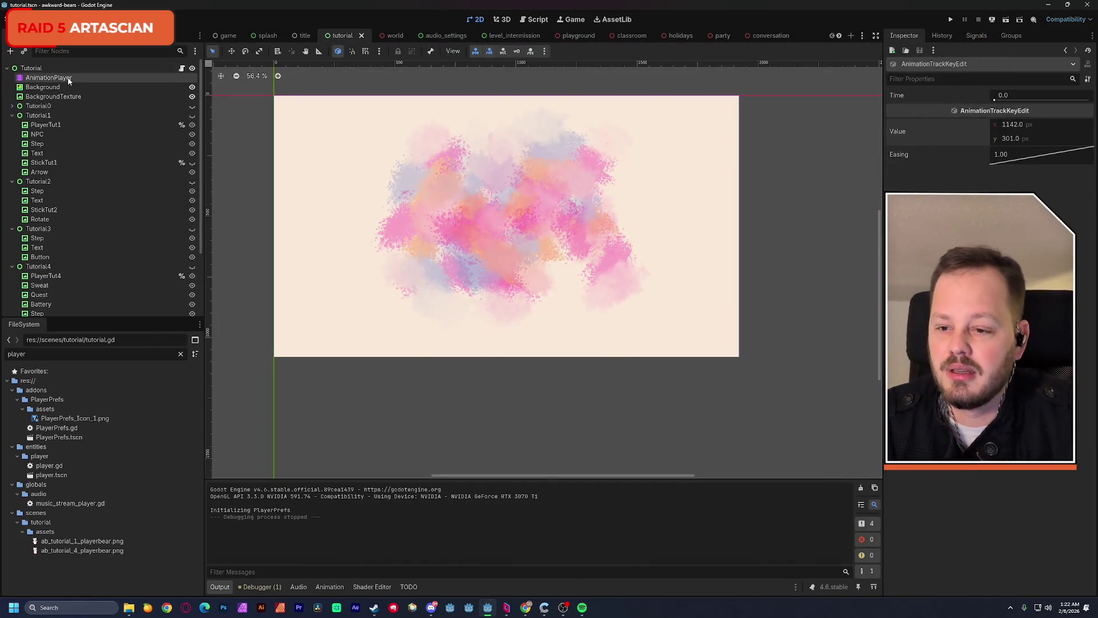
click(426, 408)
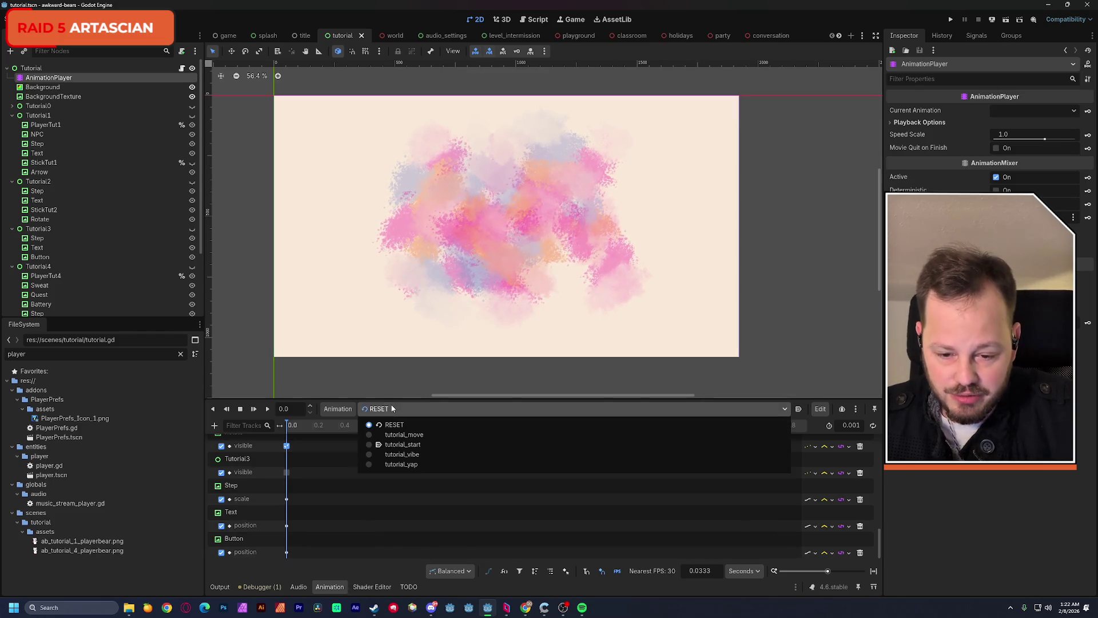
click(426, 467)
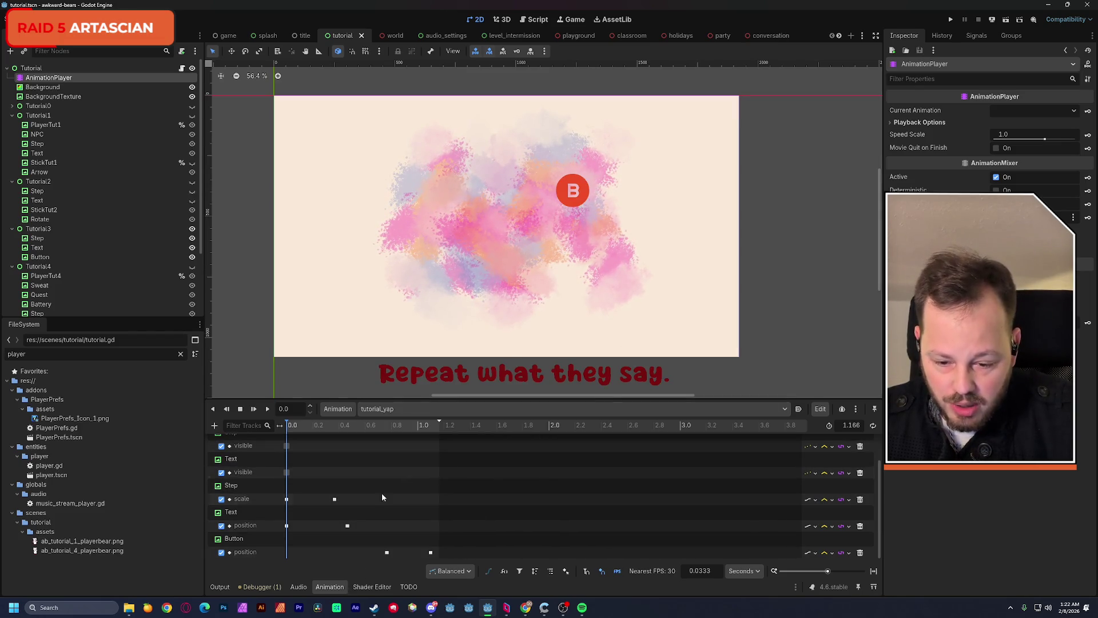
click(214, 425)
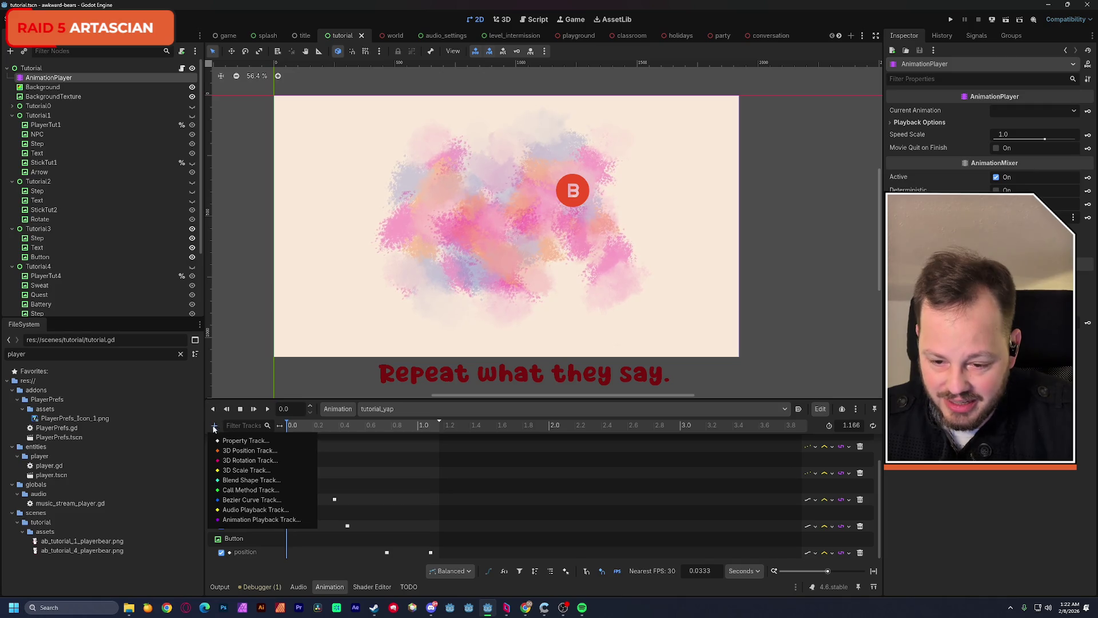
click(276, 490)
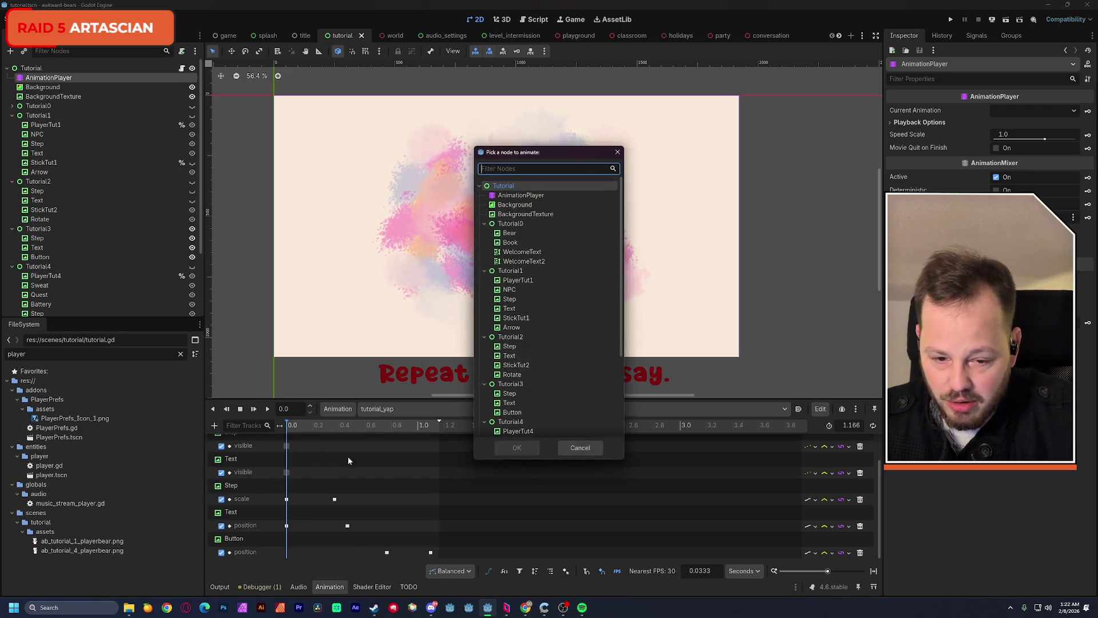
click(506, 445)
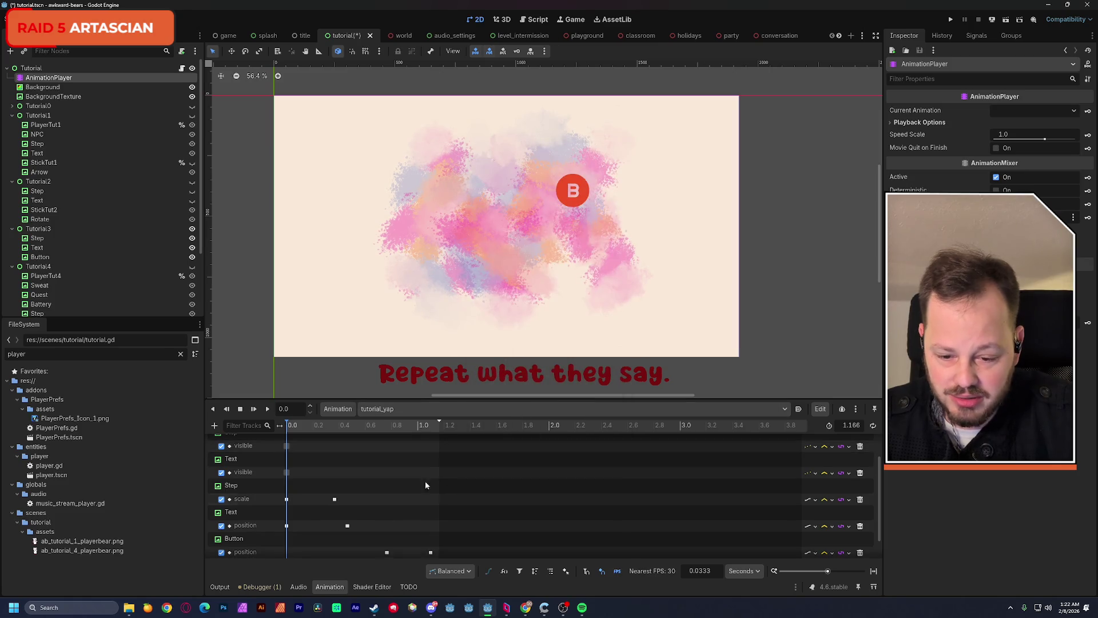
Insert a set_ready_to_yap key at 1.1667 seconds and save the scene
right_click(427, 554)
click(458, 560)
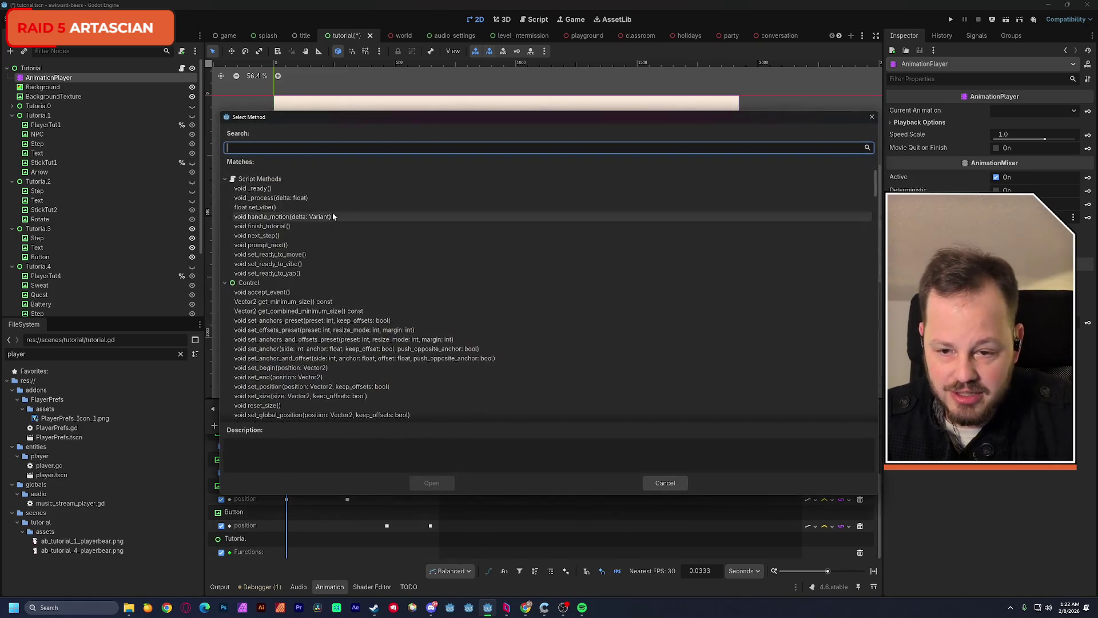
click(432, 483)
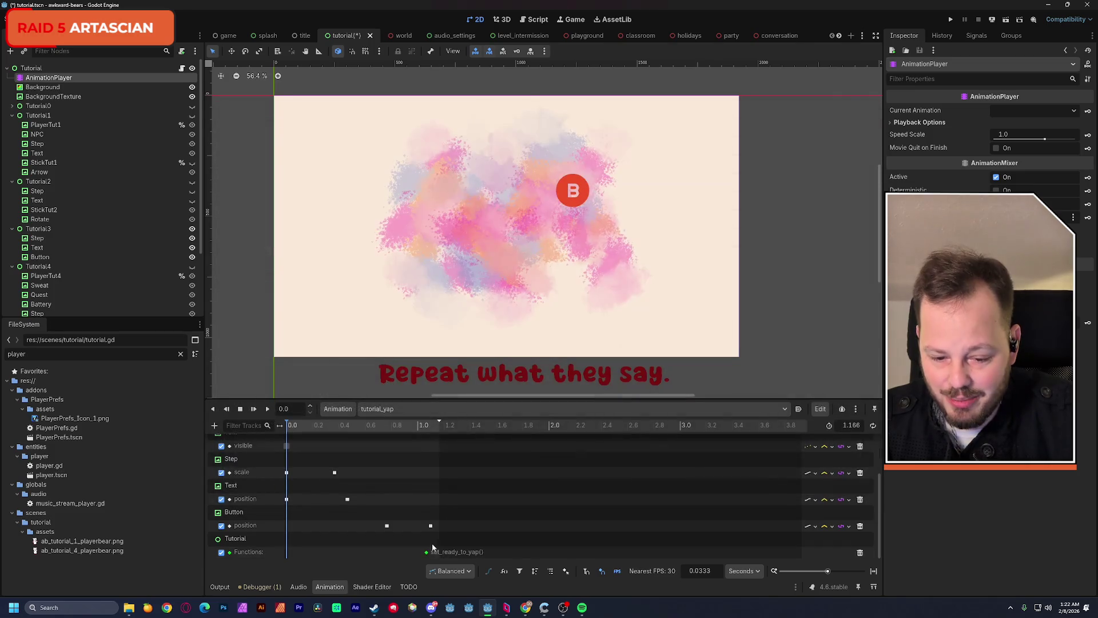
click(436, 554)
drag(437, 556, 440, 554)
key(ctrl+s)
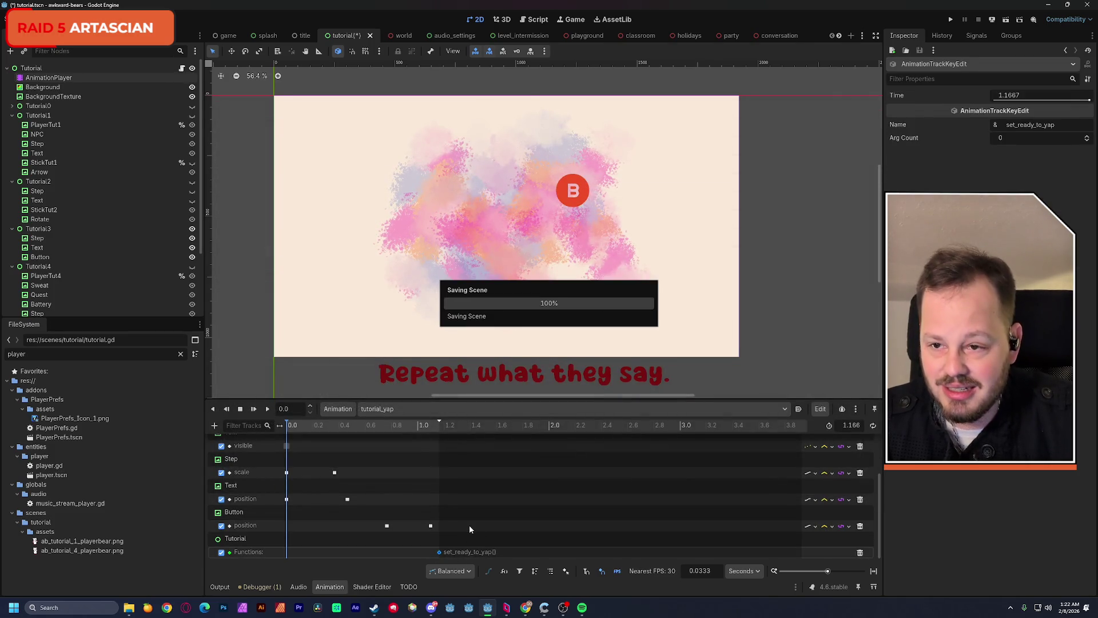
Run the tutorial scene to Step 3 and confirm "BIGGEST BALLS" appears in the Output log
click(1000, 20)
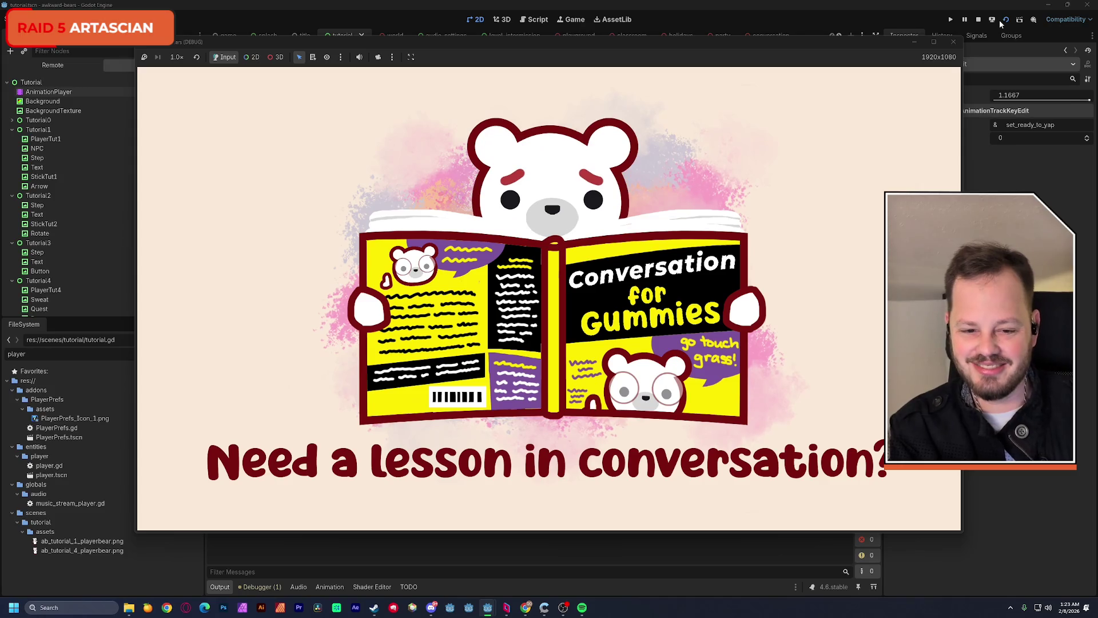
key(space)
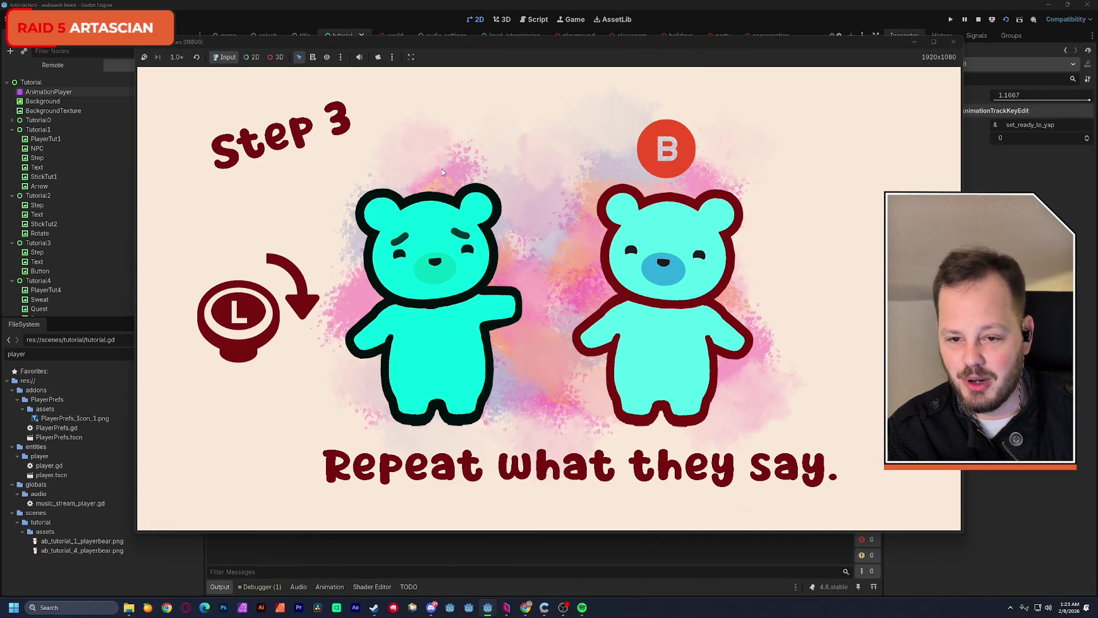
click(375, 265)
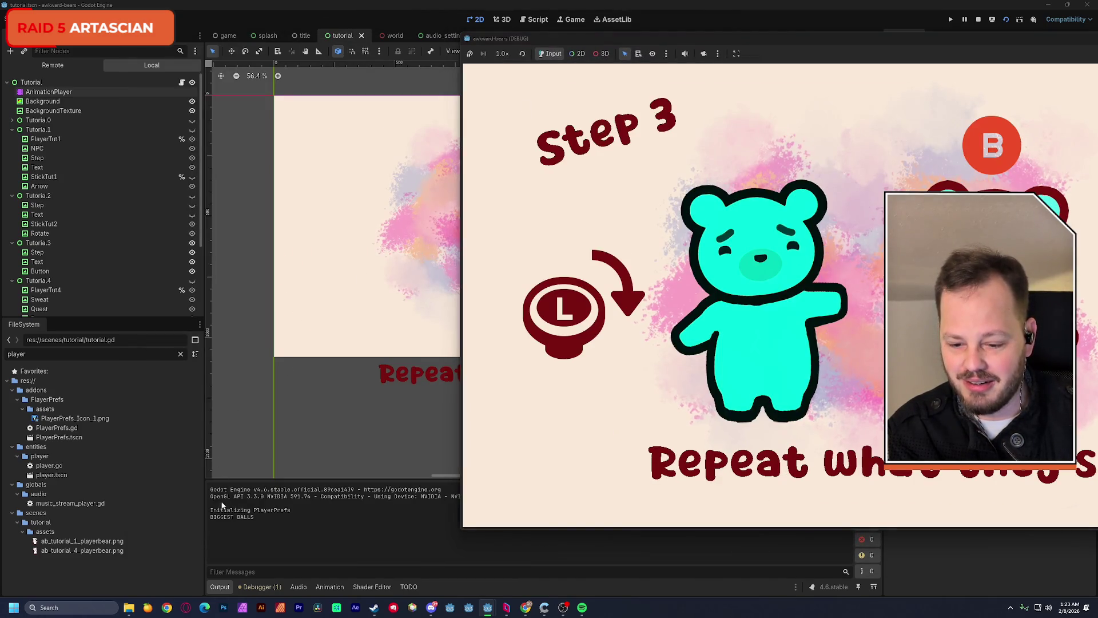
double_click(221, 518)
click(256, 517)
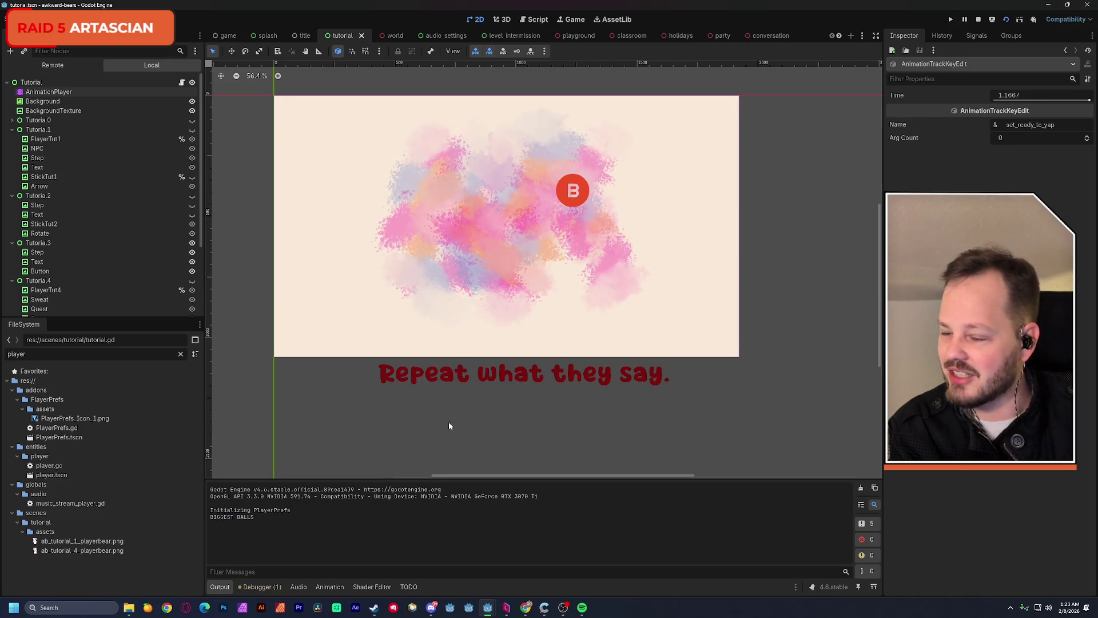
Stop the running game and clear the FileSystem search filter
click(978, 20)
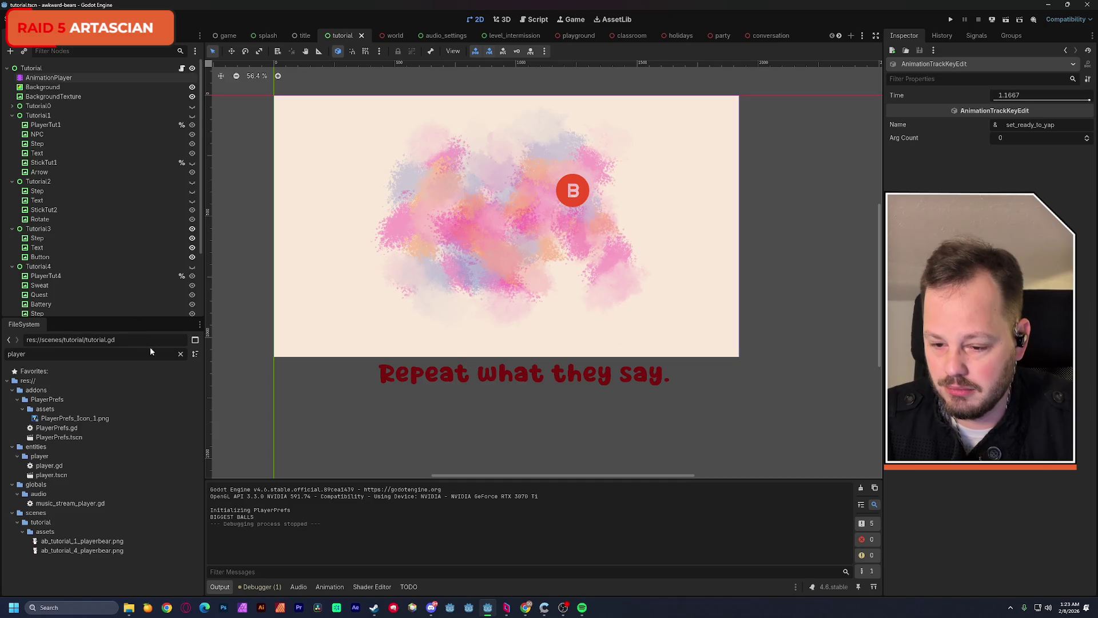
click(180, 354)
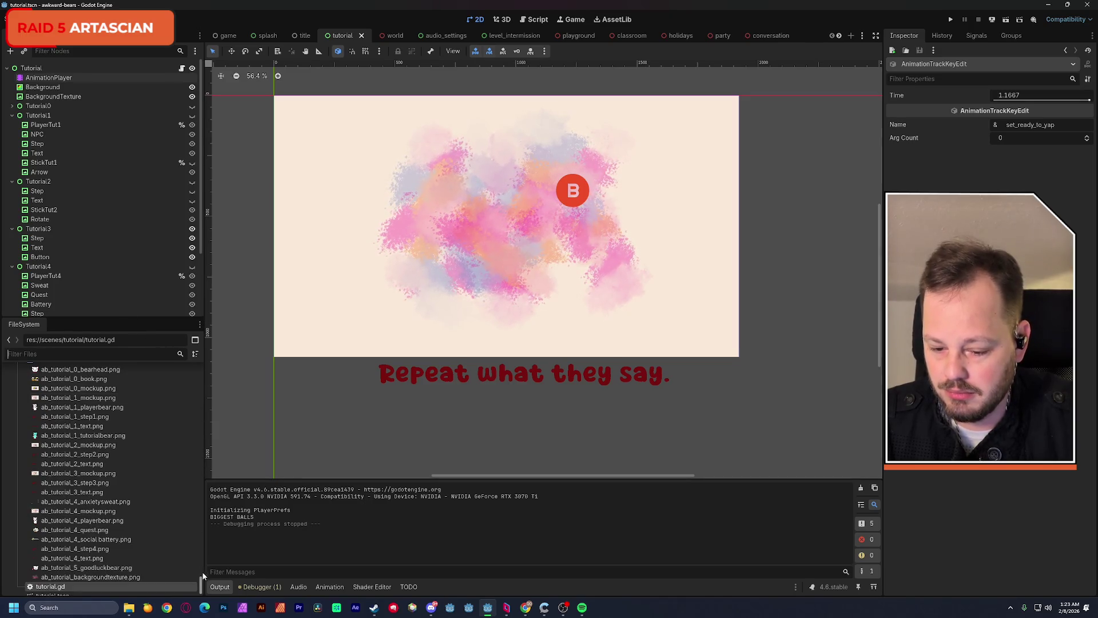
drag(202, 588, 191, 406)
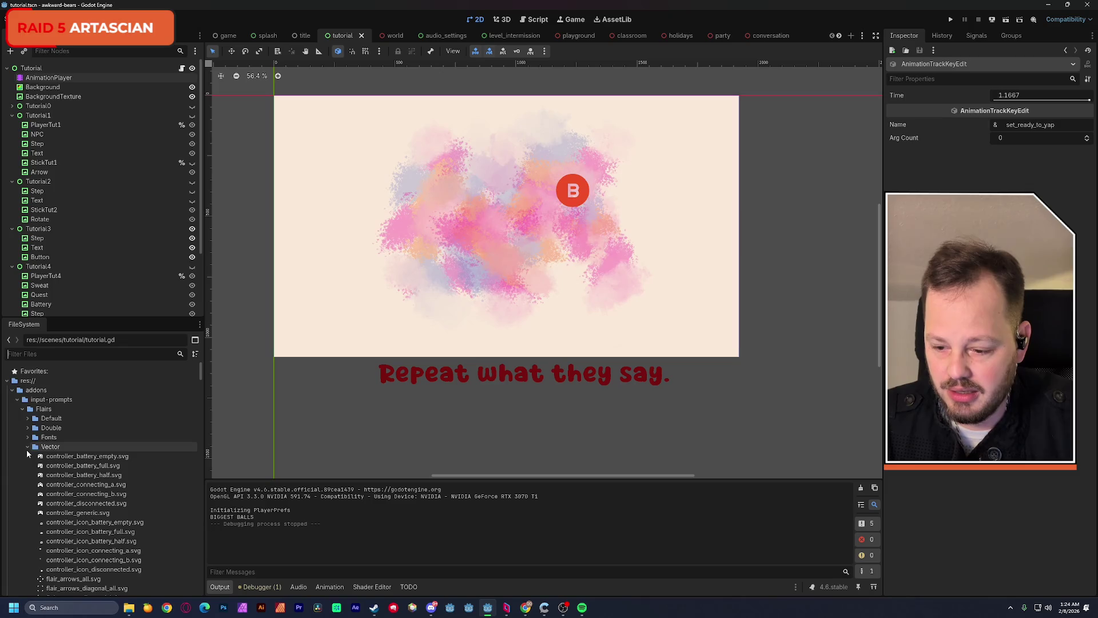
Collapse the input-prompts, addons, globals and scenes folders, and select Tutorial3's Button node
click(17, 400)
click(12, 390)
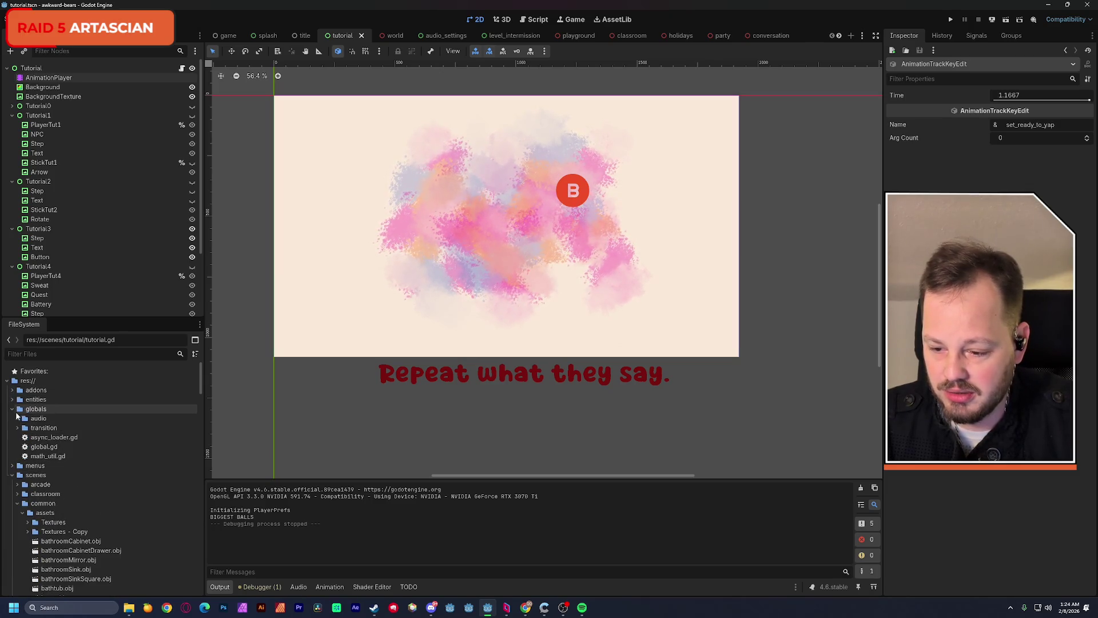
click(13, 409)
click(12, 428)
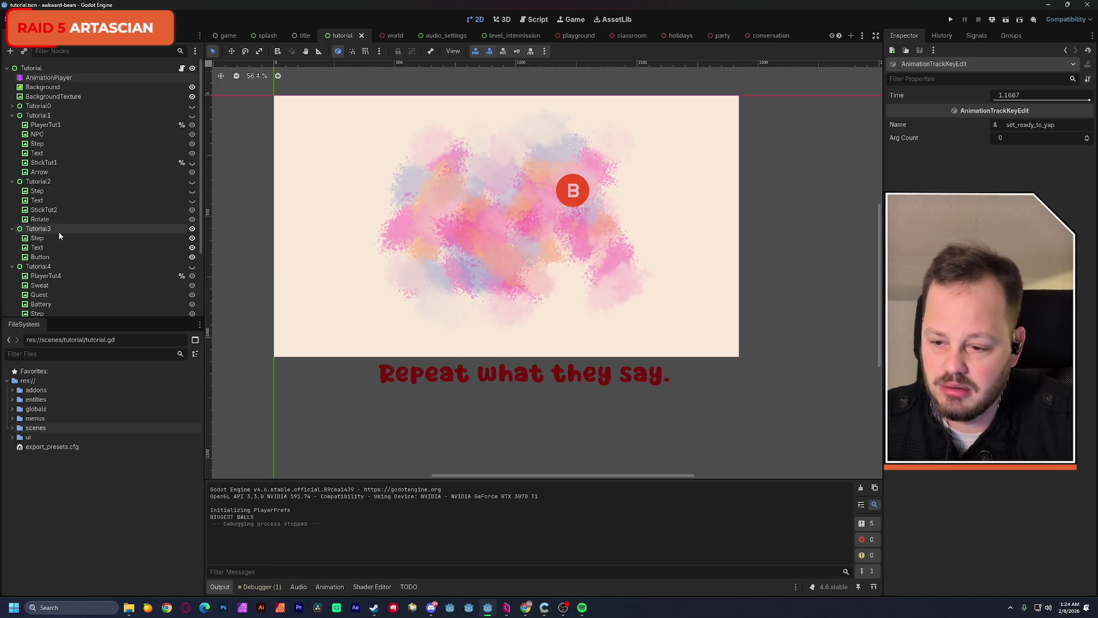
click(50, 258)
Duplicate the B button as Button2, save, and make the Tutorial2 and Tutorial1 slides visible
key(ctrl+d)
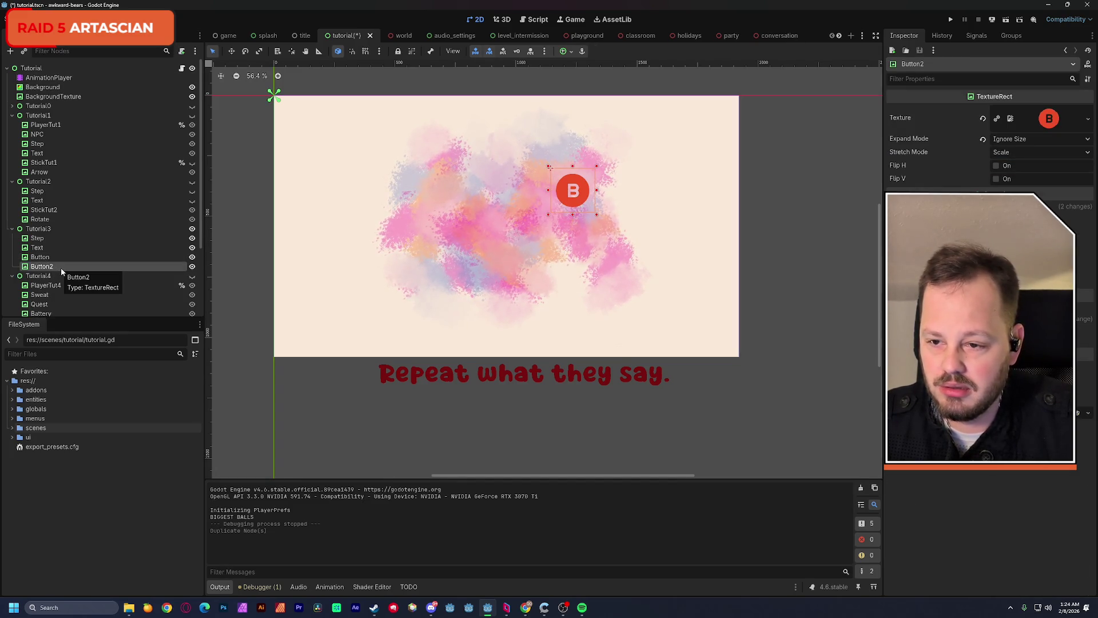
key(ctrl+s)
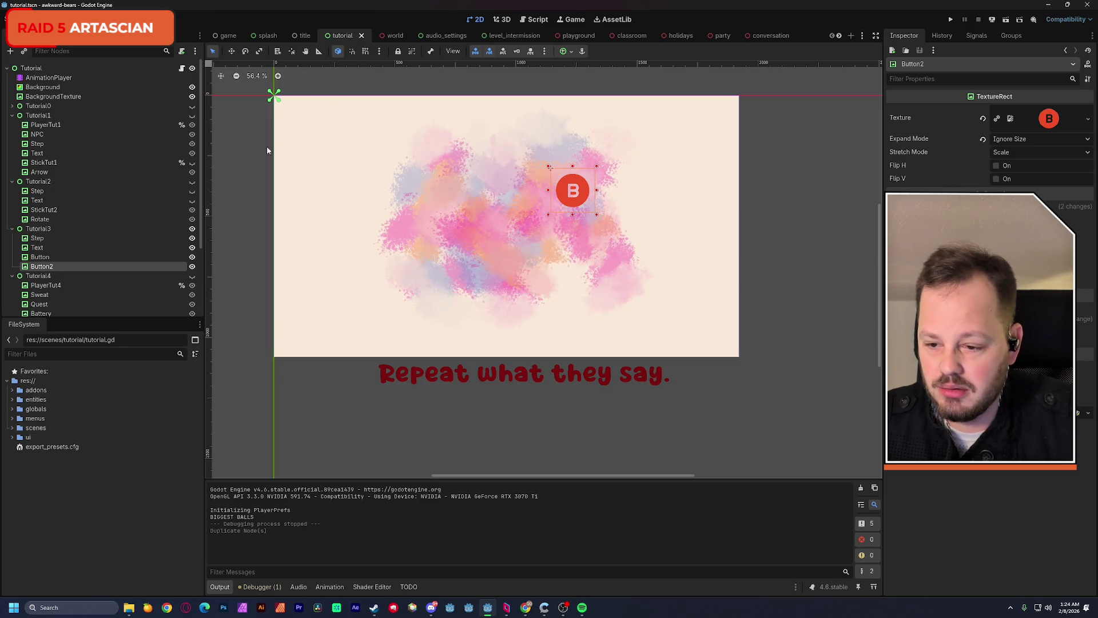
click(192, 182)
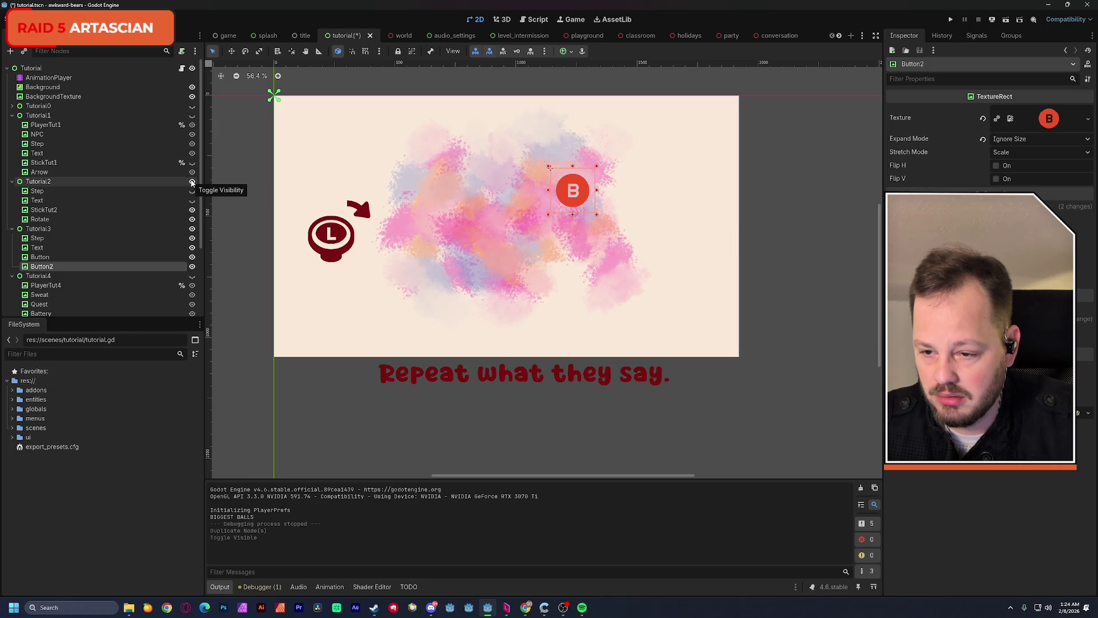
click(192, 116)
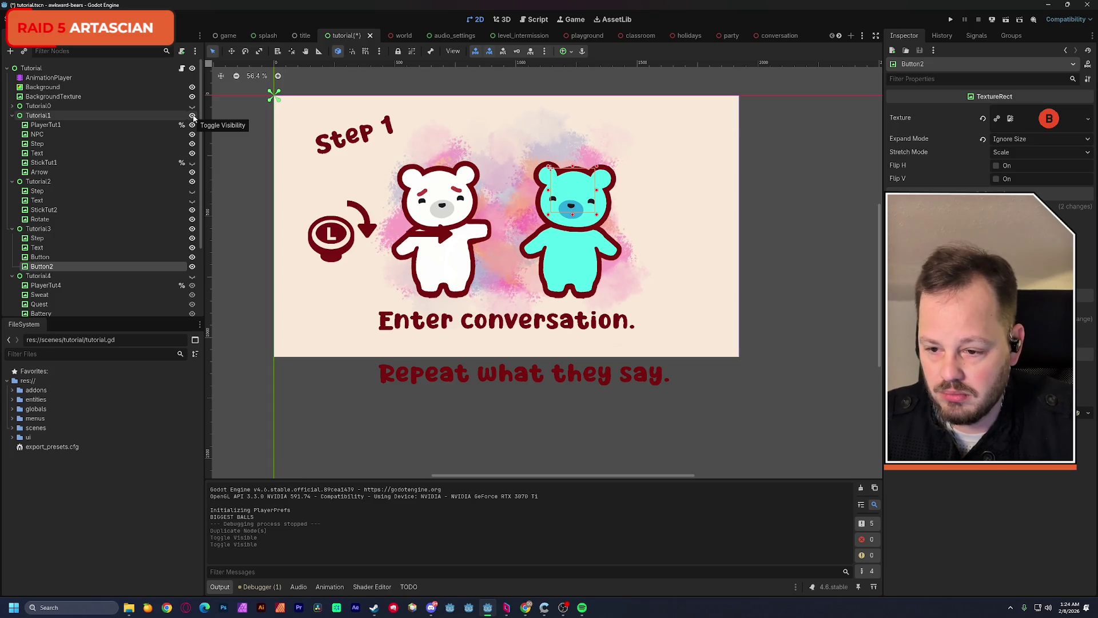
Move Button2 beside the white bear to position 588, 301
drag(572, 195, 436, 195)
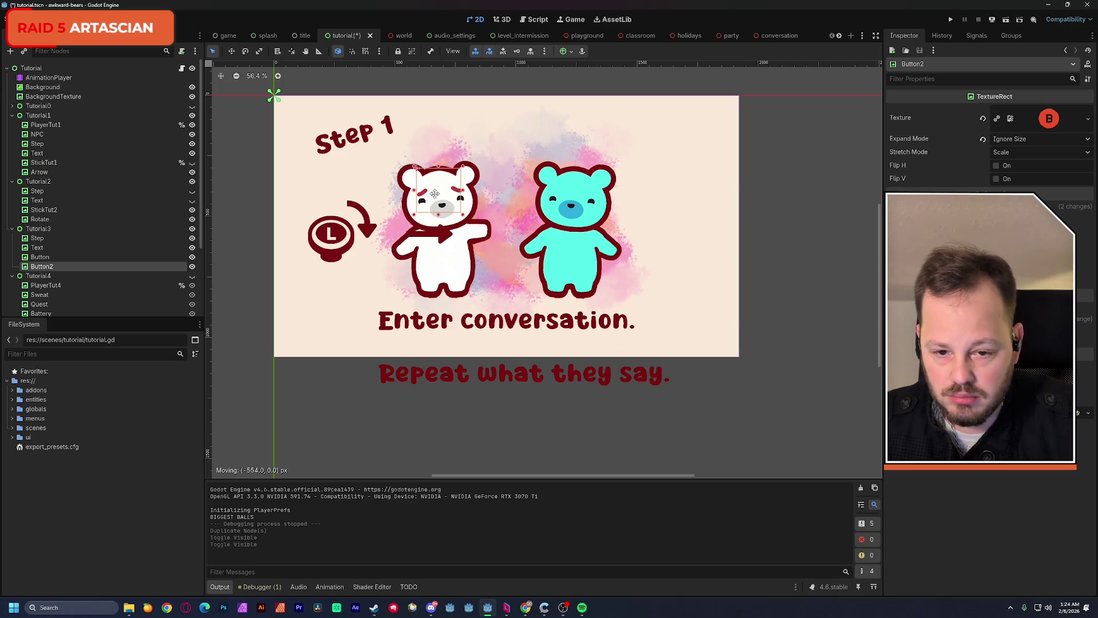
drag(434, 194, 434, 194)
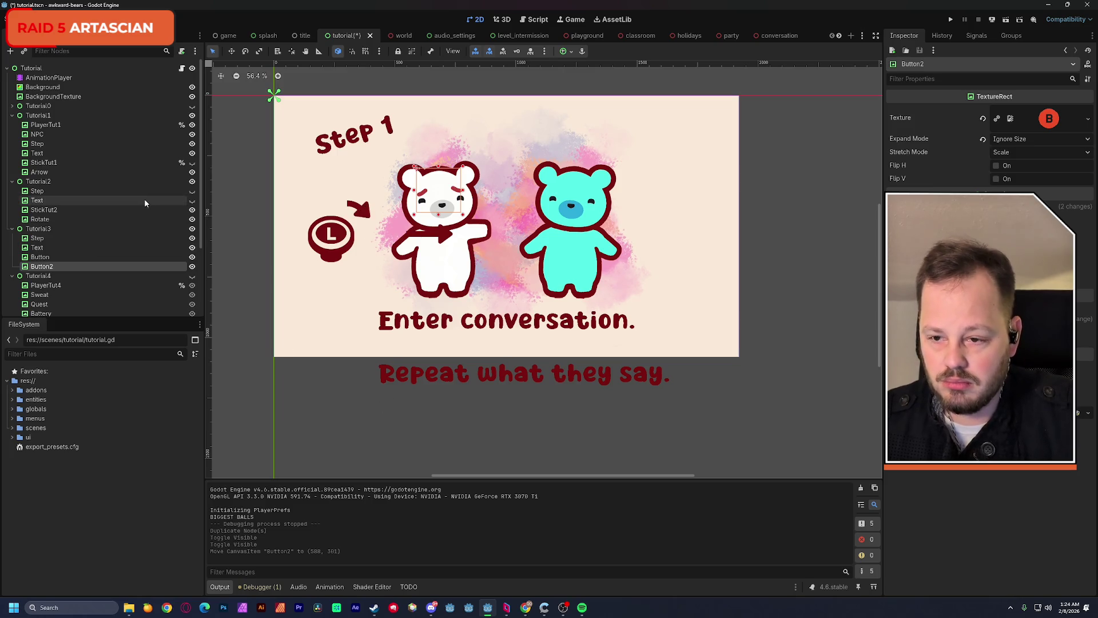
click(72, 78)
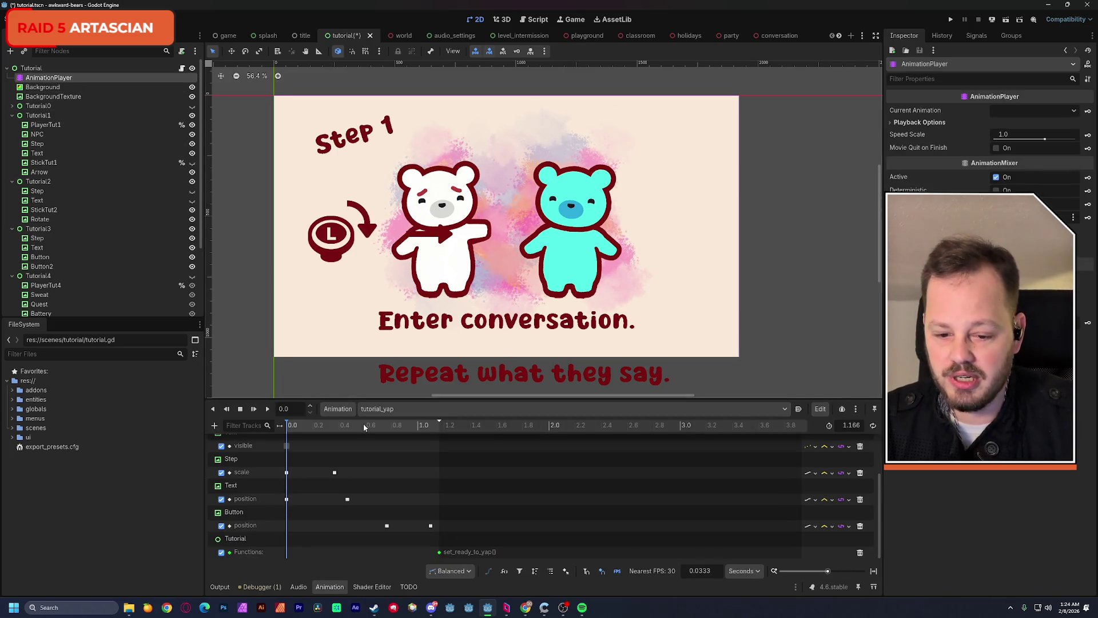
Move Button2 up so it sits above the white bear's head
click(386, 411)
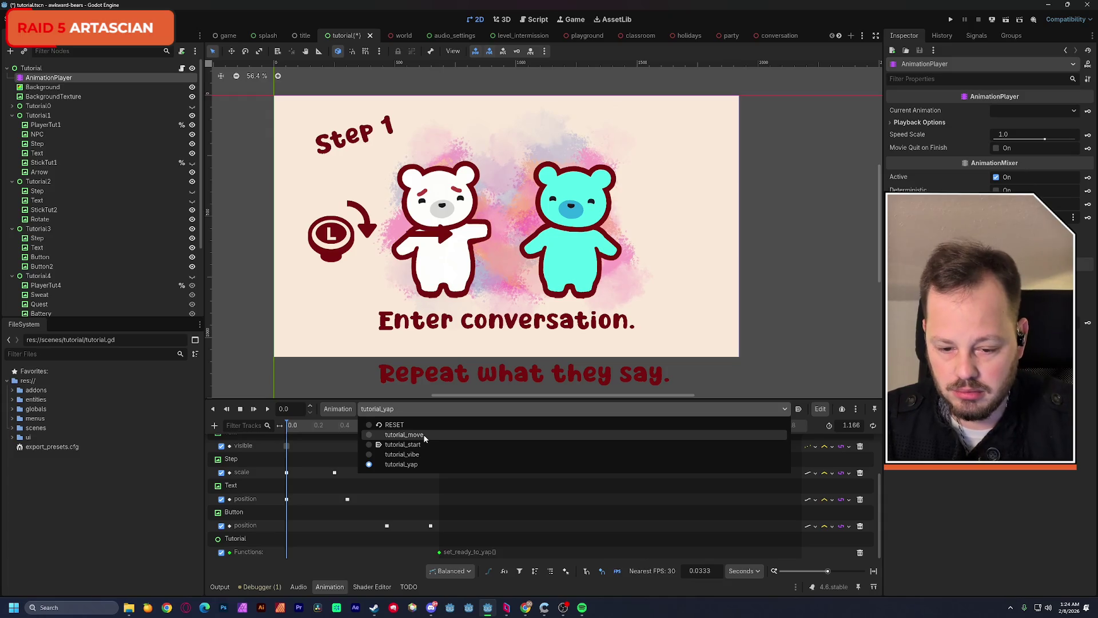
click(444, 201)
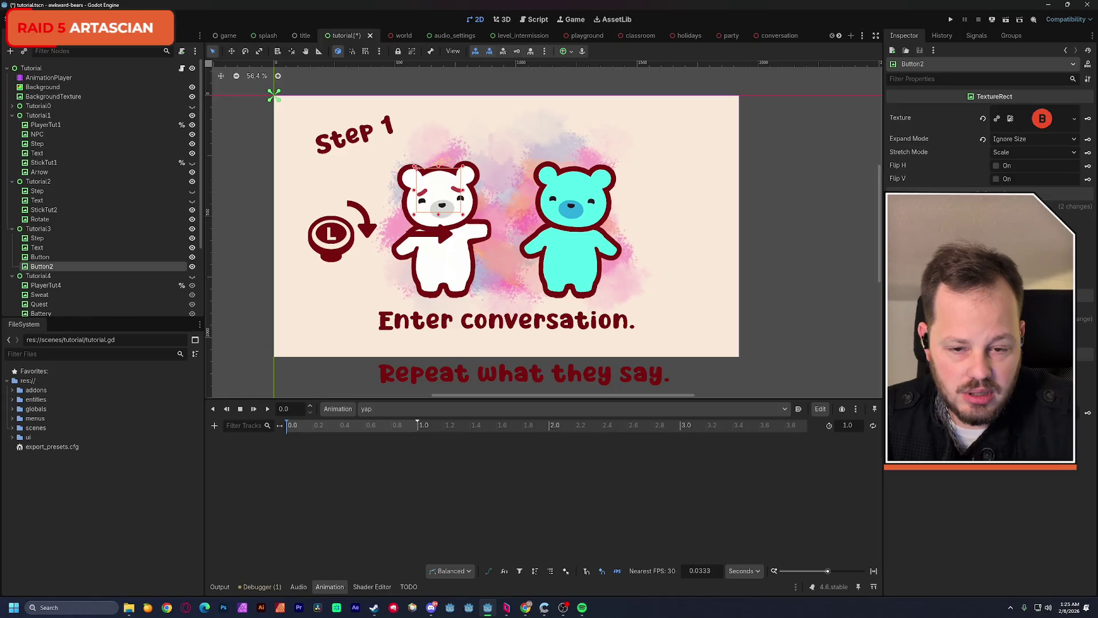
drag(445, 202, 444, 139)
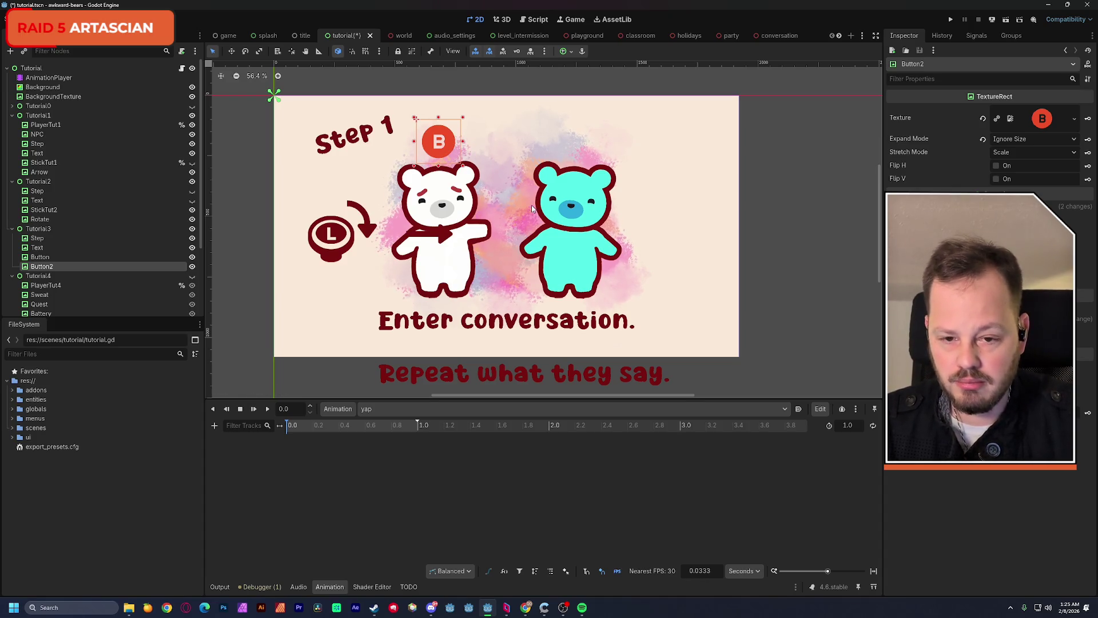
Inspect and select both Button position keys in tutorial_yap, then open the empty yap animation
click(400, 409)
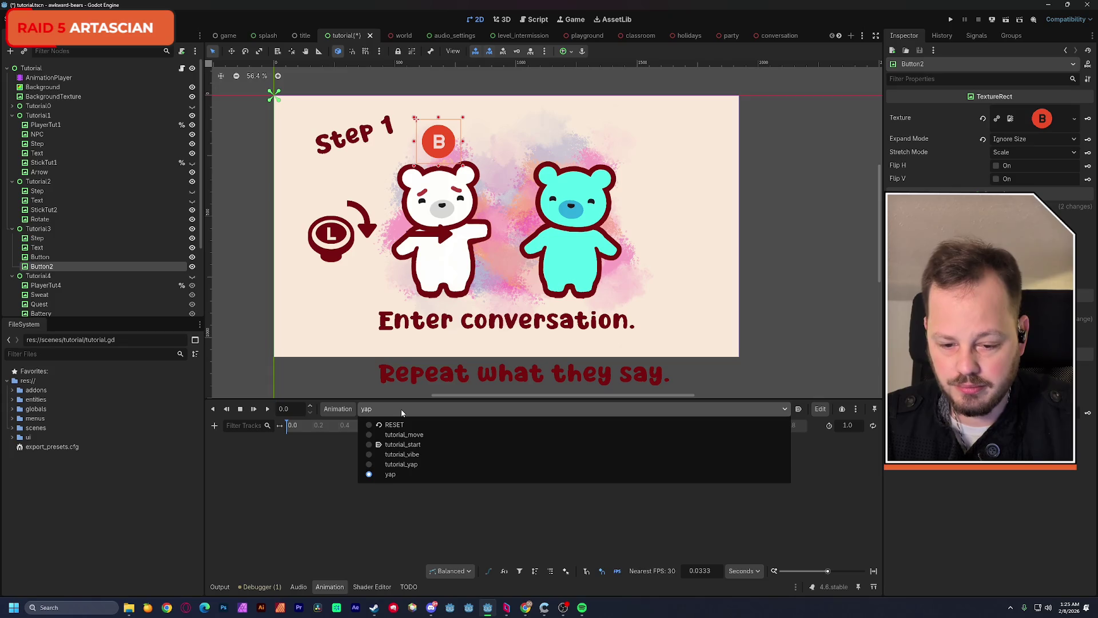
click(414, 465)
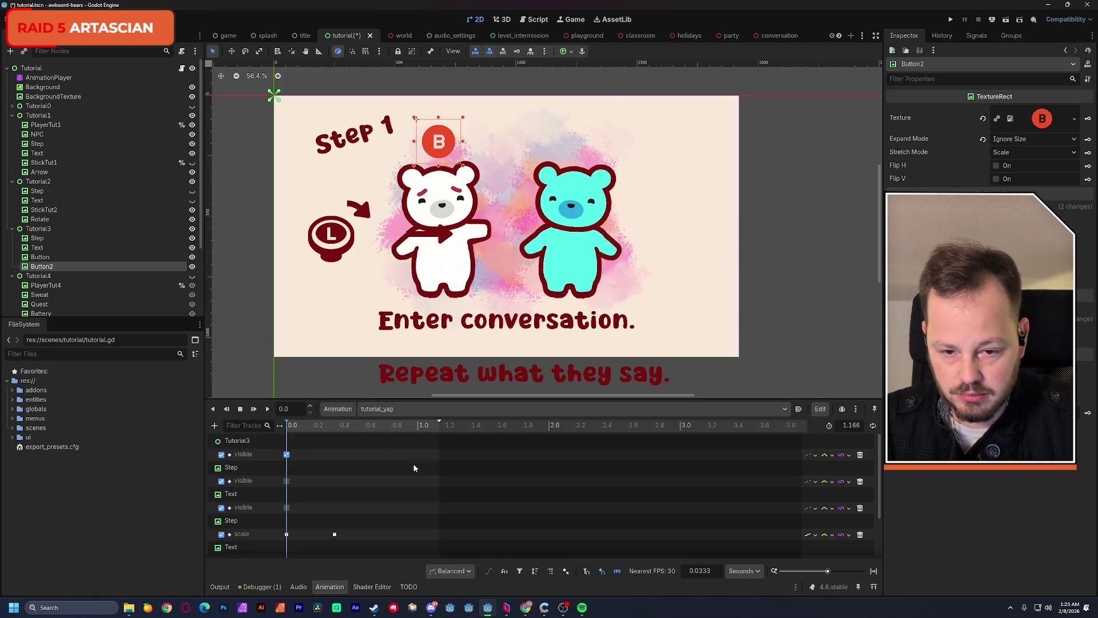
drag(346, 426, 448, 428)
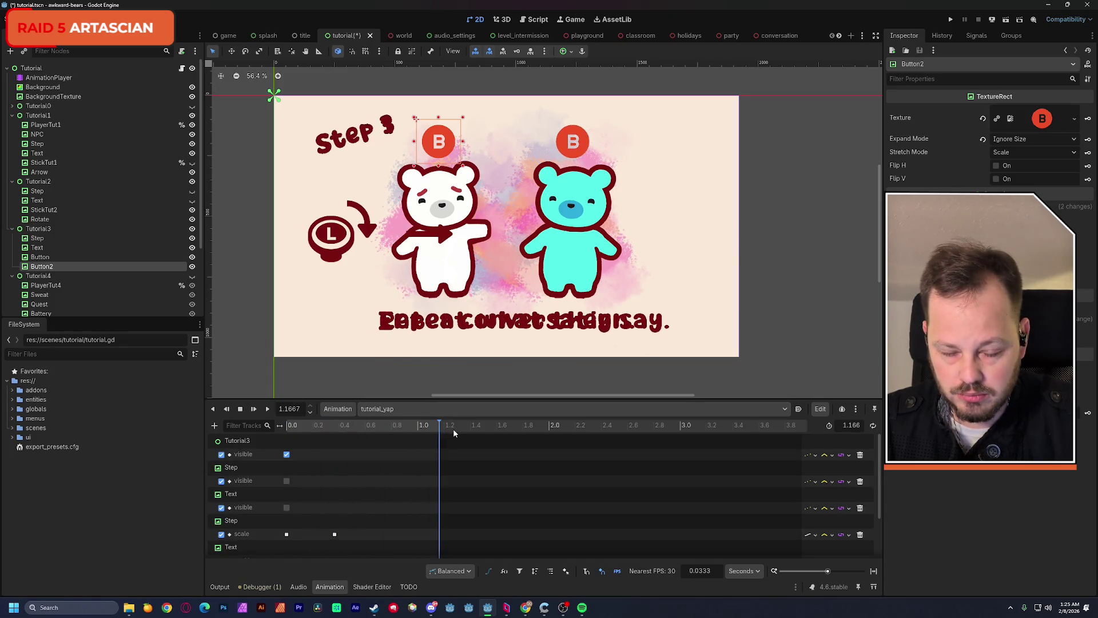
scroll(366, 494, down, 3)
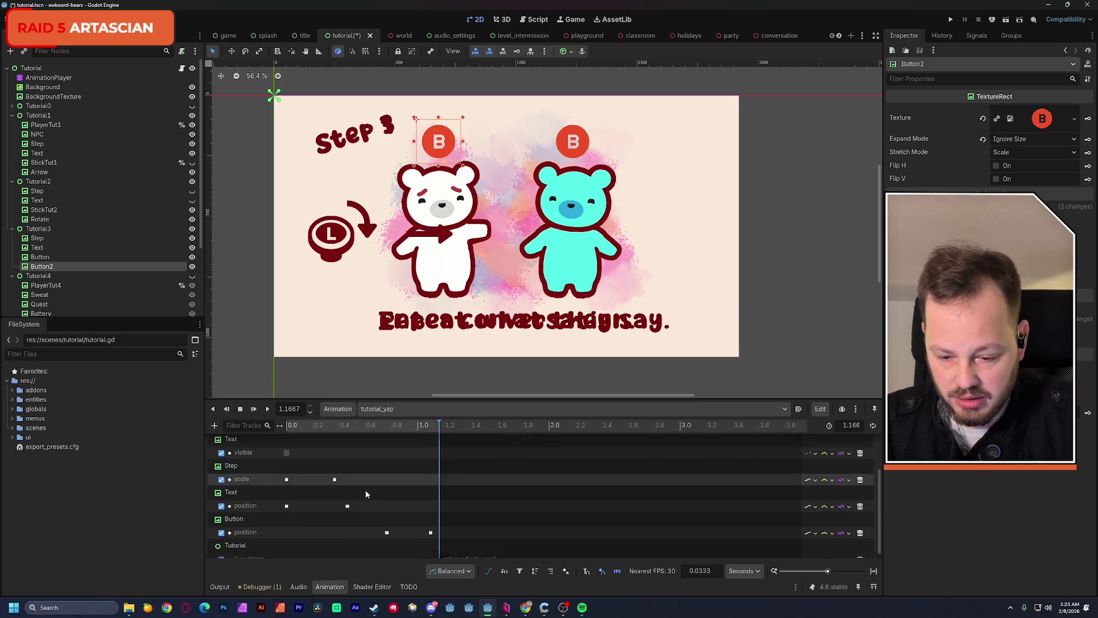
scroll(366, 492, down, 1)
click(431, 526)
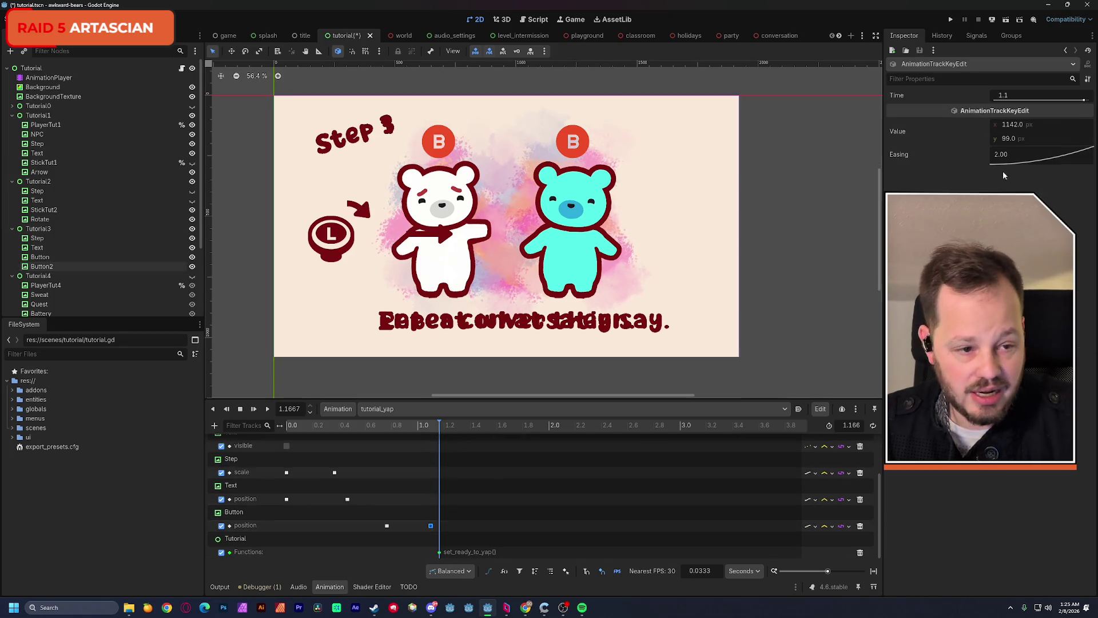
click(1018, 137)
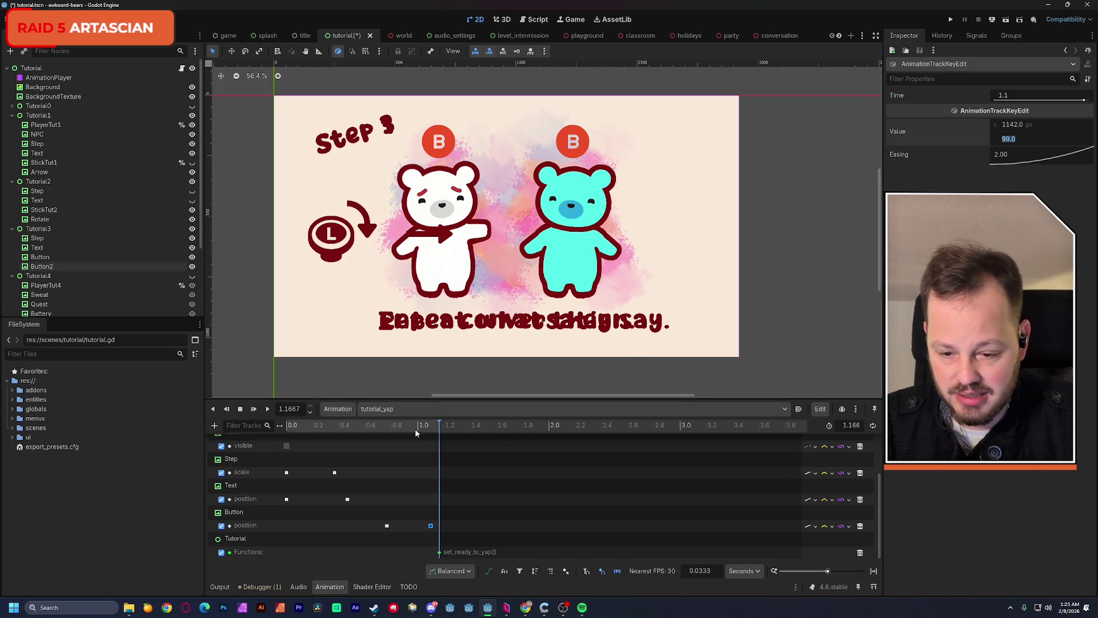
shift+click(387, 525)
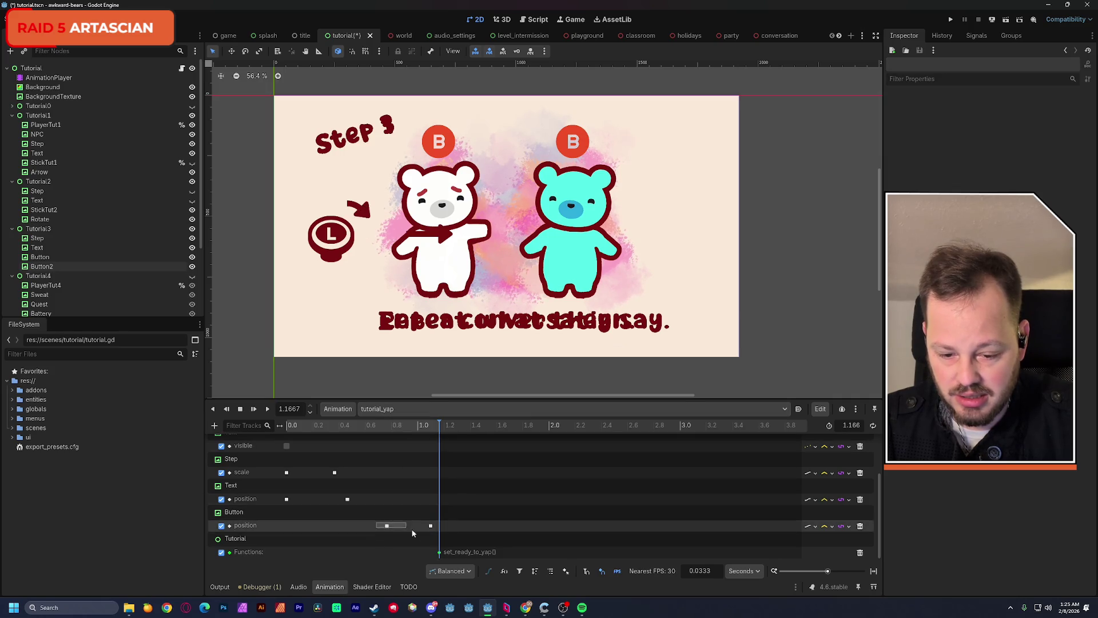
click(442, 527)
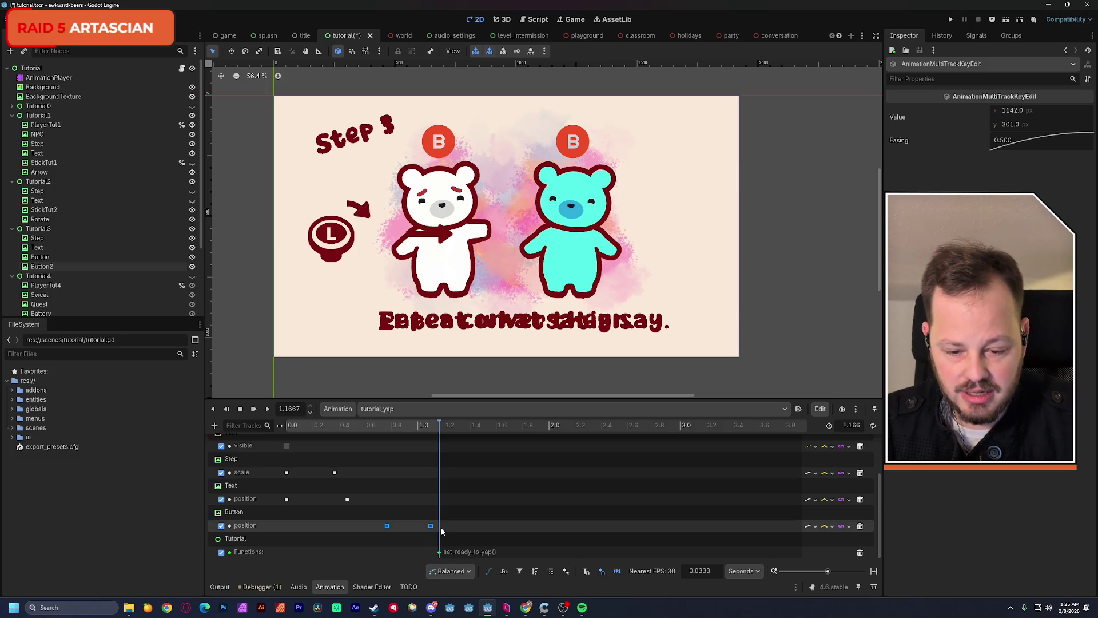
drag(377, 531, 379, 528)
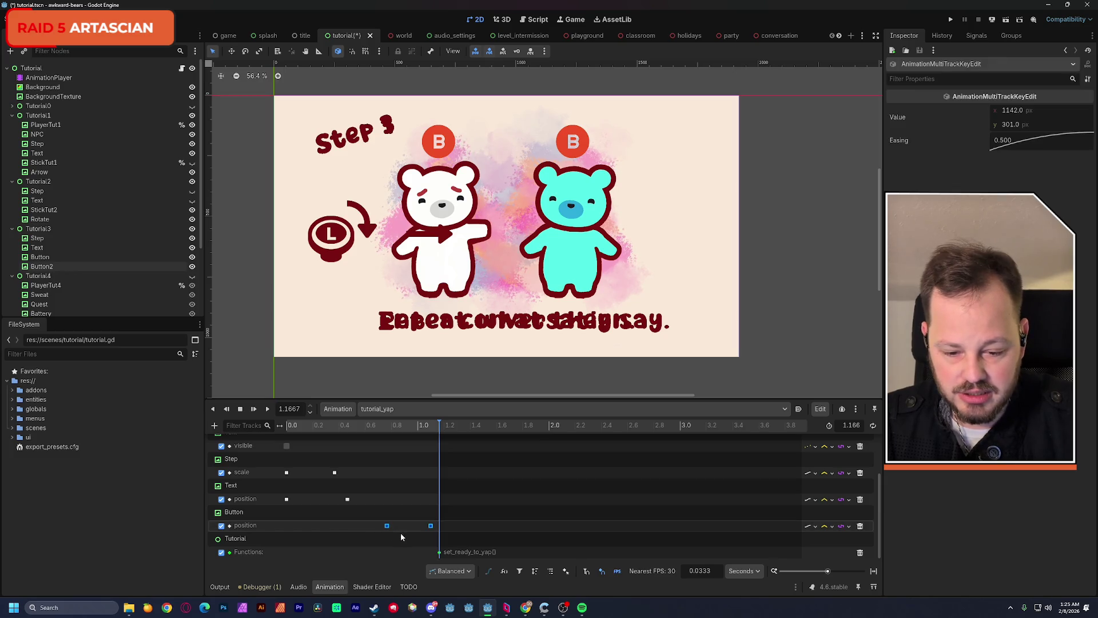
click(377, 410)
click(395, 474)
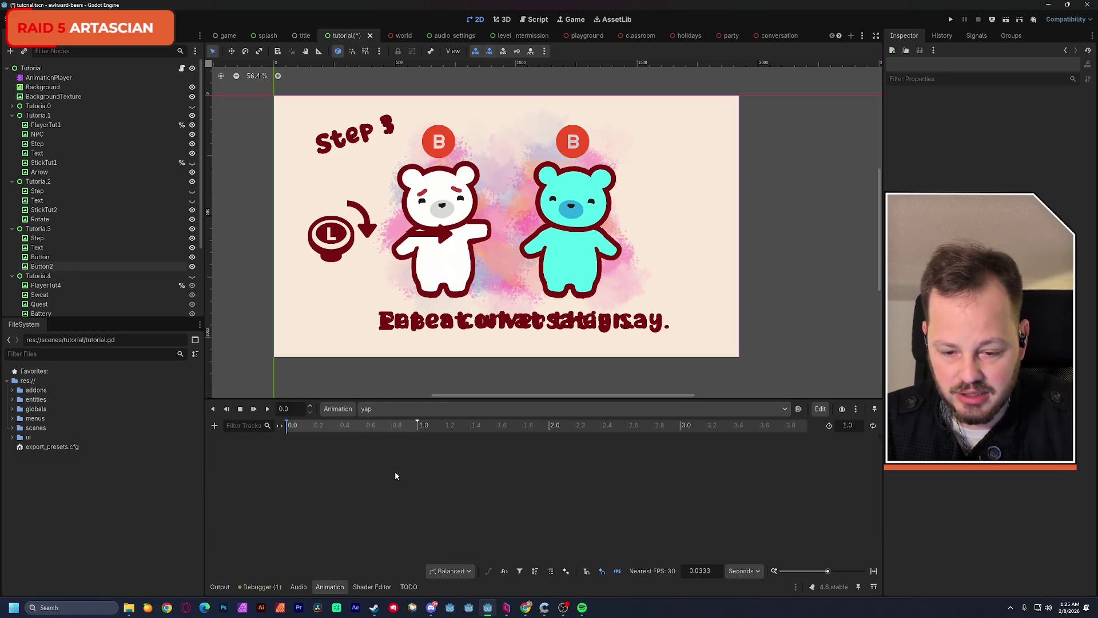
Create a Button2 position track in yap and paste in the copied Button position keys
click(448, 153)
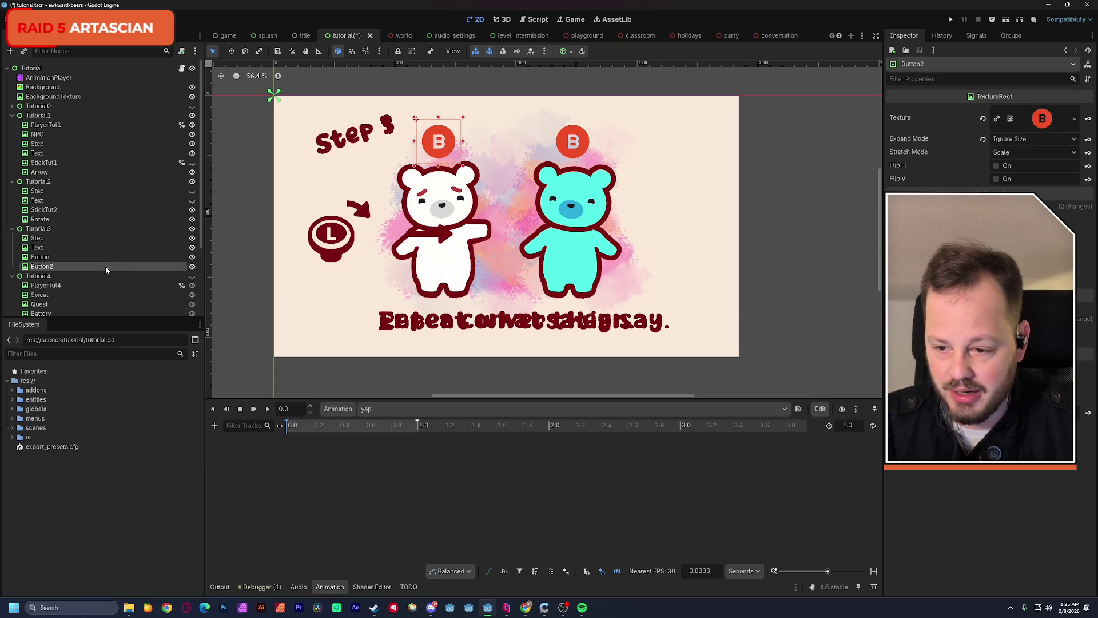
click(40, 257)
click(42, 266)
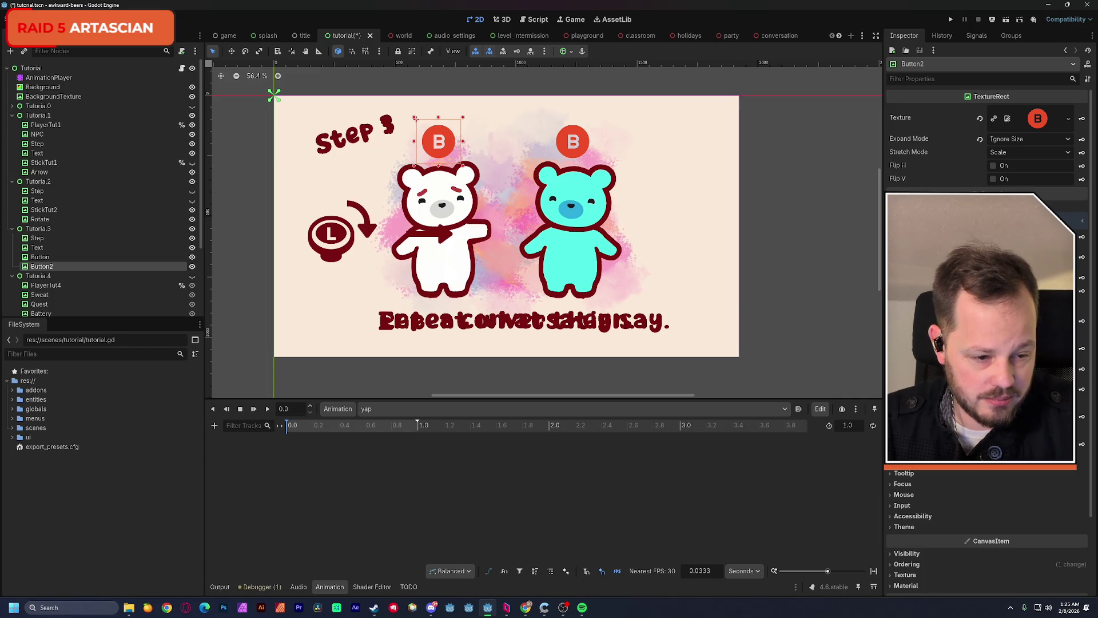
click(1082, 353)
click(514, 335)
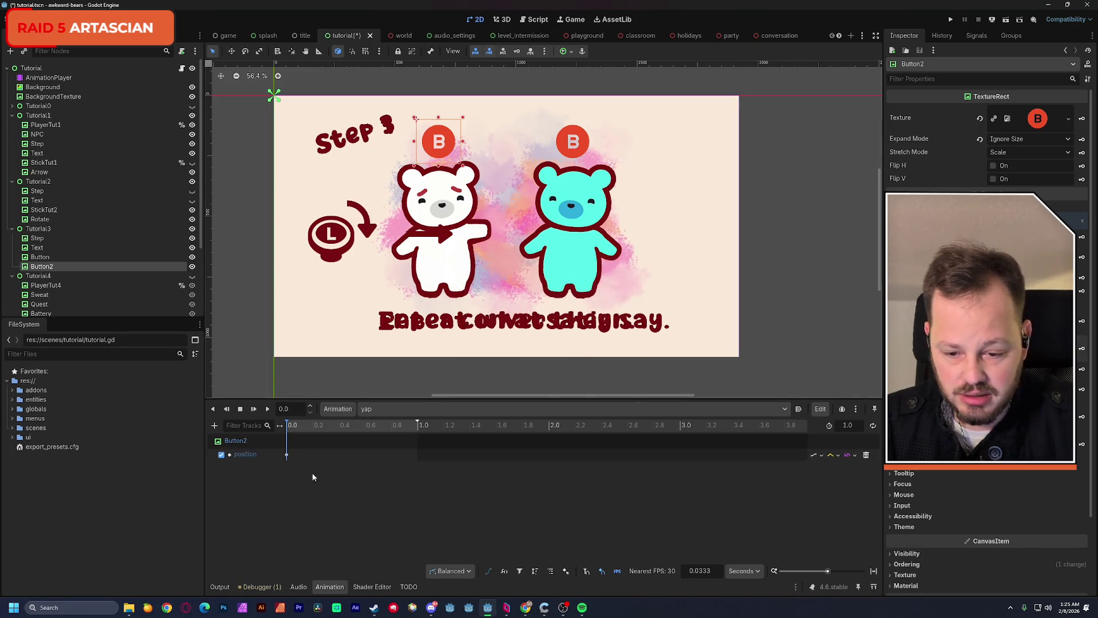
click(287, 455)
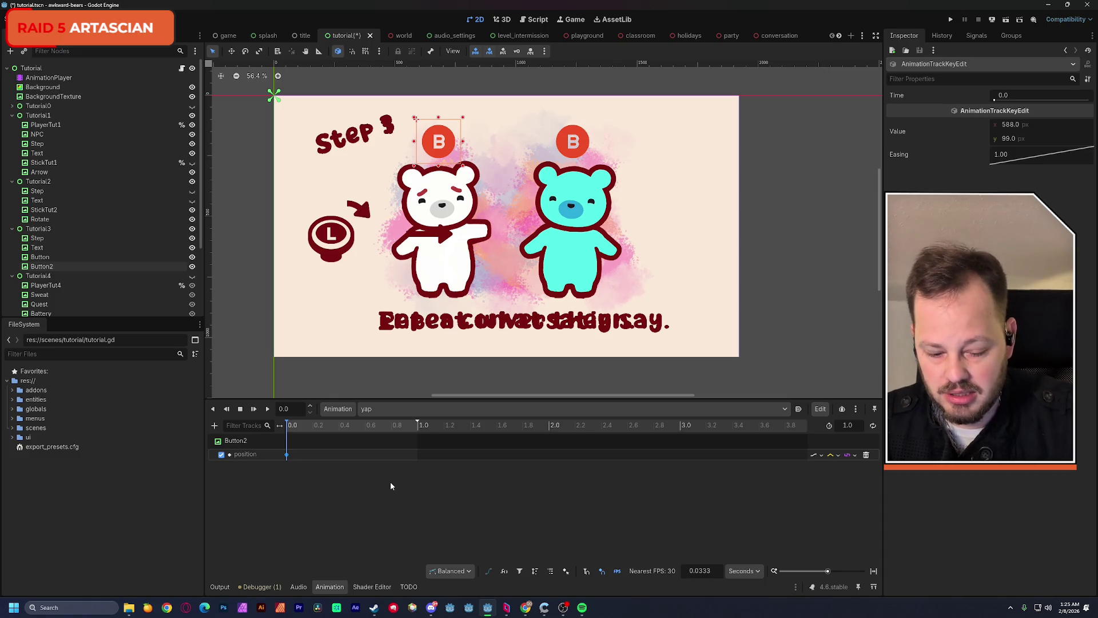
key(Delete)
key(ctrl+z)
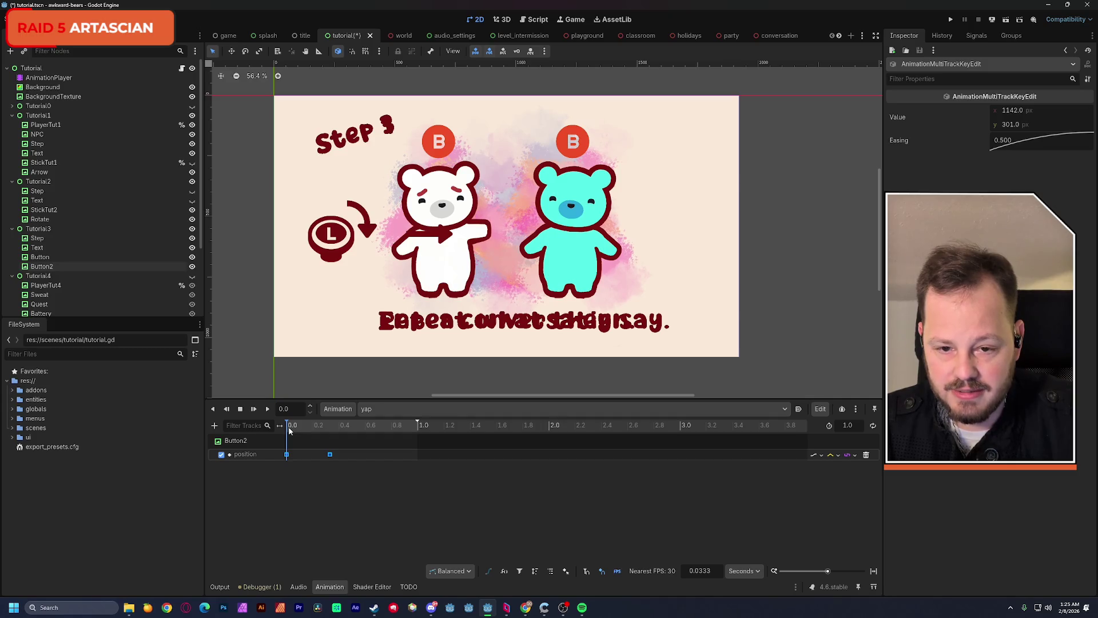
Set the second key to 588, 99 at 0.3333 s, length to 1.266 s, and save
click(448, 149)
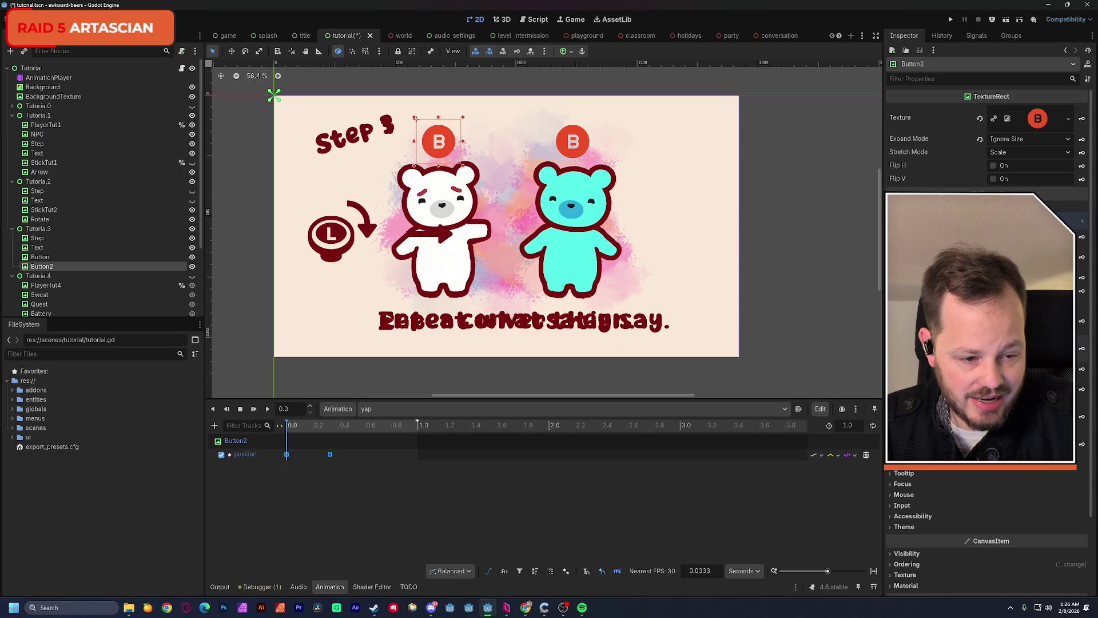
click(287, 455)
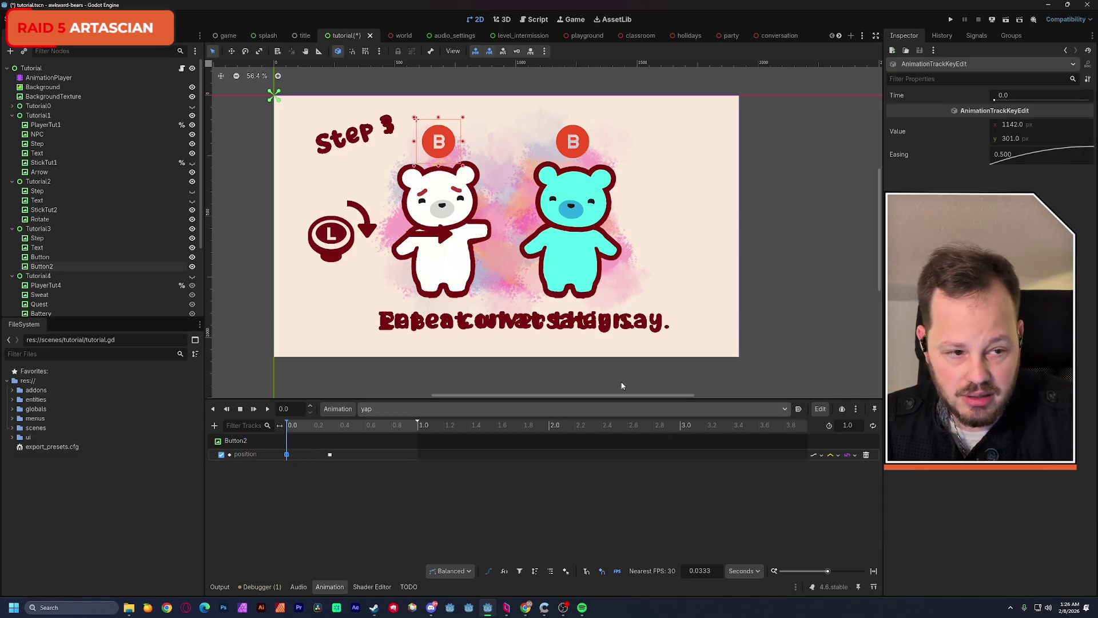
click(1011, 124)
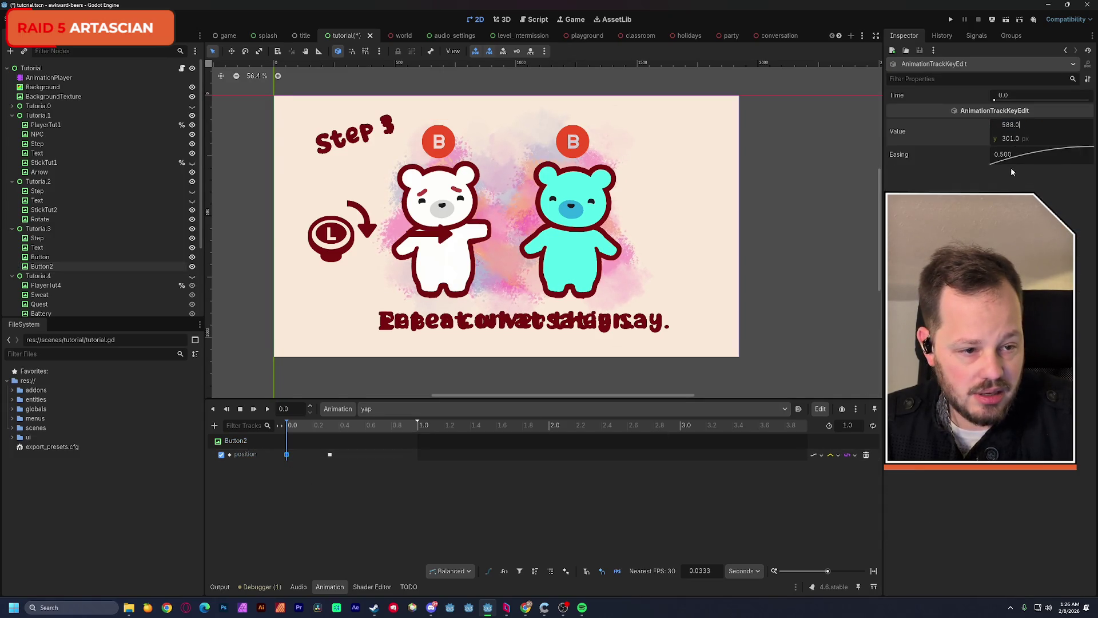
click(329, 455)
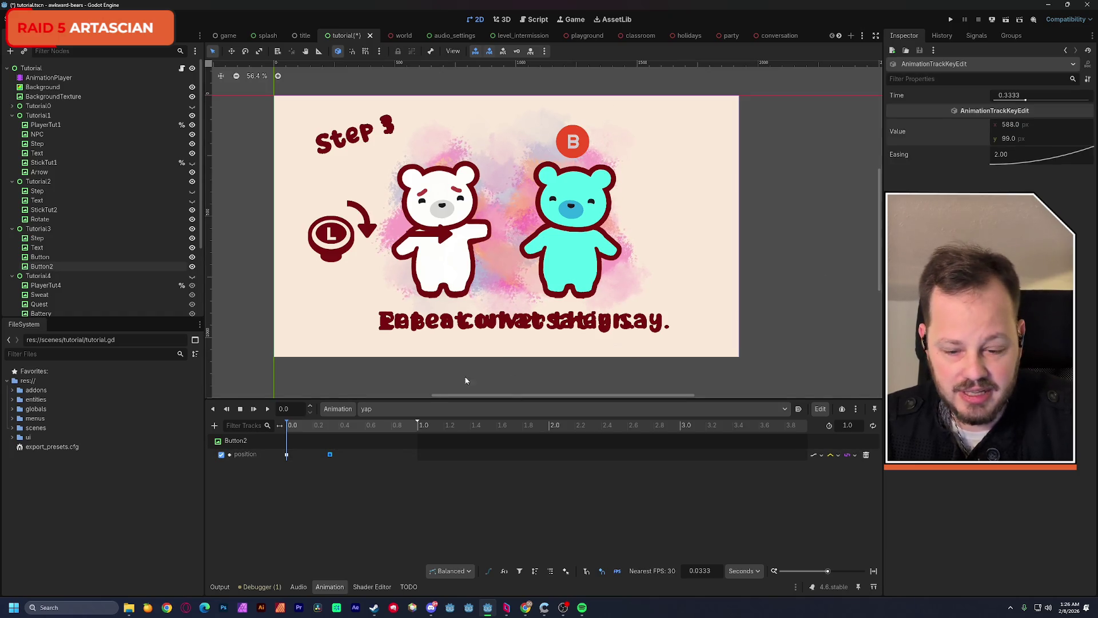
click(267, 409)
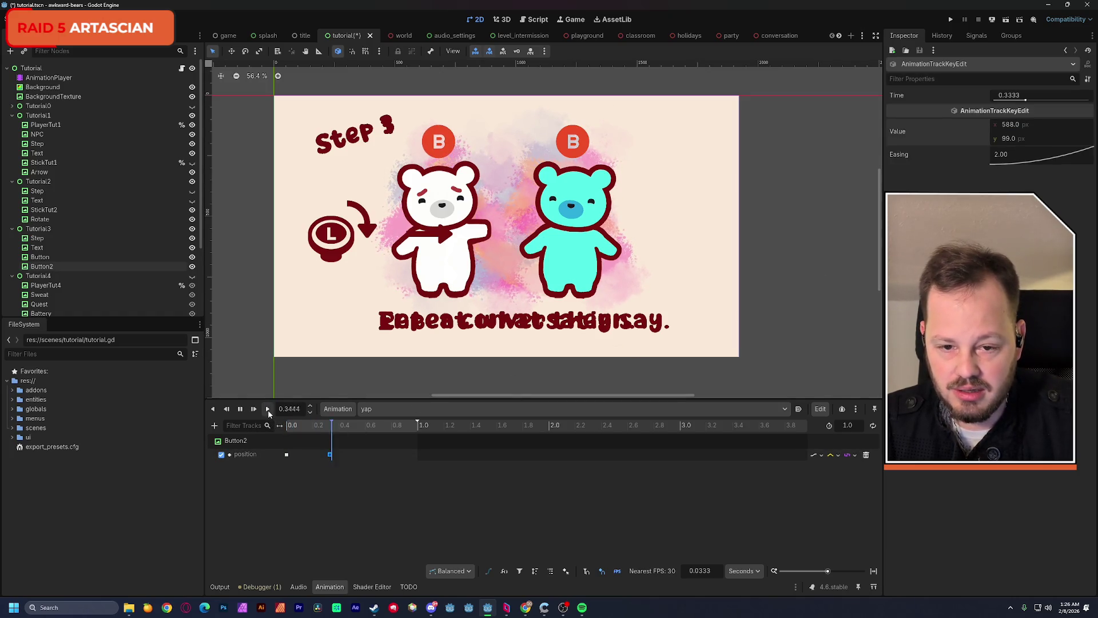
click(422, 454)
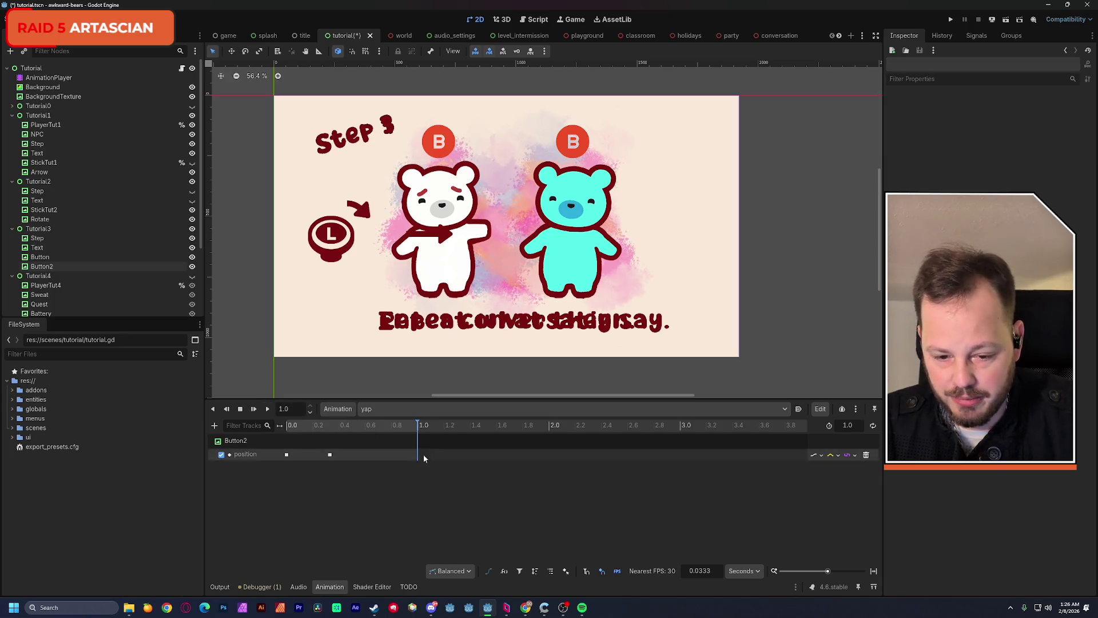
click(395, 424)
drag(418, 423, 549, 425)
click(276, 428)
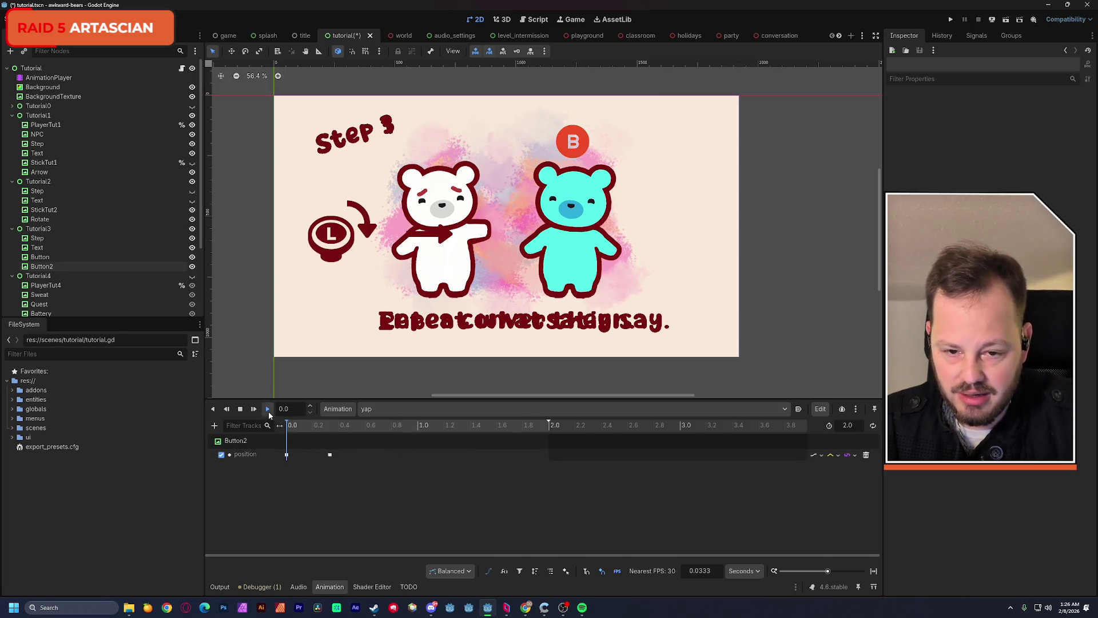
click(269, 411)
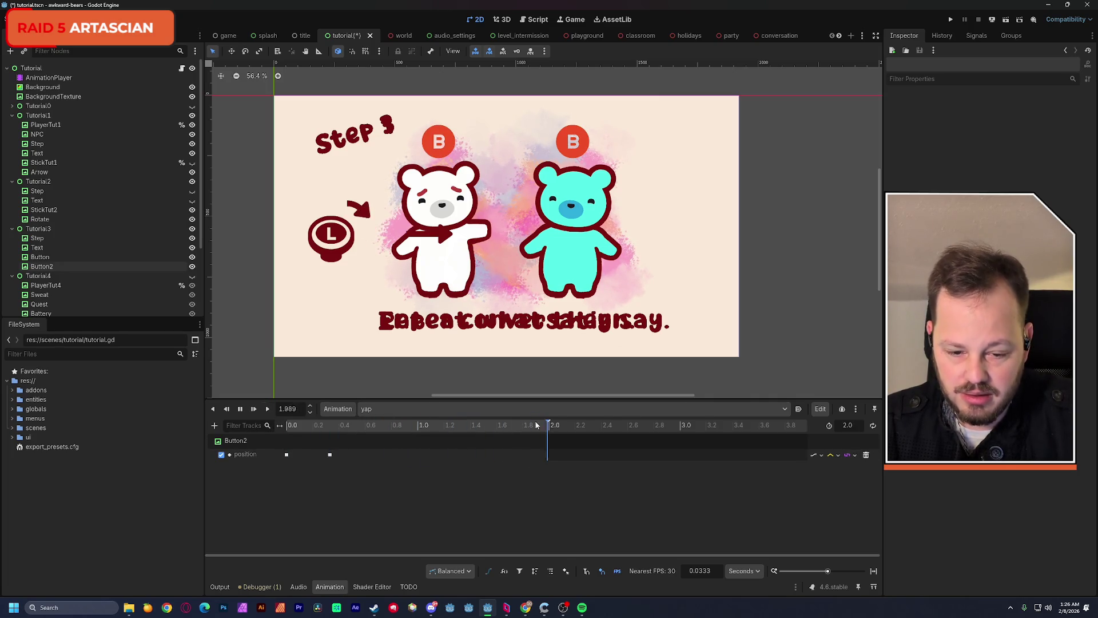
mouse_move(548, 425)
mouse_down()
mouse_move(454, 437)
mouse_move(397, 426)
mouse_up()
key(ctrl+s)
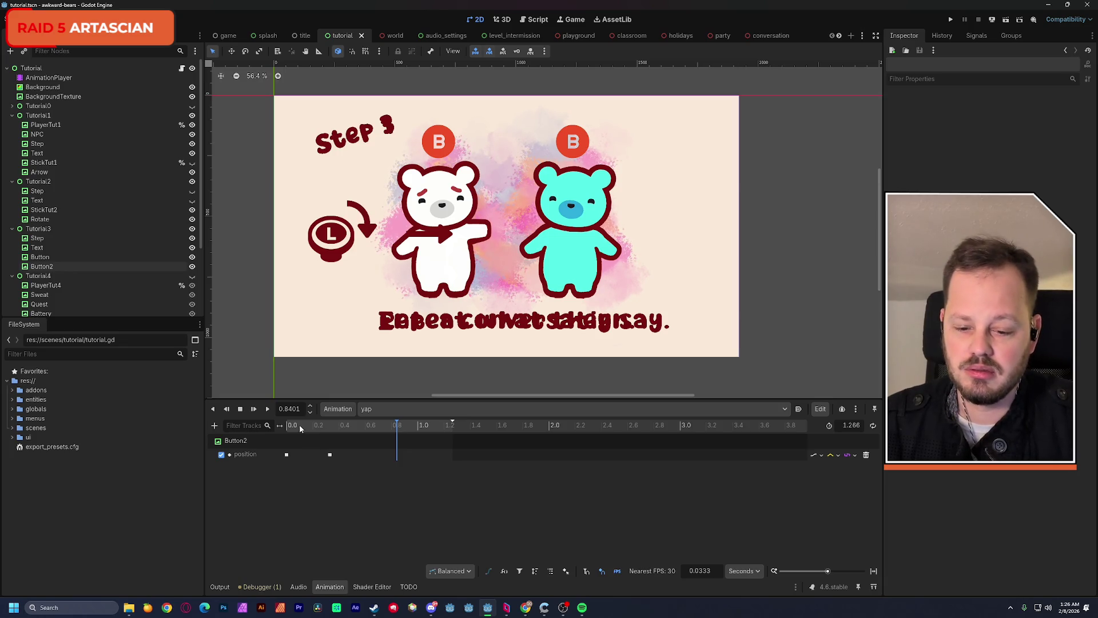
Scrub the yap animation to preview the B button's motion, then rewind it to the start
mouse_move(300, 424)
mouse_down()
mouse_move(285, 428)
mouse_move(453, 432)
mouse_move(295, 438)
mouse_up()
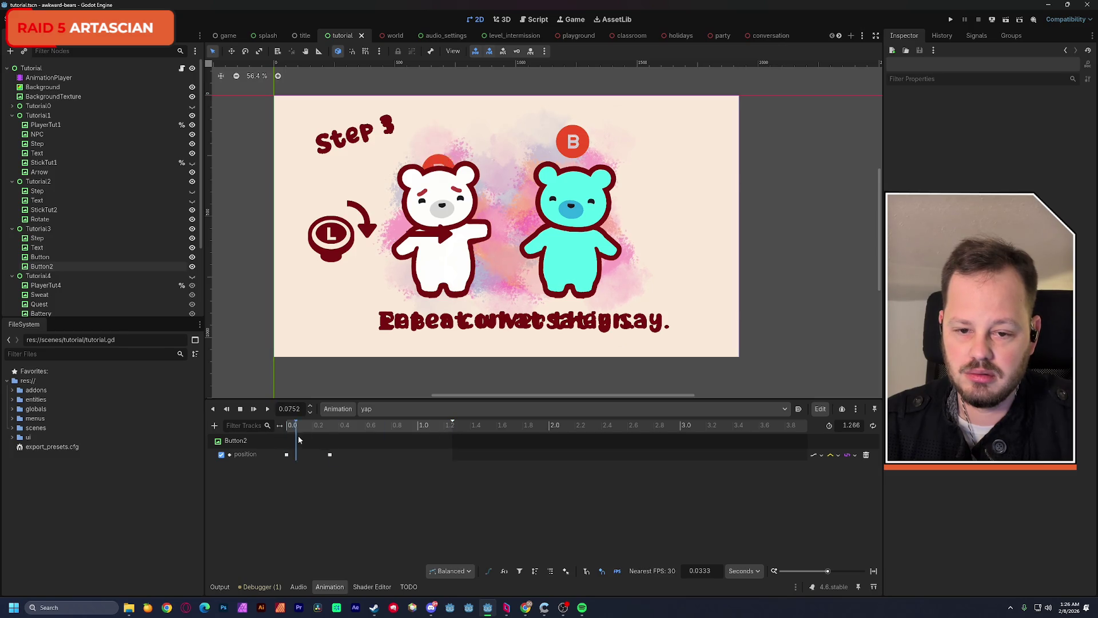
key(s)
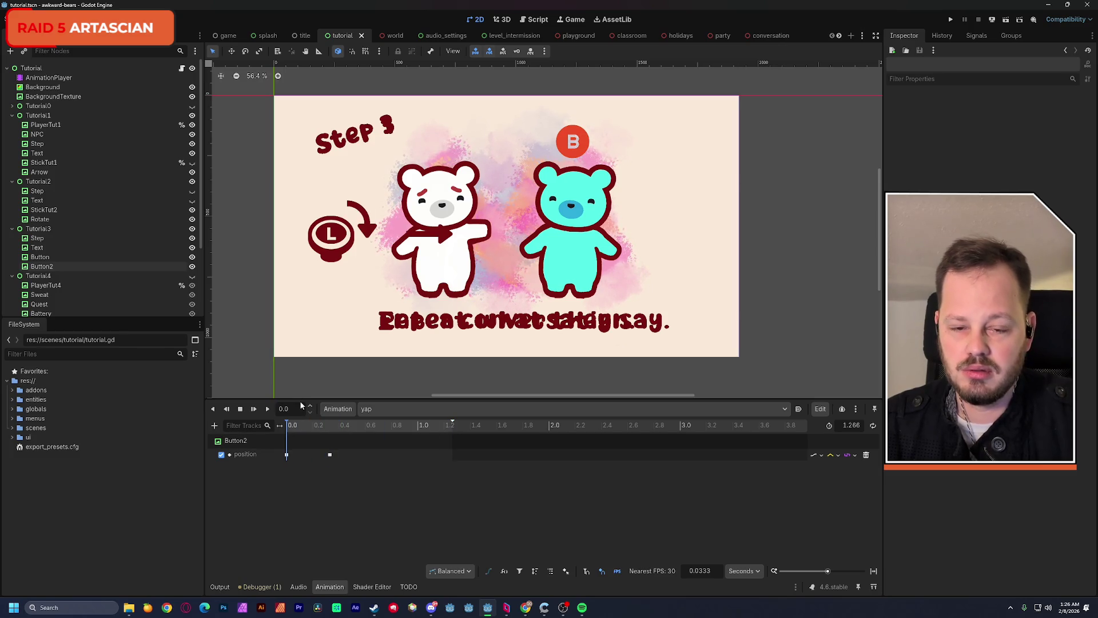
click(532, 19)
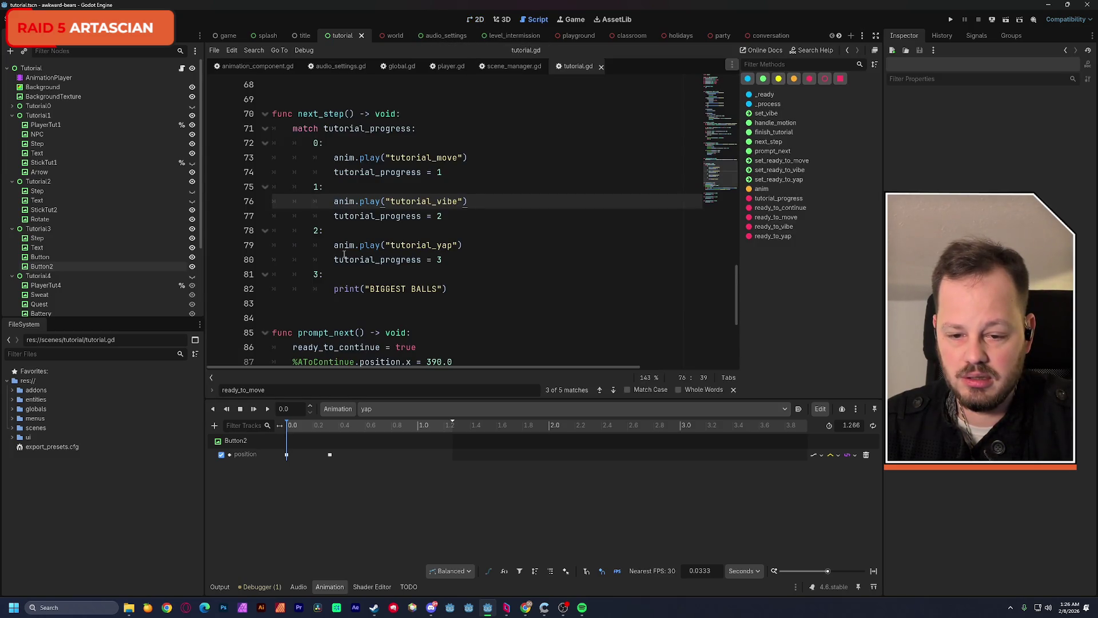
Replace case 3's print line with anim.play("yap") and tutorial_progress = 4, then save
drag(344, 253, 455, 254)
key(ctrl+c)
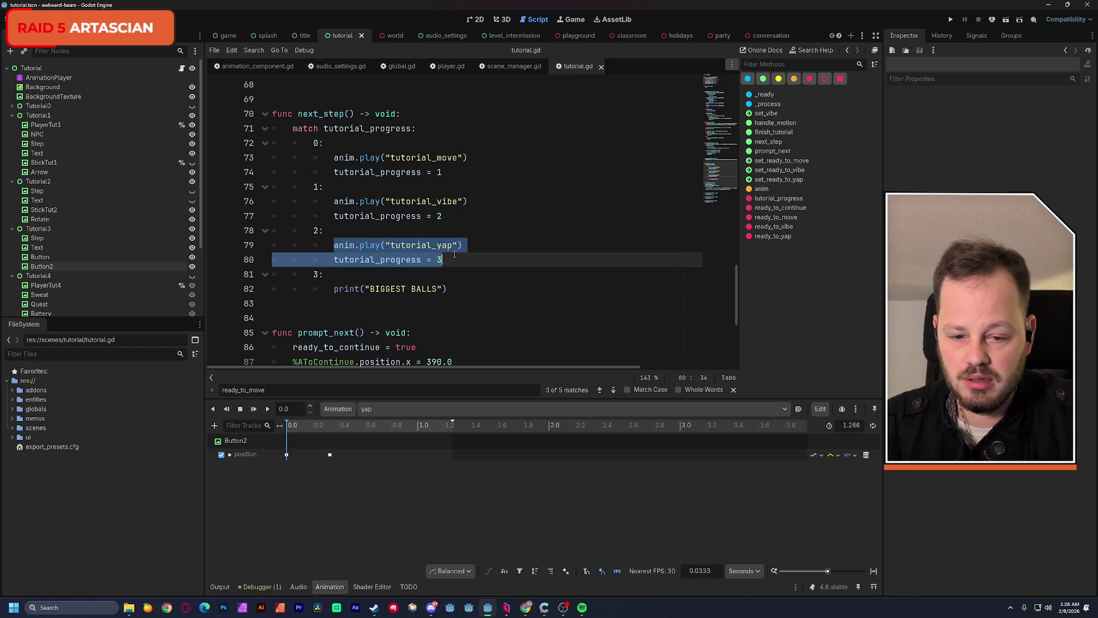
drag(334, 288, 449, 289)
key(ctrl+v)
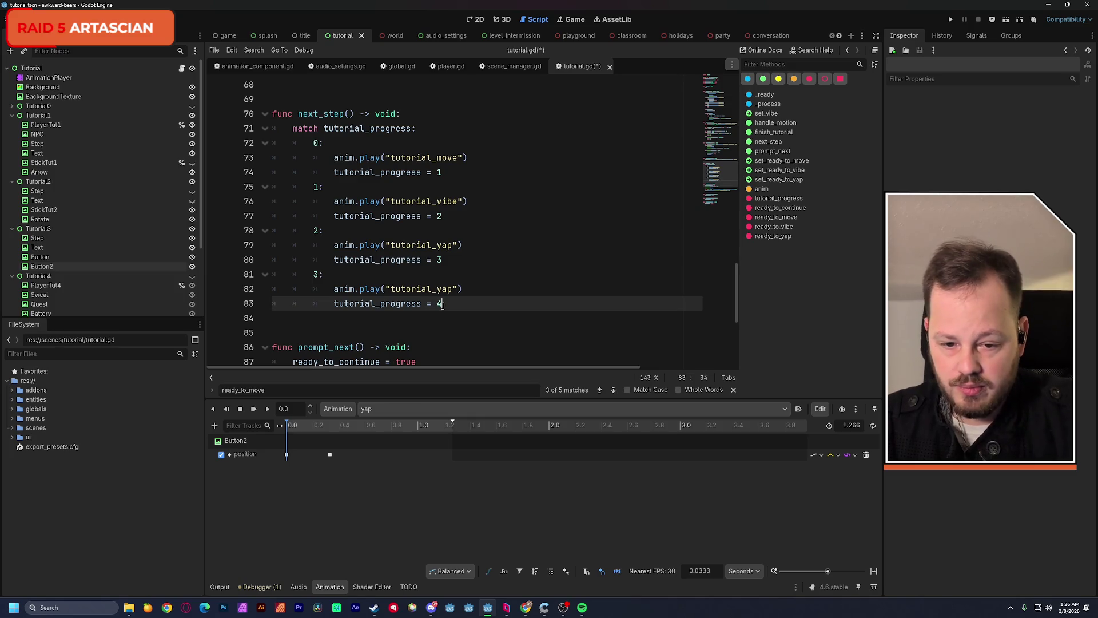
click(435, 293)
key(BackSpace)
key(BackSpace)
key(BackSpace)
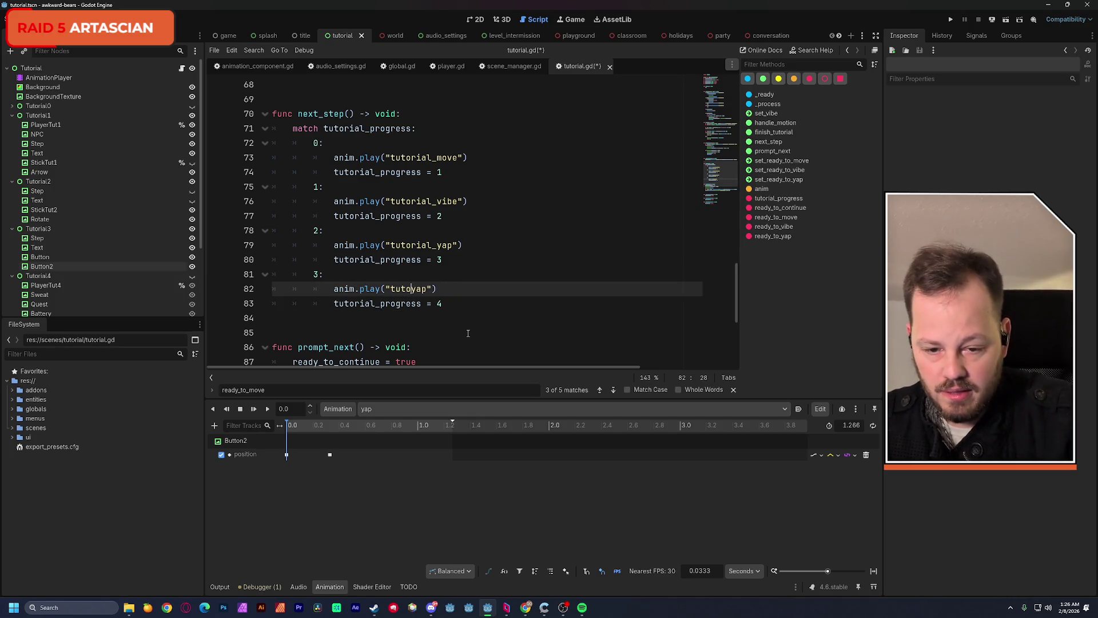
key(BackSpace)
click(507, 260)
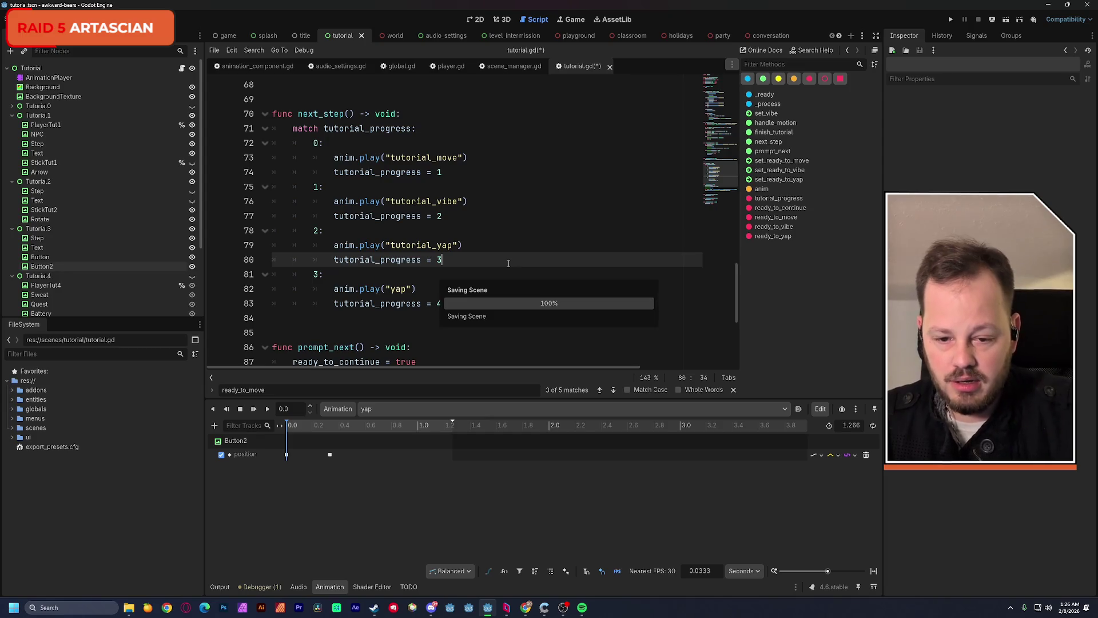
key(ctrl+s)
Add a new blank line after the last function at the end of tutorial.gd
scroll(484, 283, down, 3)
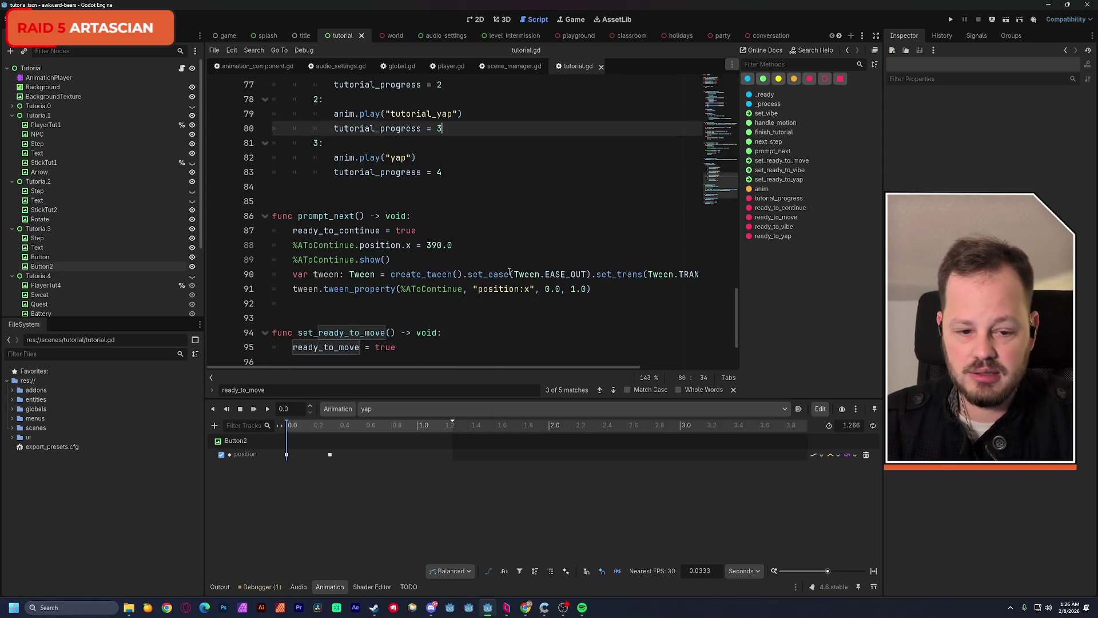
scroll(509, 273, down, 2)
click(389, 358)
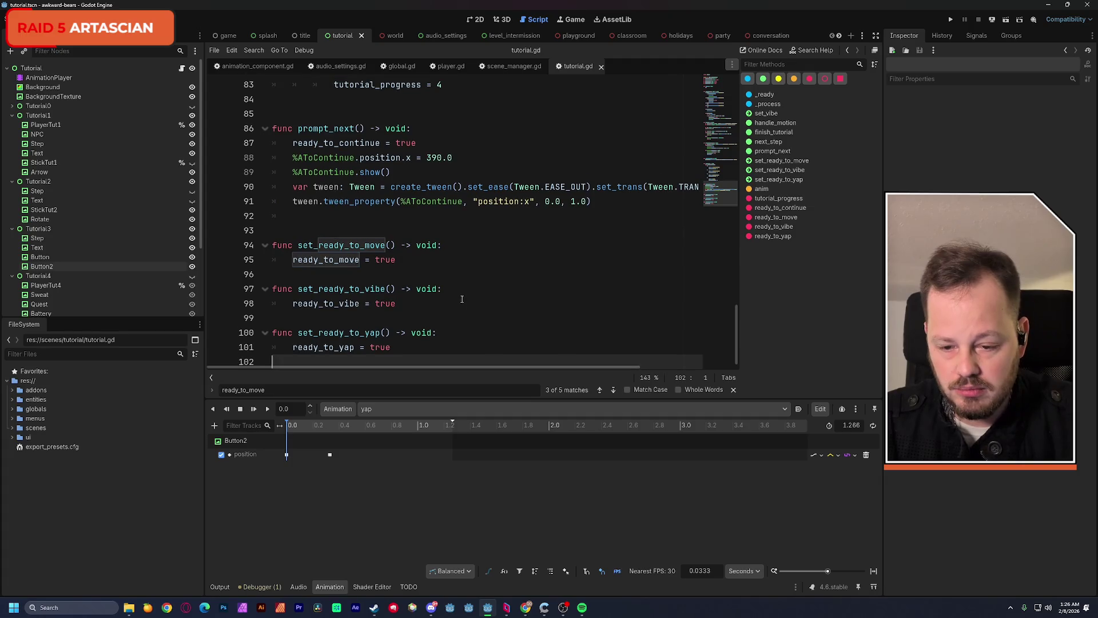
key(Return)
Write the header 'func we_yapped() -> void:' and start its empty indented body
text(func)
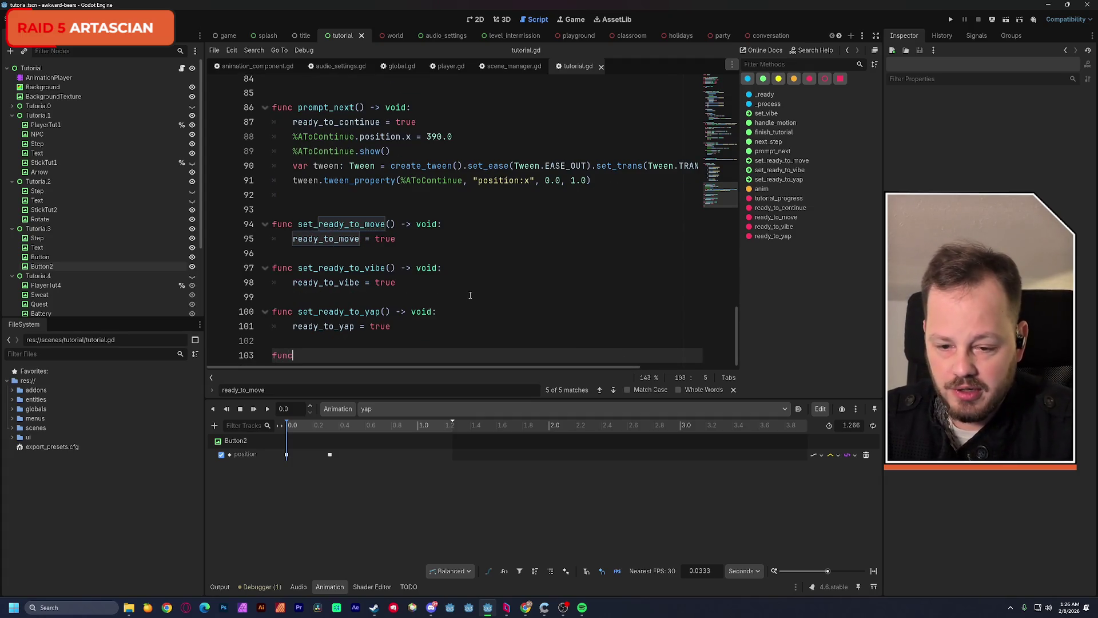
text( we)
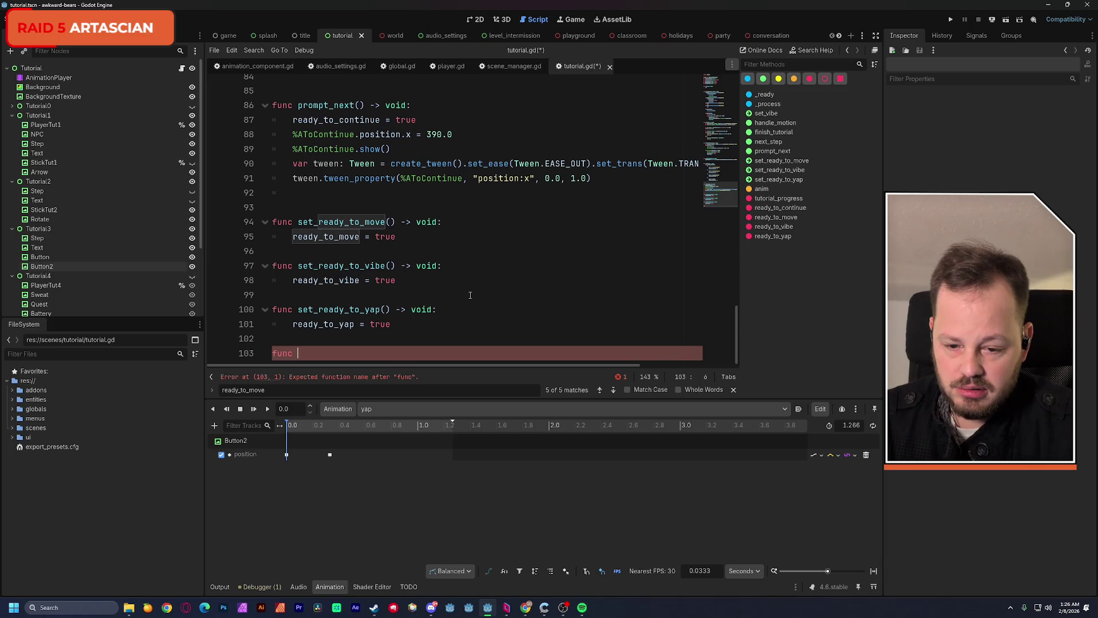
text(_yapped() -> )
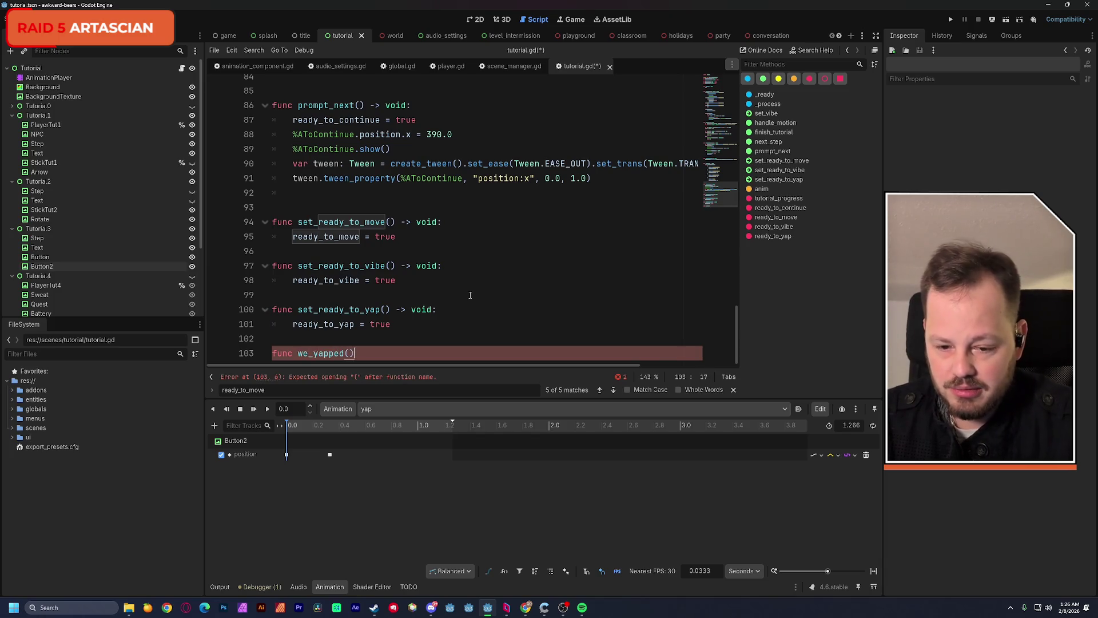
text(void:)
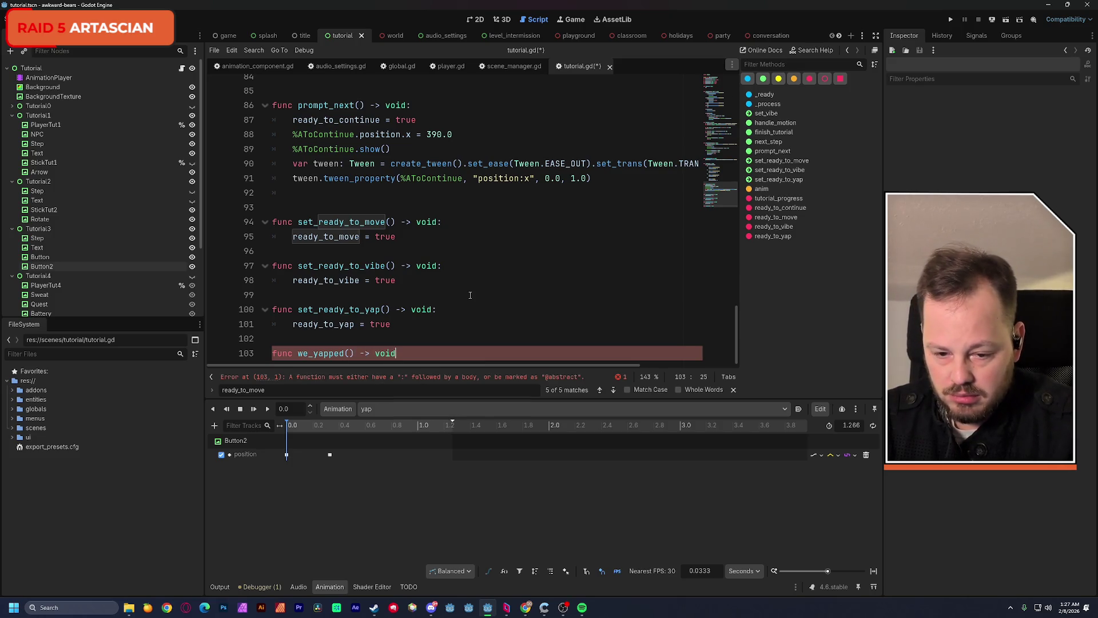
key(Return)
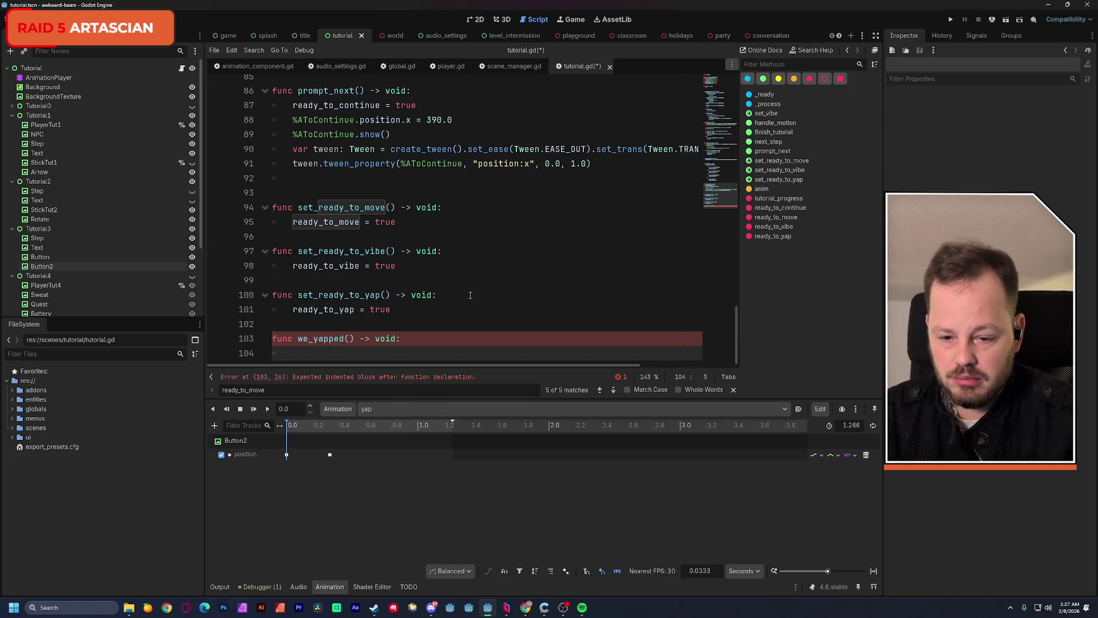
scroll(476, 290, up, 1)
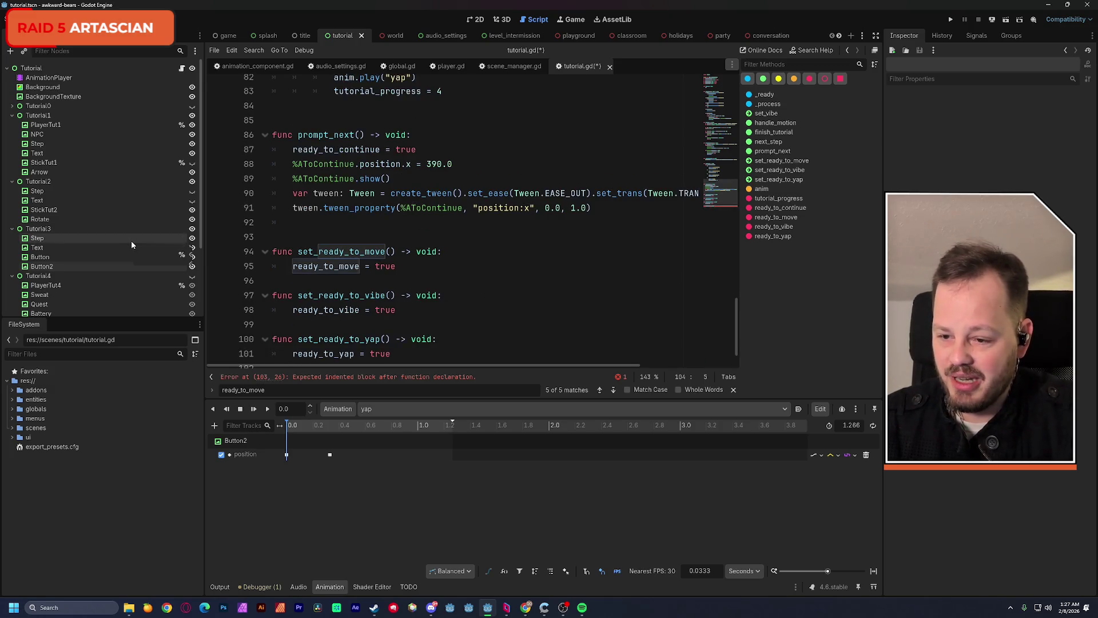
scroll(132, 243, down, 2)
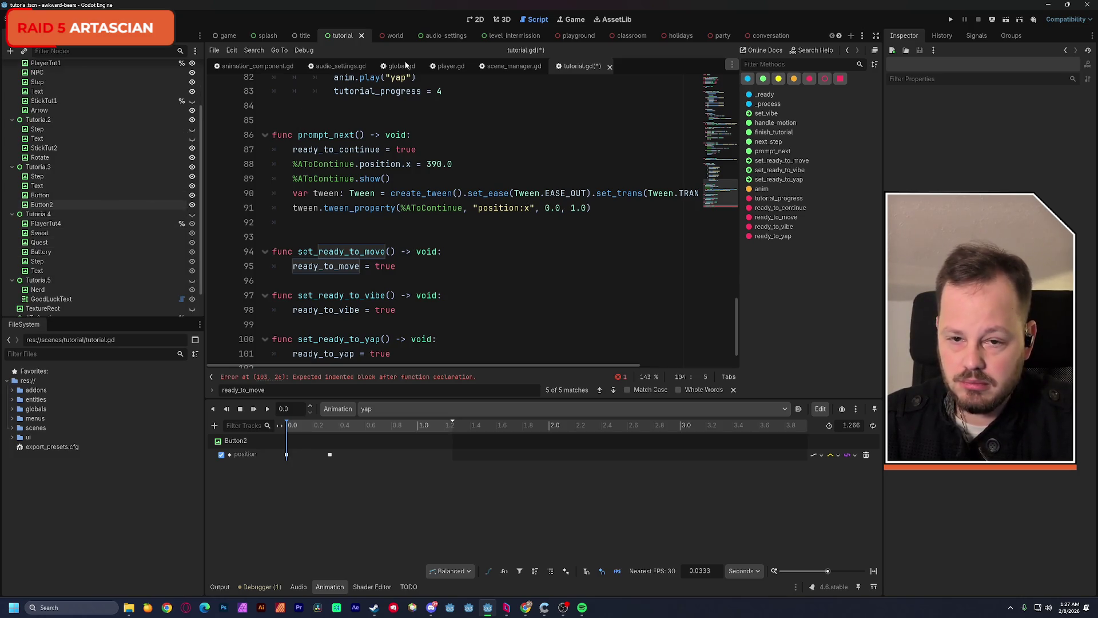
click(470, 20)
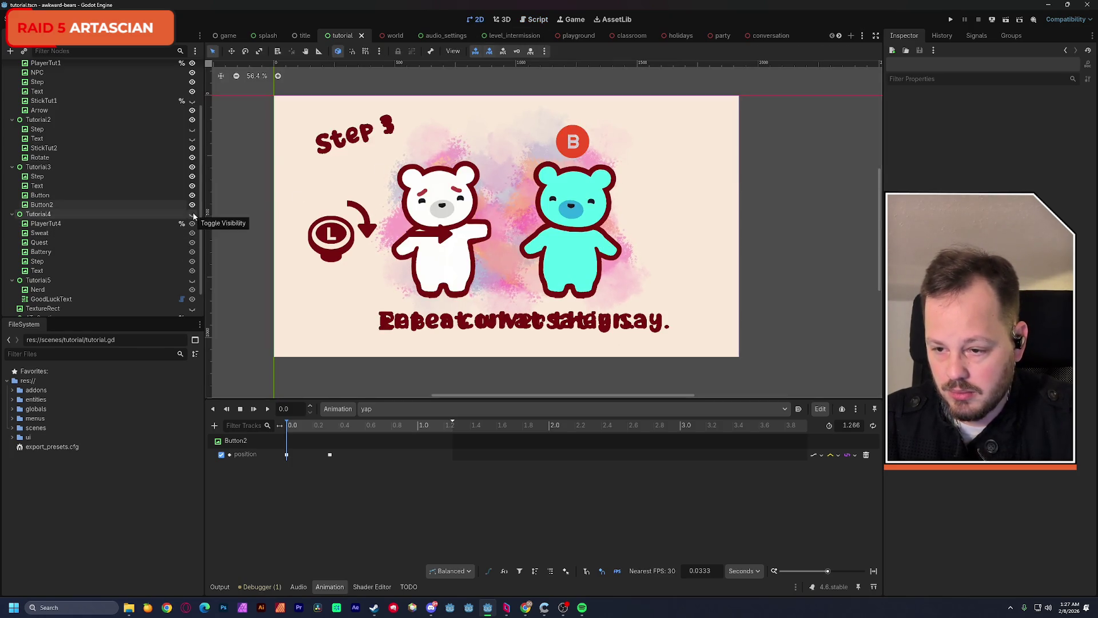
Hide the Tutorial3, Tutorial2 and Tutorial1 slides in the Scene dock
click(193, 167)
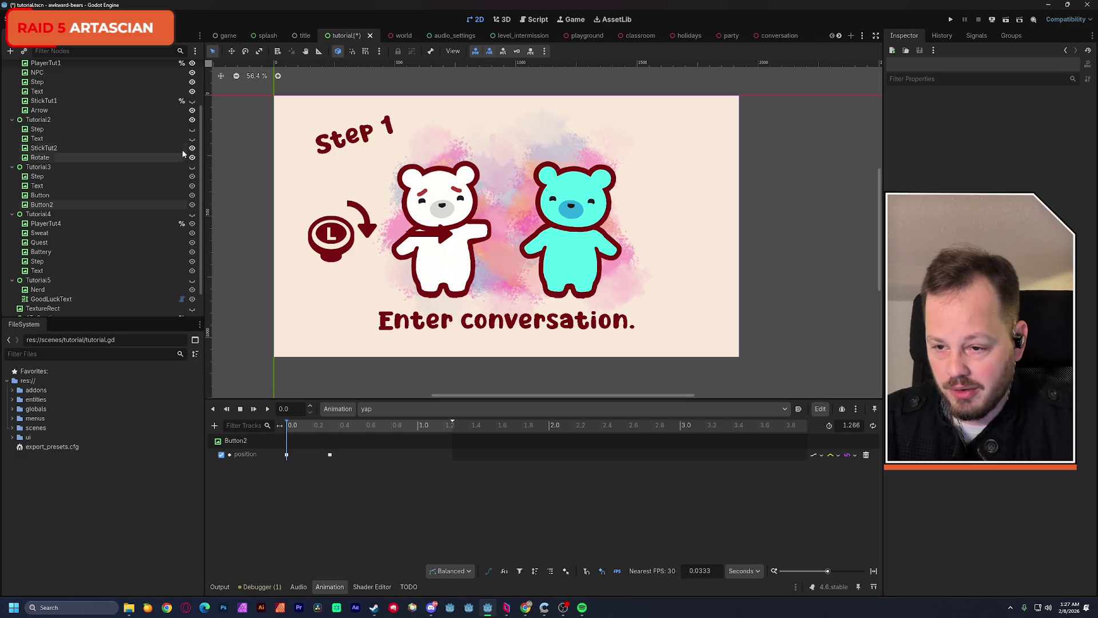
click(192, 119)
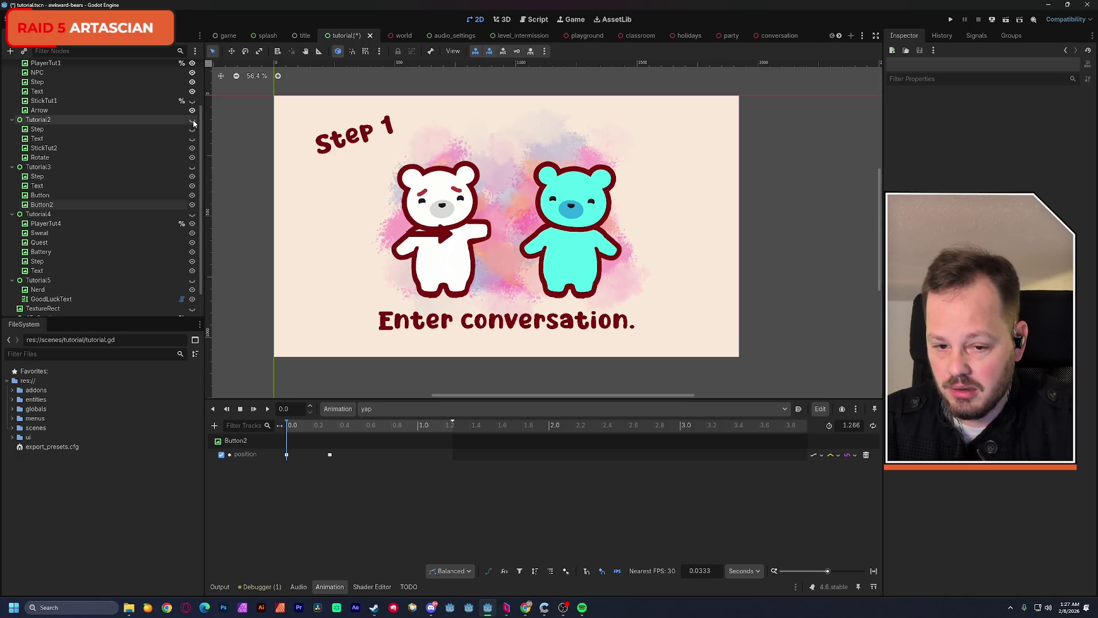
scroll(173, 152, up, 3)
click(191, 114)
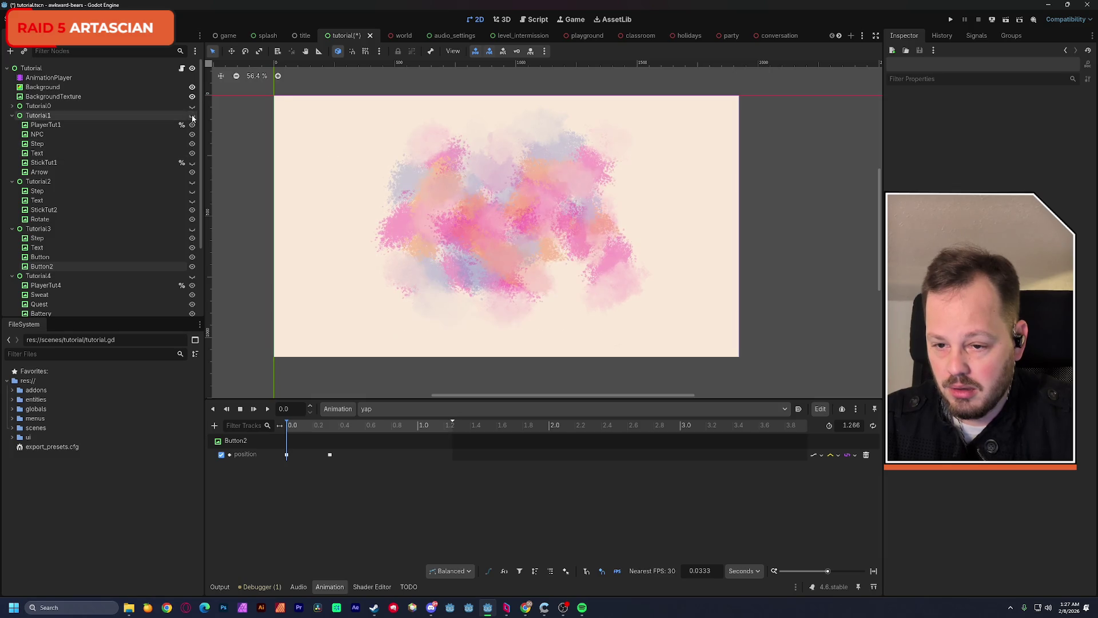
scroll(172, 172, down, 3)
scroll(127, 227, down, 2)
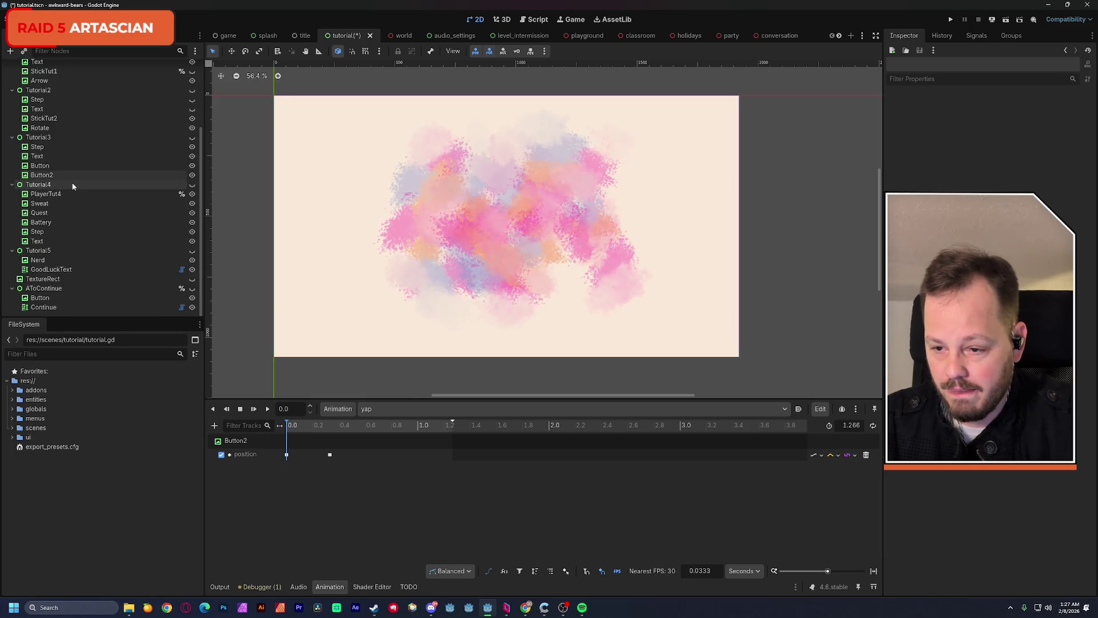
Make Tutorial4 the visible slide while keeping Tutorial5 hidden
click(192, 185)
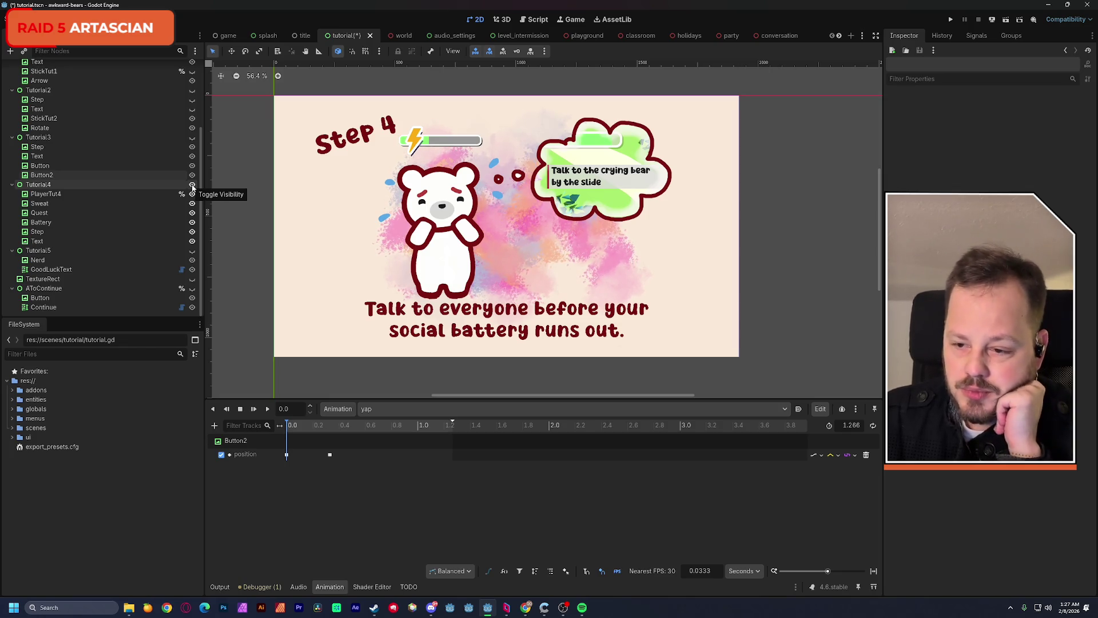
click(193, 184)
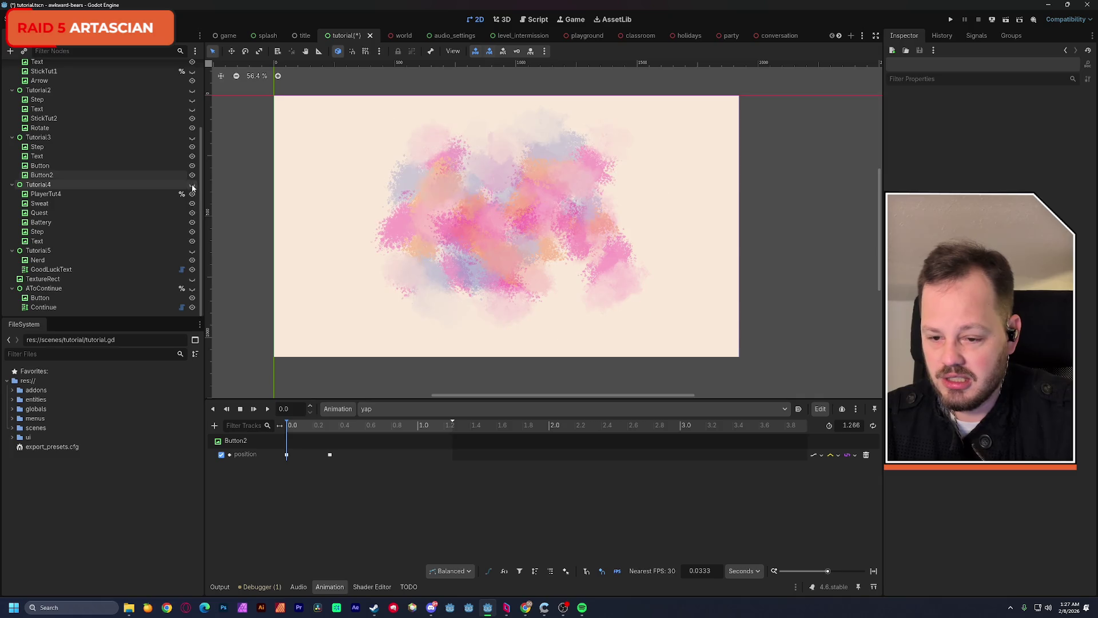
click(193, 252)
click(192, 251)
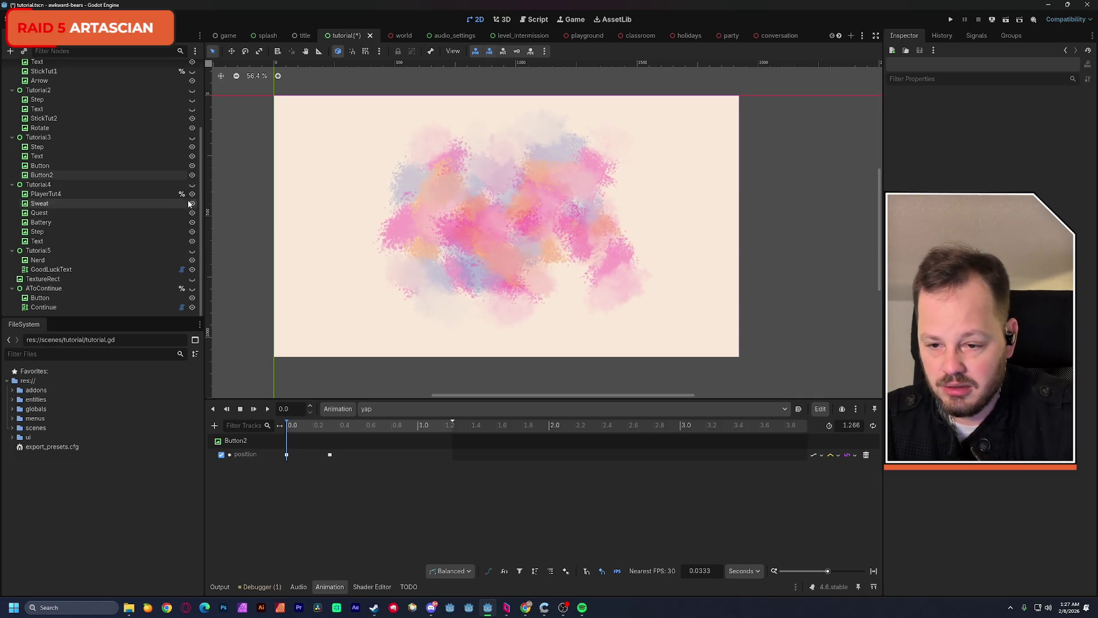
click(192, 185)
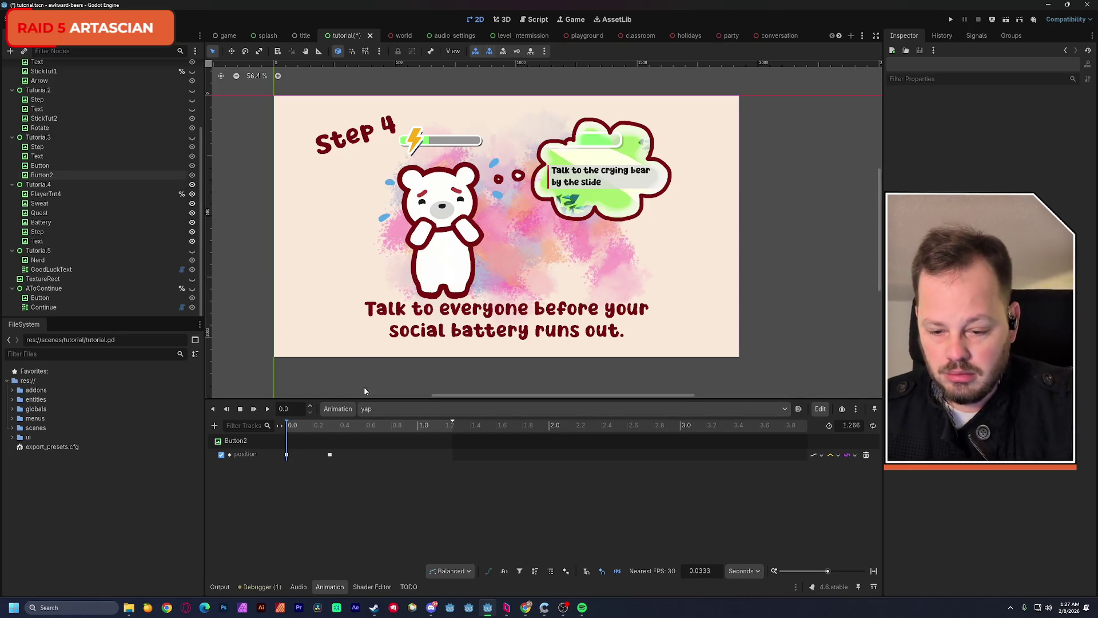
click(215, 426)
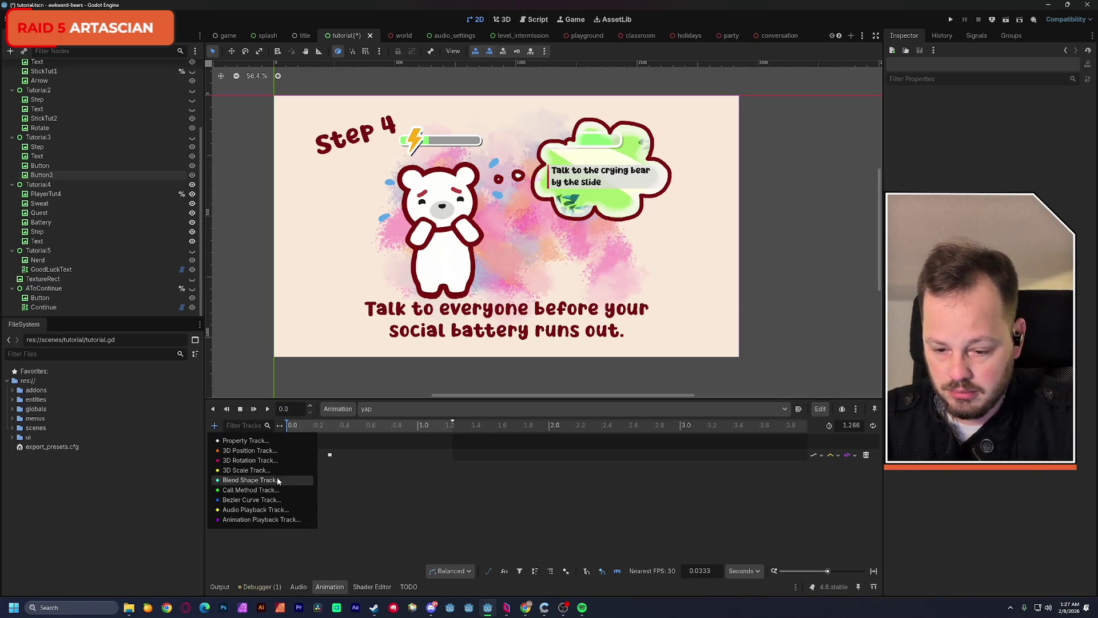
Add an empty method-call track for the Tutorial node to yap and save the scene
click(282, 490)
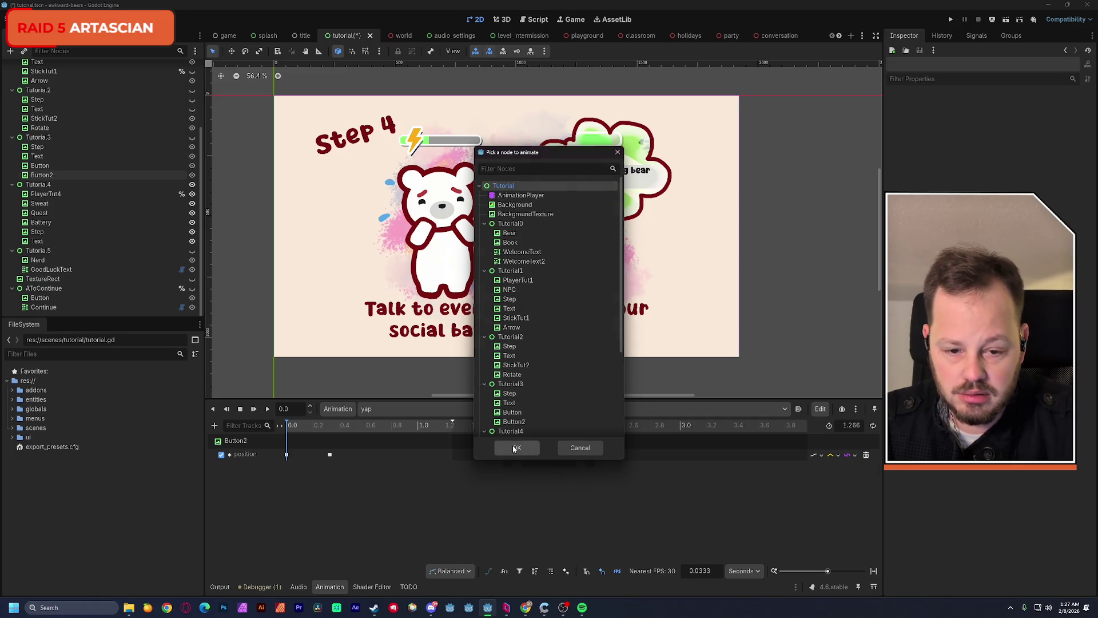
click(517, 448)
right_click(342, 482)
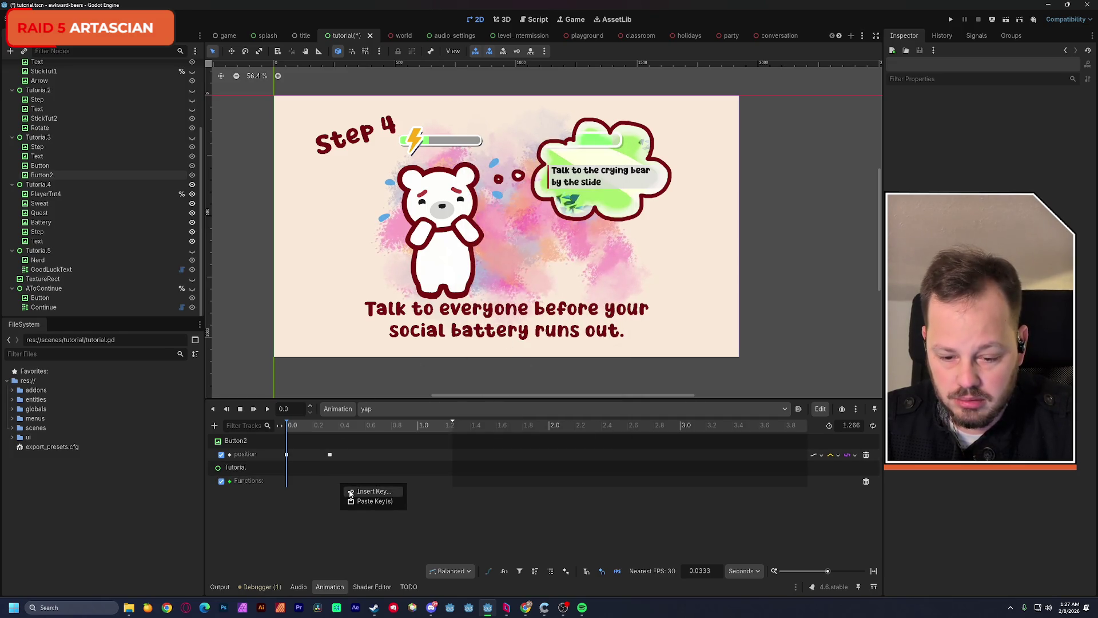
click(347, 491)
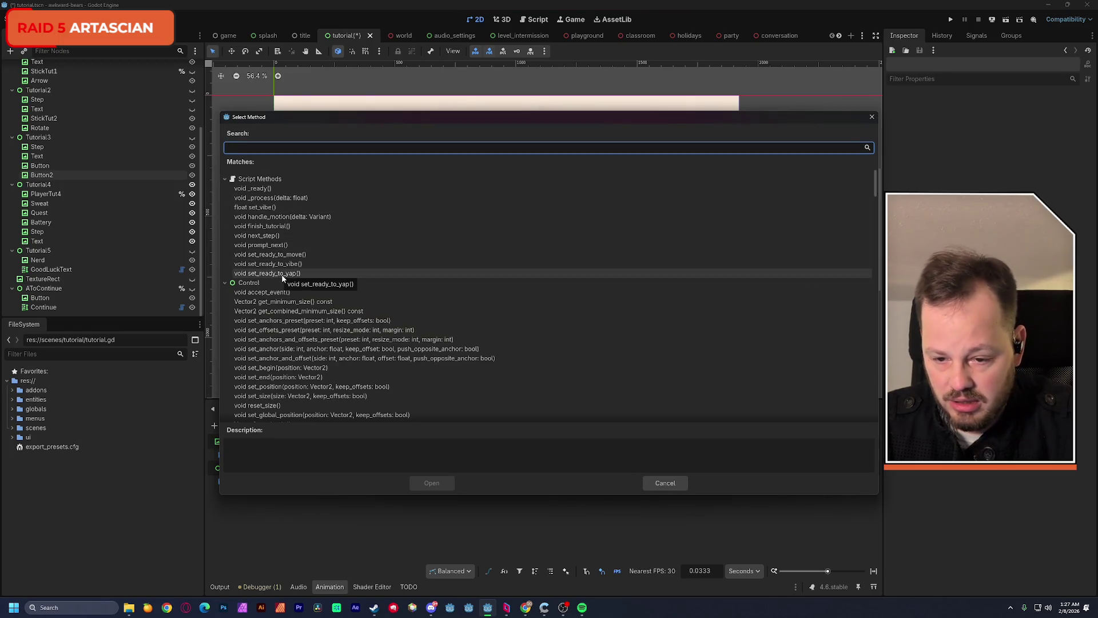
click(650, 484)
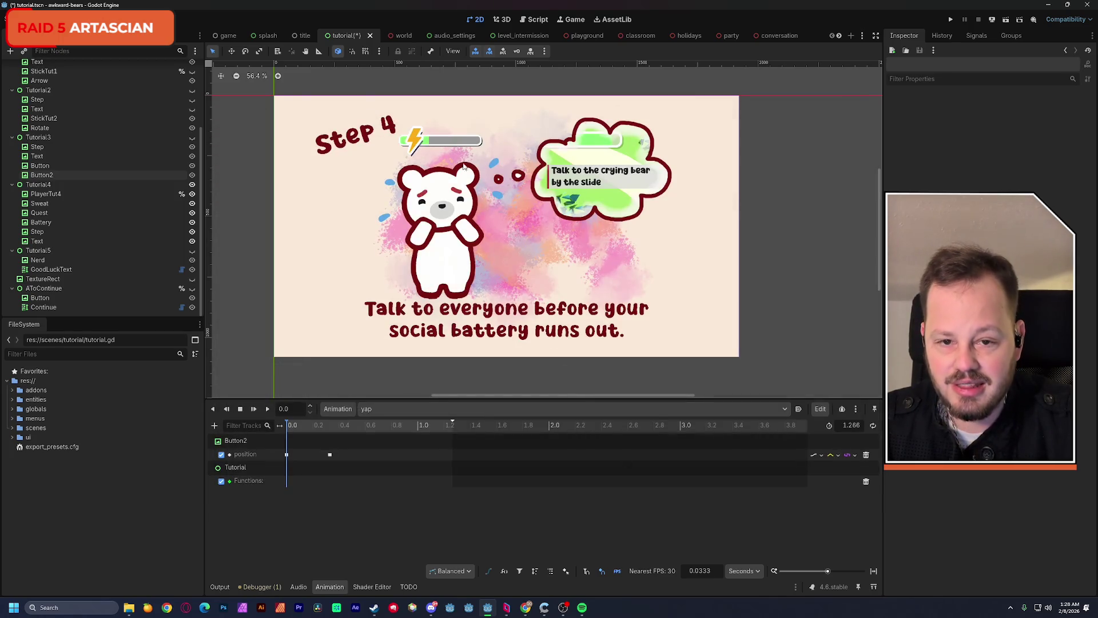
key(ctrl+s)
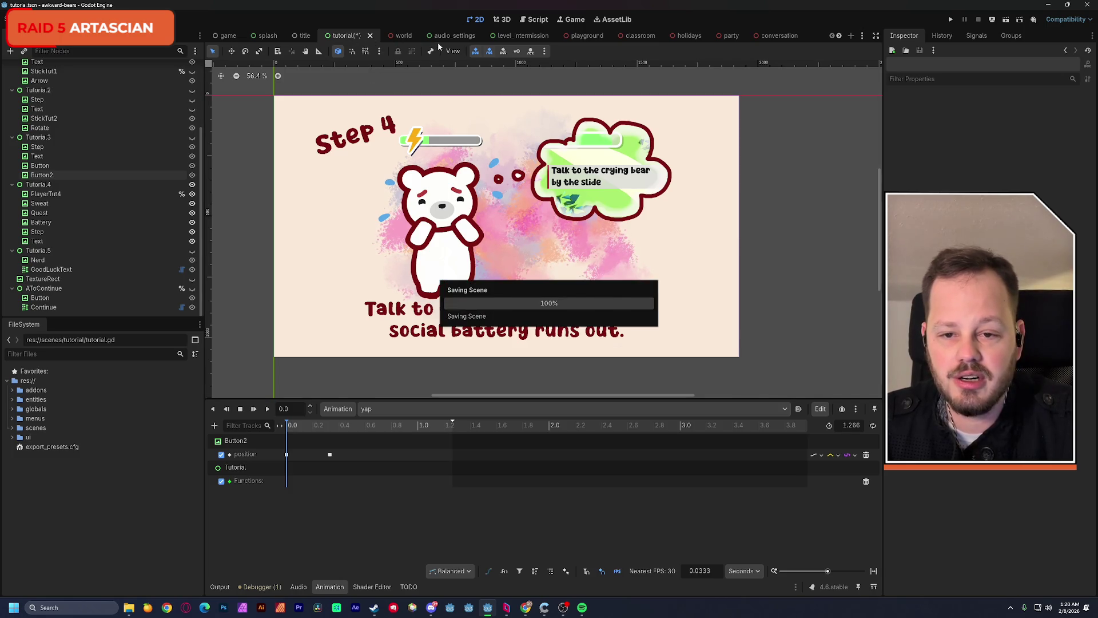
click(537, 21)
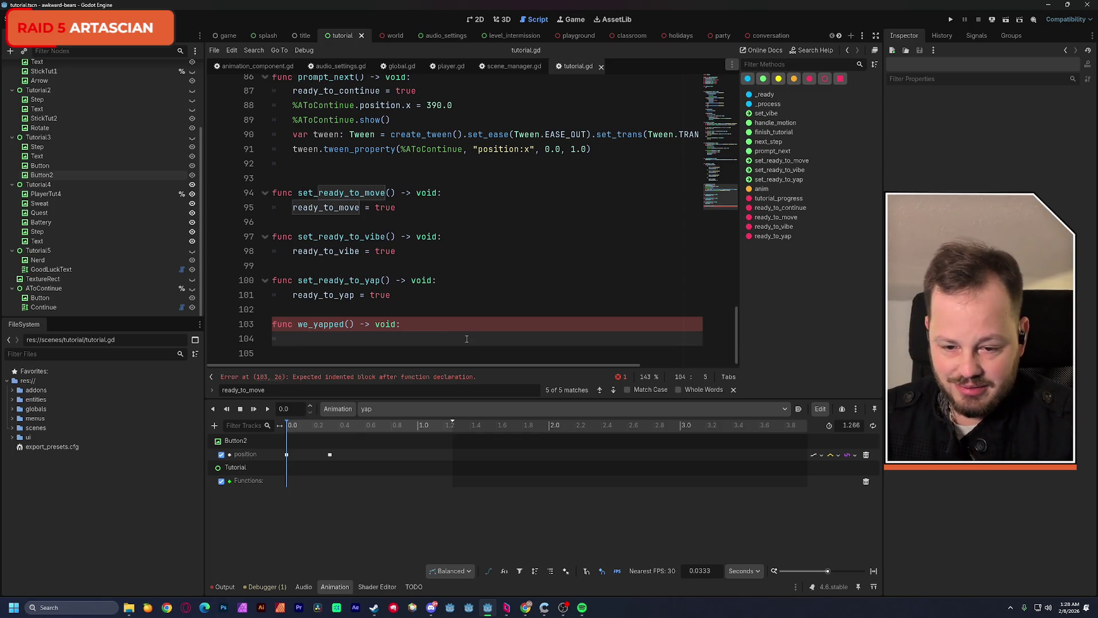
Paste anim.play into we_yapped, change "yap" to "tutorial_battery", and save tutorial.gd
scroll(467, 338, up, 5)
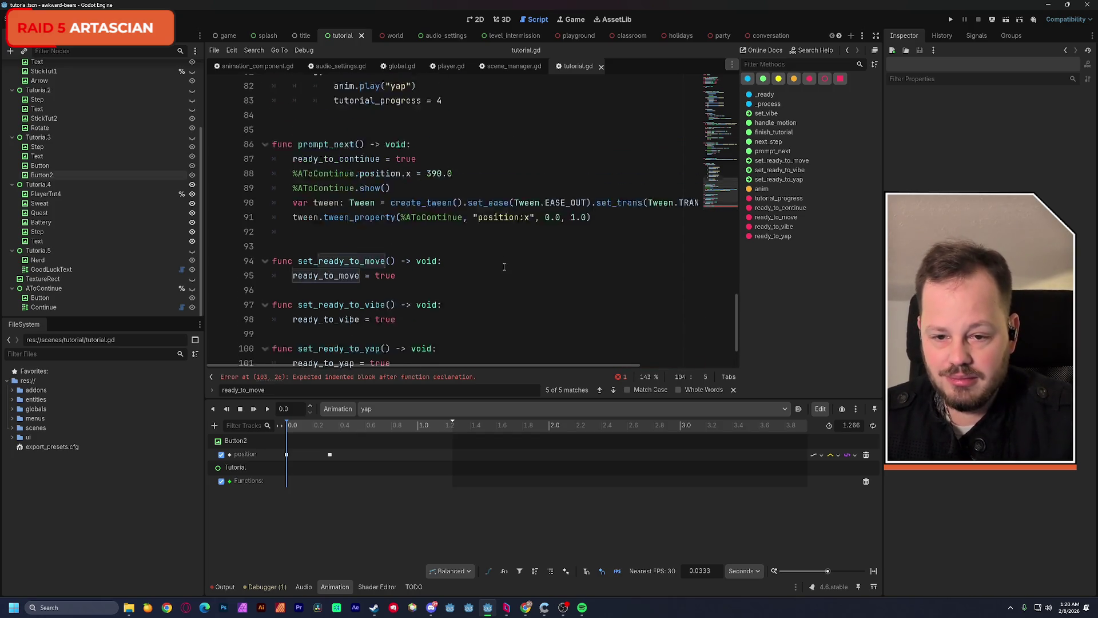
double_click(349, 239)
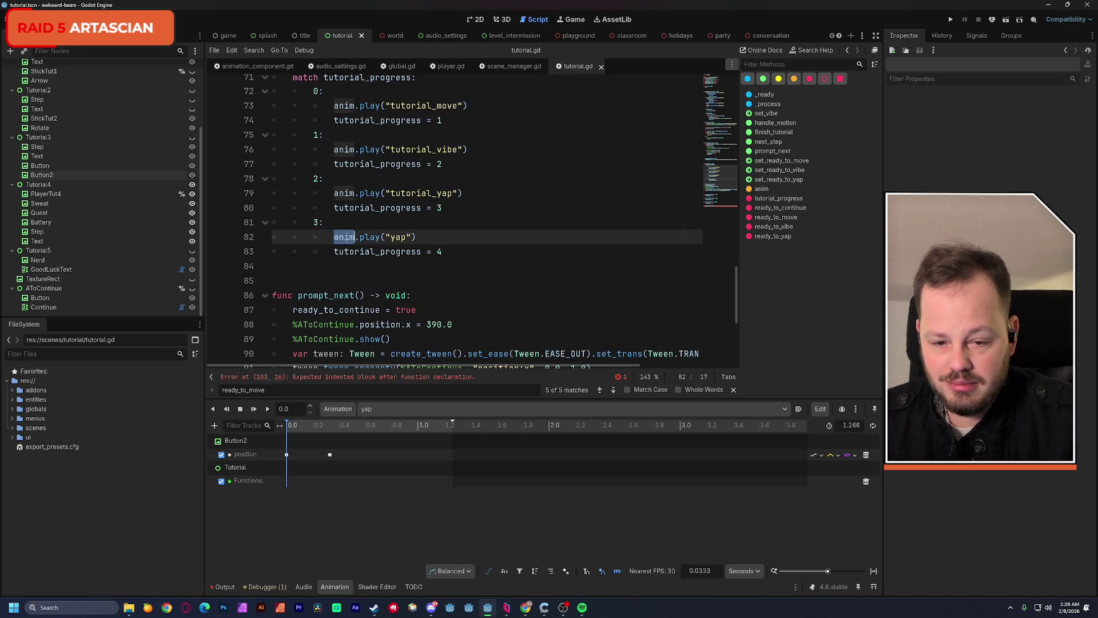
key(shift+End)
key(ctrl+c)
scroll(438, 260, down, 5)
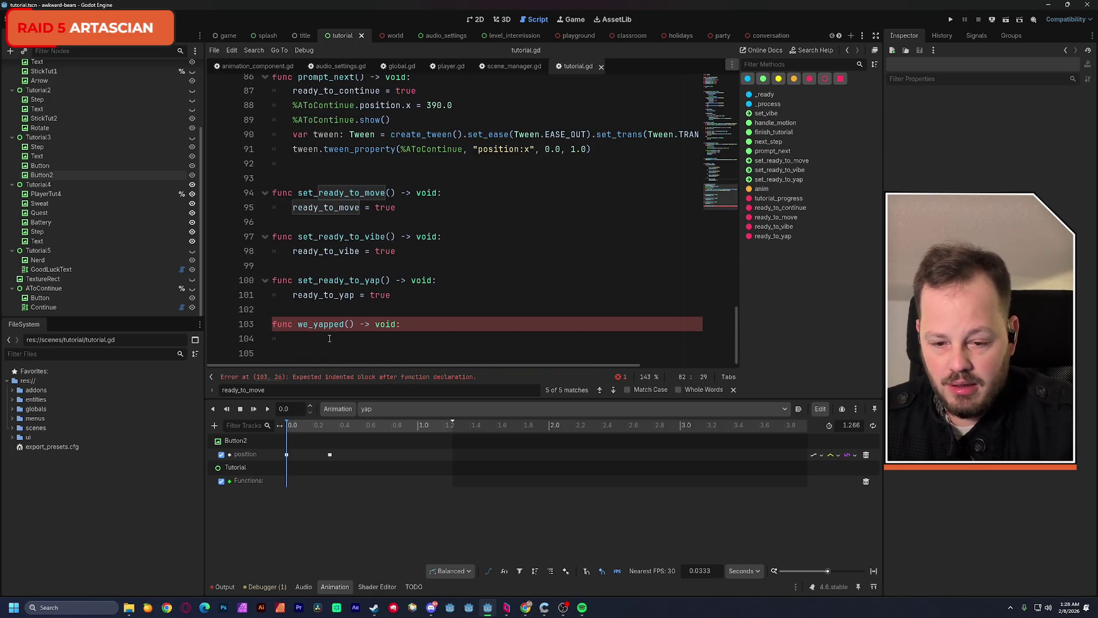
click(329, 339)
key(ctrl+v)
double_click(357, 348)
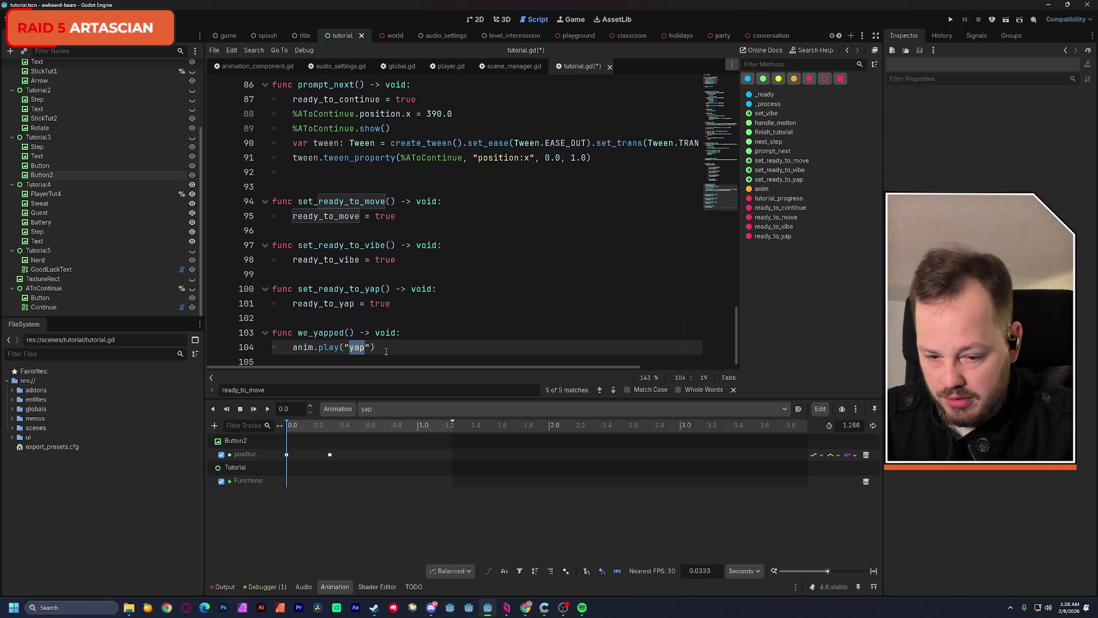
text(tutorial_)
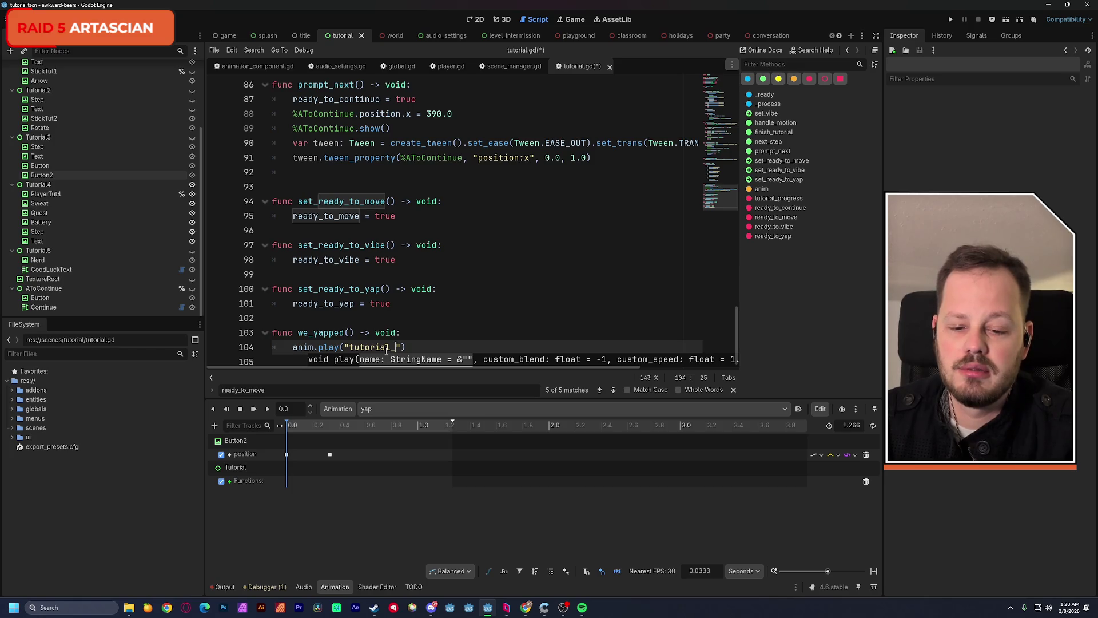
text(battery)
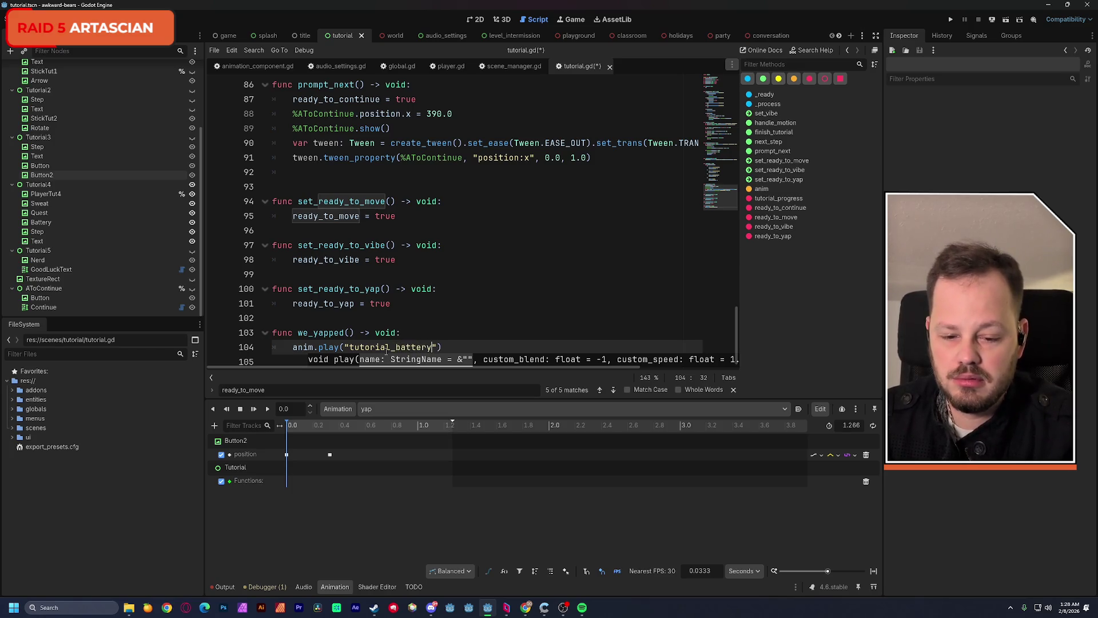
click(475, 304)
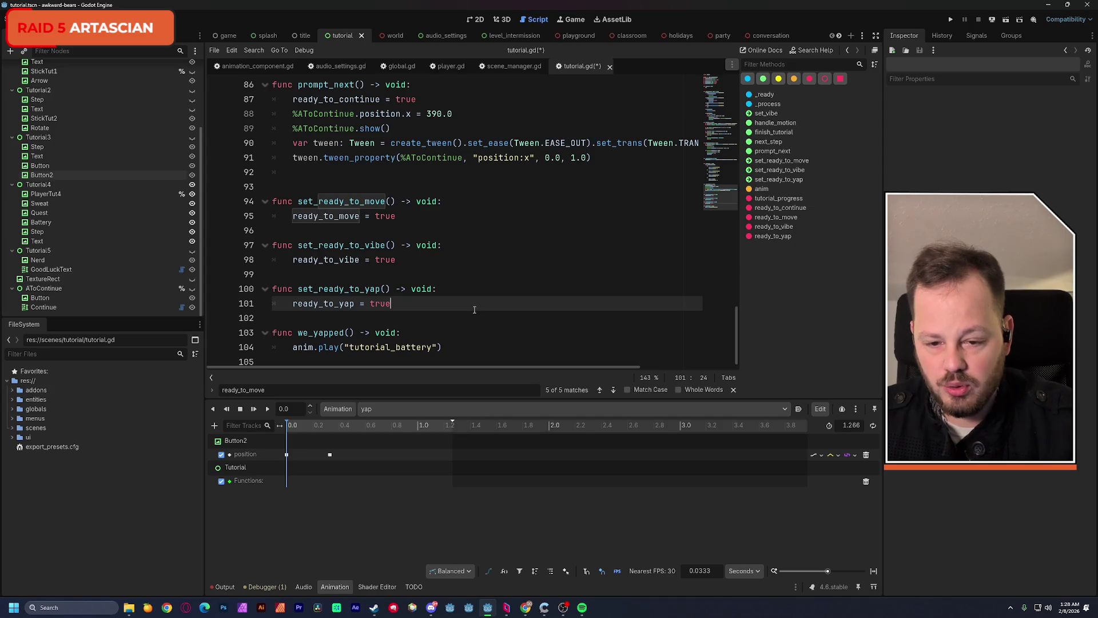
key(ctrl+s)
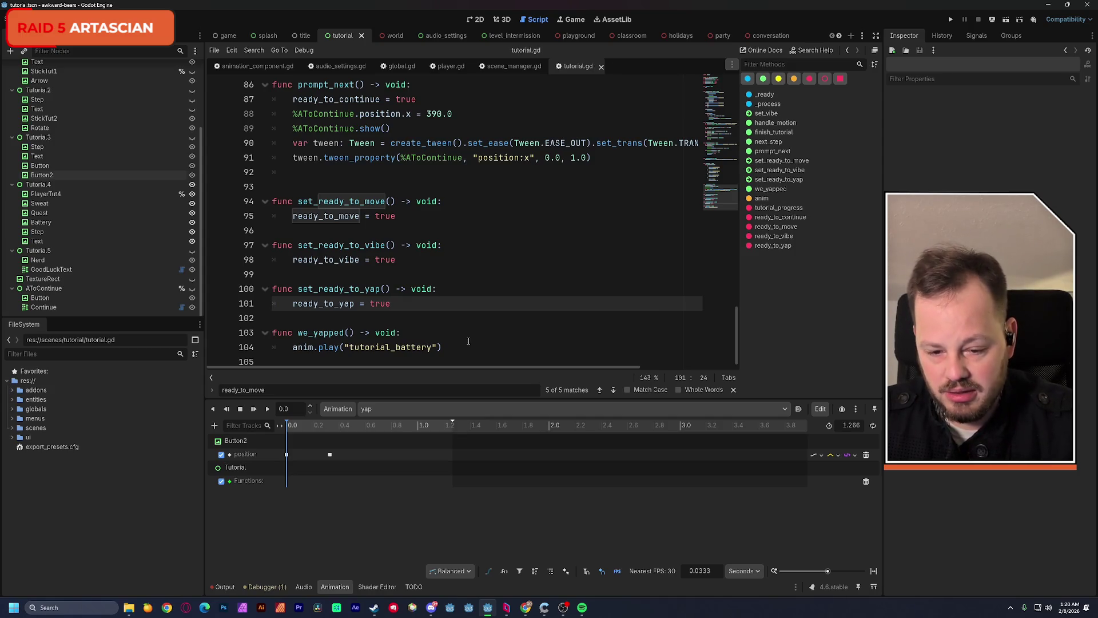
right_click(438, 477)
Insert a we_yapped() key on the Functions track, move it to about 1.27 s, and save
click(458, 484)
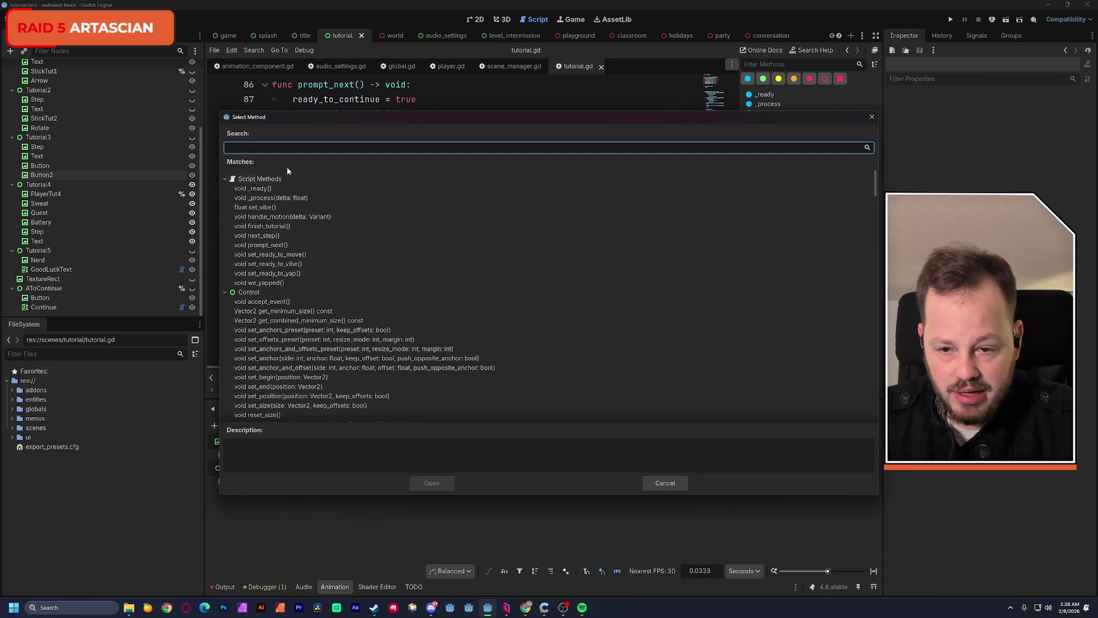
click(280, 284)
click(427, 481)
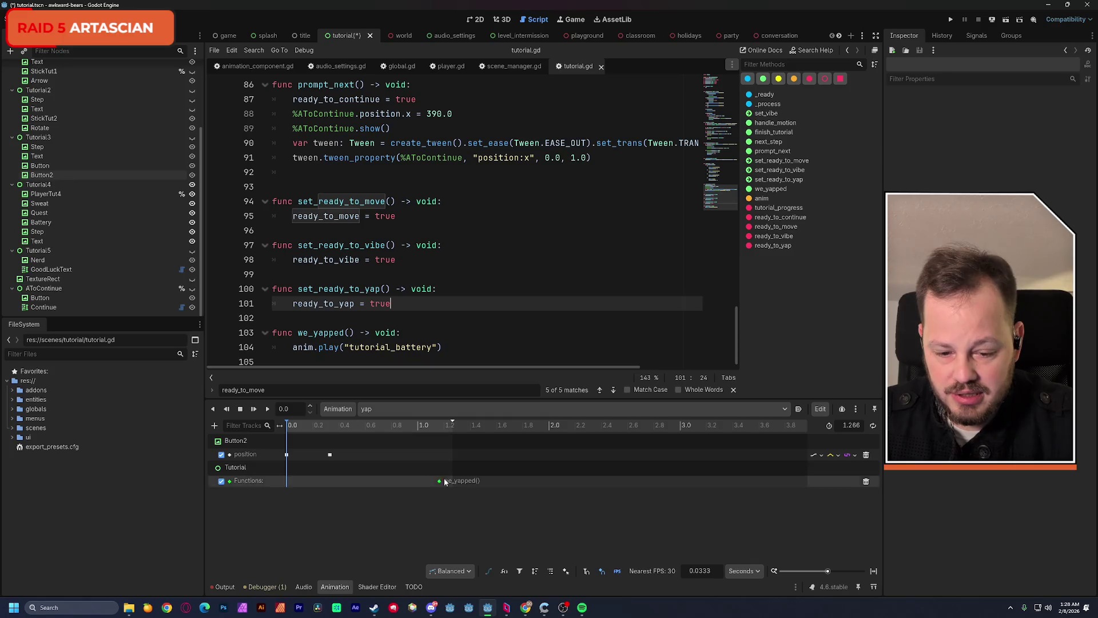
drag(438, 481, 449, 485)
key(ctrl+s)
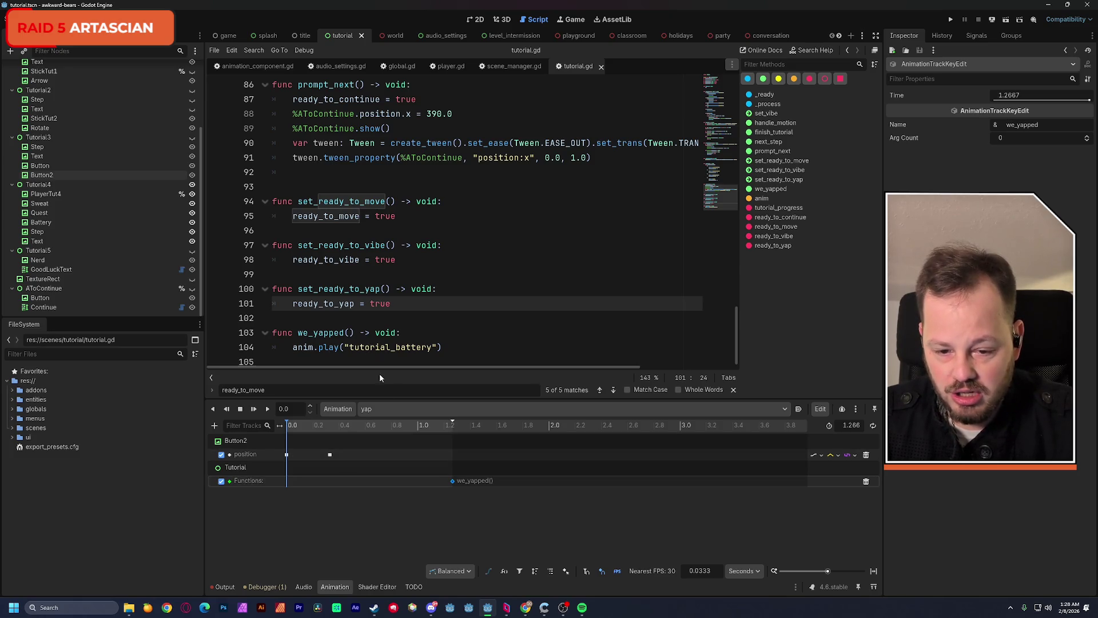
Add a new animation named tutorial_battery from the Animation panel's menu
click(374, 409)
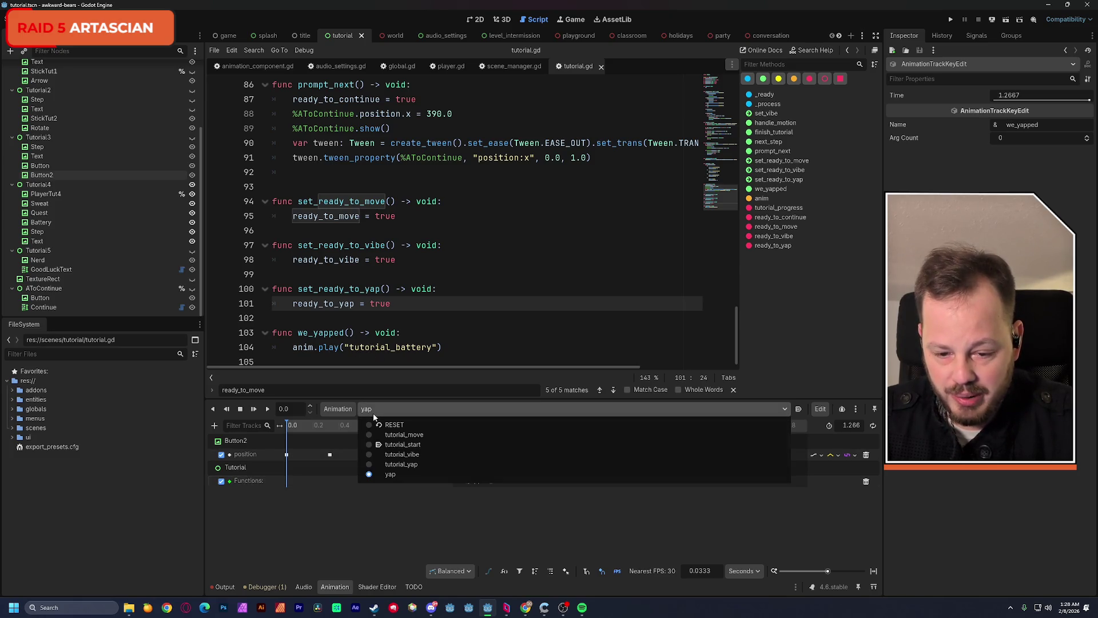
click(338, 409)
click(343, 424)
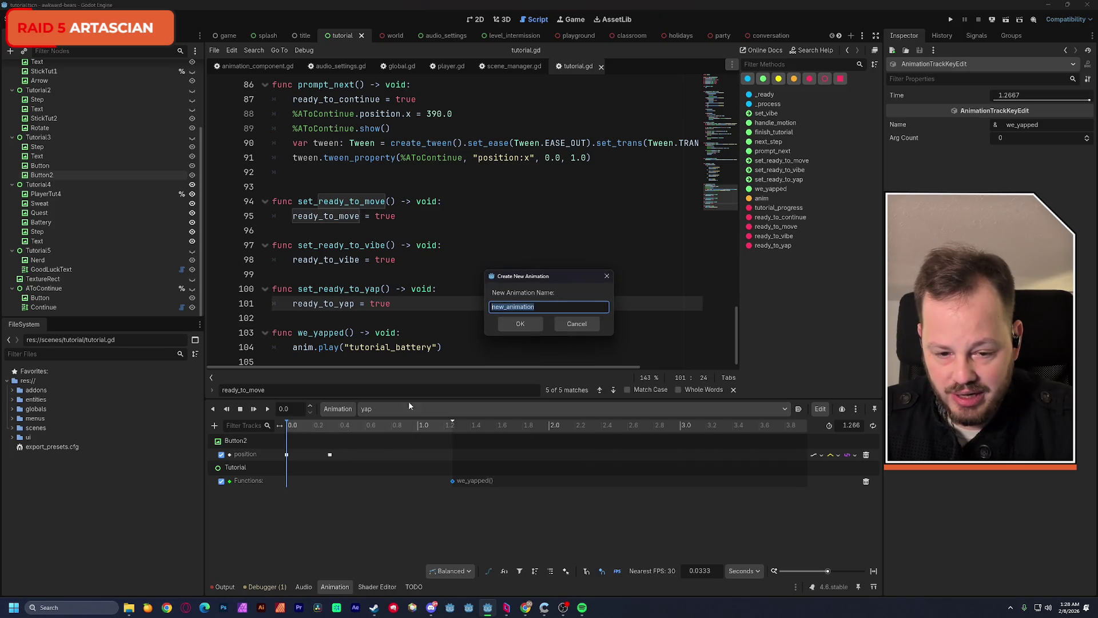
text(tutorial)
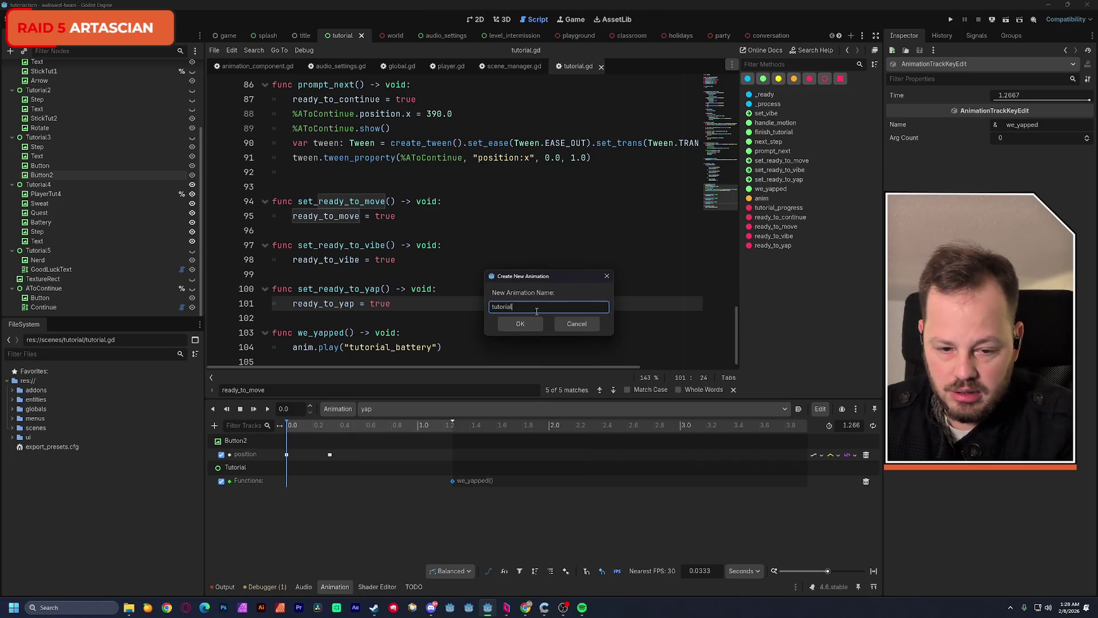
text(_battery)
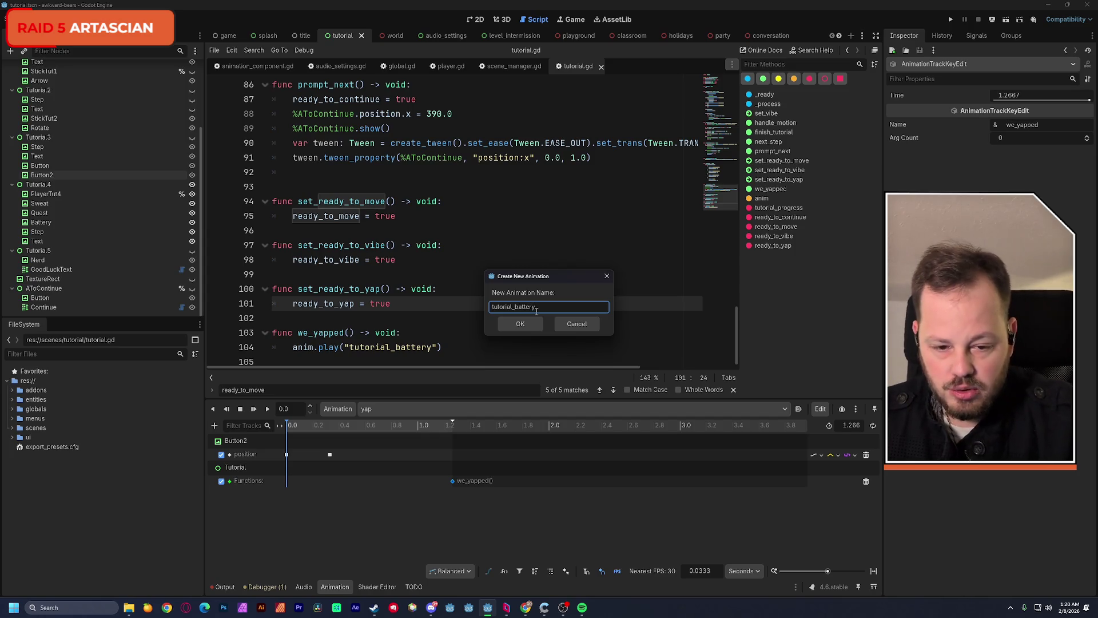
click(520, 324)
click(475, 19)
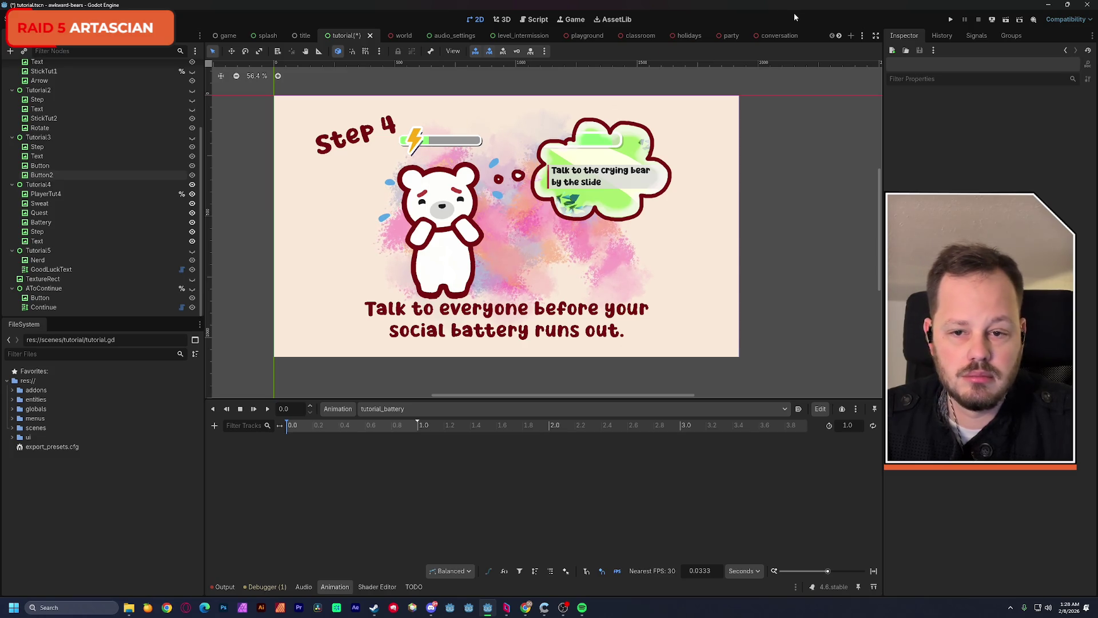
Save, then key Tutorial4 and Tutorial3 visibility at 0 s in tutorial_battery
key(ctrl+s)
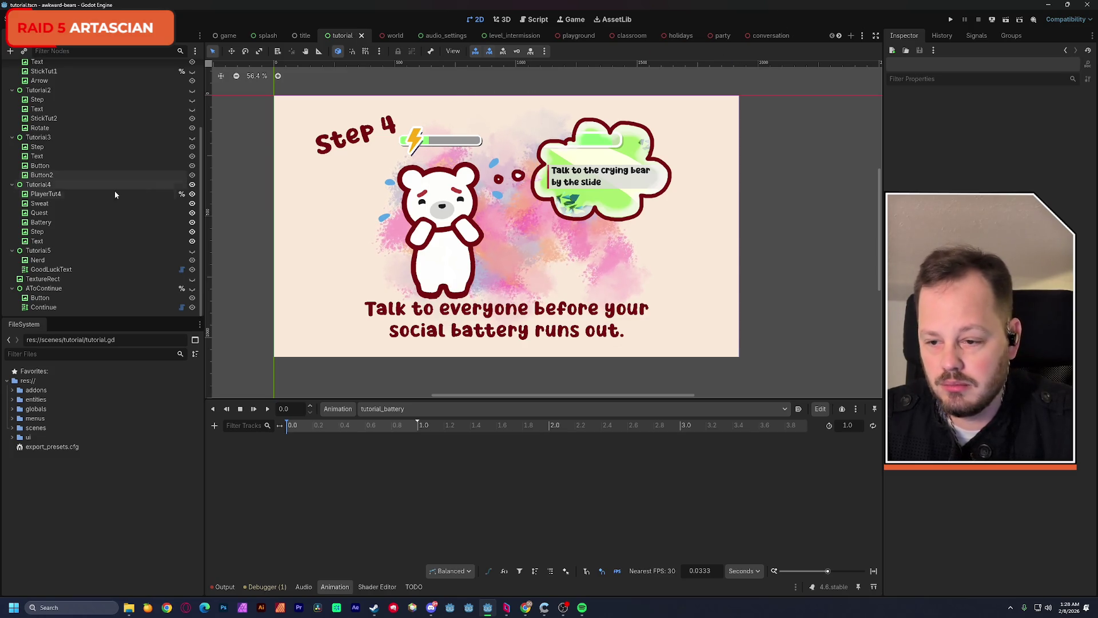
click(40, 185)
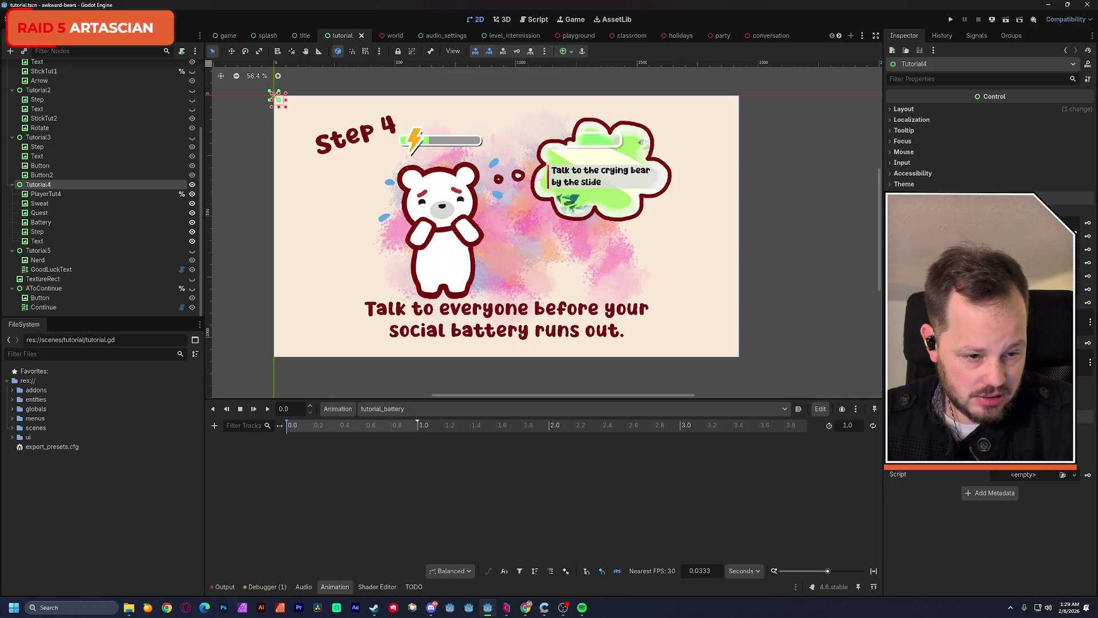
click(1080, 228)
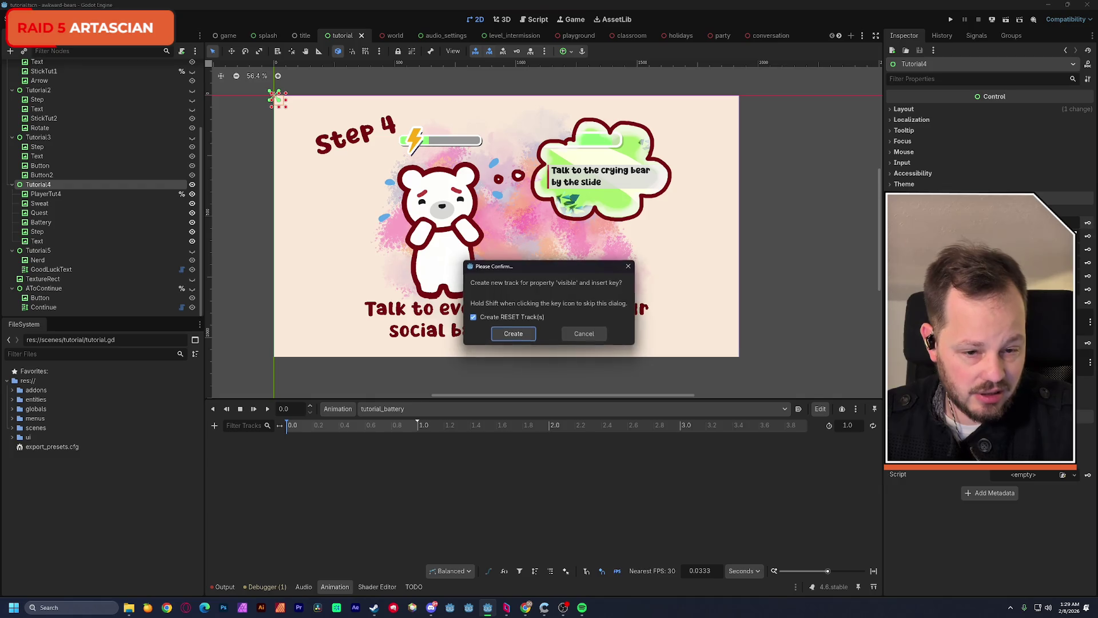
click(515, 334)
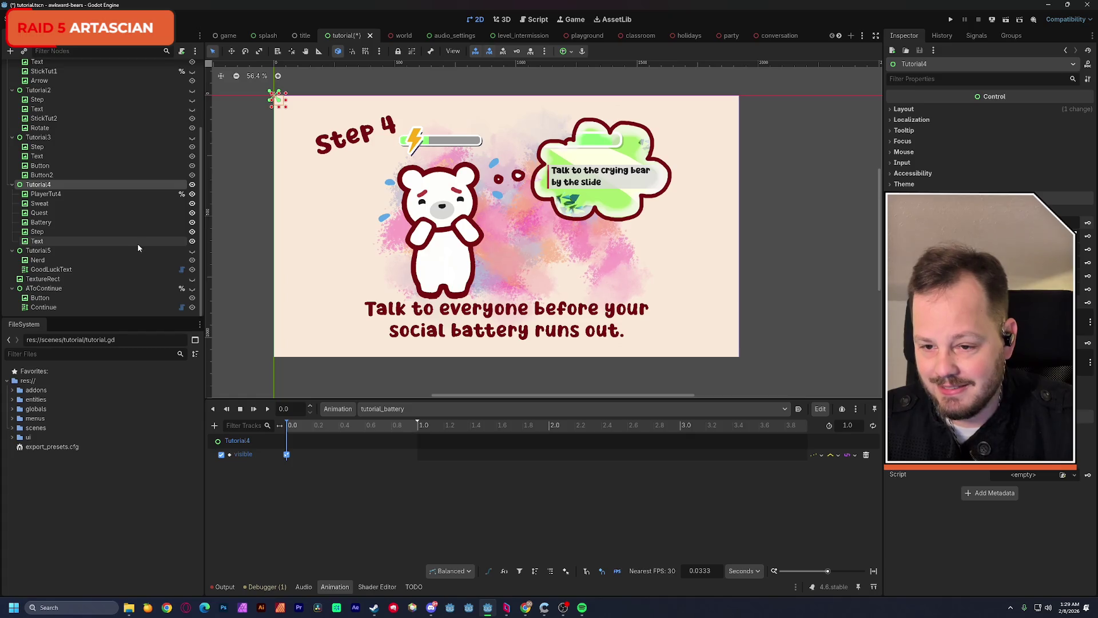
click(74, 137)
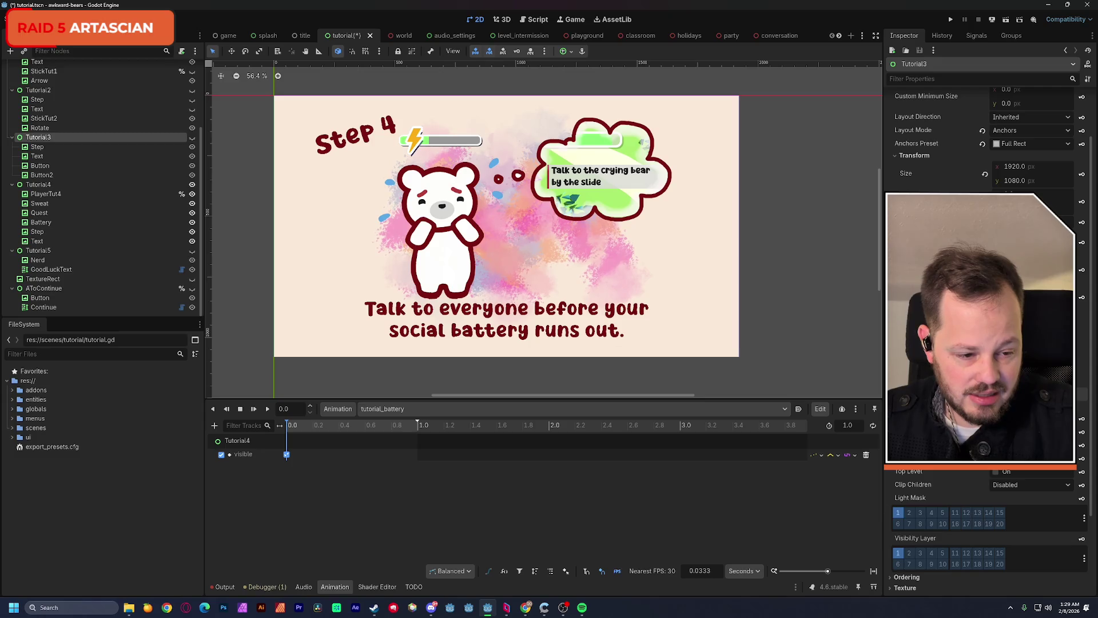
click(1082, 420)
click(532, 334)
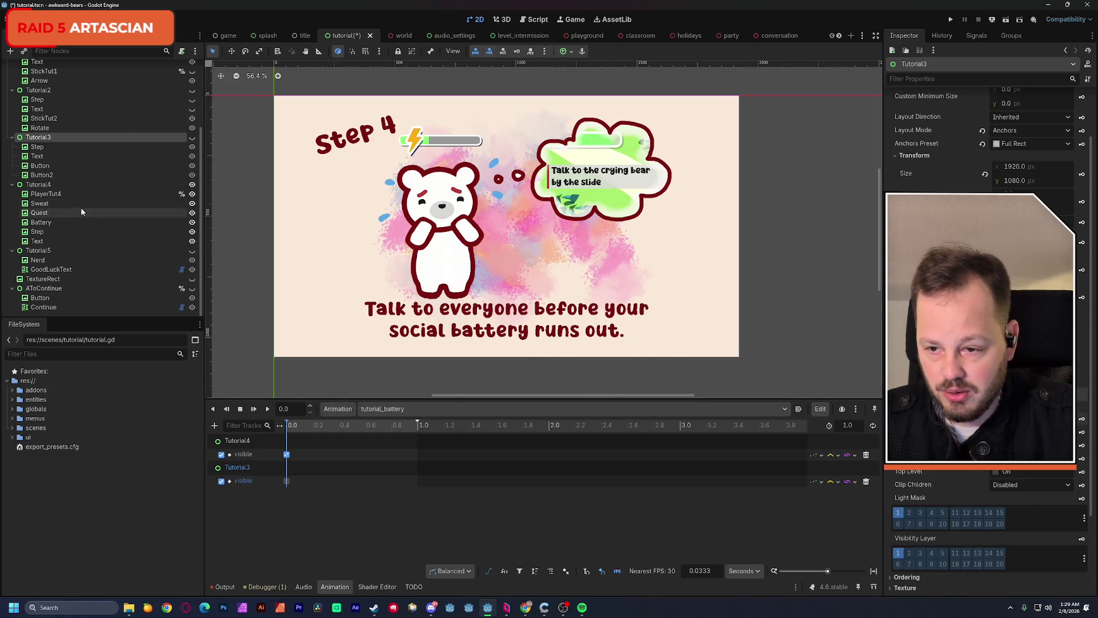
Key Tutorial2 and Tutorial1 visibility at 0 s, then select the PlayerTut4 bear image
scroll(84, 207, up, 2)
click(81, 122)
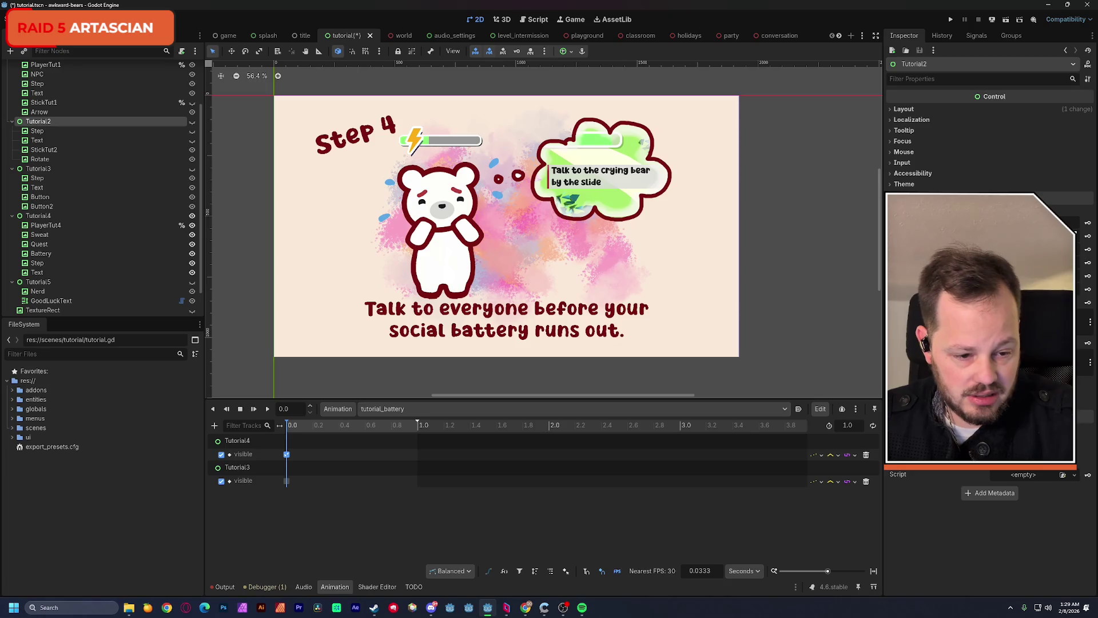
click(1083, 224)
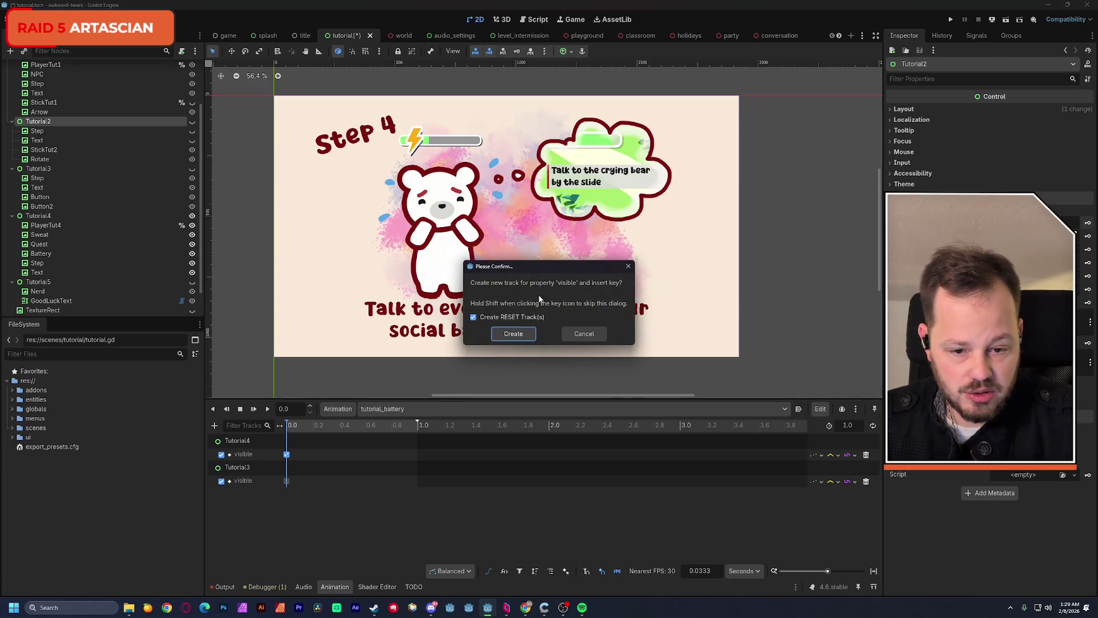
click(510, 334)
scroll(115, 253, up, 2)
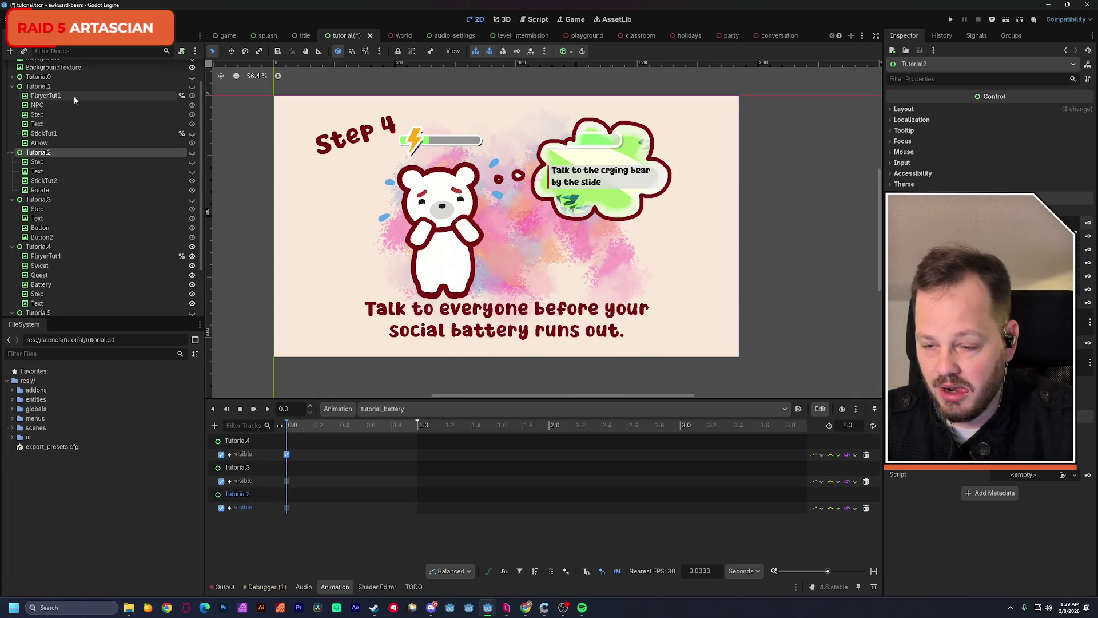
click(147, 87)
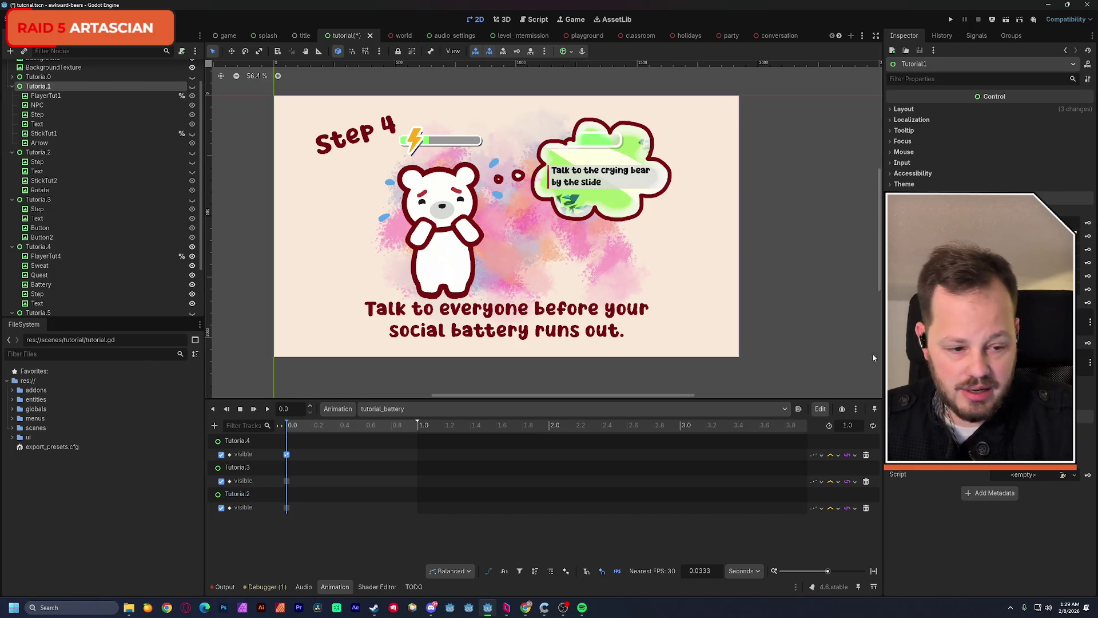
click(1088, 223)
click(510, 334)
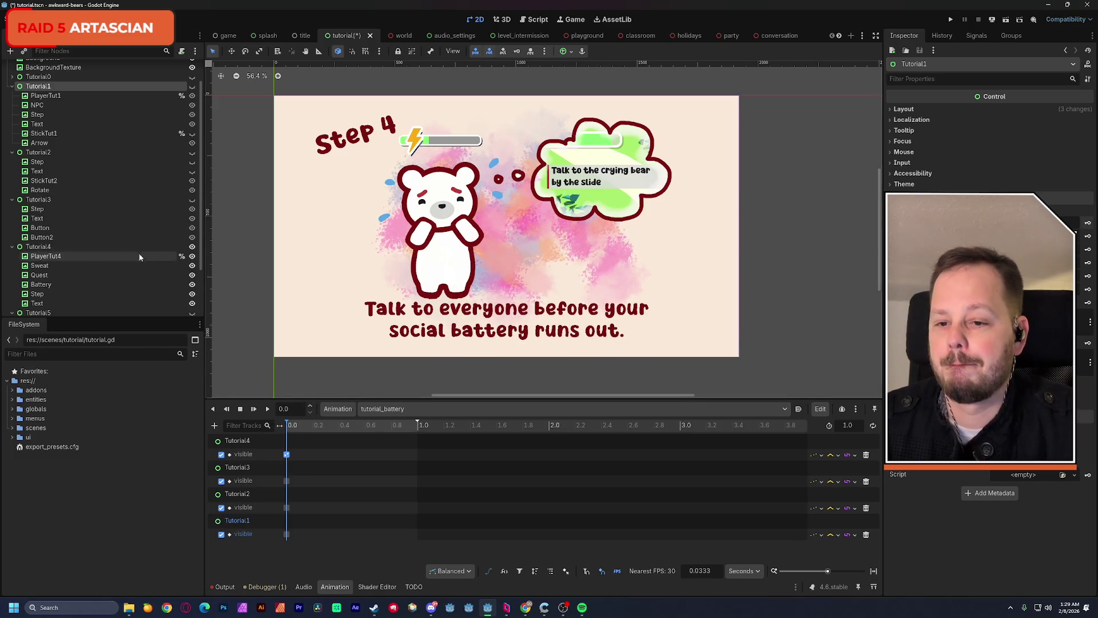
scroll(138, 260, down, 3)
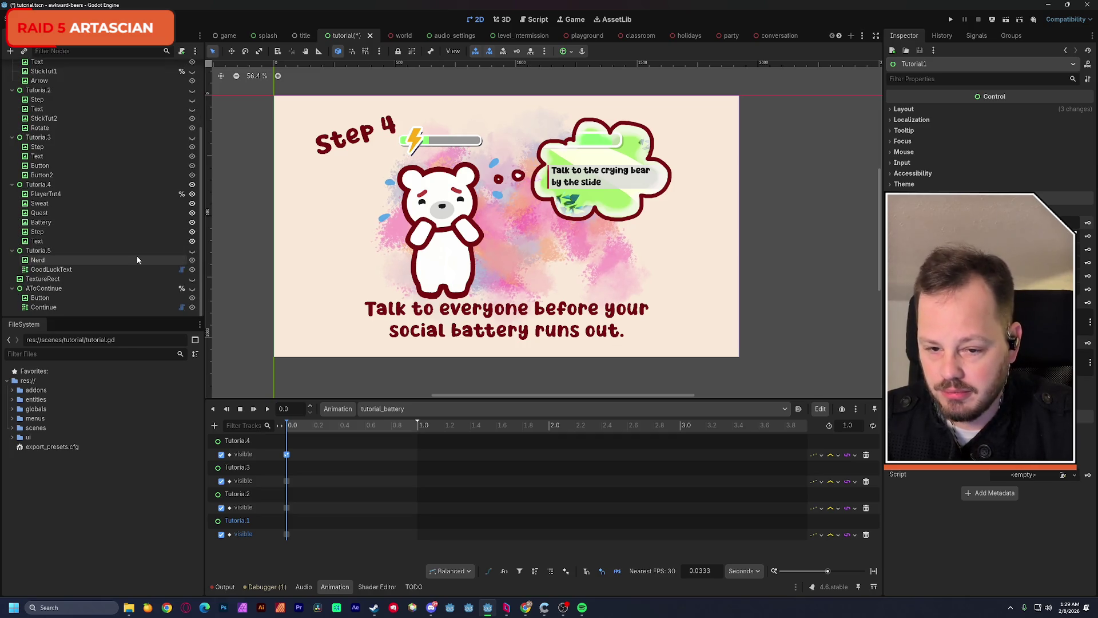
click(52, 195)
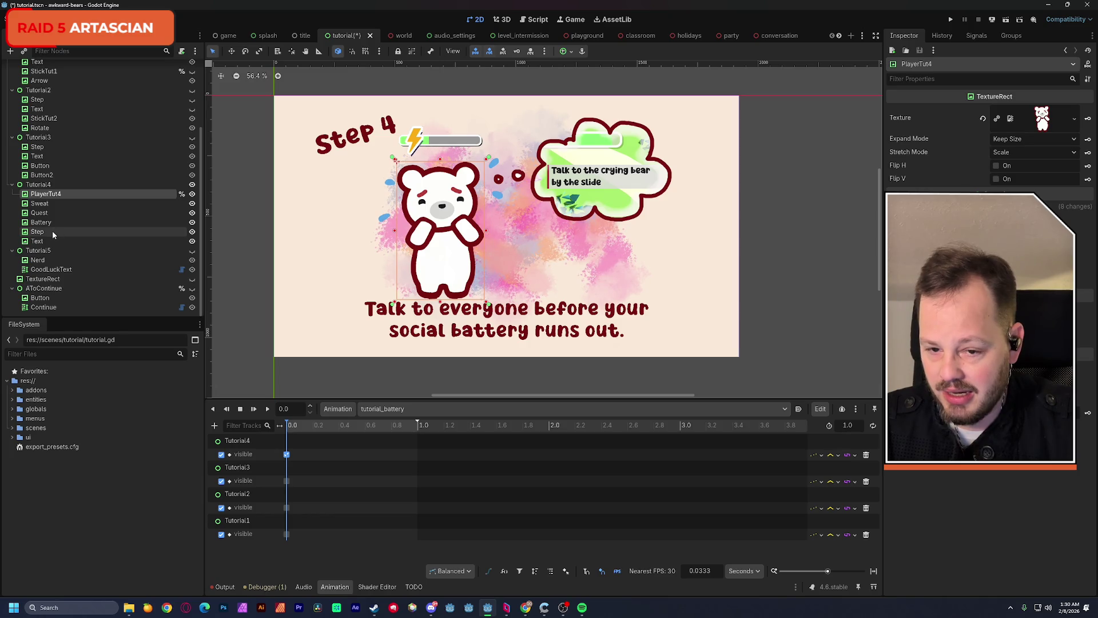
Set the Step image's pivot offset ratio to 0.5/0.5 and key its scale
click(53, 231)
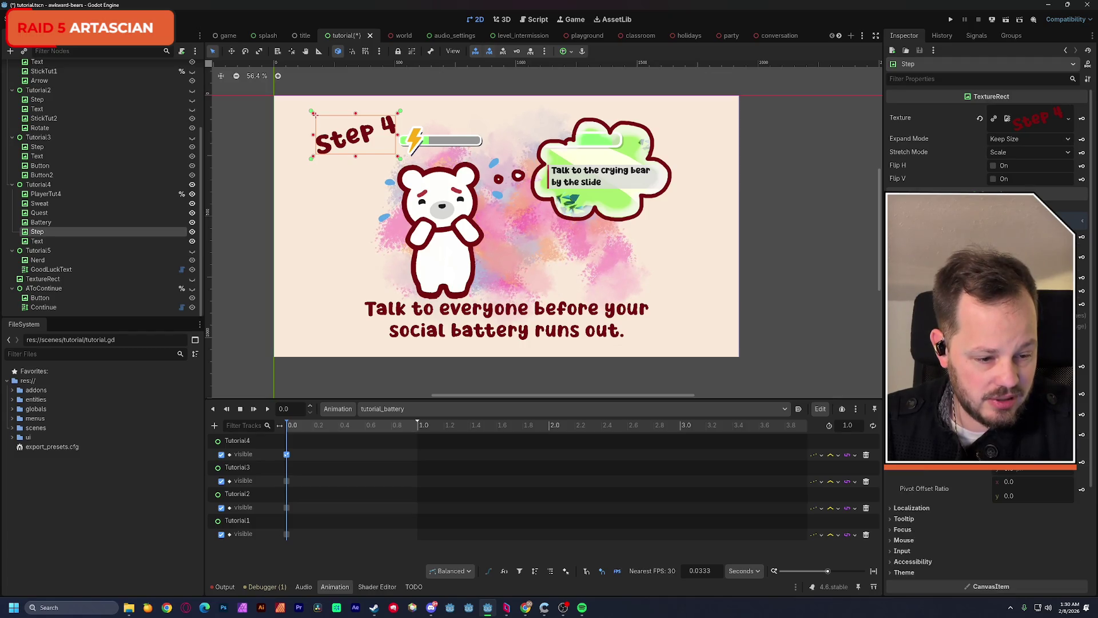
click(1021, 482)
text(0.5)
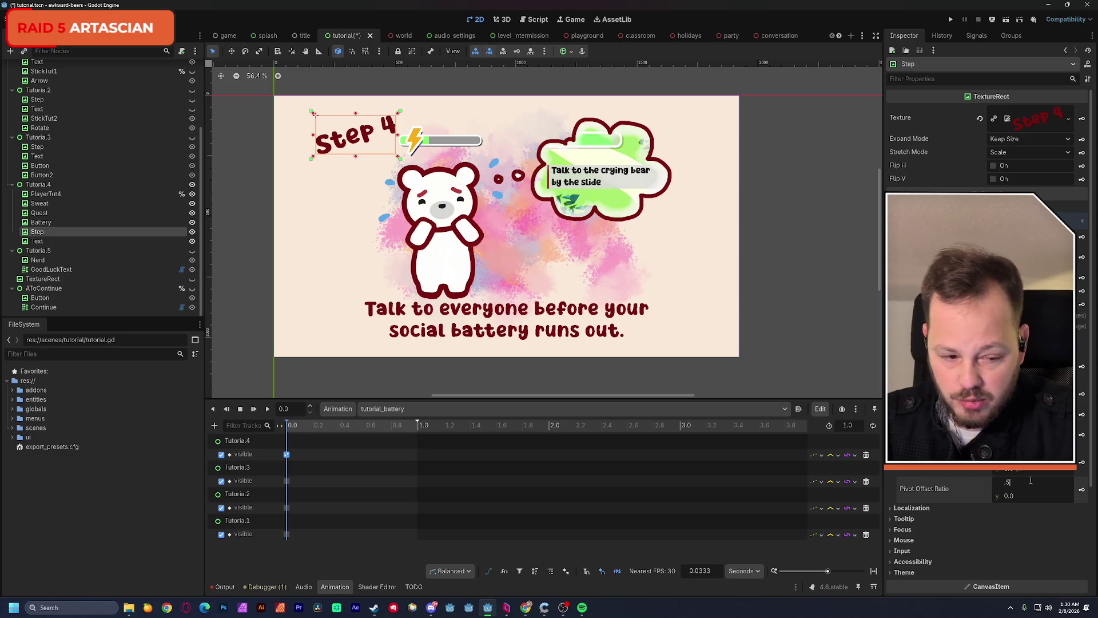
key(Tab)
text(0.5)
key(Return)
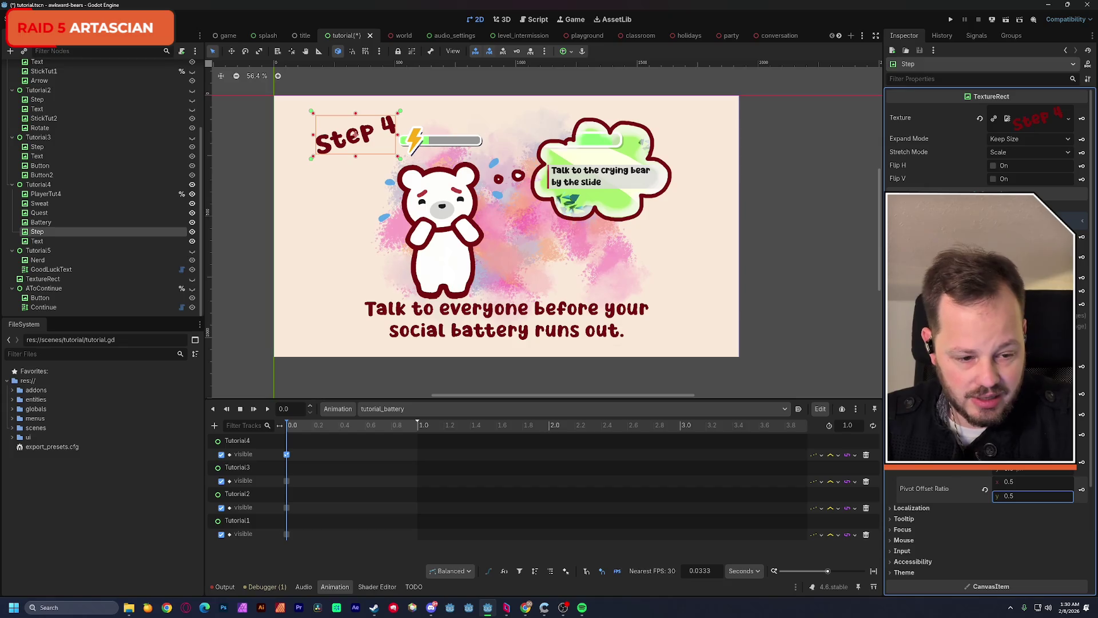
click(1082, 489)
click(514, 335)
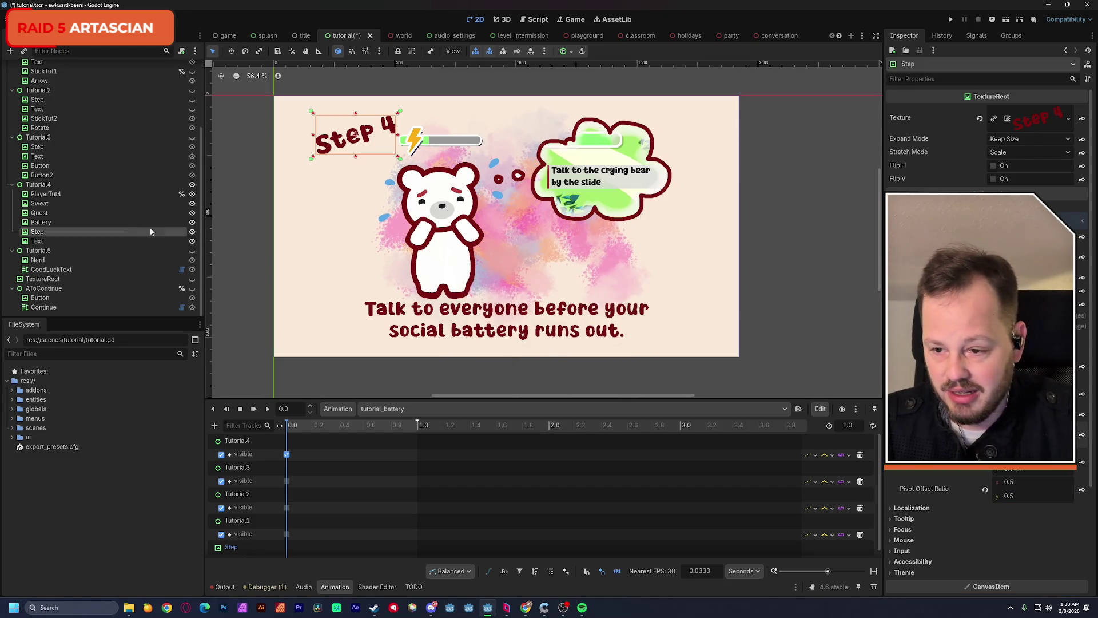
Key the Text image's position in tutorial_battery and save the scene
click(51, 240)
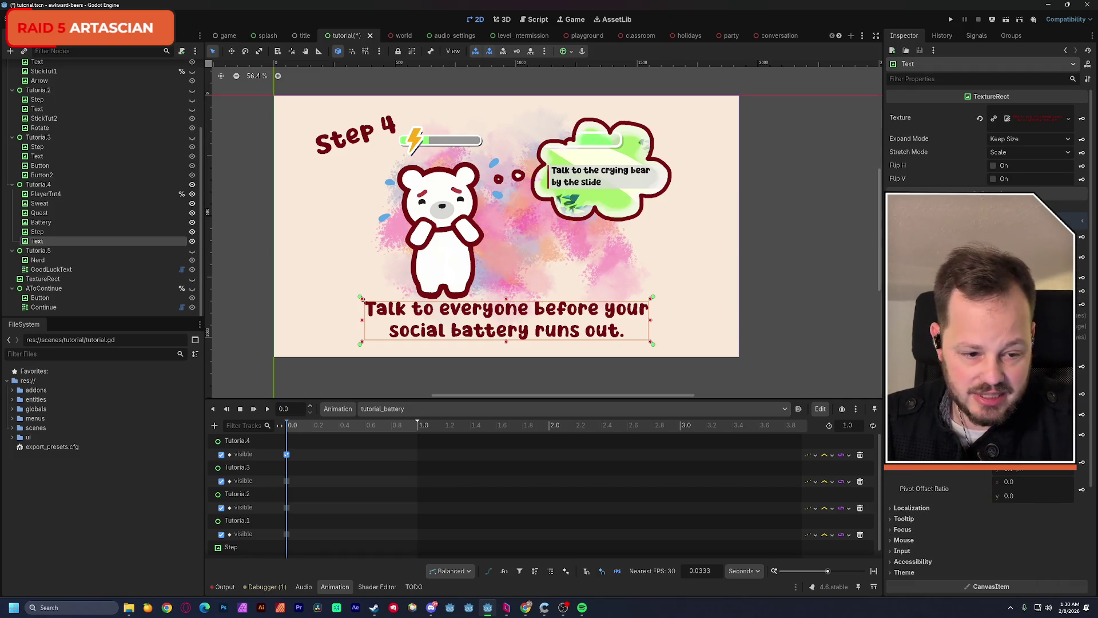
click(1081, 394)
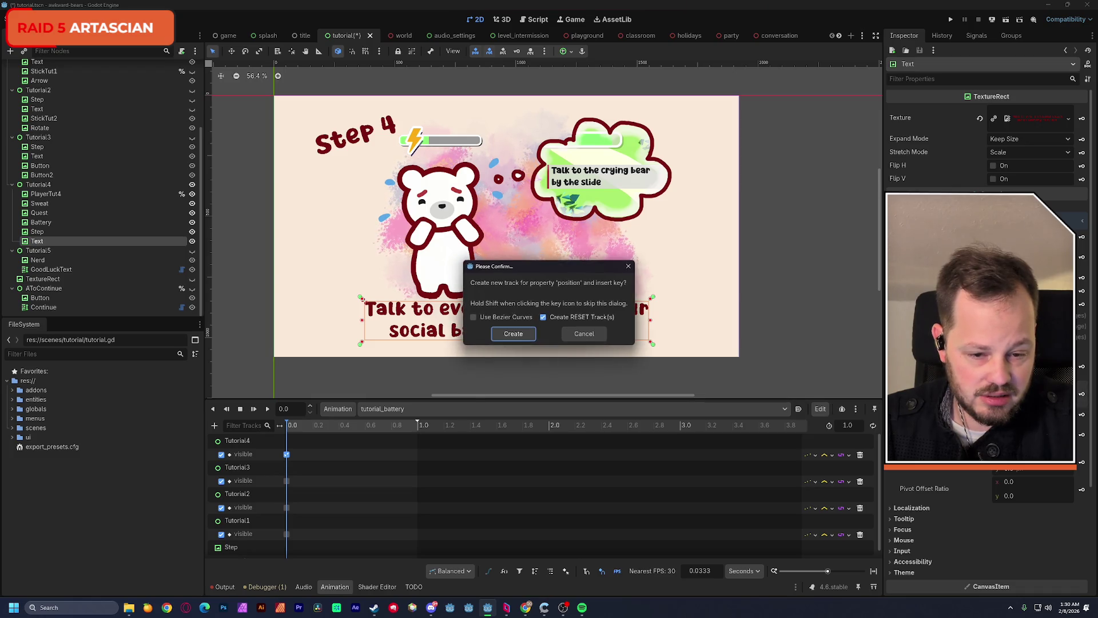
click(524, 338)
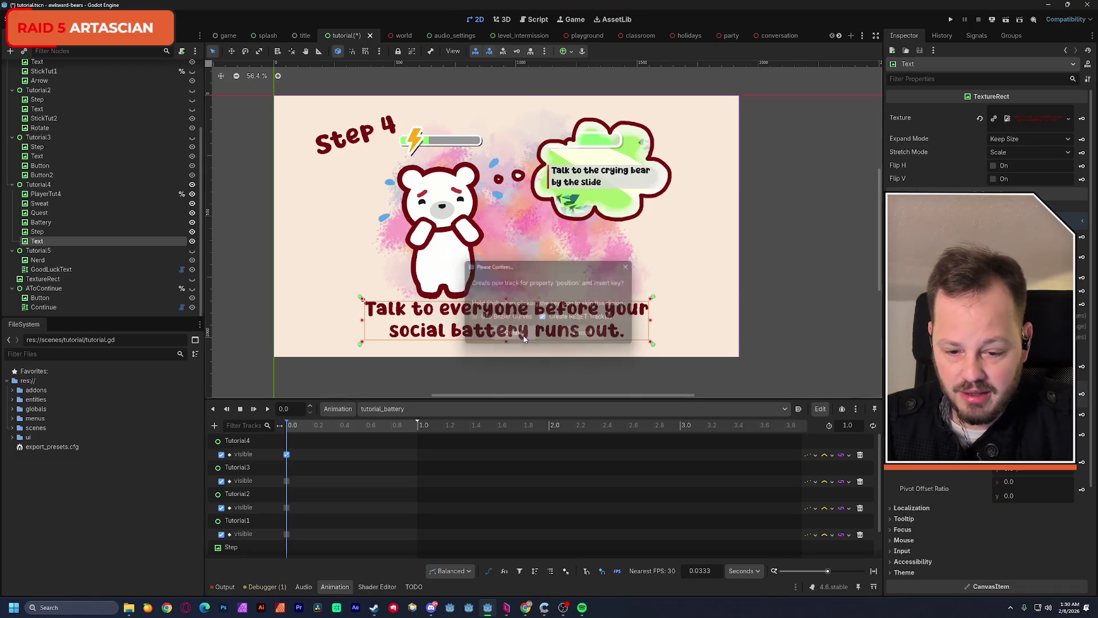
scroll(400, 489, down, 2)
key(ctrl+s)
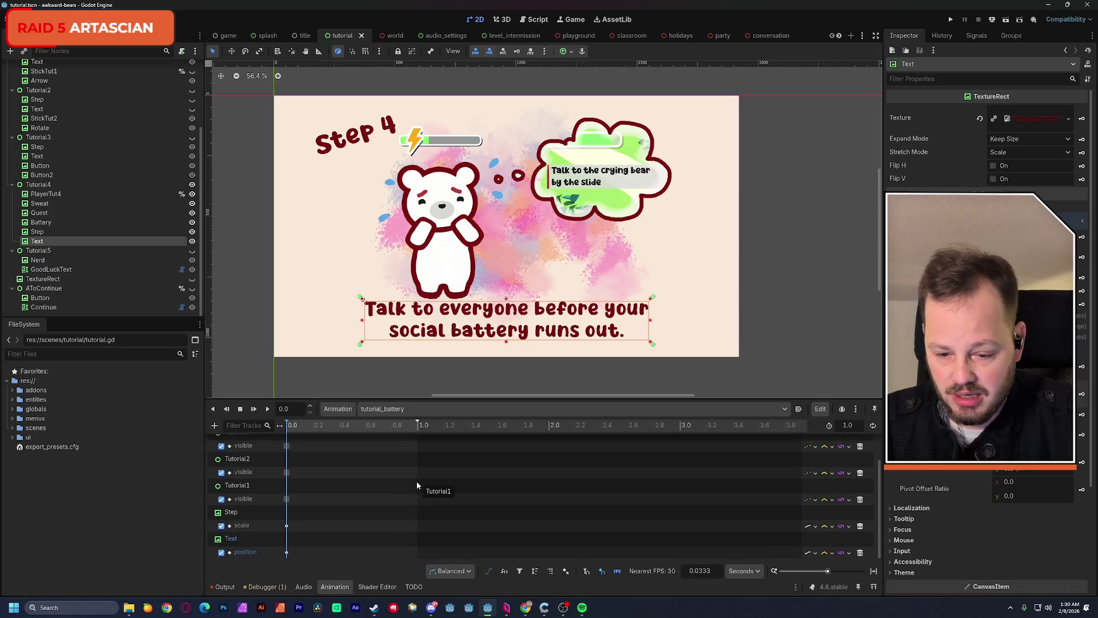
In tutorial_move, select both Text position keyframes to copy them
click(392, 410)
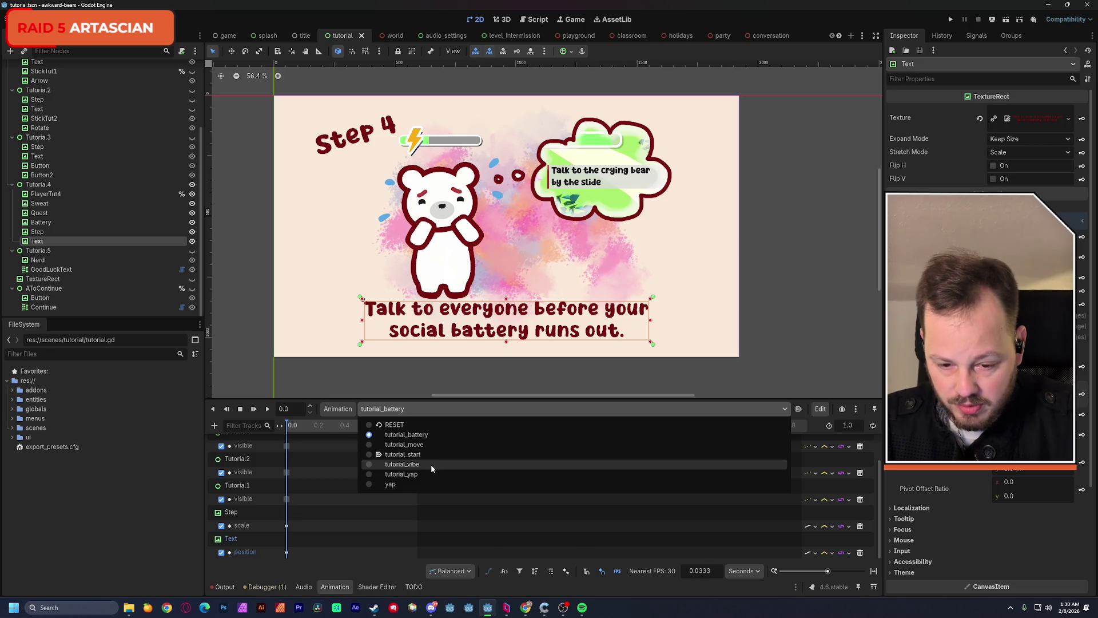
click(407, 445)
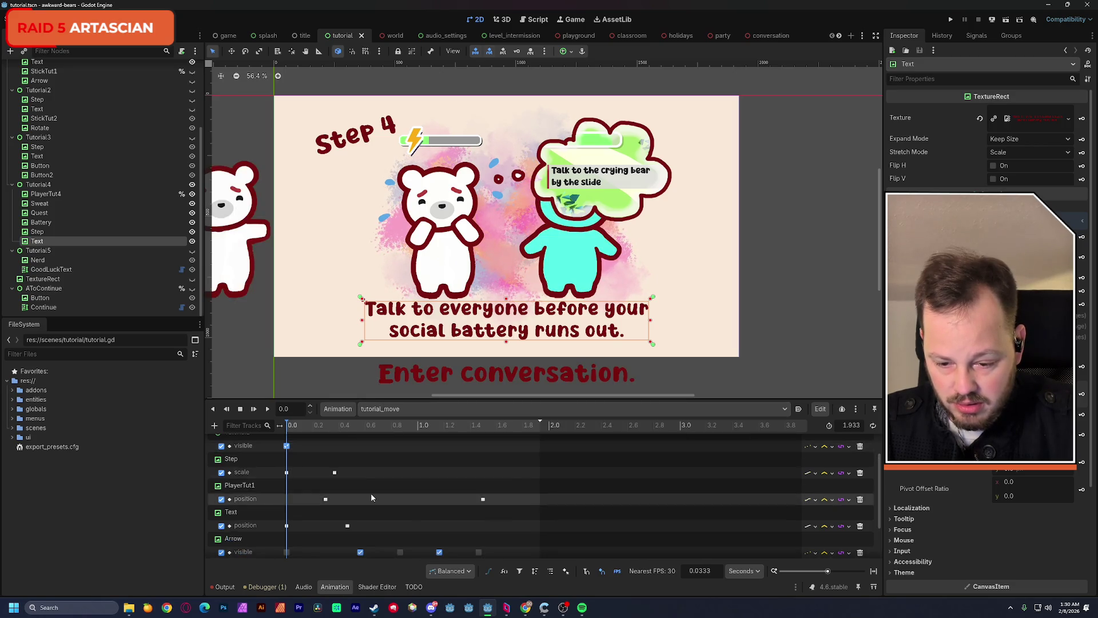
scroll(373, 497, up, 1)
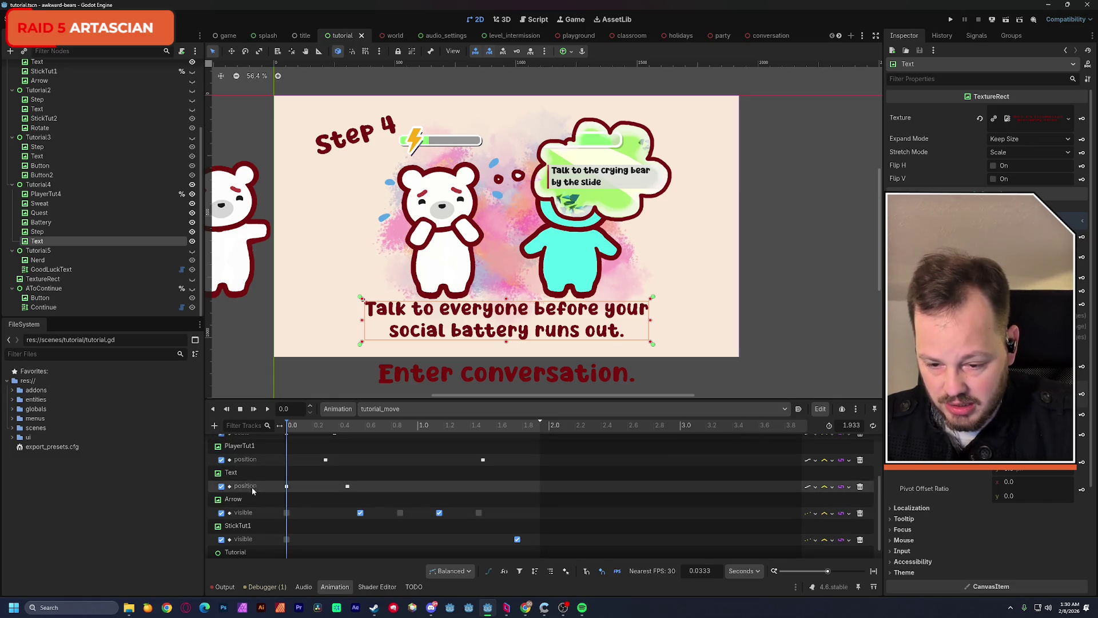
scroll(255, 495, up, 2)
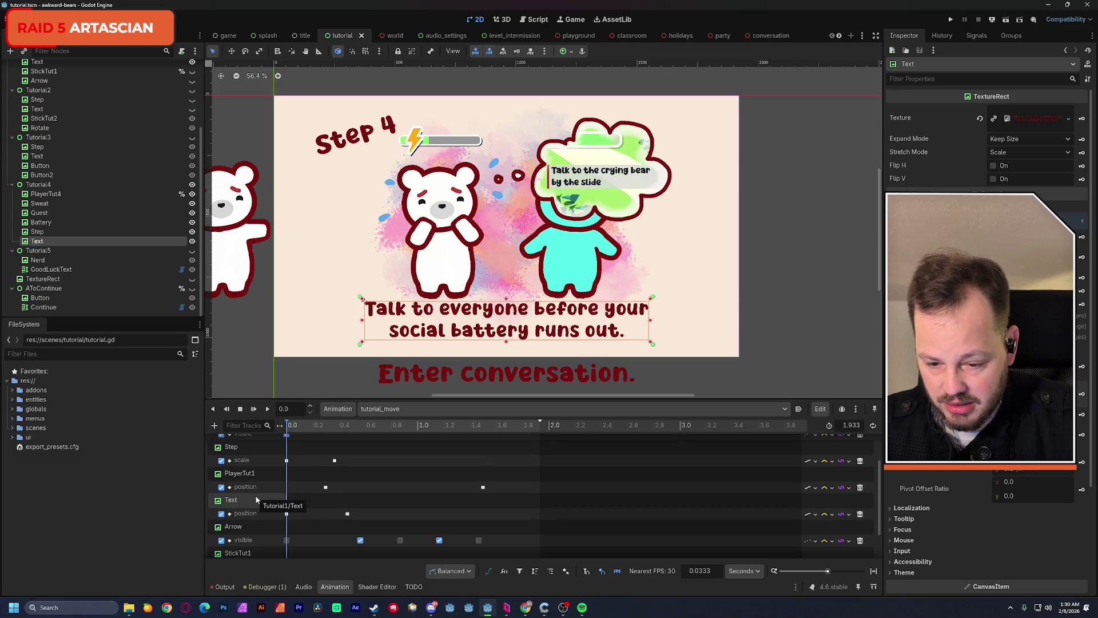
scroll(286, 499, down, 1)
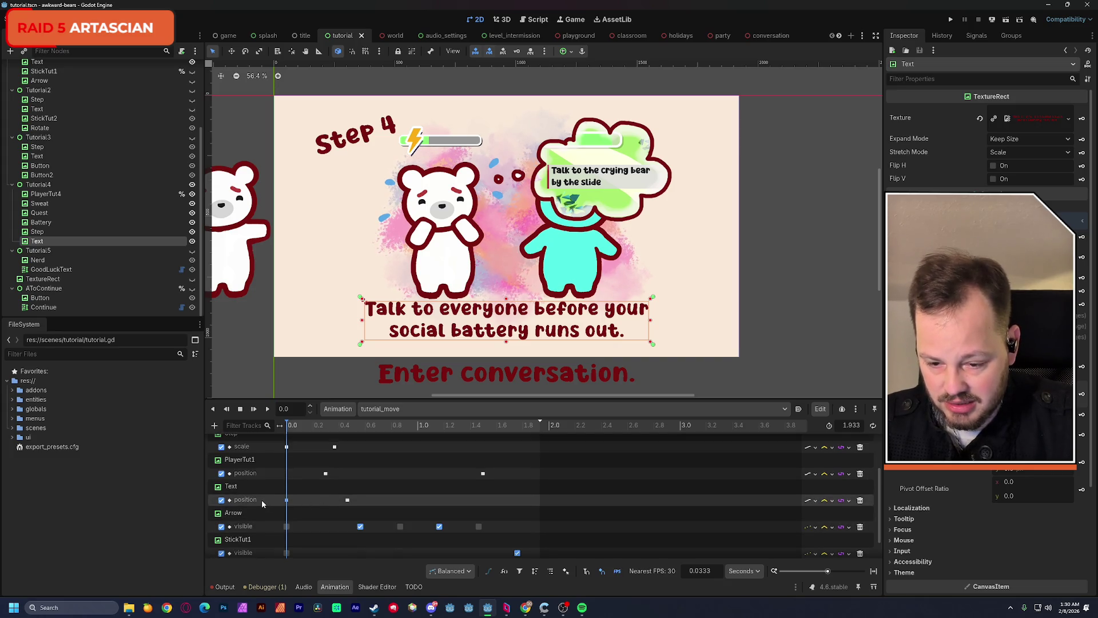
scroll(262, 499, up, 1)
scroll(262, 499, down, 1)
drag(355, 506, 285, 496)
In tutorial_battery, replace the 0.0 Text position keyframe with the copied keys and preview the slide
click(380, 408)
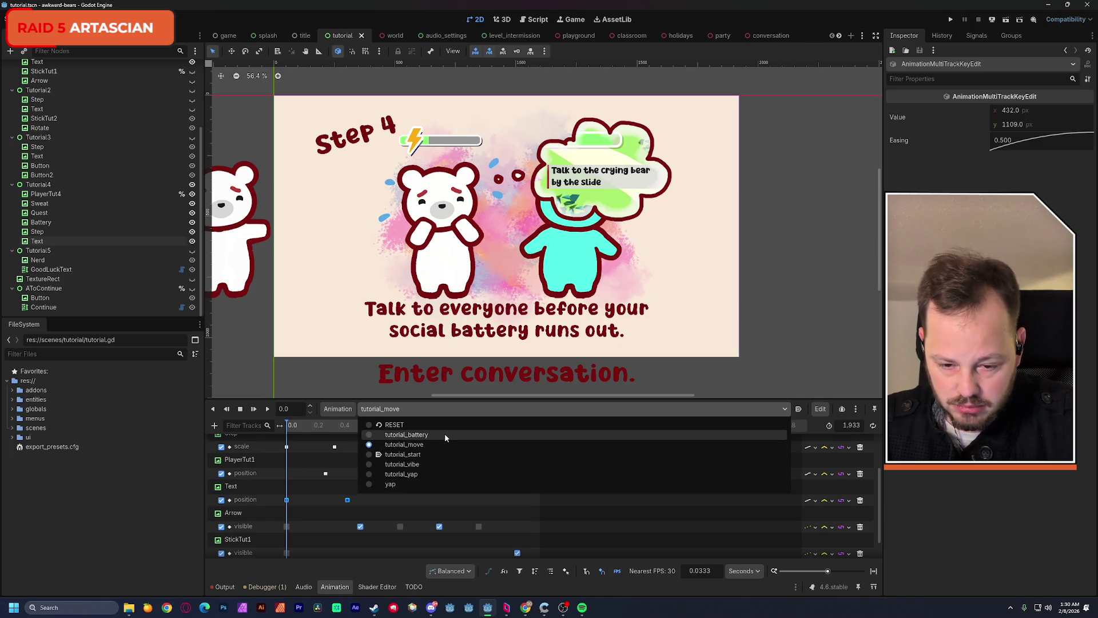
click(445, 434)
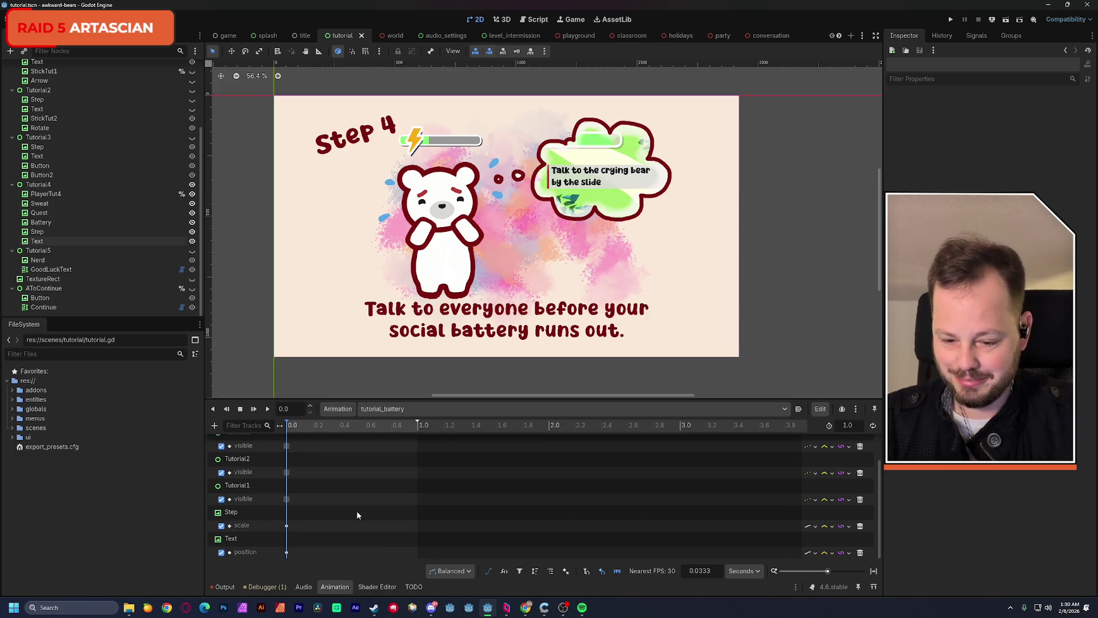
click(286, 553)
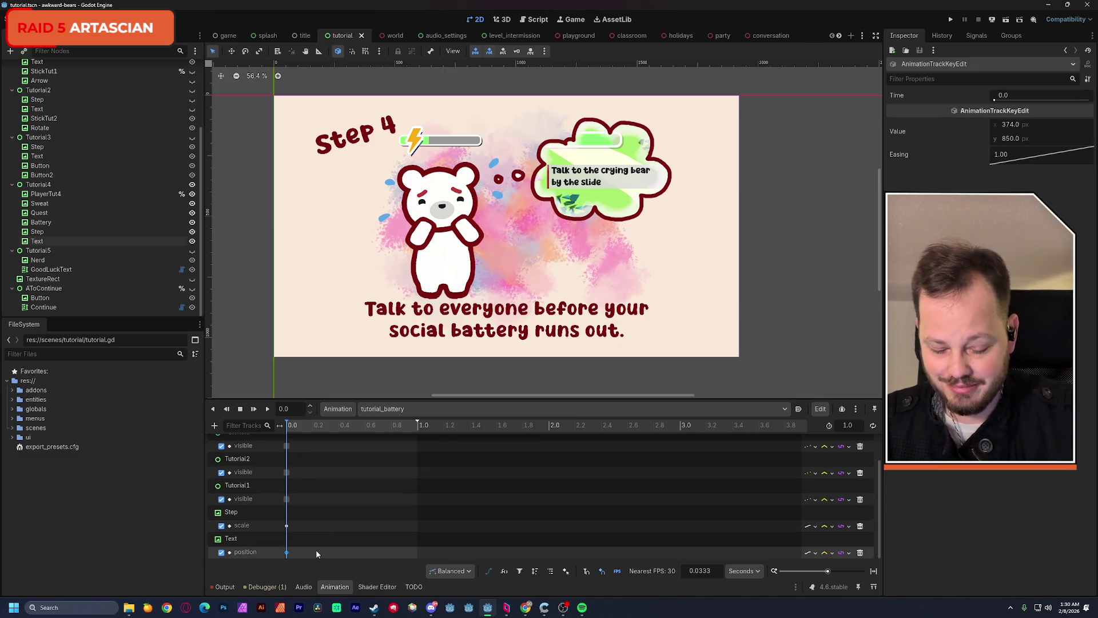
key(Delete)
key(ctrl+z)
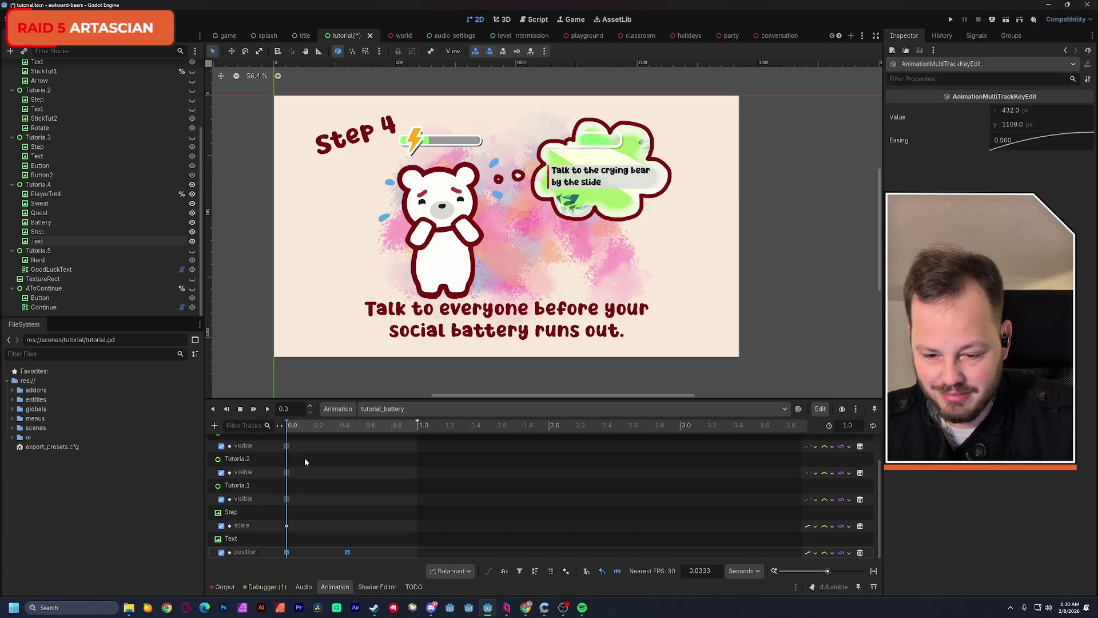
mouse_move(290, 427)
mouse_down()
mouse_move(328, 427)
mouse_move(244, 427)
mouse_move(382, 426)
mouse_move(276, 431)
mouse_up()
Back in tutorial_move, select both Step scale keyframes to copy them
click(382, 409)
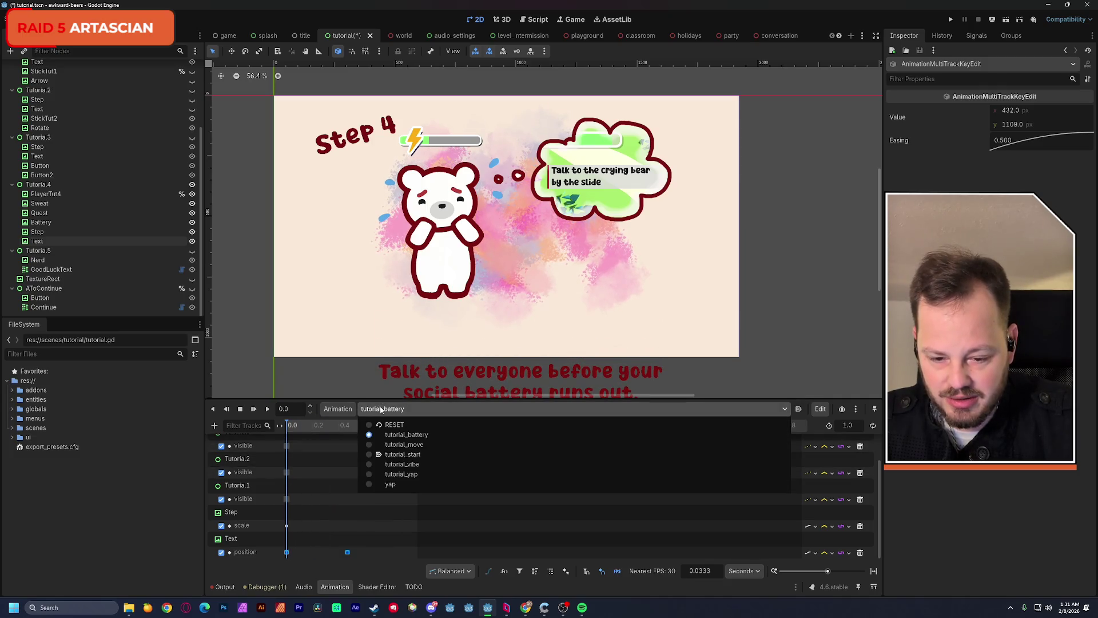
click(394, 445)
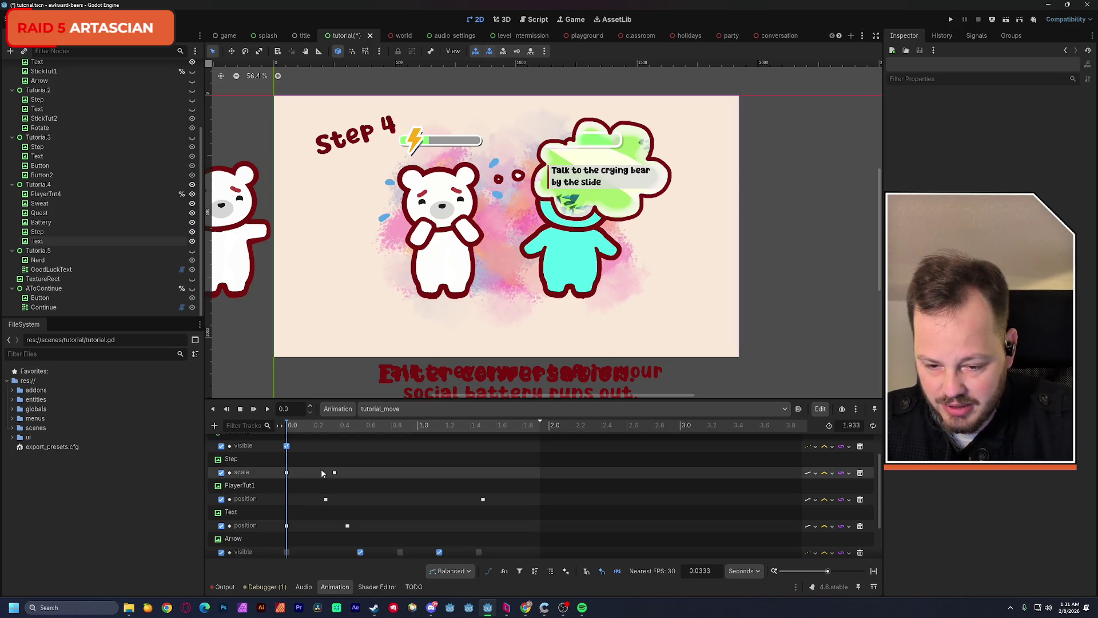
drag(301, 476, 284, 475)
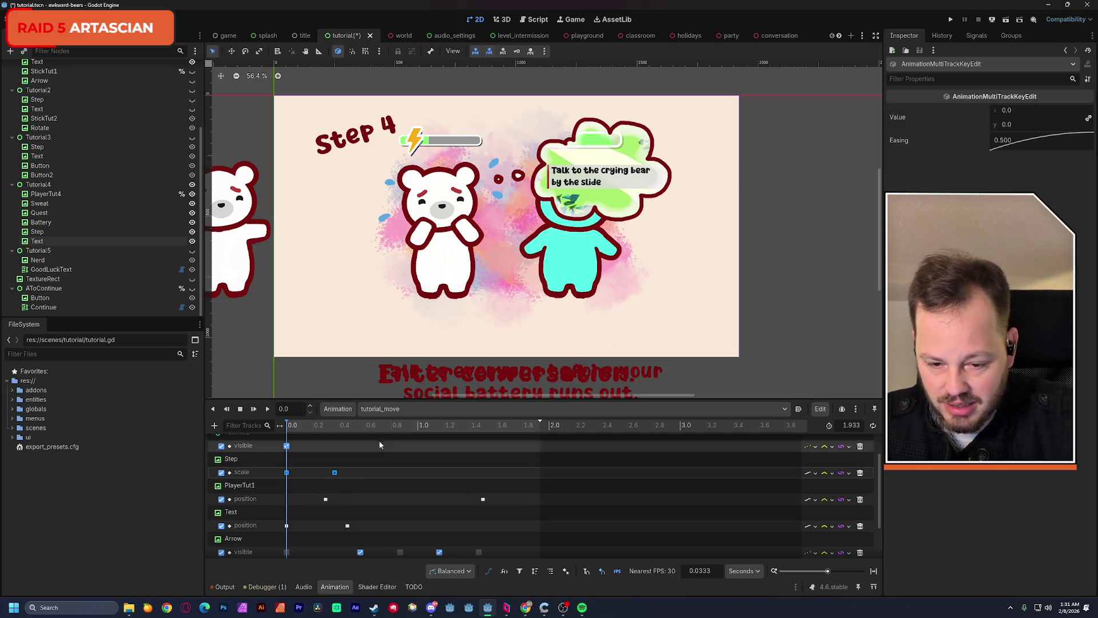
Replace tutorial_battery's 0.0 Step scale keyframe with the copied keys and play the animation
click(386, 408)
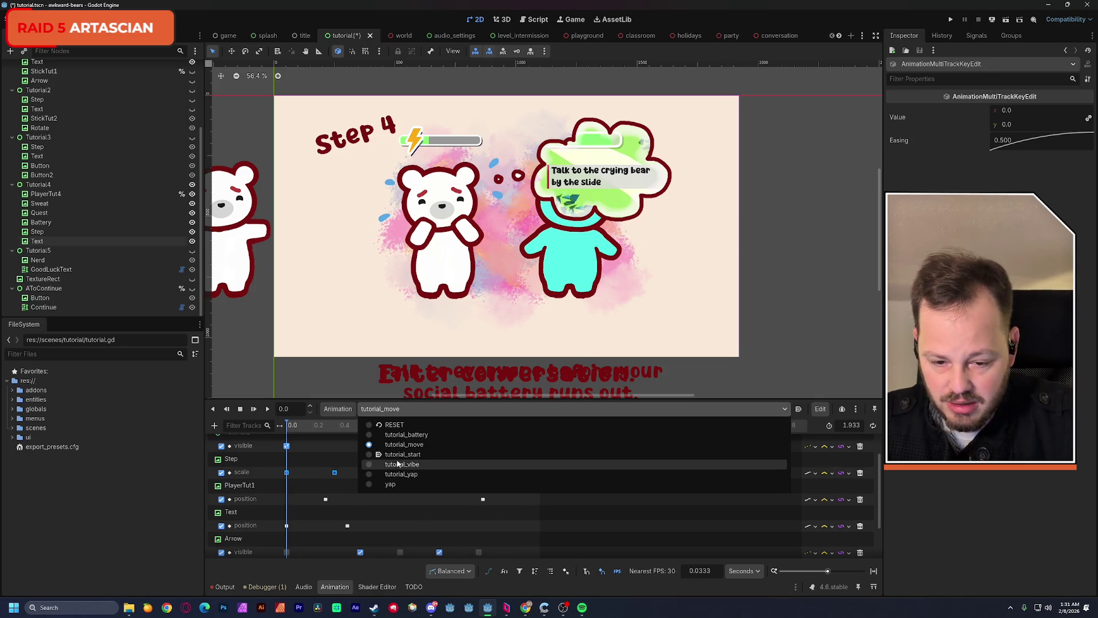
click(401, 436)
click(287, 526)
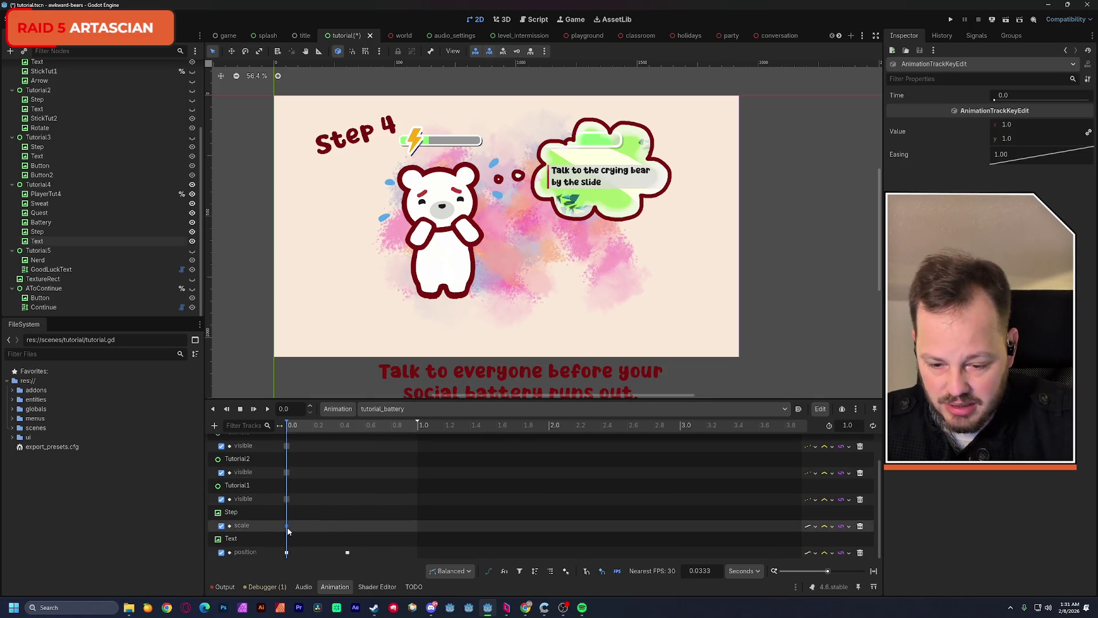
key(Delete)
key(ctrl+z)
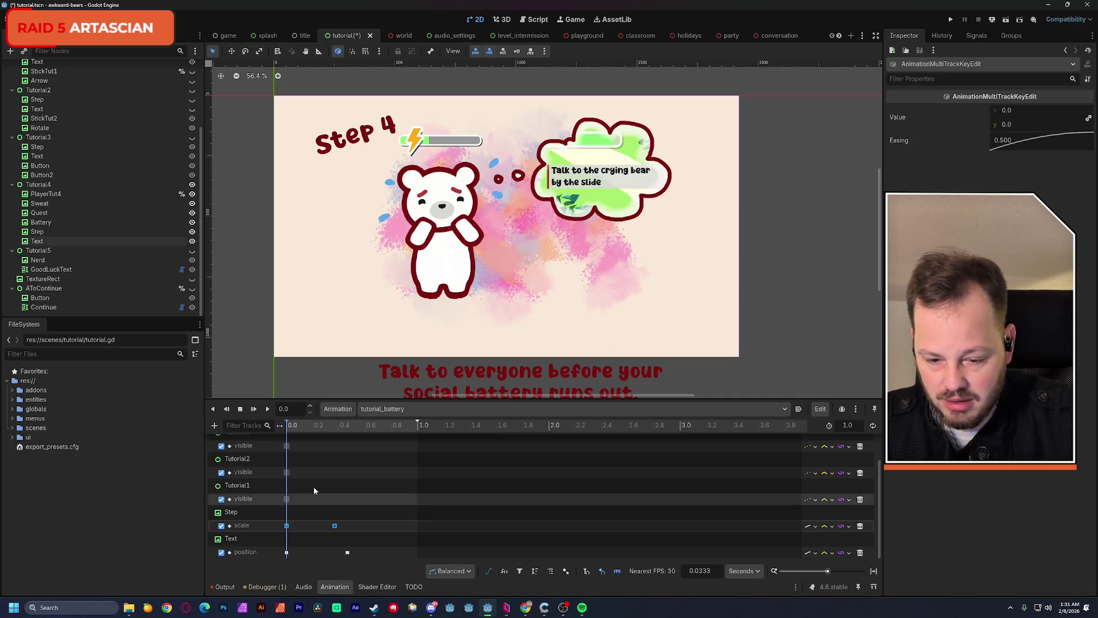
click(267, 409)
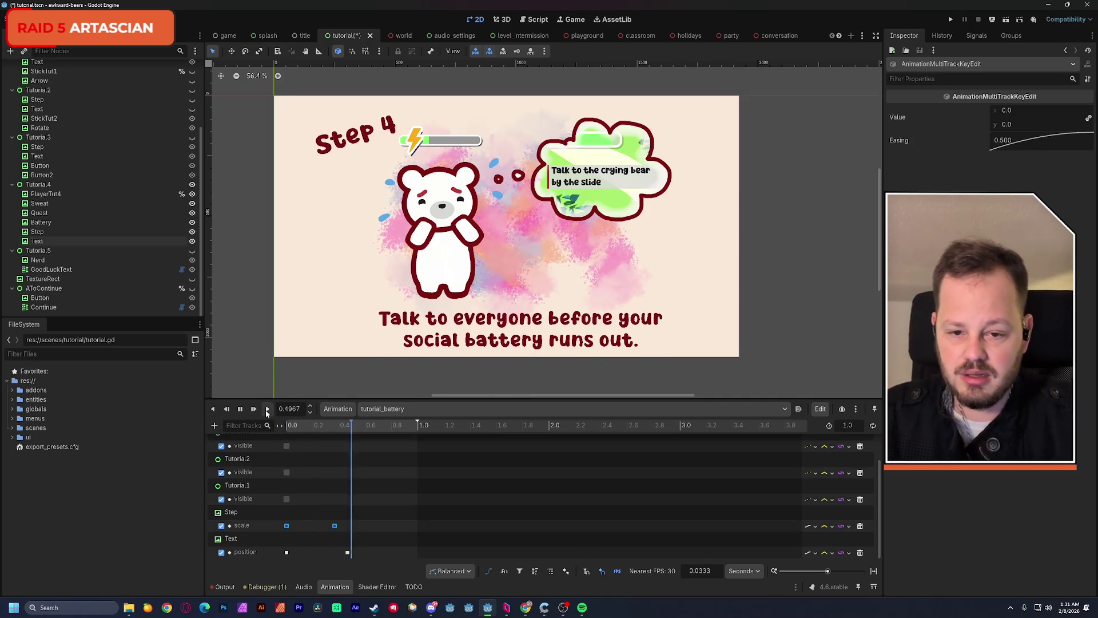
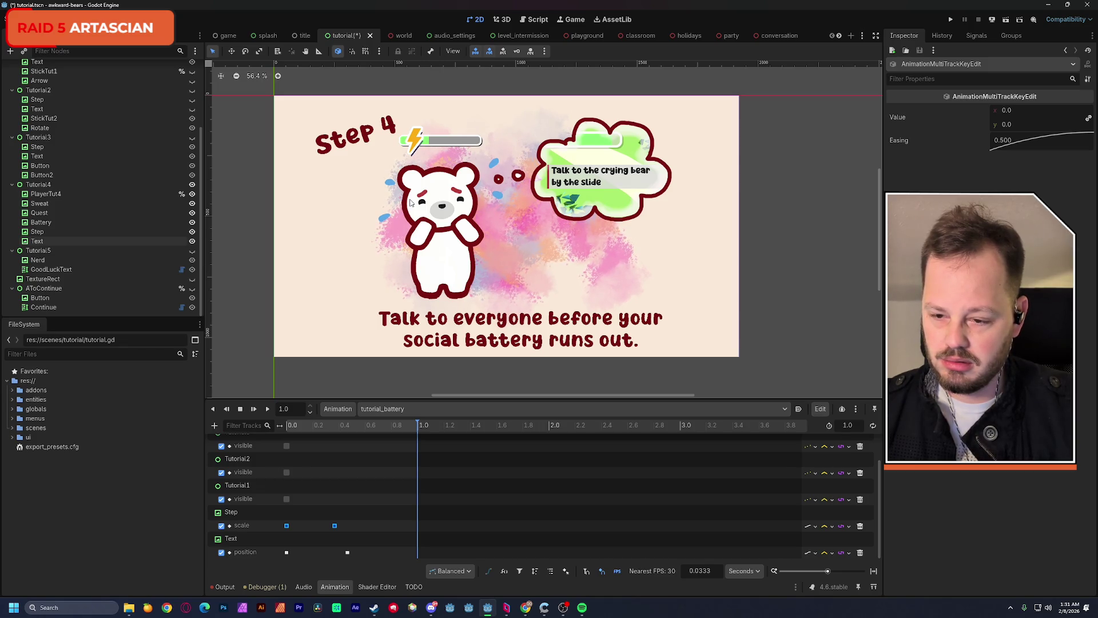
Scrub the timeline to preview the Step 4 slide animation
scroll(416, 217, left, 1)
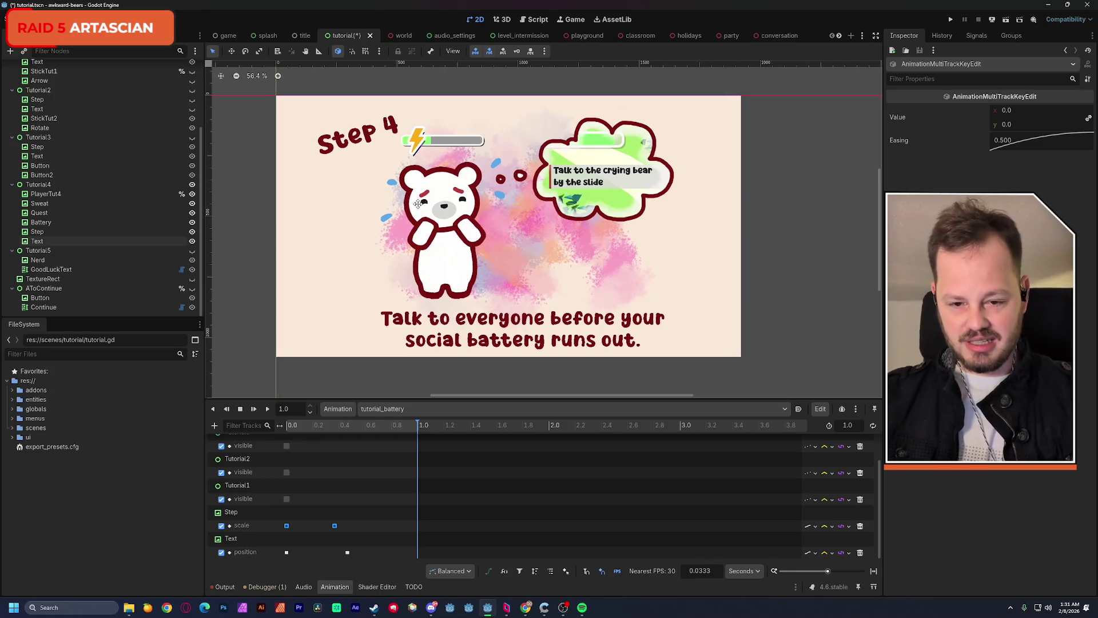
scroll(112, 284, up, 2)
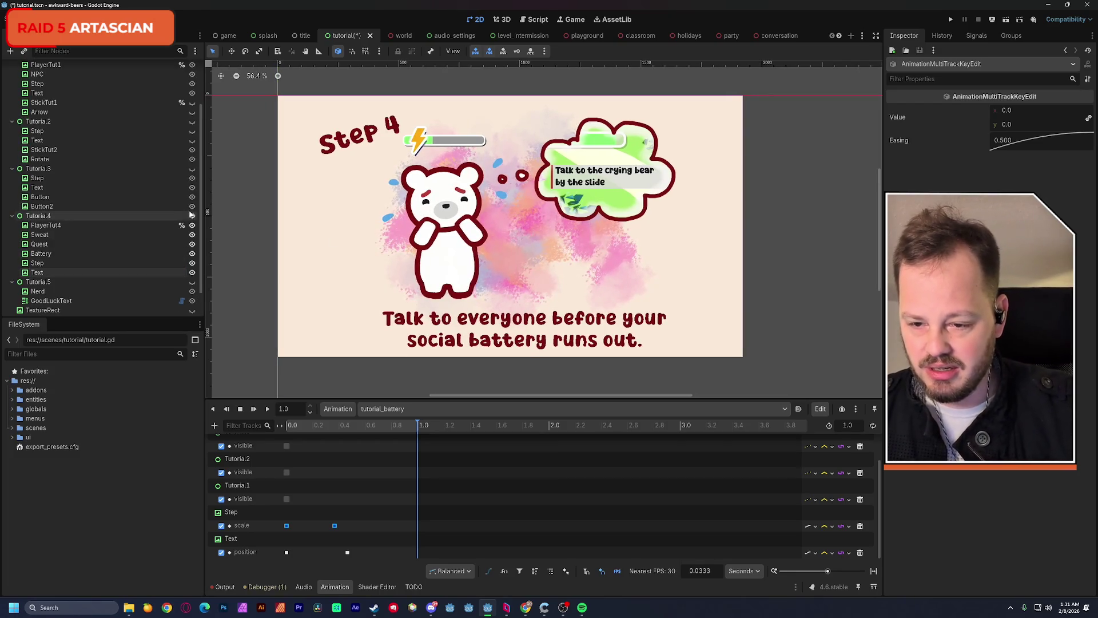
scroll(201, 244, down, 2)
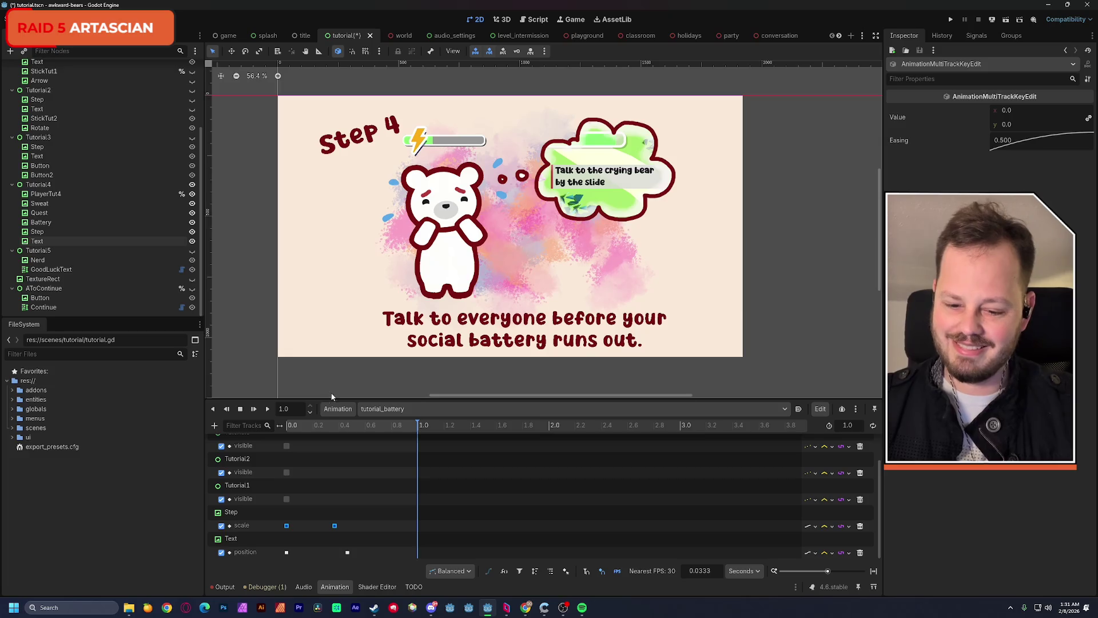
drag(284, 428, 424, 448)
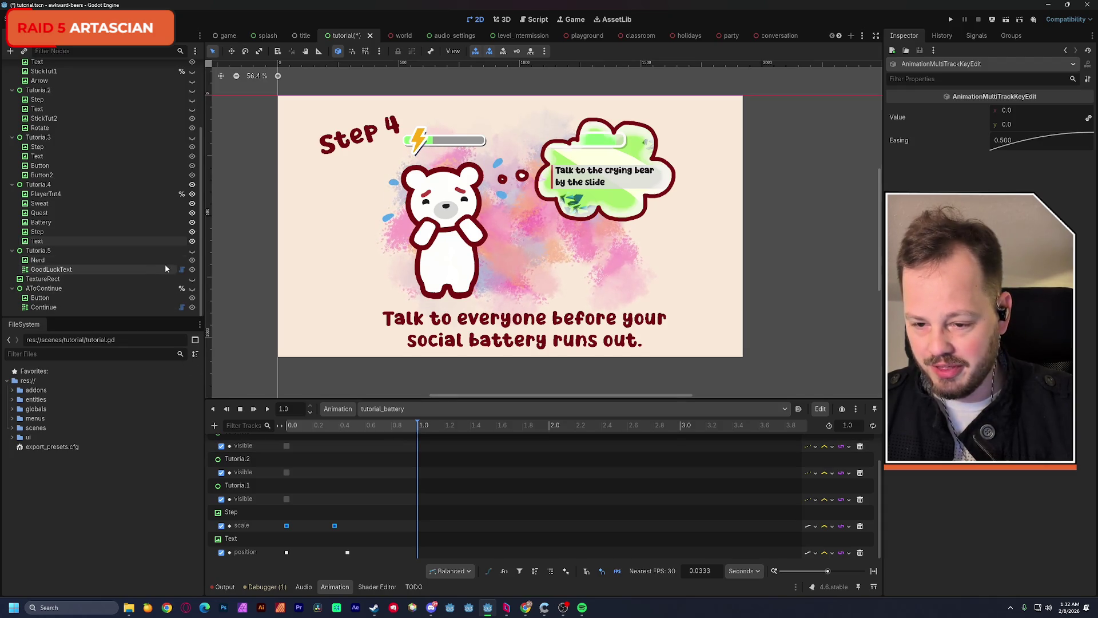
Select the Sweat node around the crying bear to show its properties
scroll(201, 261, up, 1)
scroll(201, 262, down, 1)
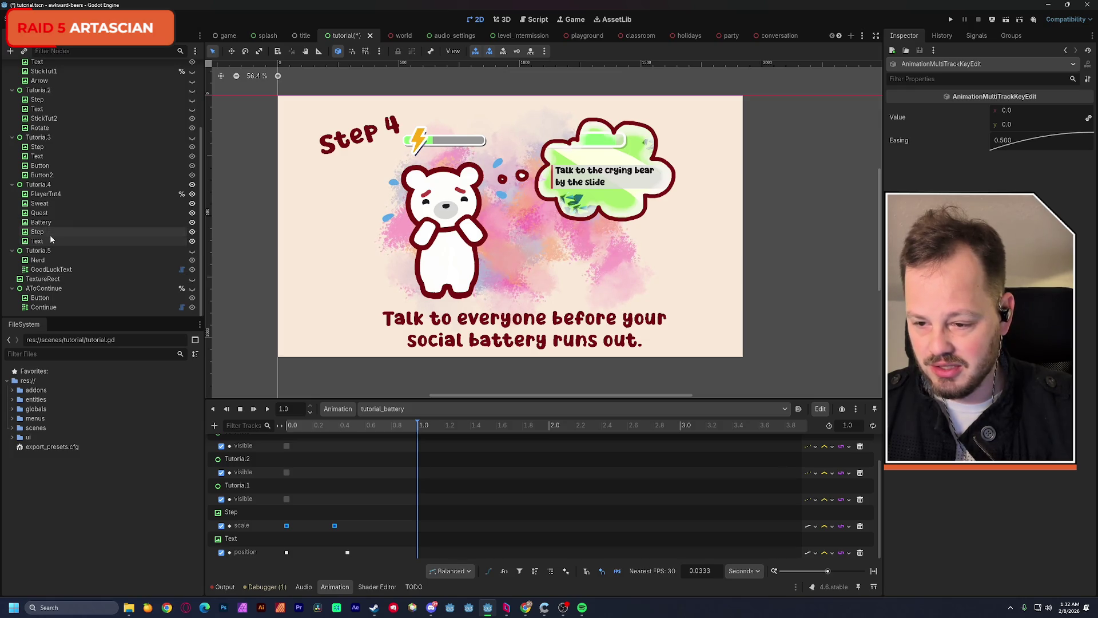
click(49, 204)
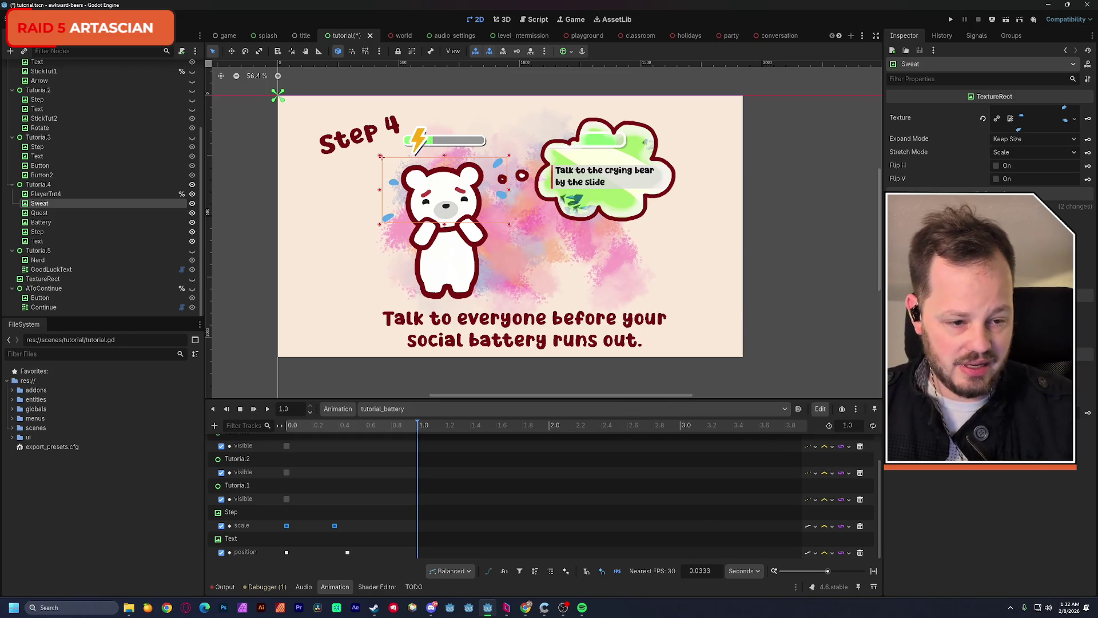
Save the tutorial scene and start attaching a new script to Sweat
scroll(990, 343, down, 2)
scroll(990, 400, up, 3)
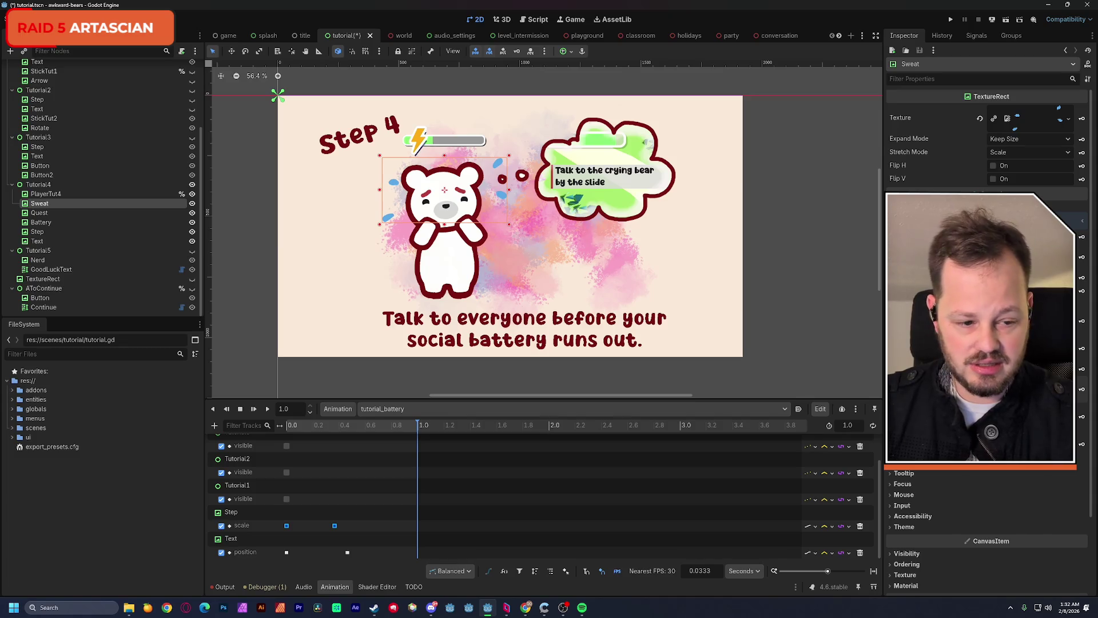
key(ctrl+s)
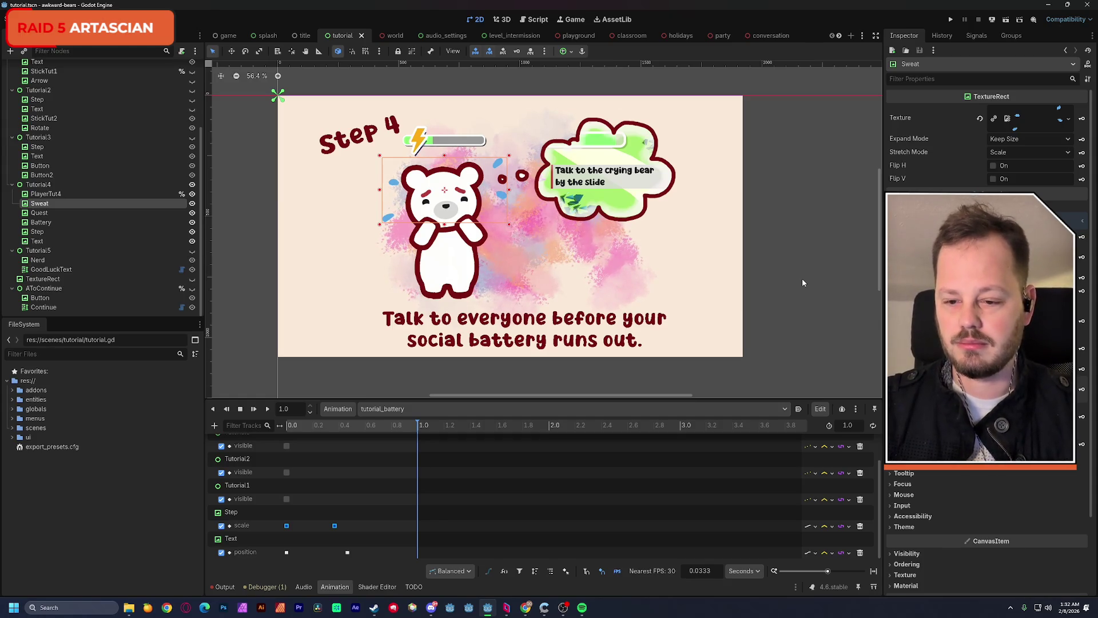
click(181, 55)
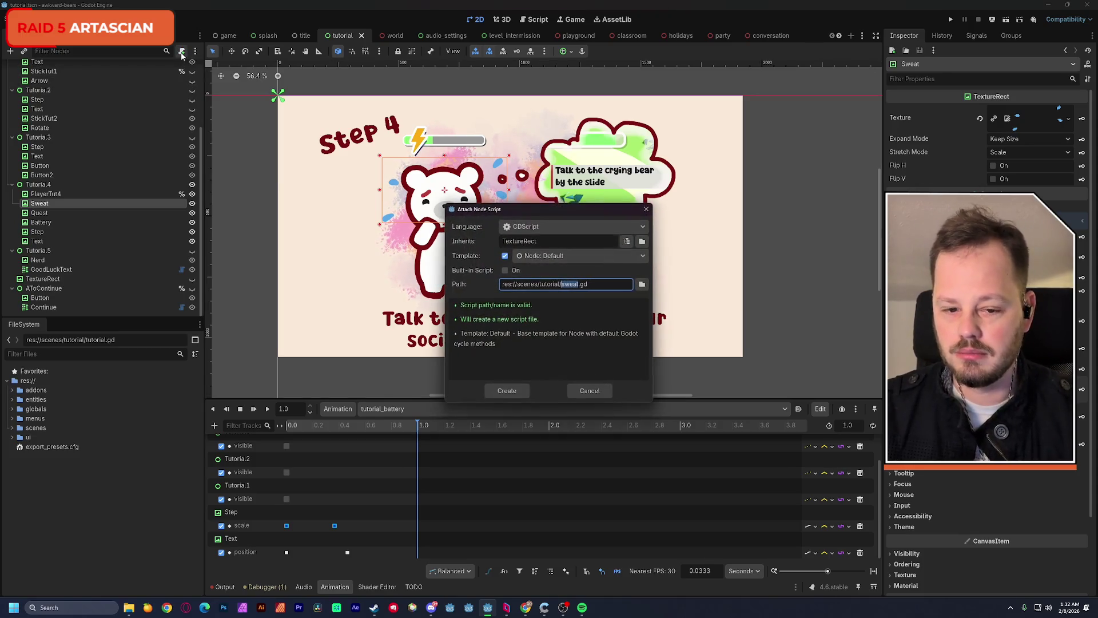
Create sweat.gd at the suggested path, save, and switch to the title scene
click(523, 392)
click(507, 391)
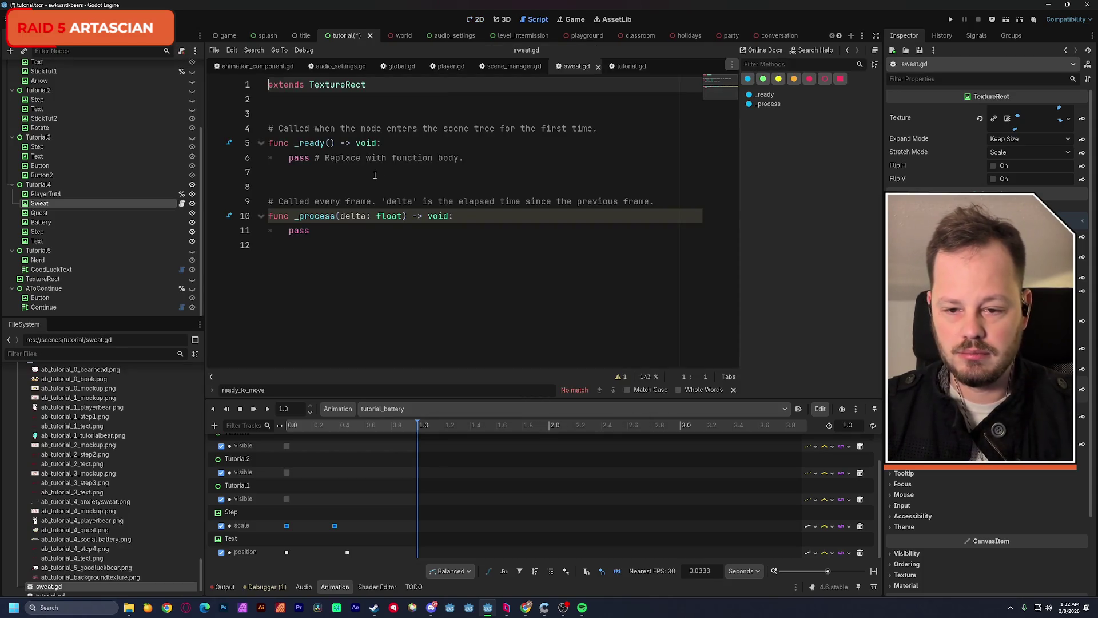
key(ctrl+s)
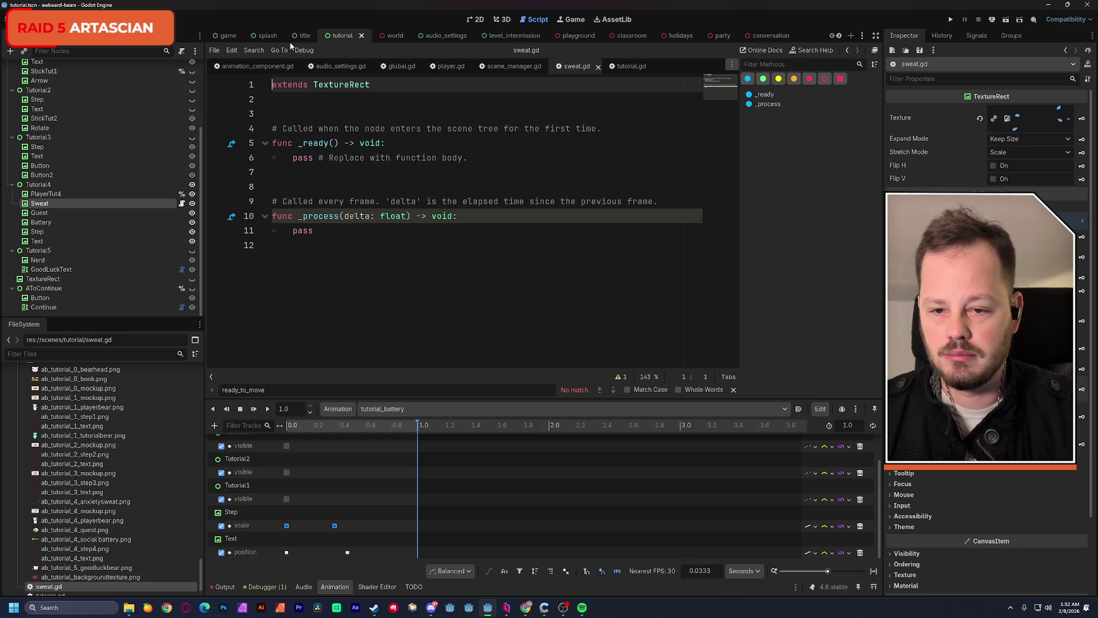
click(301, 37)
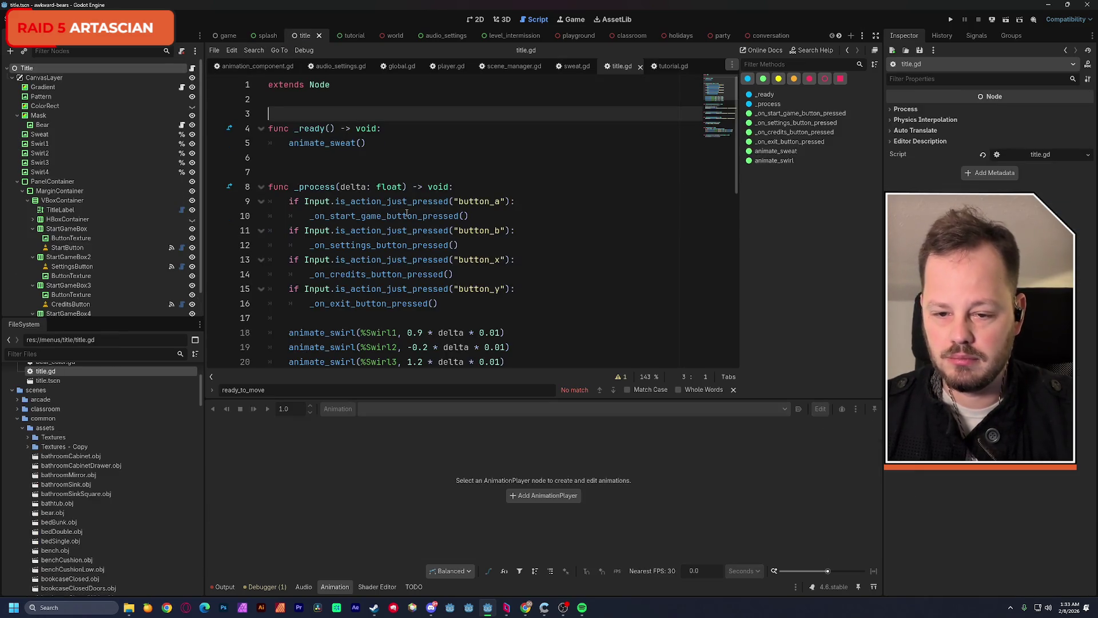
Review the animate_sweat tween lines 43–45 in title.gd, then return to the tutorial scene
scroll(407, 213, down, 3)
scroll(408, 215, down, 5)
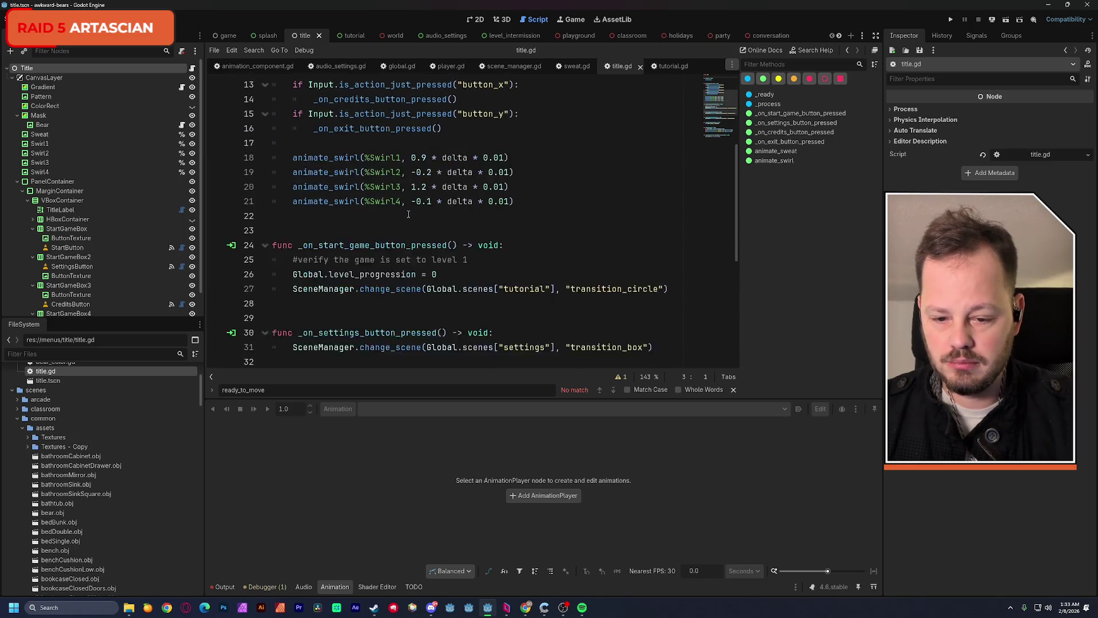
scroll(409, 216, down, 2)
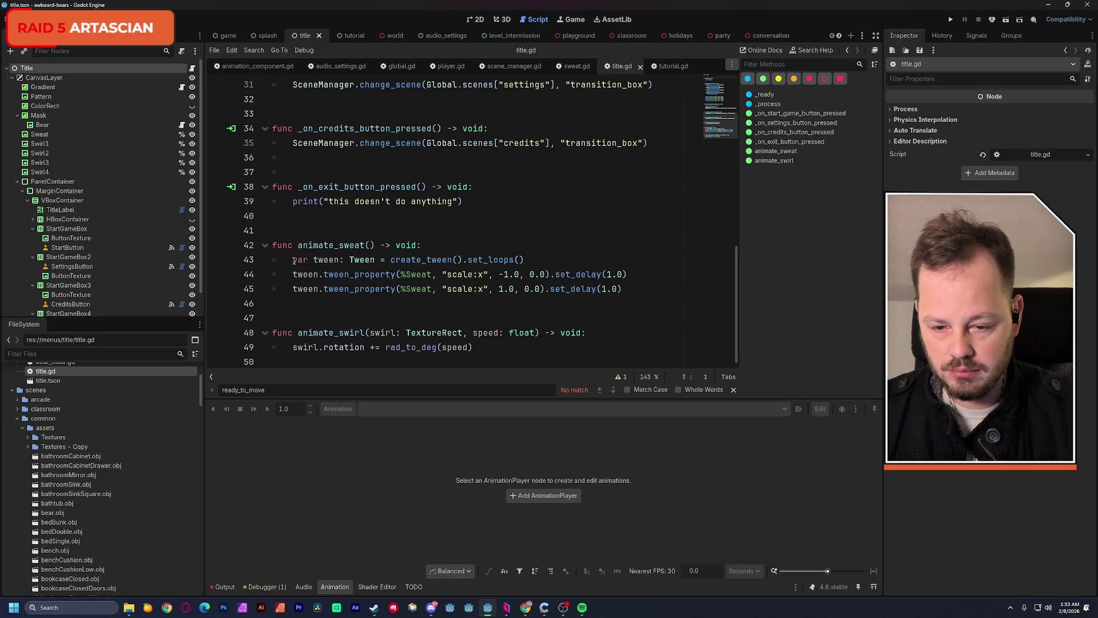
mouse_move(294, 261)
mouse_down()
mouse_move(583, 268)
mouse_move(627, 289)
mouse_up()
key(ctrl+c)
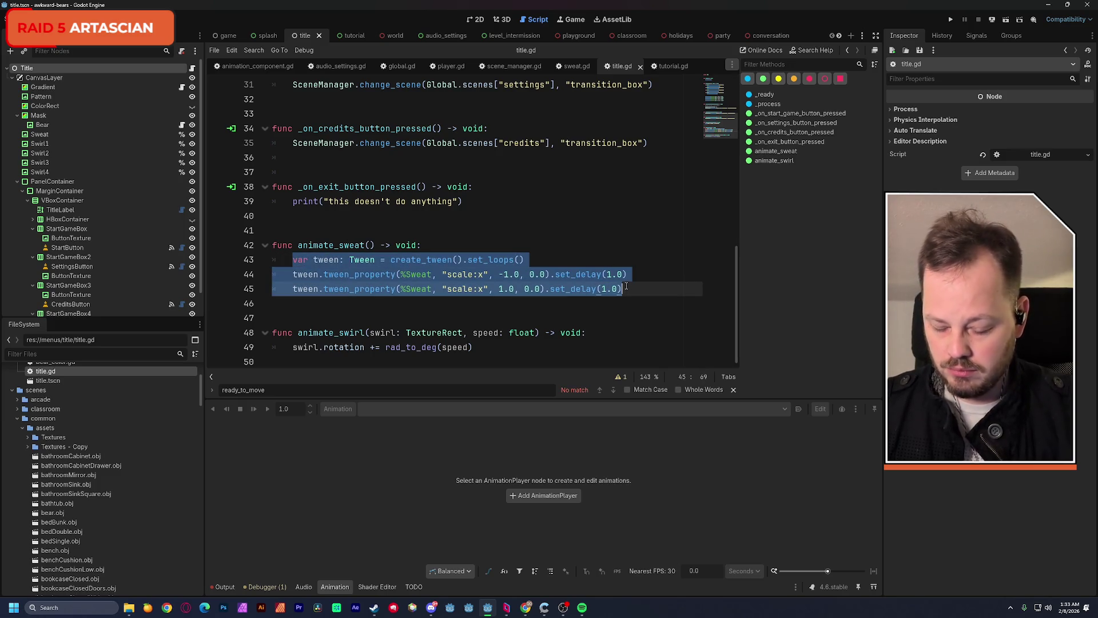
click(561, 221)
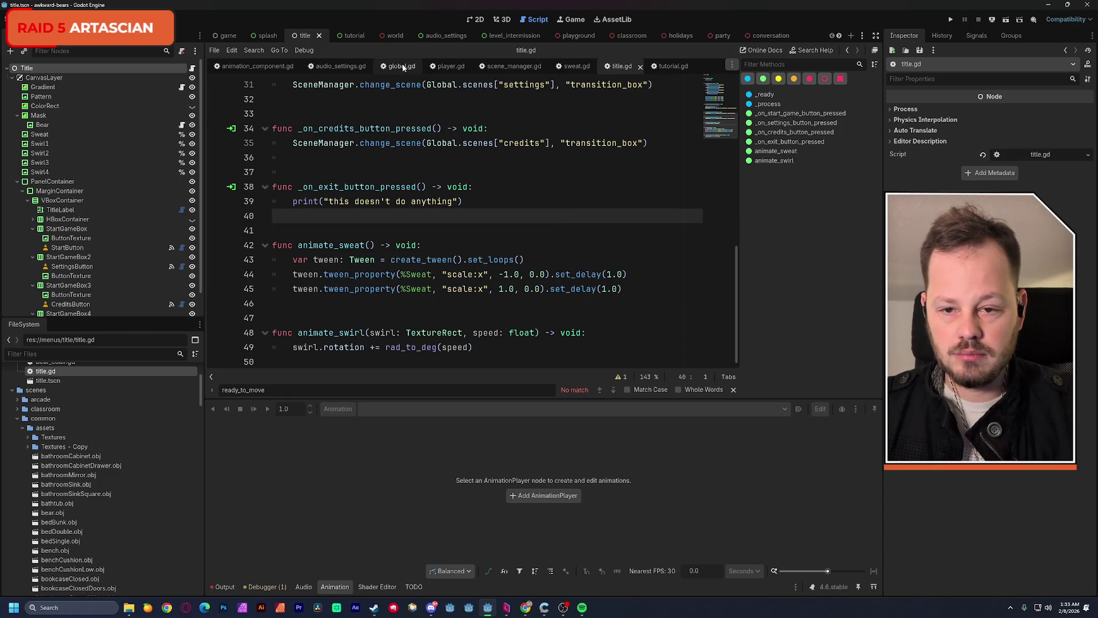
click(355, 37)
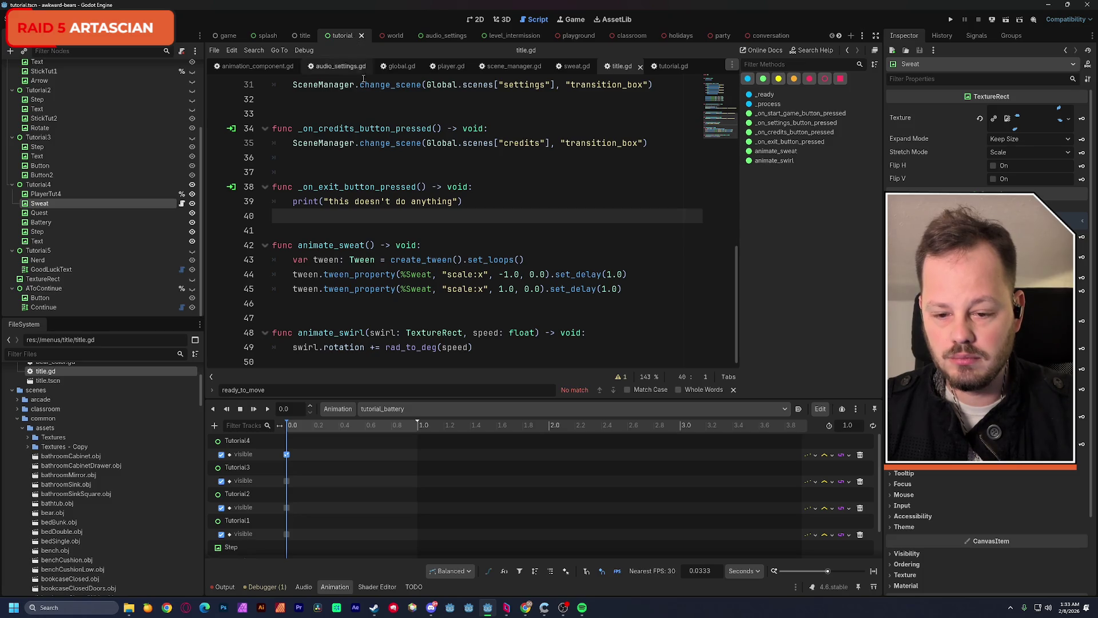
Make Sweat accessible as %Sweat, save the scene, and open sweat.gd
right_click(46, 204)
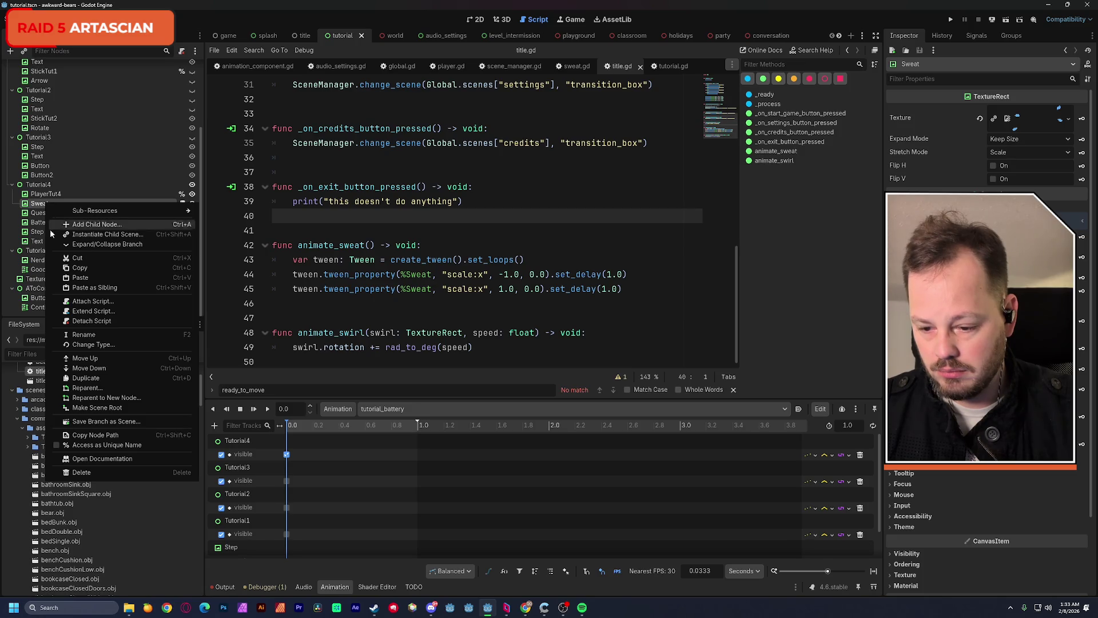
click(55, 447)
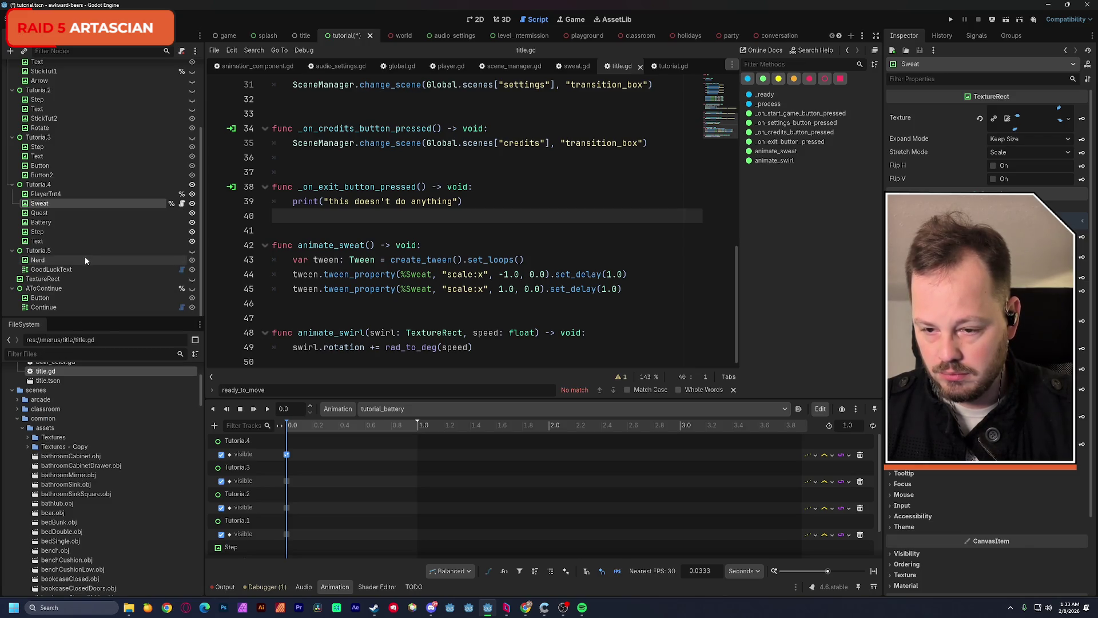
key(ctrl+s)
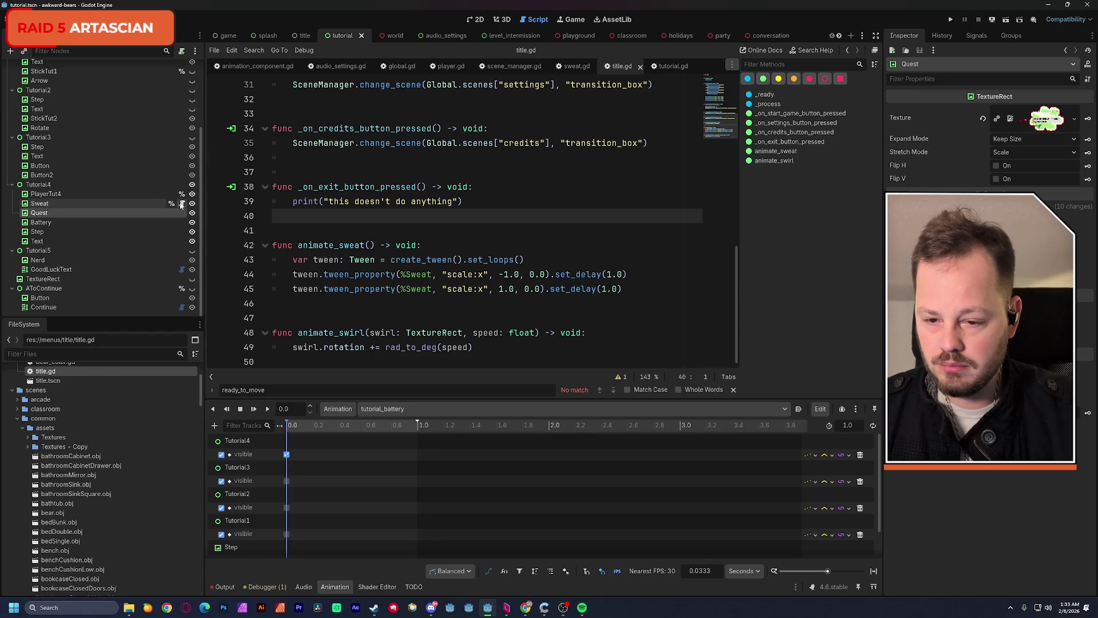
click(182, 203)
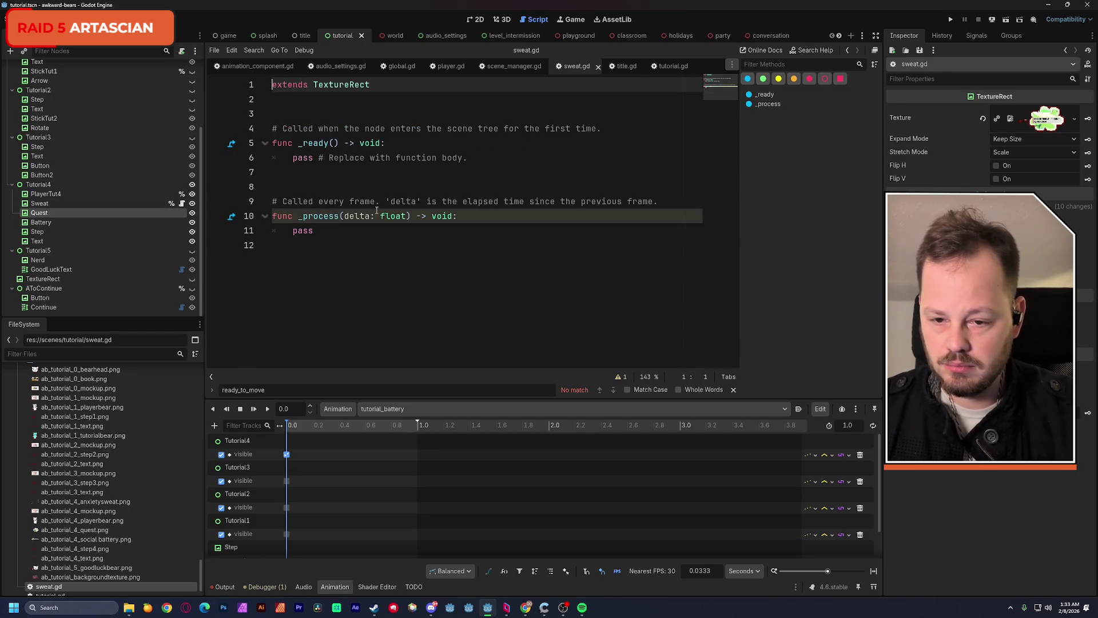
Paste the tween code into _ready and delete the template comment and unused _process
drag(293, 158, 479, 158)
key(ctrl+v)
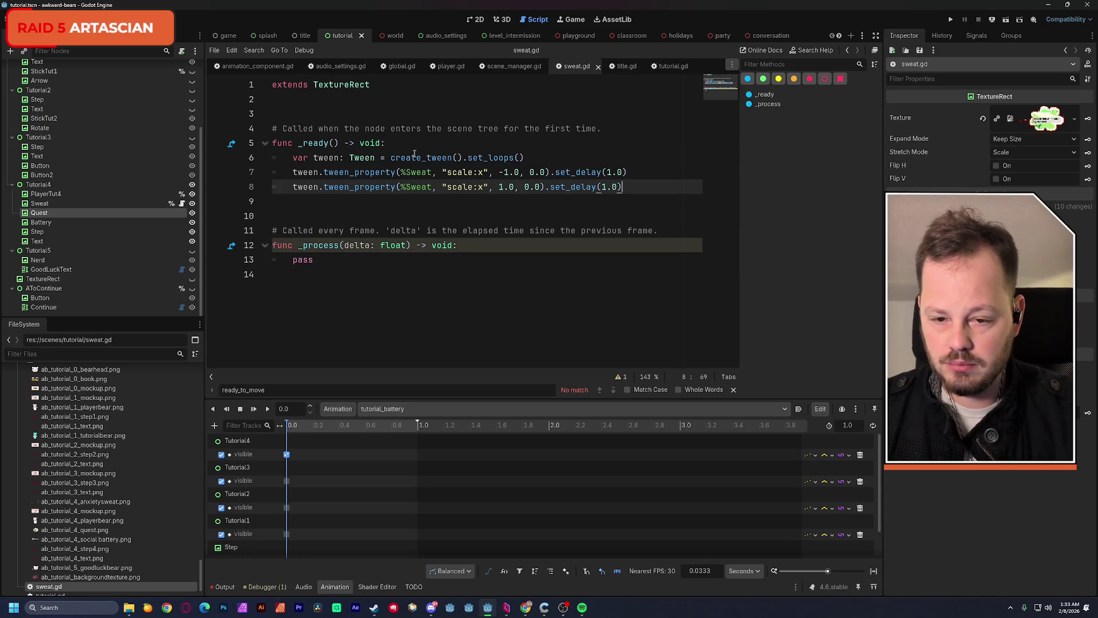
mouse_move(601, 128)
mouse_down()
mouse_move(435, 128)
mouse_move(238, 108)
mouse_up()
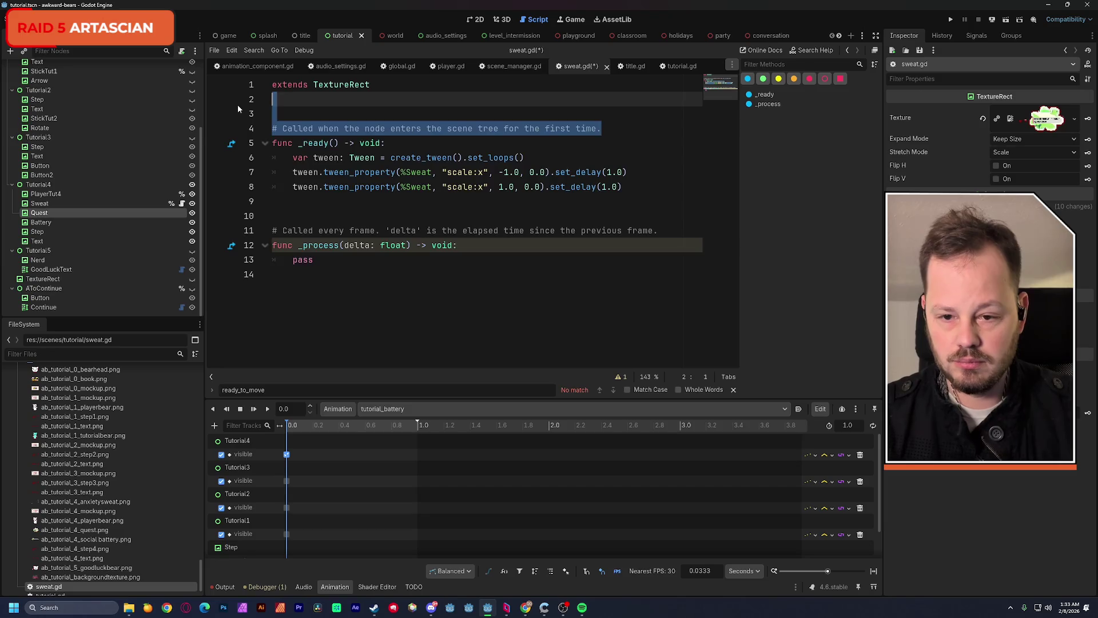
key(BackSpace)
drag(321, 232, 228, 173)
key(BackSpace)
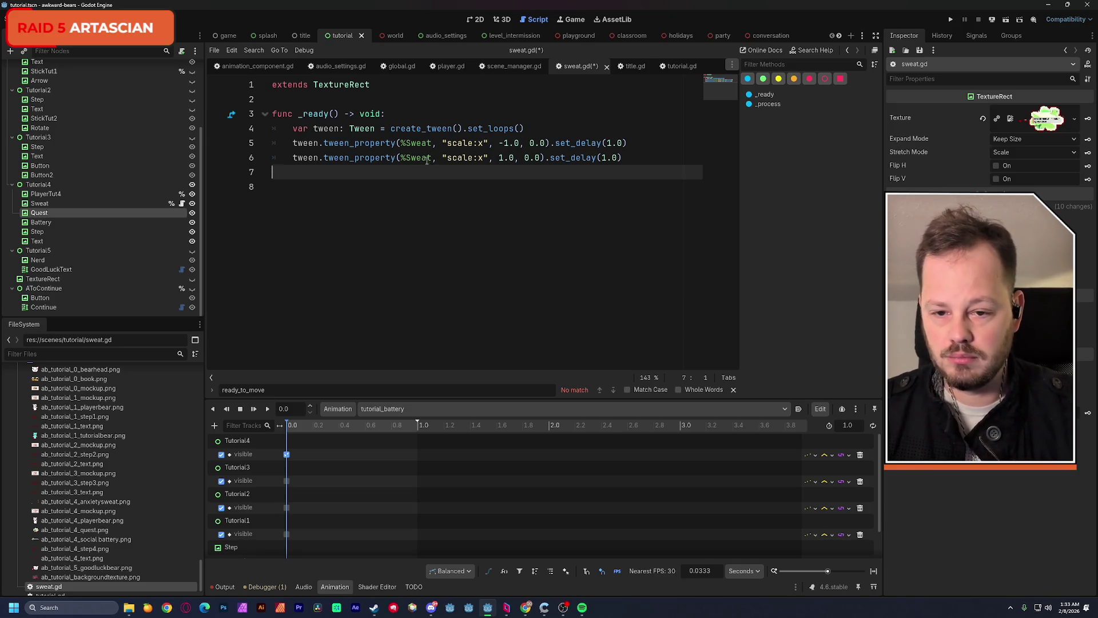
click(301, 188)
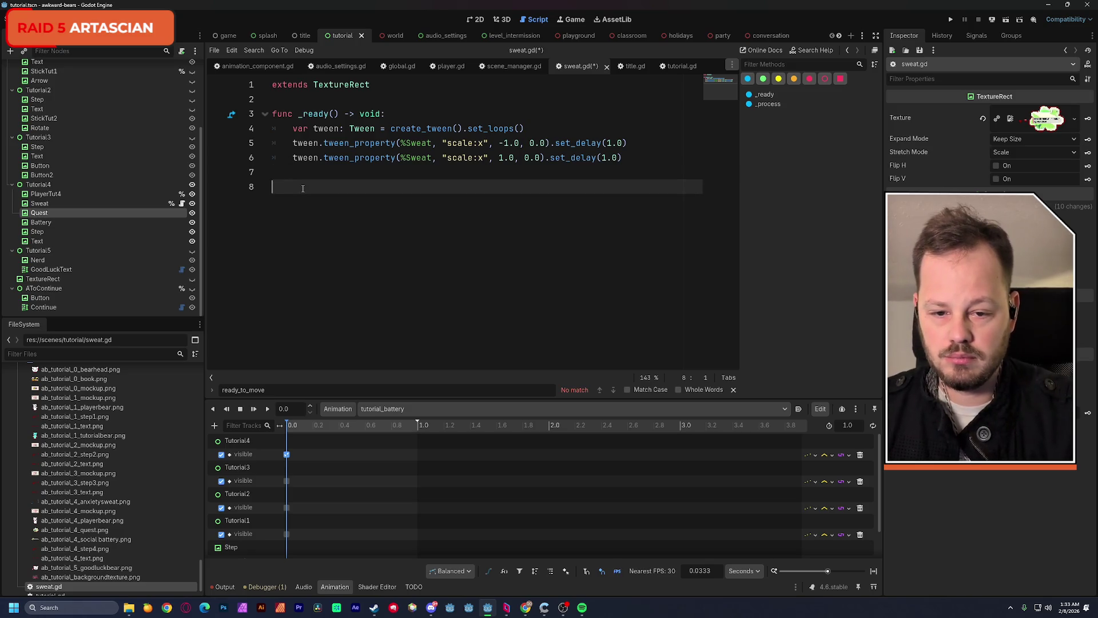
Replace %Sweat with self in both tween lines
drag(432, 143, 401, 143)
text(self)
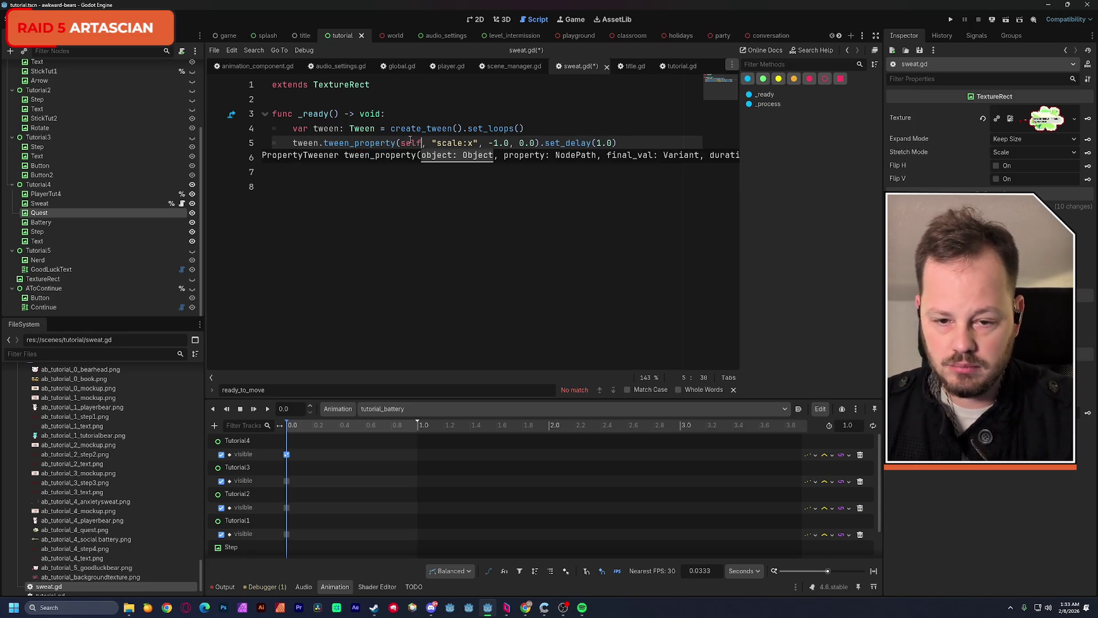
click(409, 143)
drag(432, 158, 401, 158)
text(self)
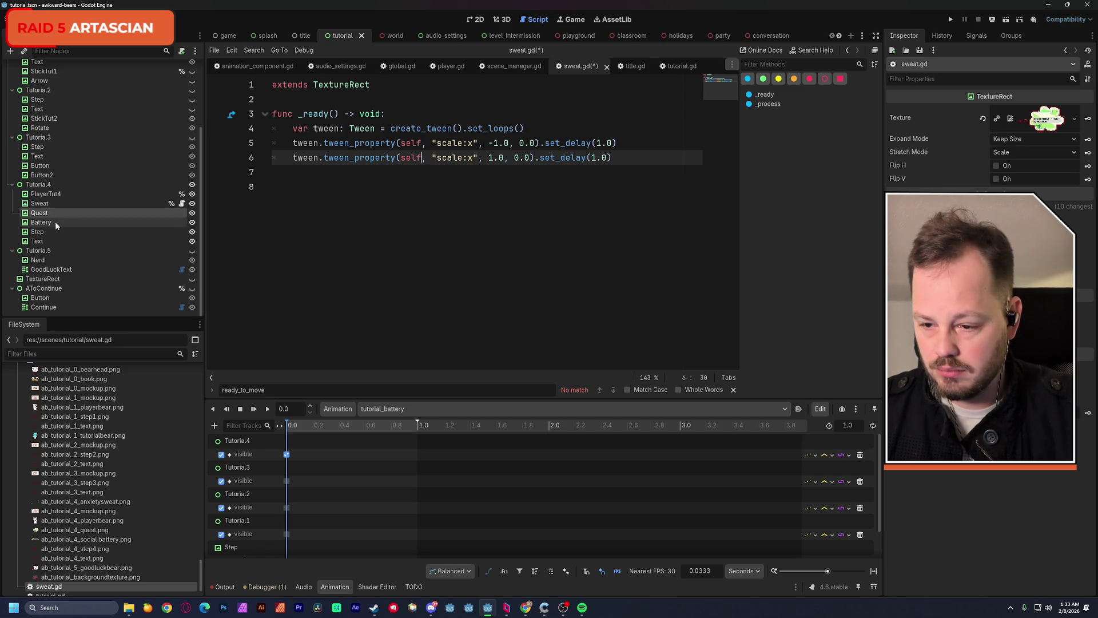
Turn off Sweat's unique name, delete empty line 8, and save sweat.gd
right_click(50, 204)
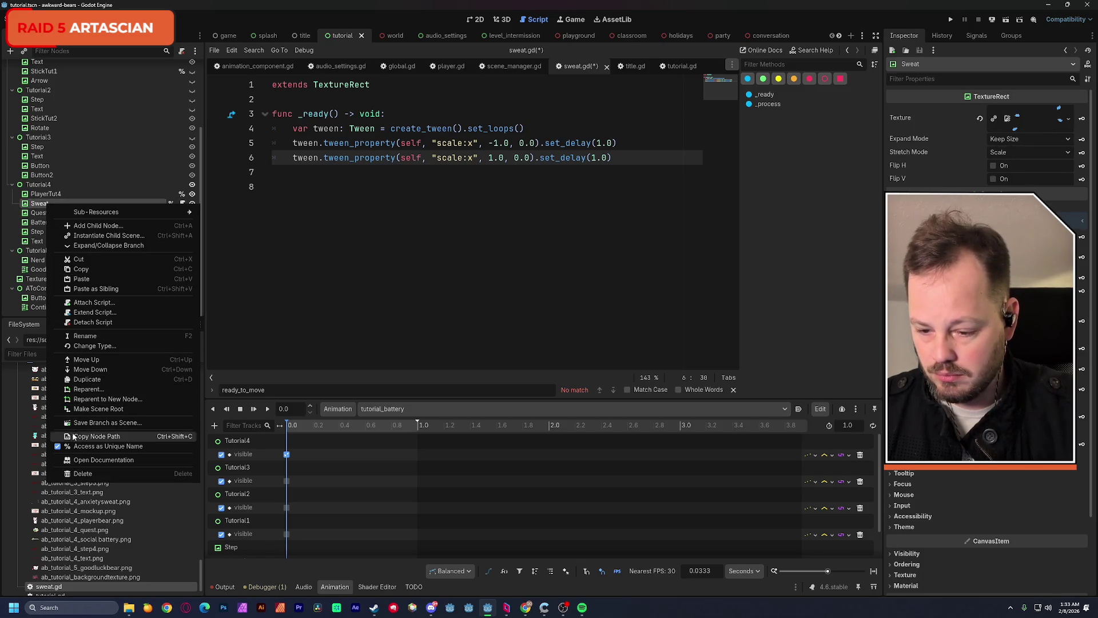
click(91, 446)
click(377, 190)
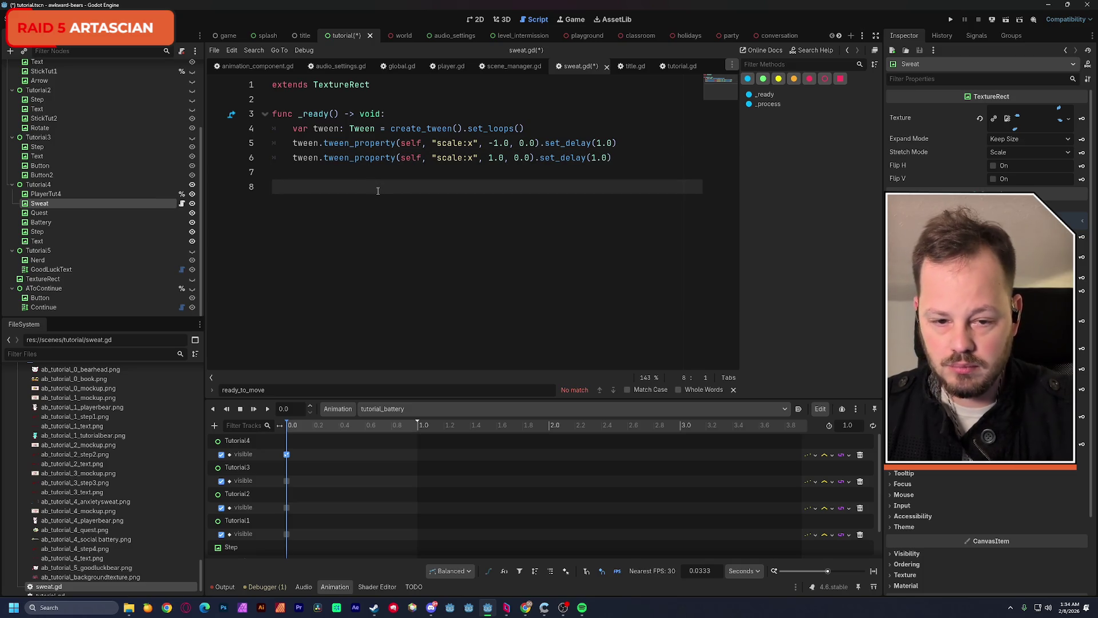
key(BackSpace)
key(ctrl+s)
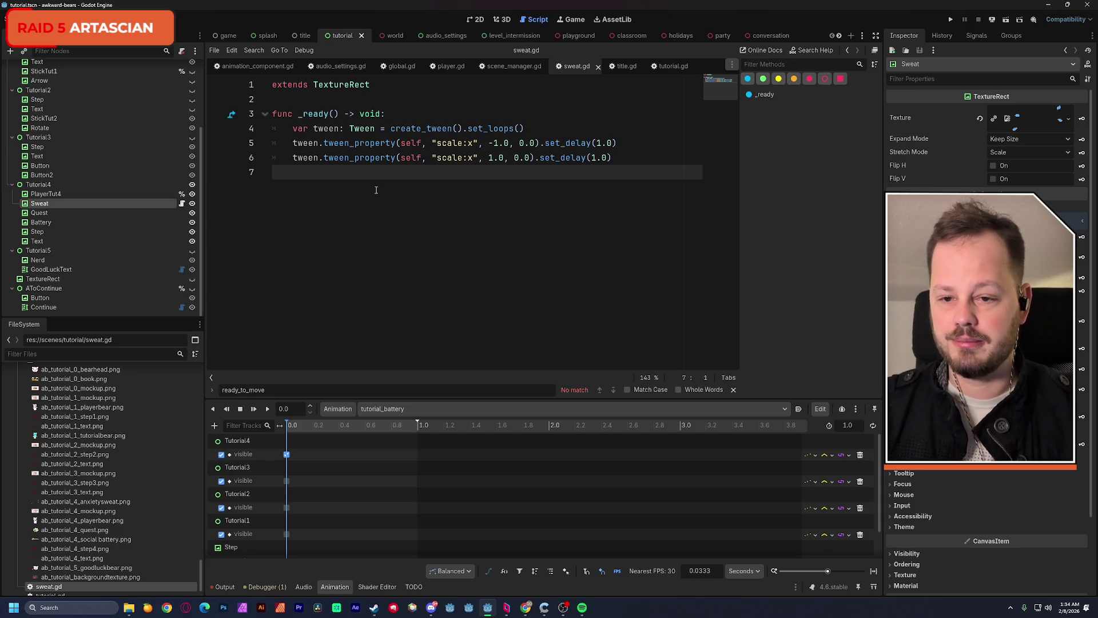
click(477, 18)
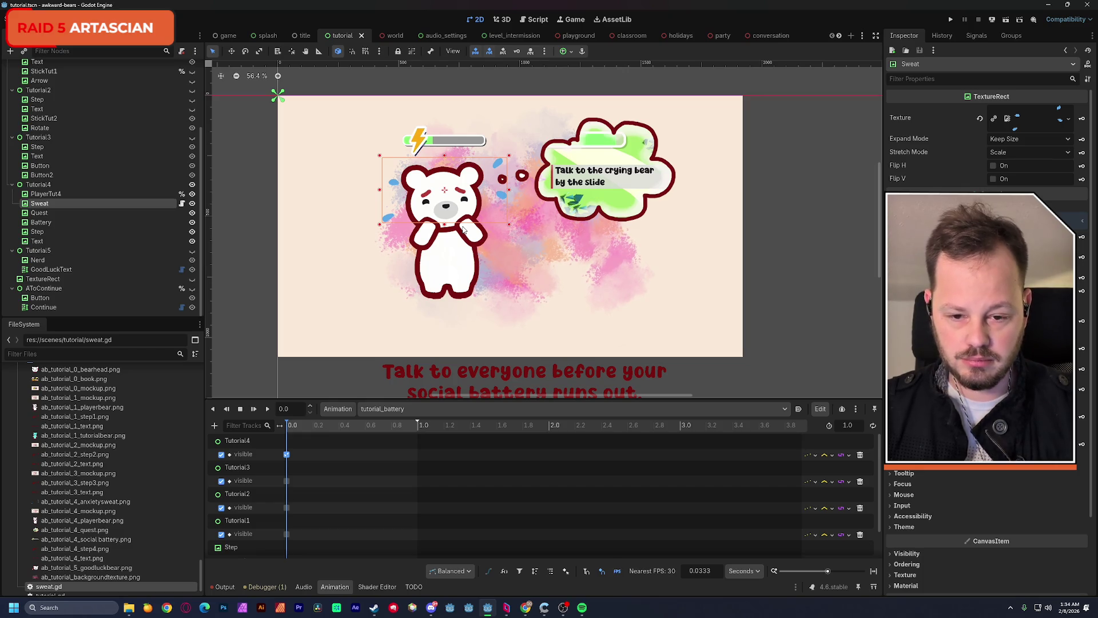
Preview tutorial_battery and lengthen the animation to 2.0 seconds
scroll(351, 506, down, 2)
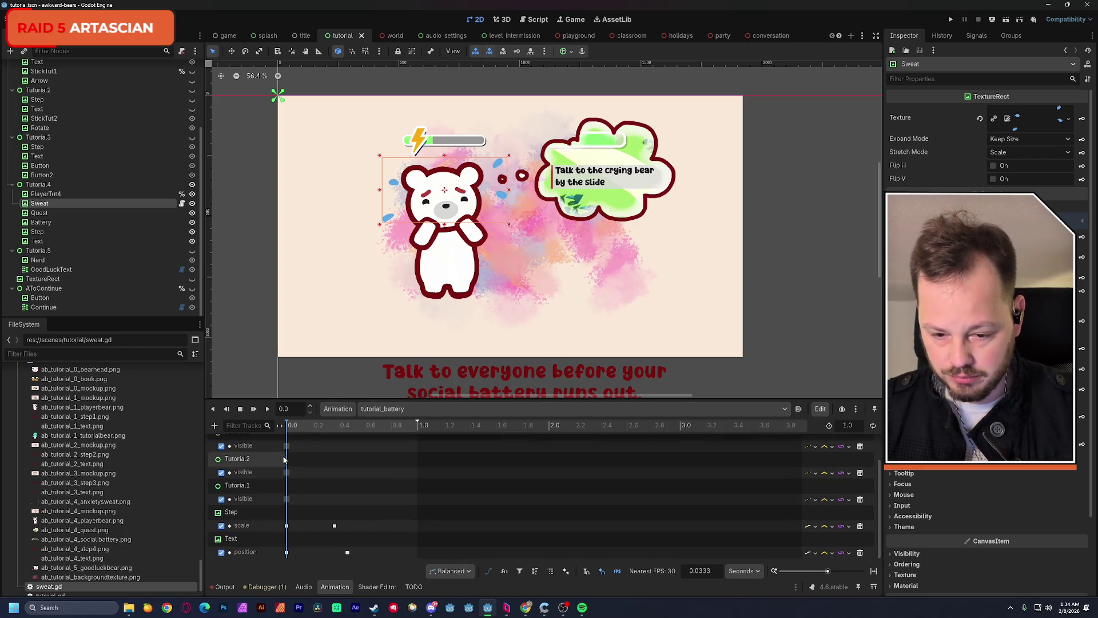
click(267, 410)
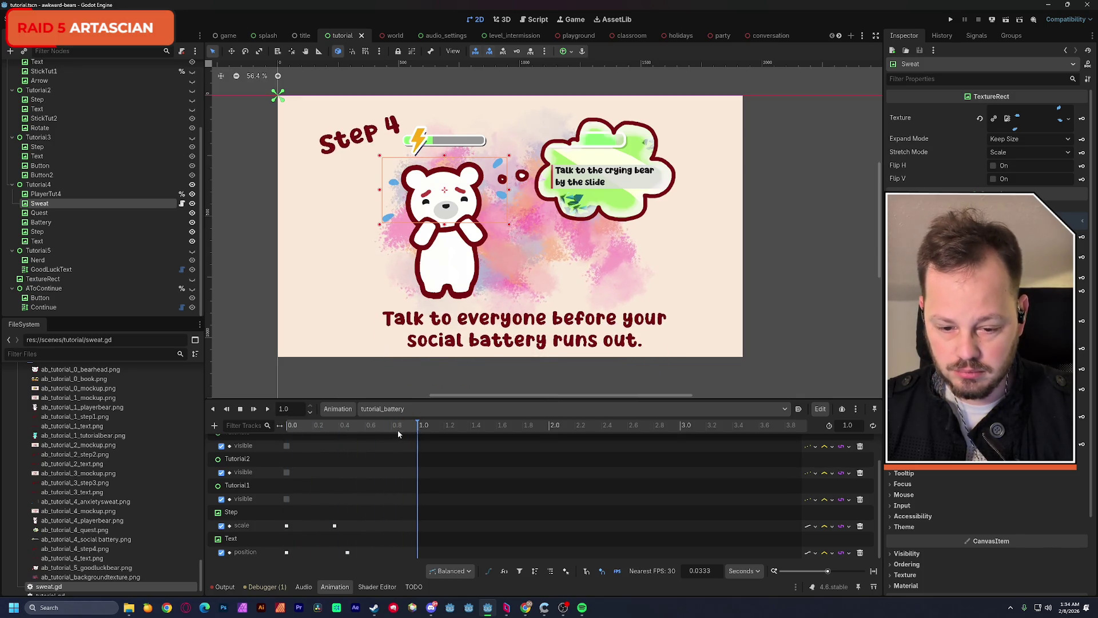
click(381, 428)
drag(420, 424, 549, 424)
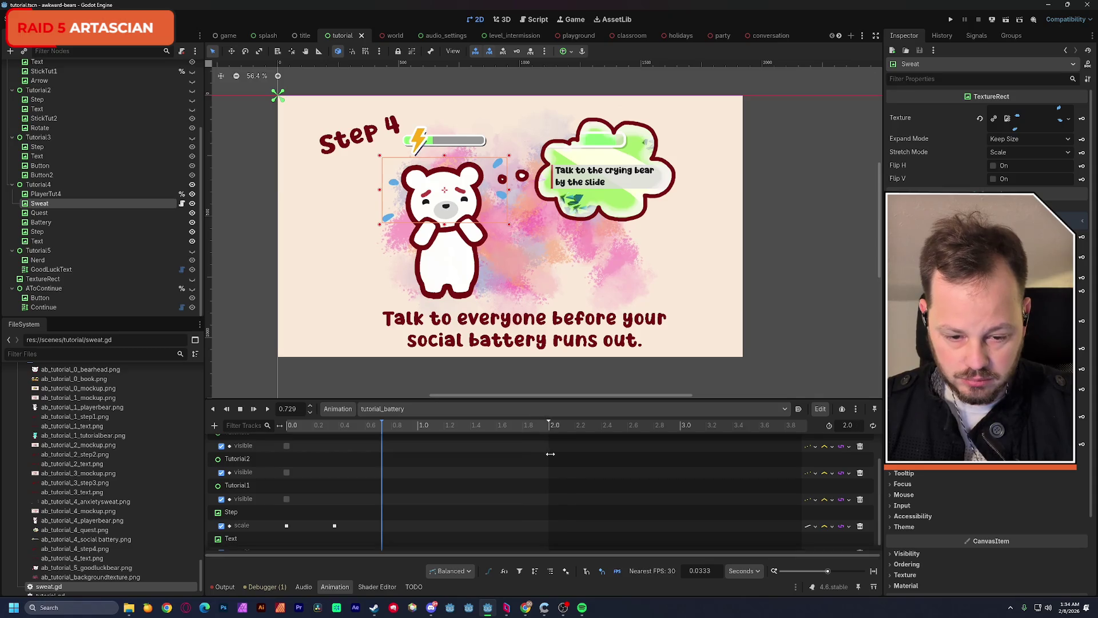
click(468, 426)
drag(468, 425, 536, 427)
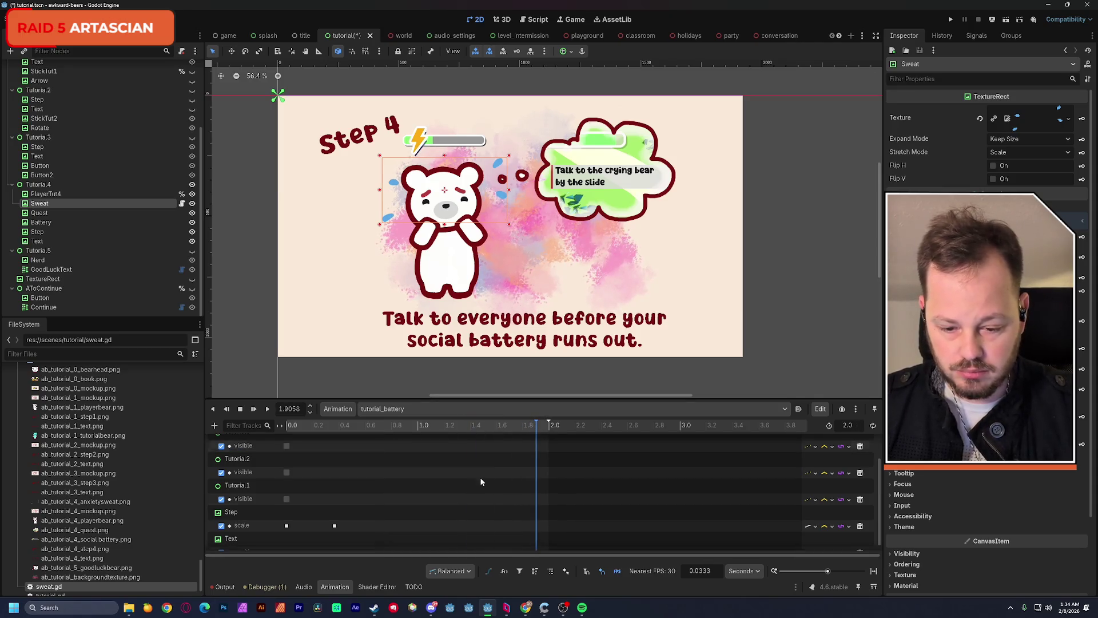
scroll(455, 497, down, 1)
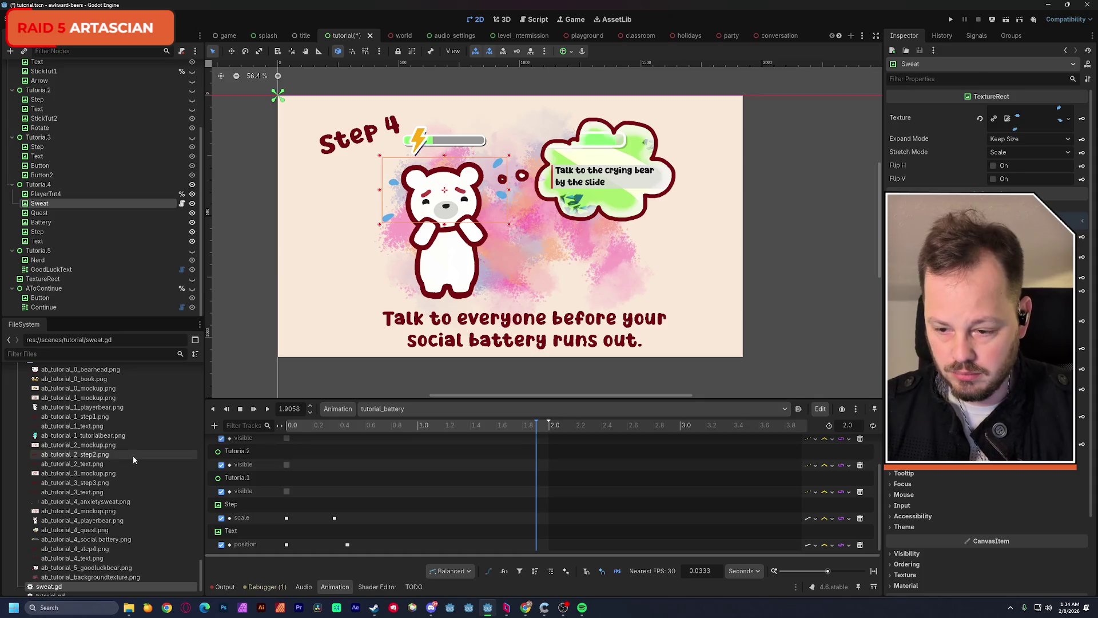
scroll(134, 464, up, 5)
scroll(134, 465, up, 5)
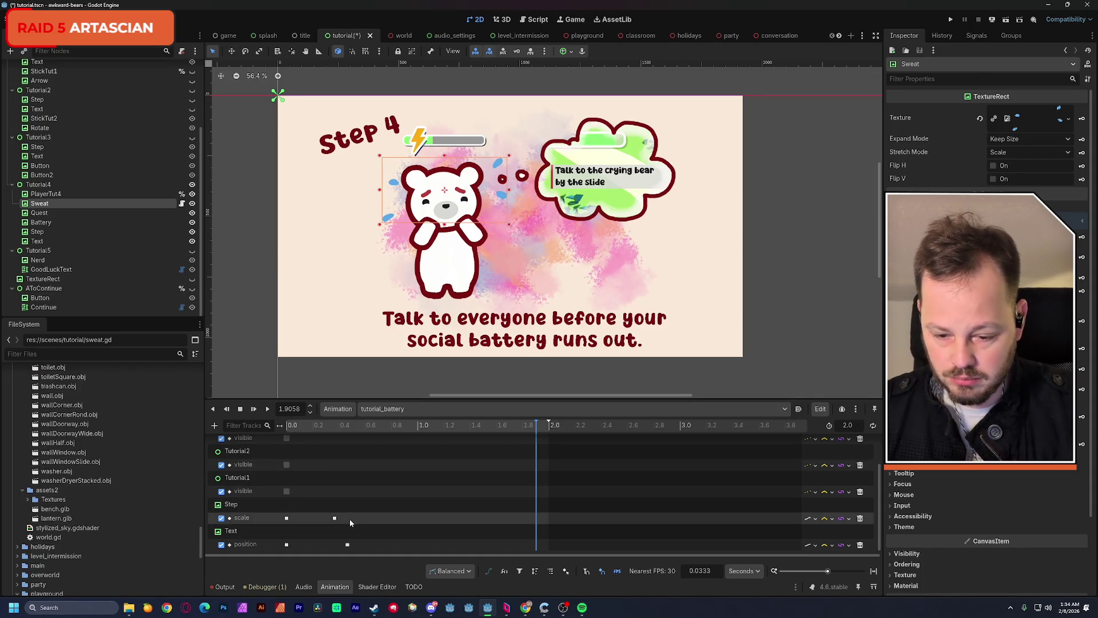
Add a Call Method track for Tutorial with a prompt_next() key
click(215, 426)
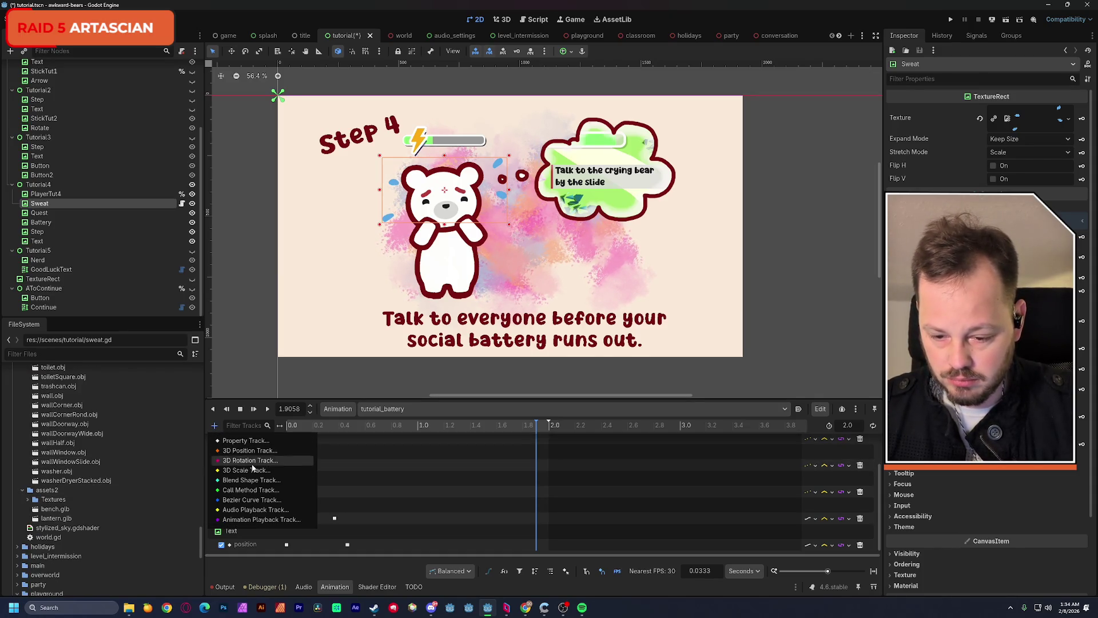
click(290, 489)
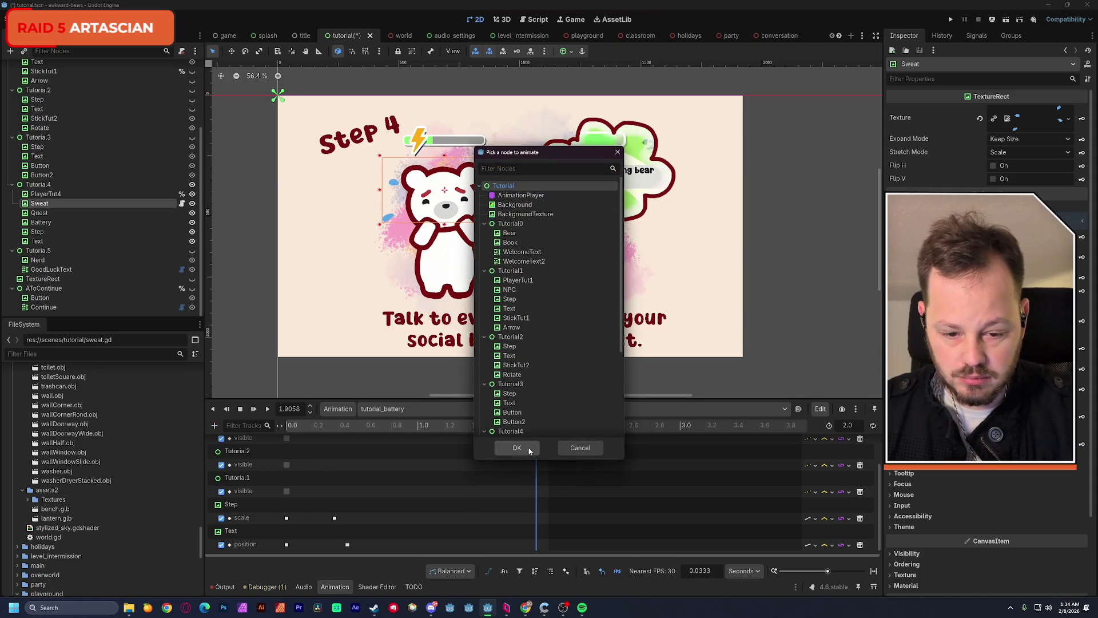
click(527, 448)
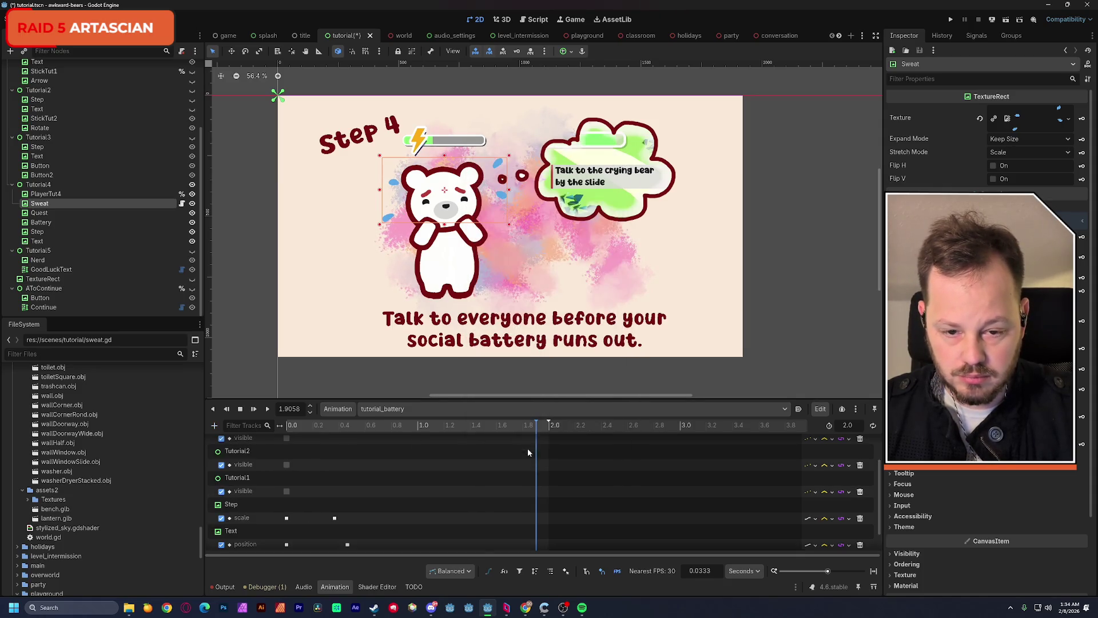
right_click(538, 547)
click(548, 554)
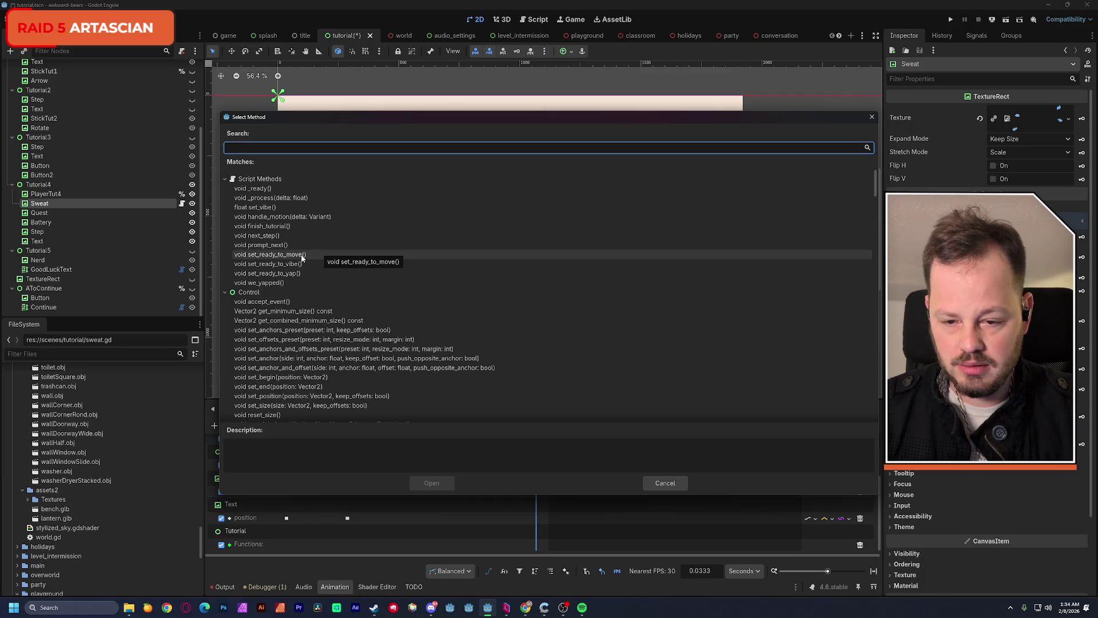
click(262, 245)
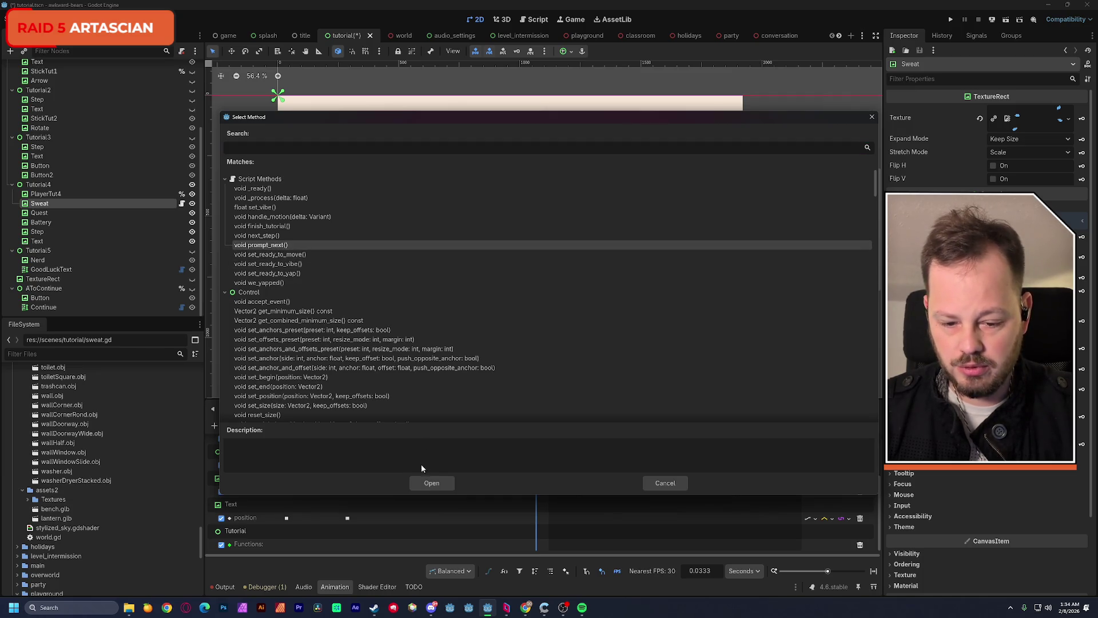
click(429, 483)
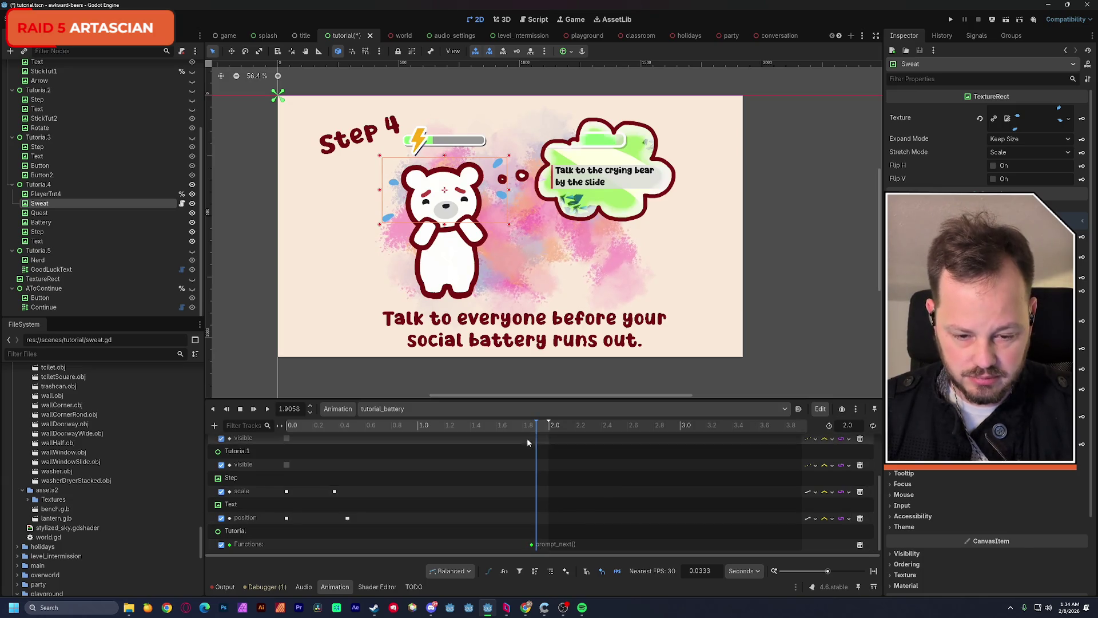
Replay the animation, move the prompt_next() key to 1.9667 s, and save
mouse_move(527, 432)
mouse_down()
mouse_move(320, 433)
mouse_move(451, 434)
mouse_up()
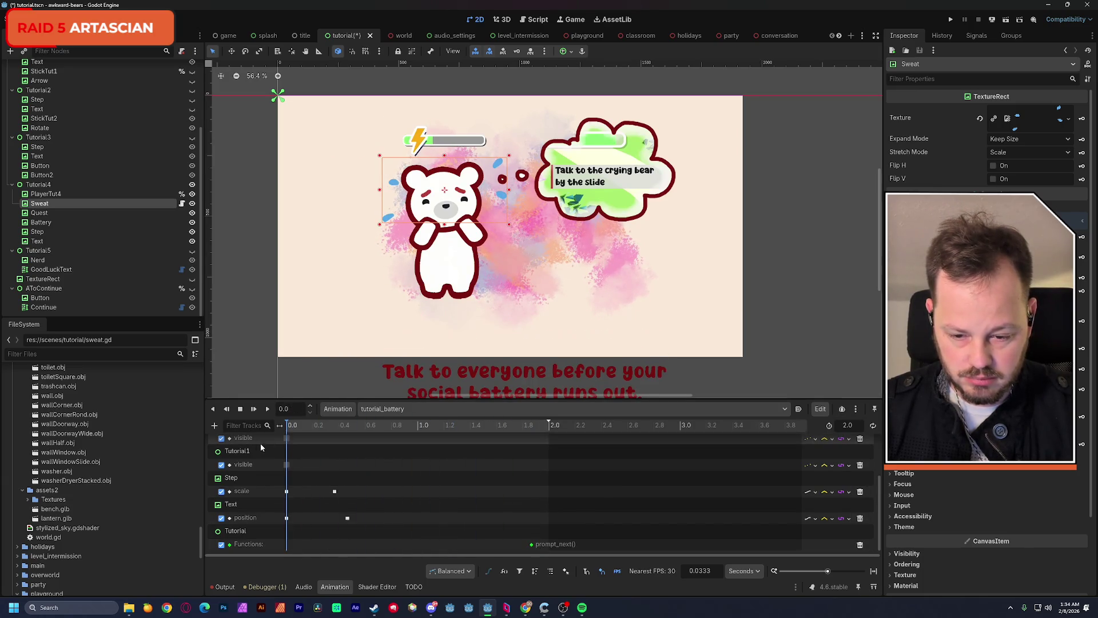
click(268, 408)
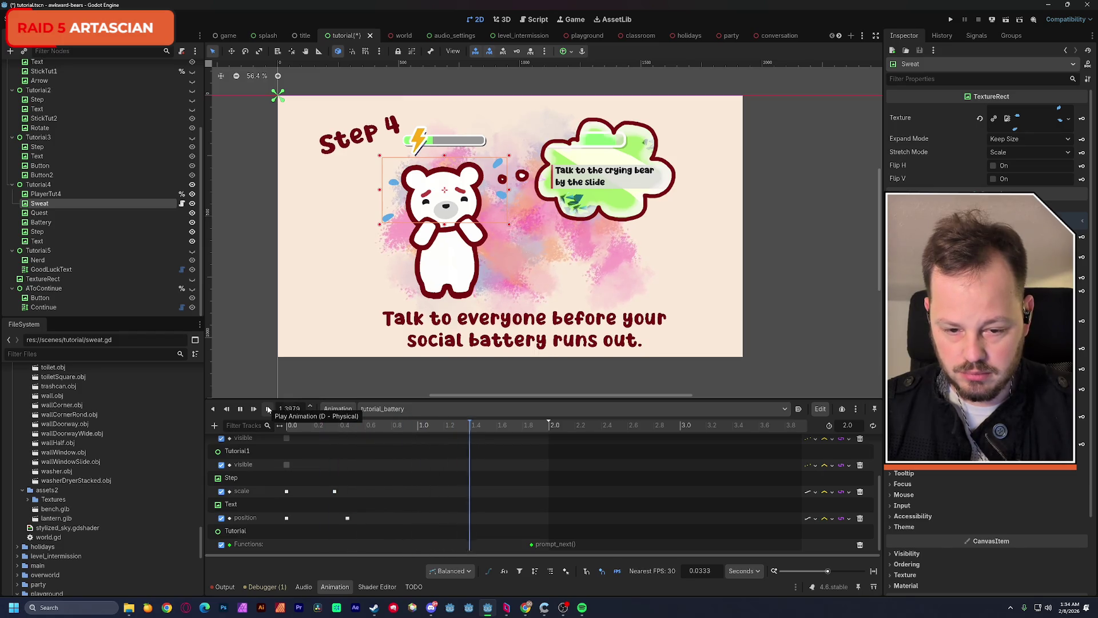
click(484, 445)
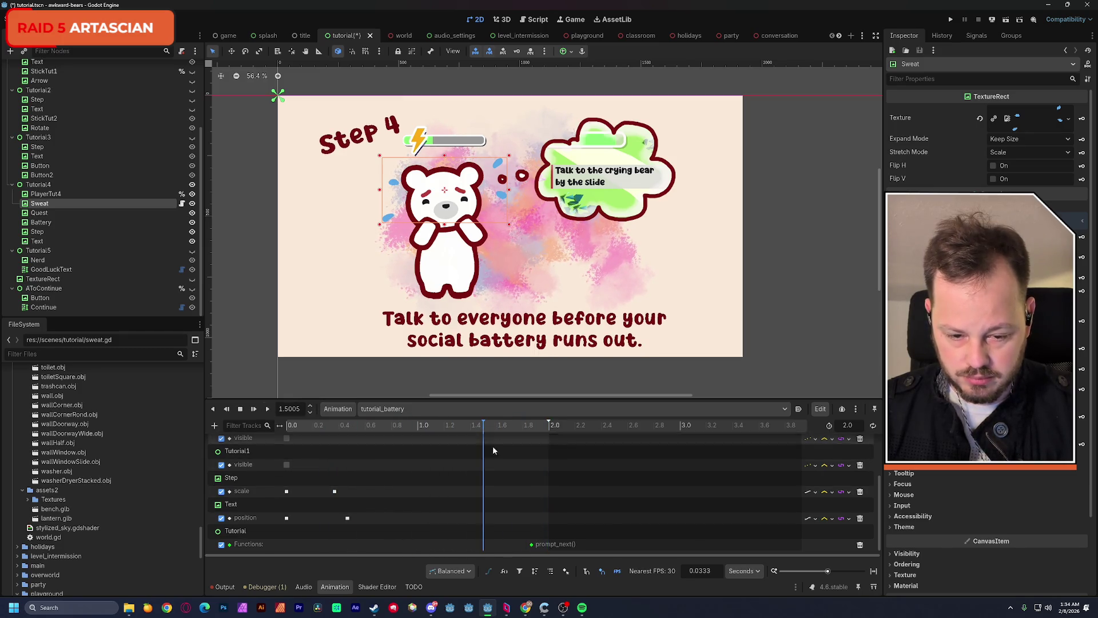
drag(531, 544, 546, 547)
key(ctrl+s)
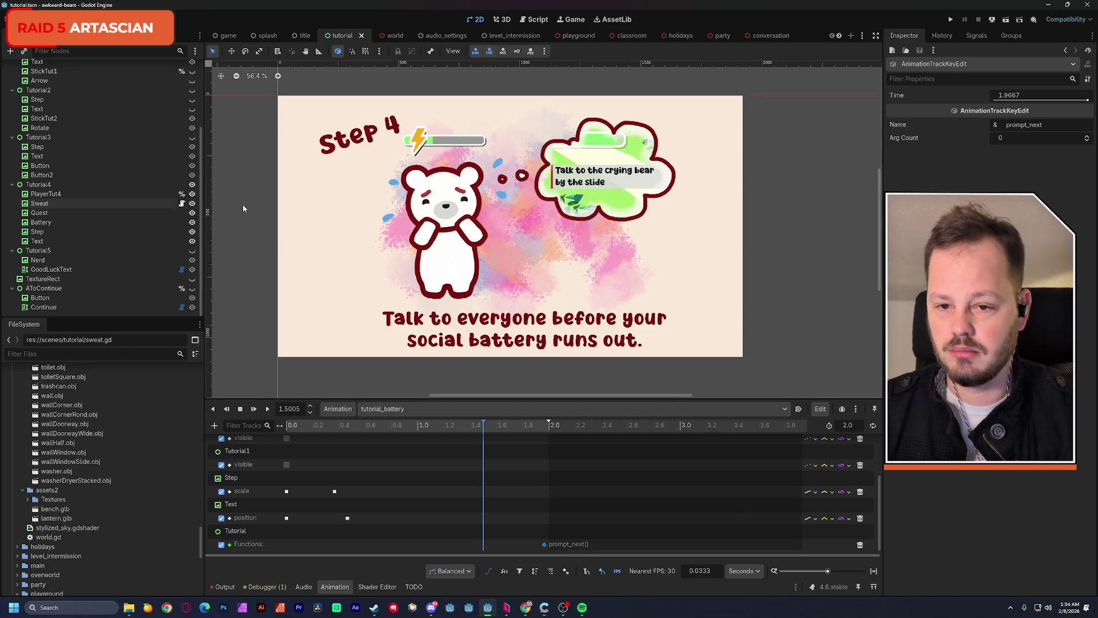
click(545, 23)
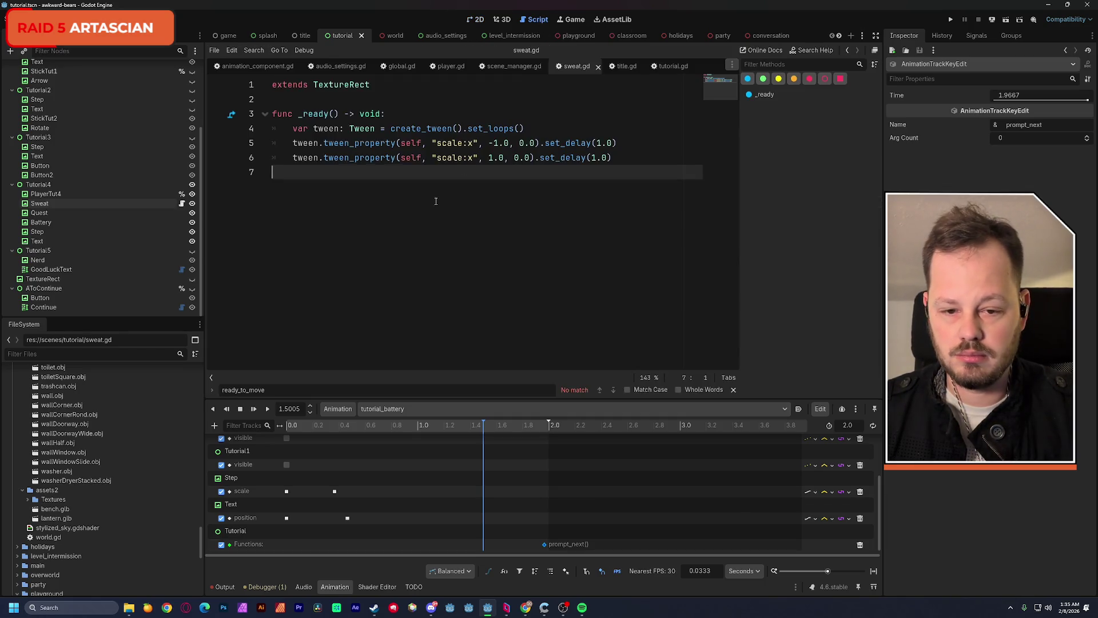
Close sweat.gd, open tutorial.gd, and add a new line after tutorial_progress = 4
click(598, 67)
scroll(547, 109, up, 10)
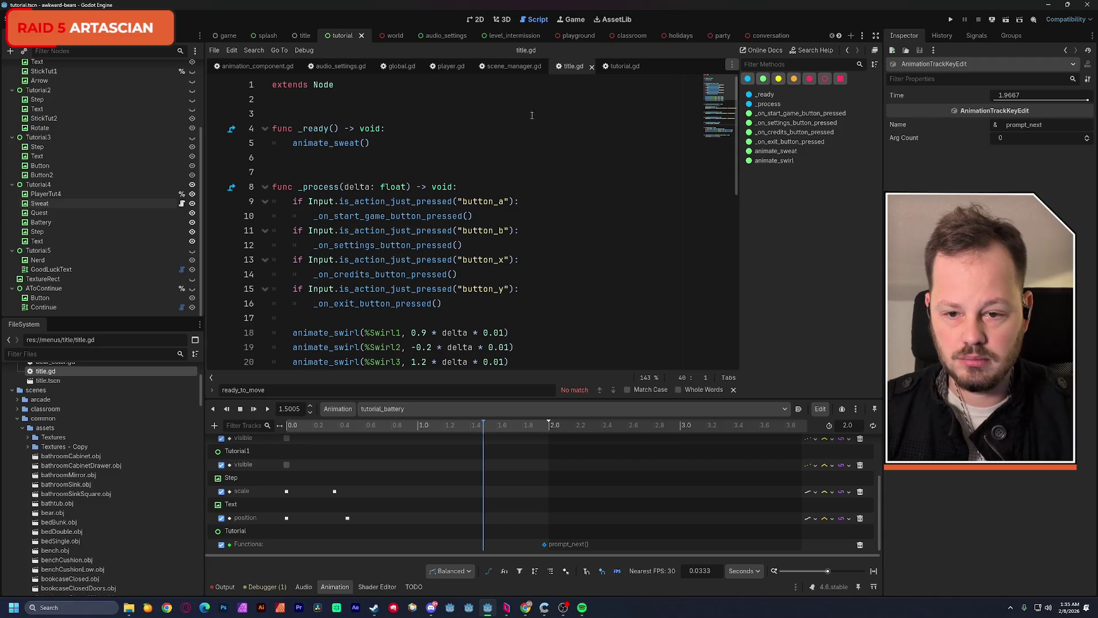
scroll(86, 114, up, 3)
click(182, 68)
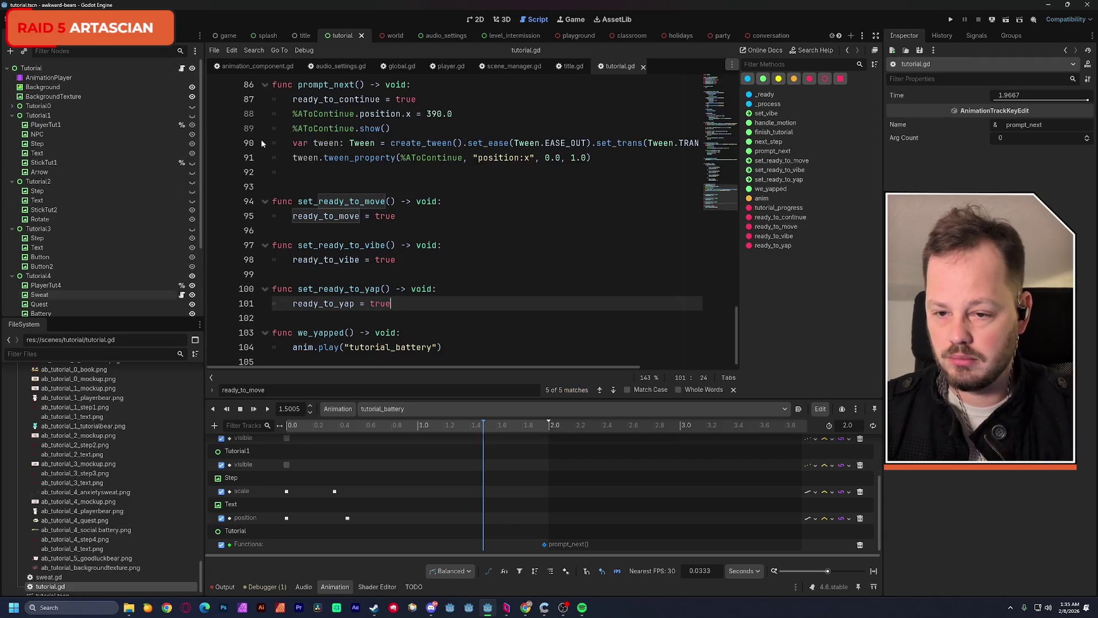
scroll(438, 198, up, 20)
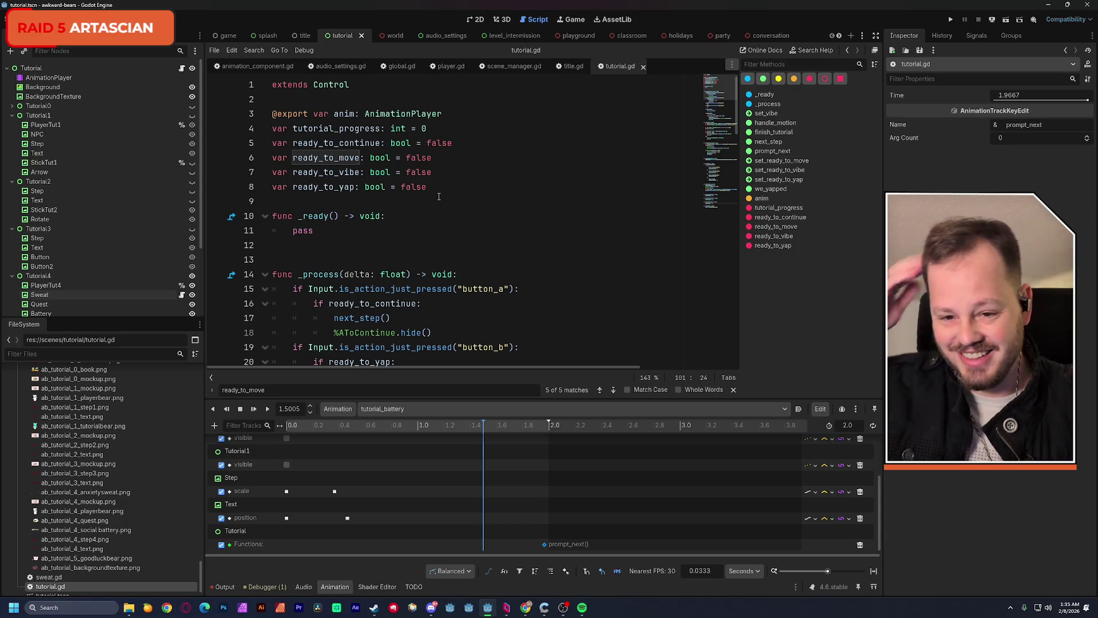
scroll(456, 184, down, 3)
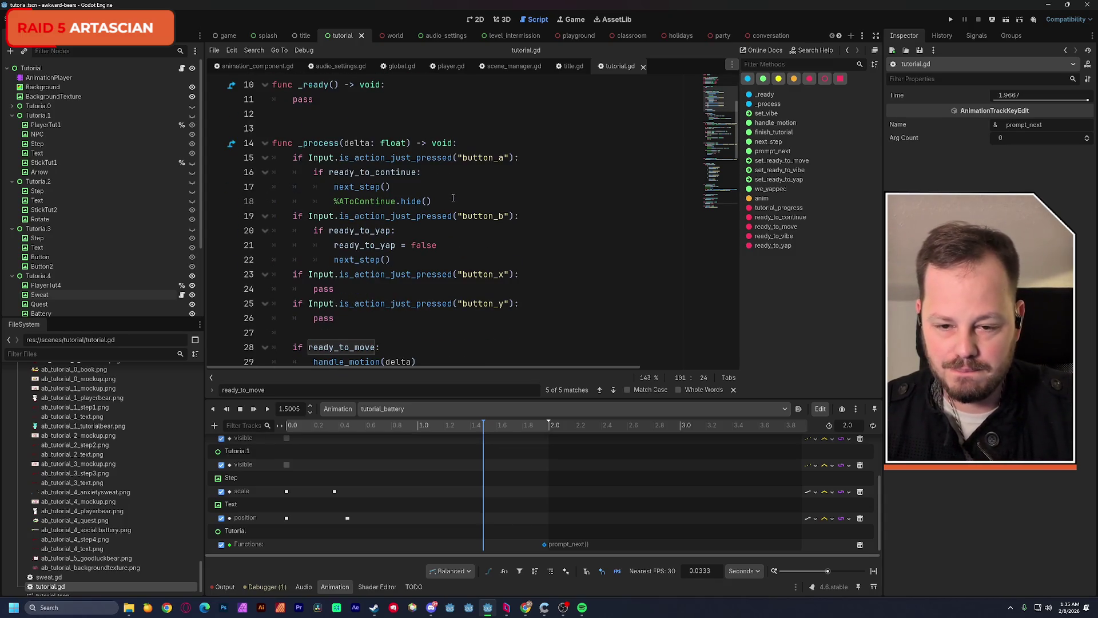
scroll(449, 198, down, 15)
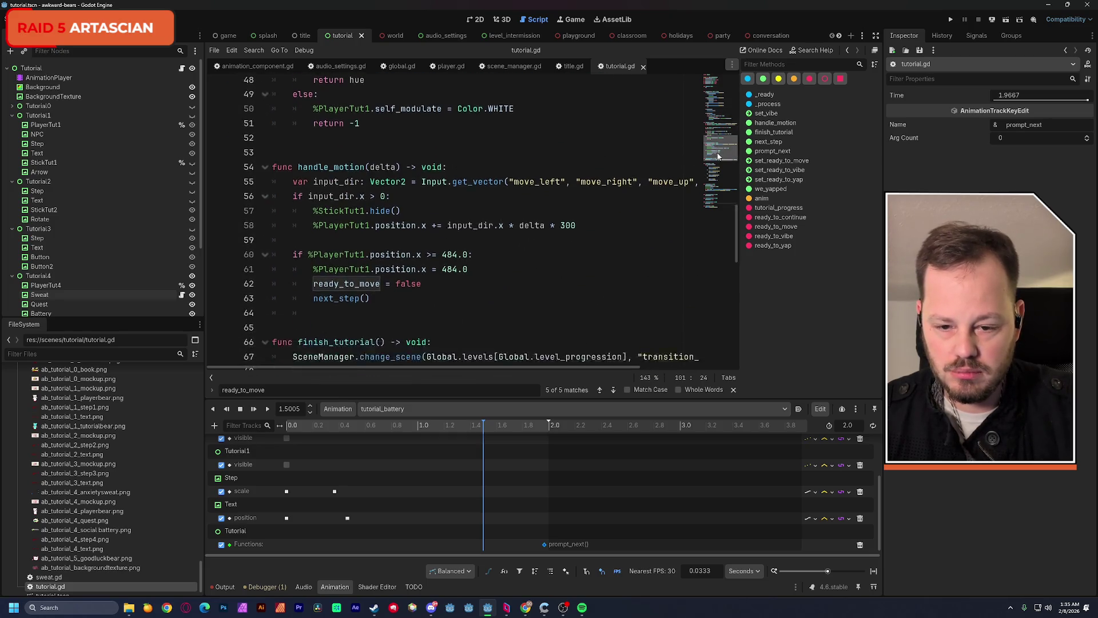
drag(718, 165, 719, 183)
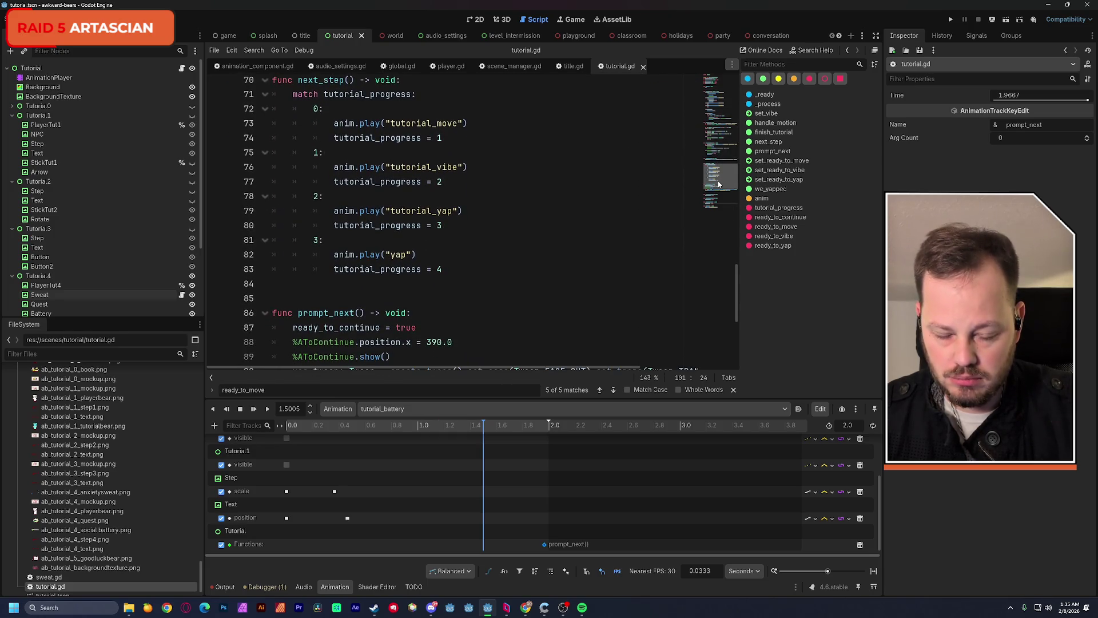
click(452, 270)
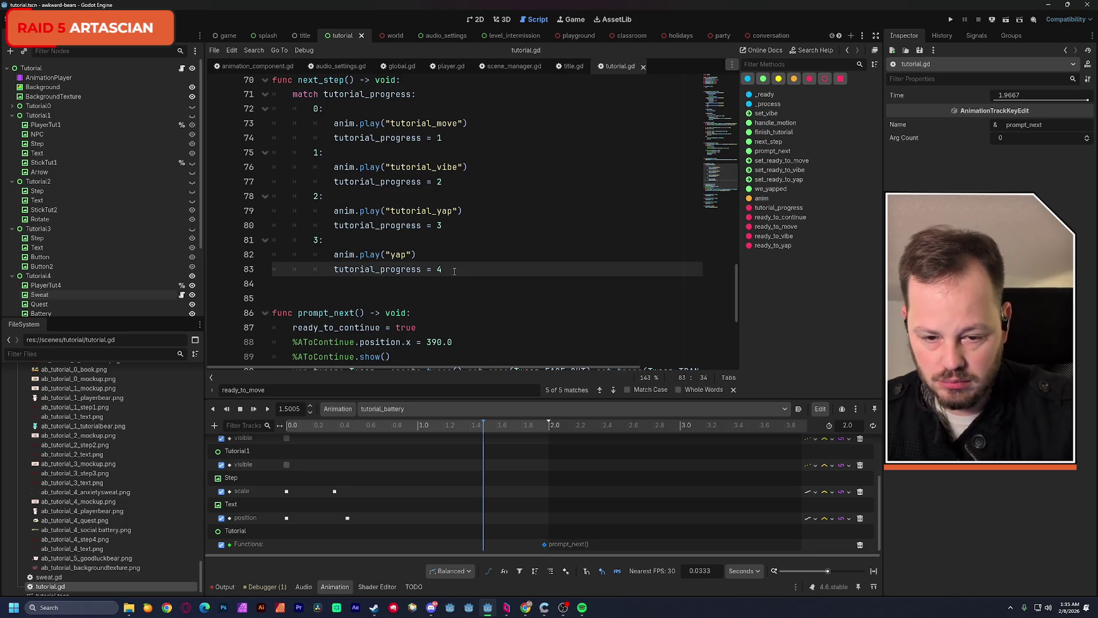
key(Return)
Write case 4 to play the tutorial_goodluck animation, and save
text(4:)
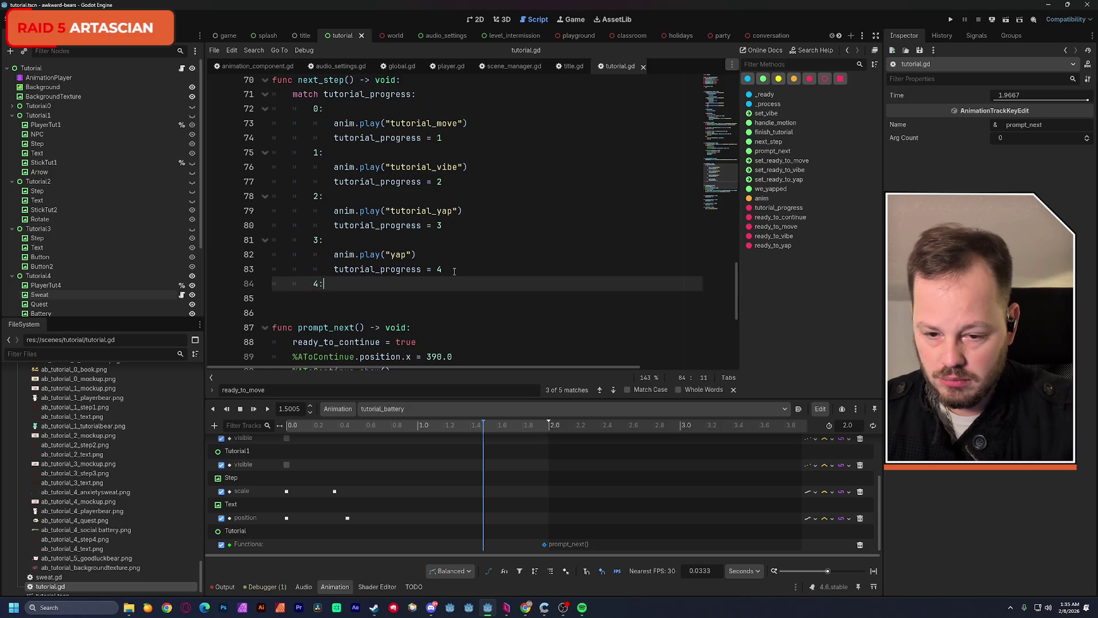
key(Return)
text(a)
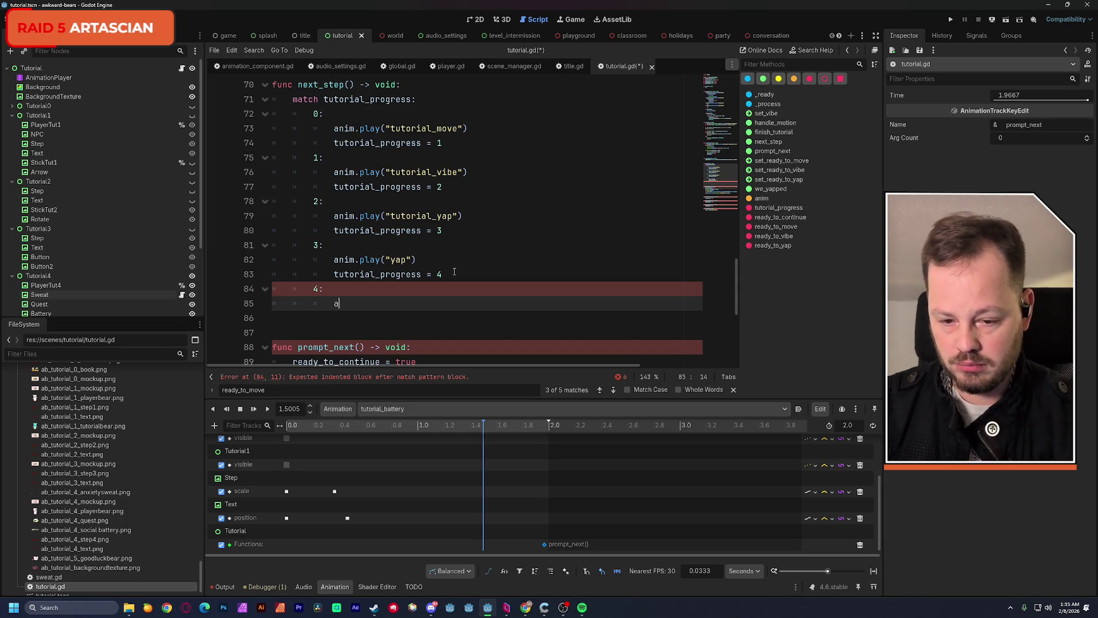
text(nim.play)
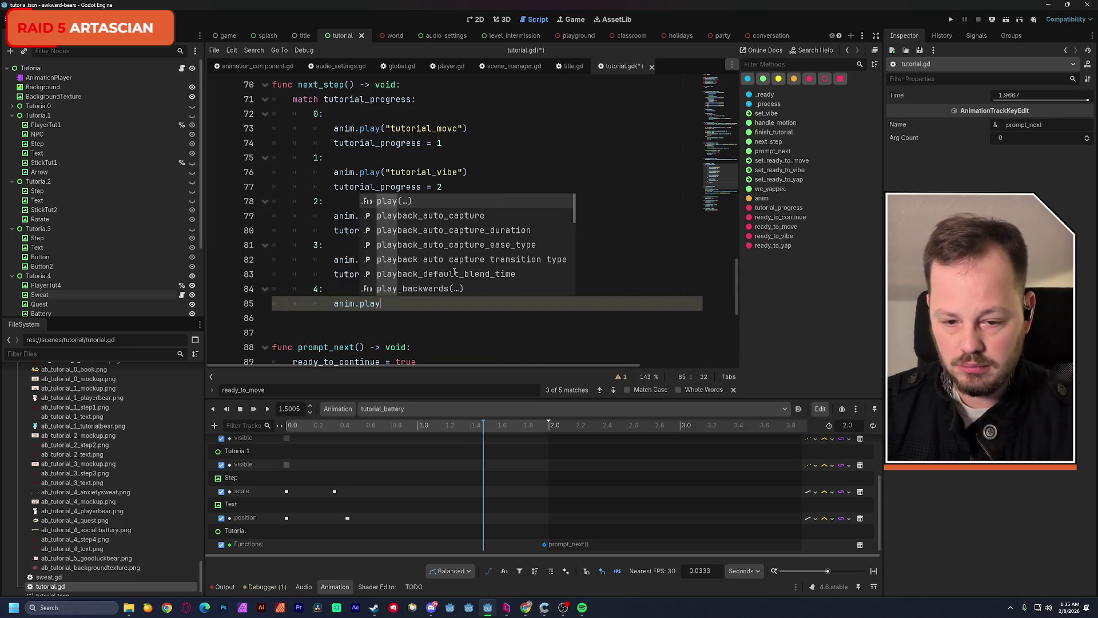
key(Return)
text(")
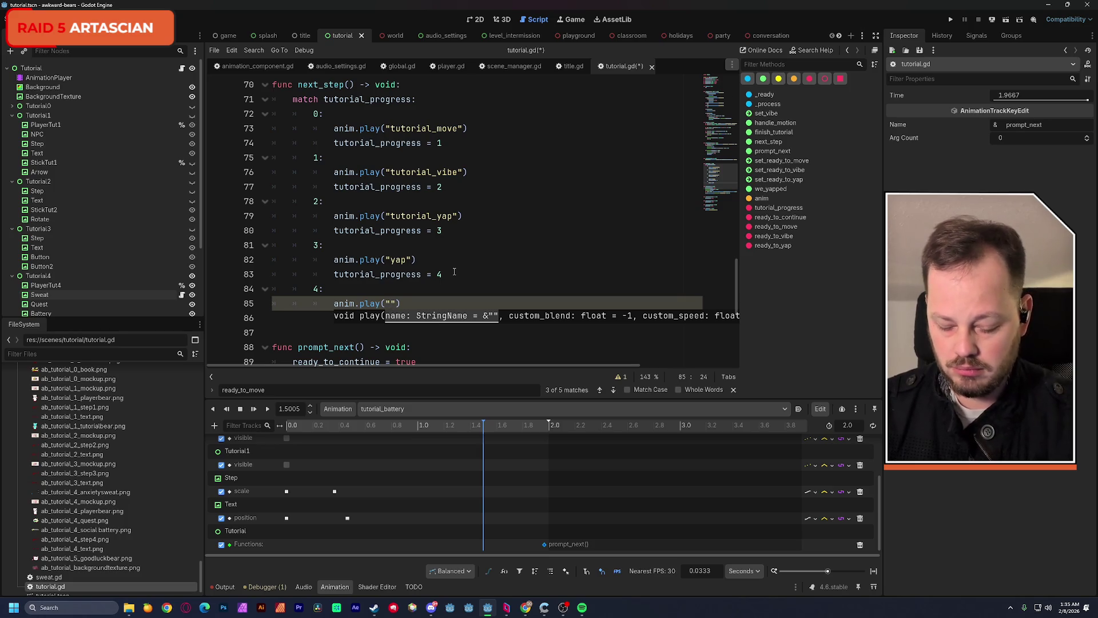
text(tutorial_)
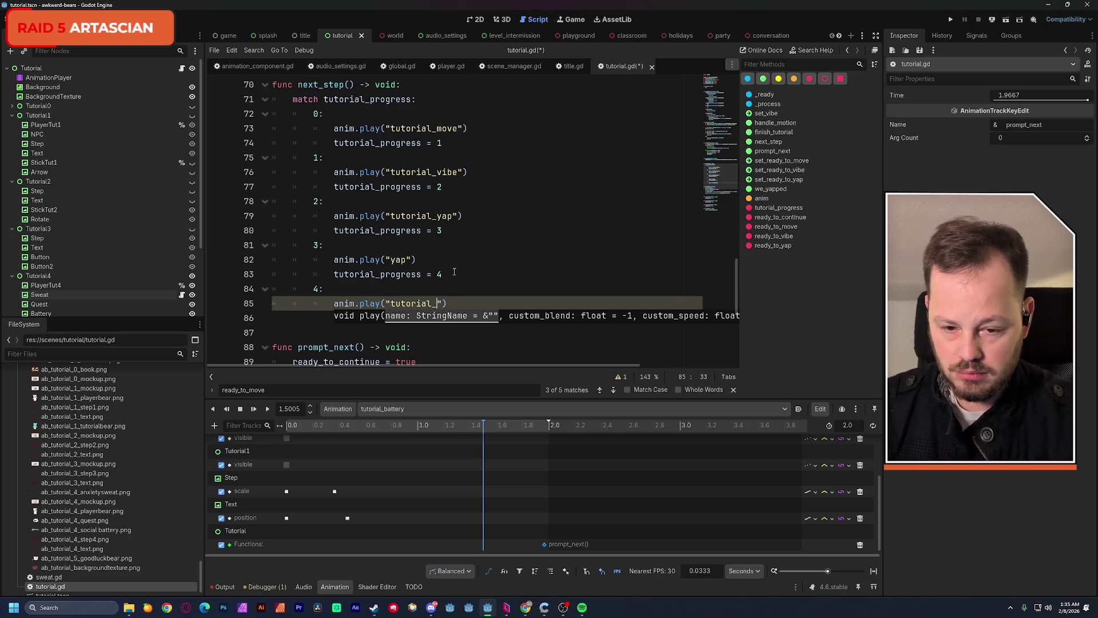
text(goodluck)
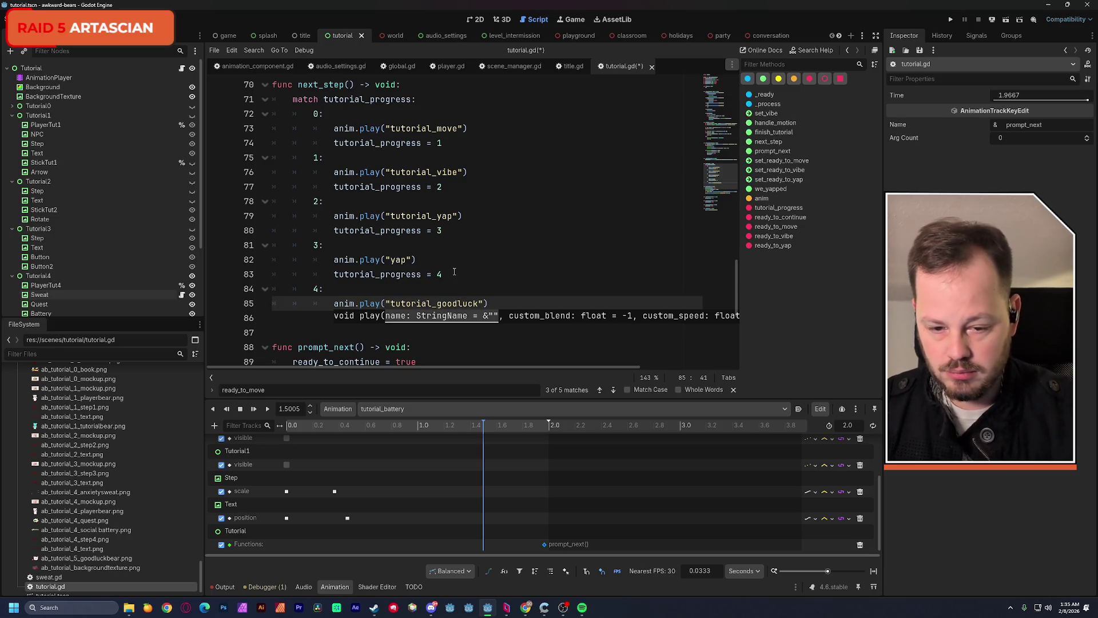
click(543, 229)
key(ctrl+s)
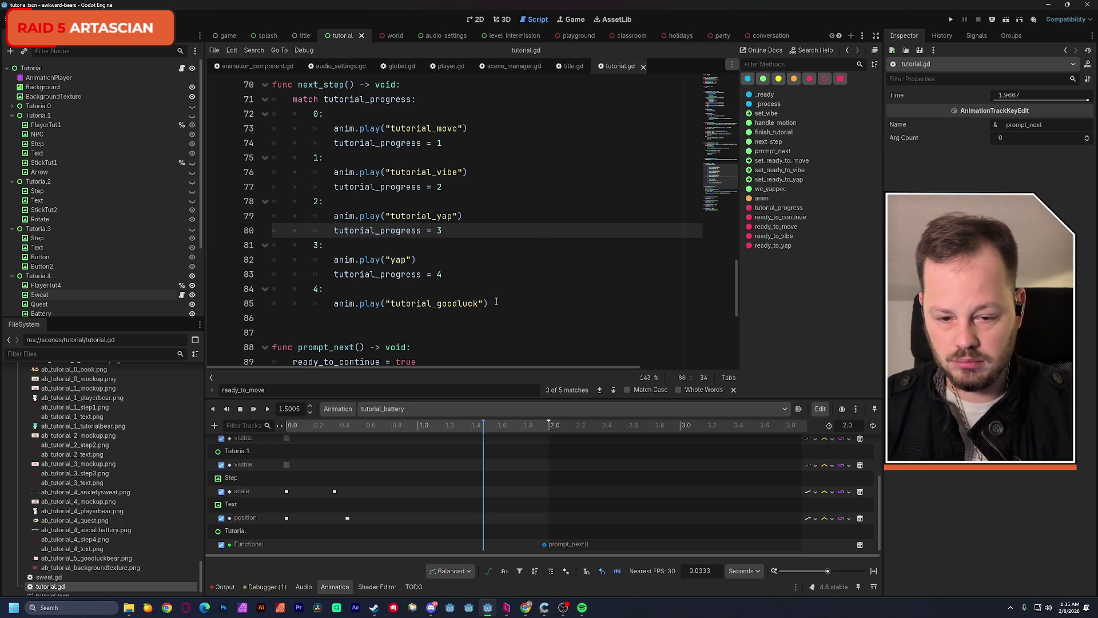
Copy the tutorial_progress line into case 4 to set progress to 5
mouse_move(444, 274)
mouse_down()
mouse_move(312, 274)
mouse_move(334, 274)
mouse_up()
key(ctrl+c)
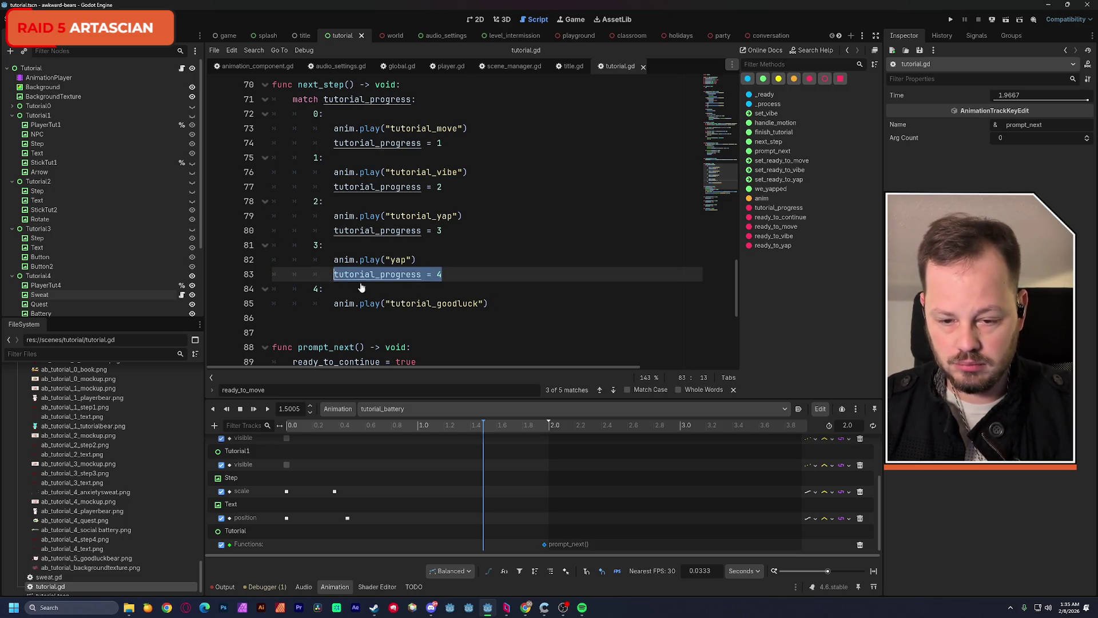
click(502, 304)
key(Return)
key(ctrl+v)
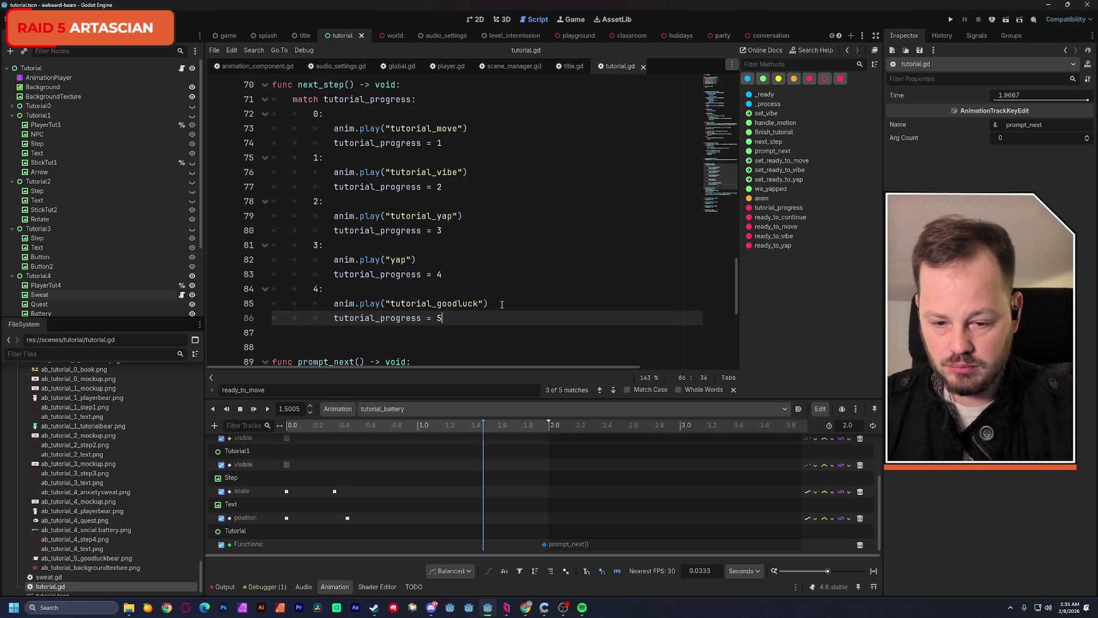
Add a case 5 that prints "Go to next level"
key(Return)
text(5:)
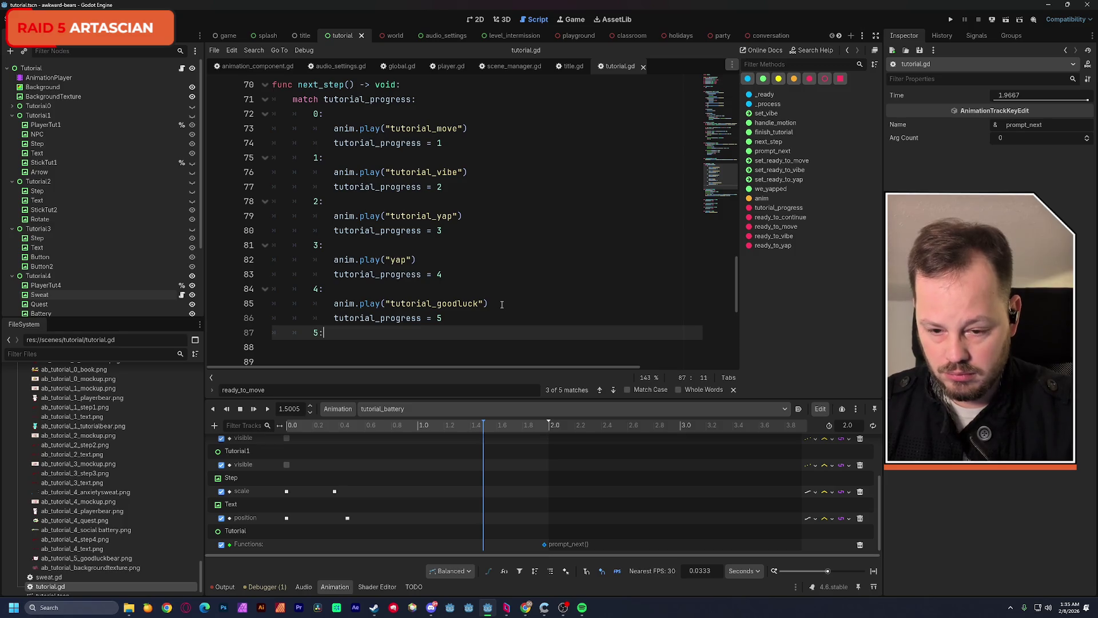
key(Return)
text(rint()
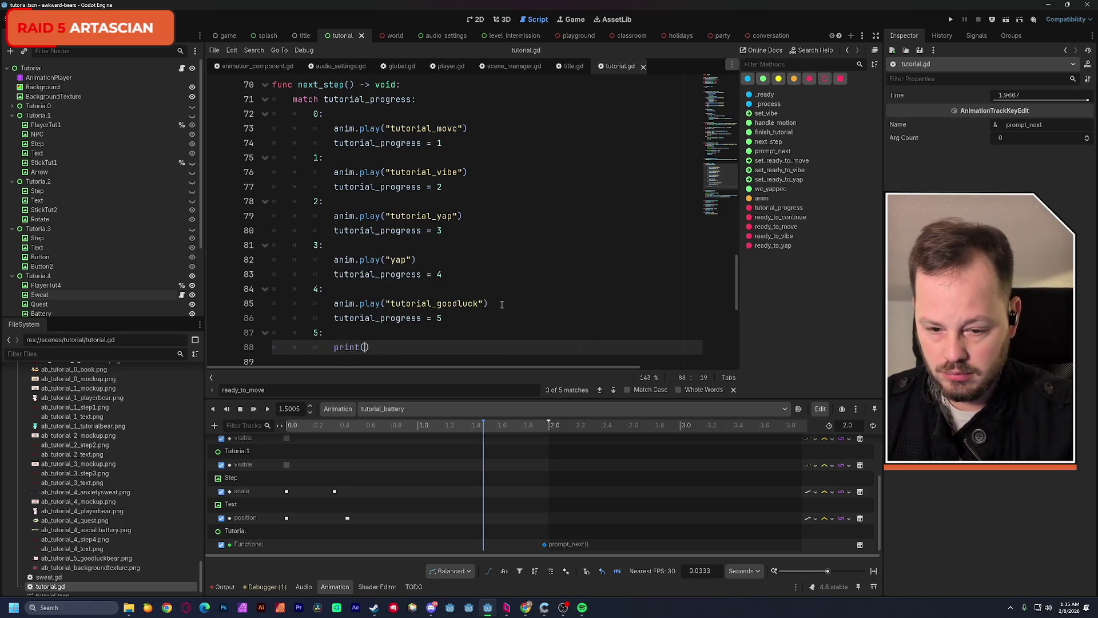
text("Go to next )
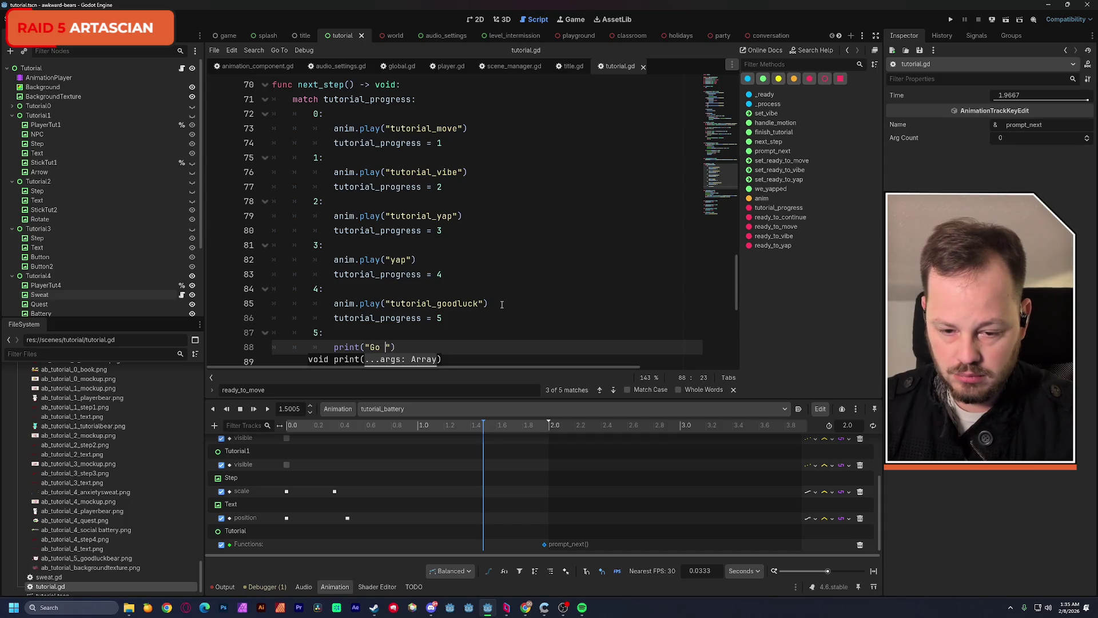
text(level)
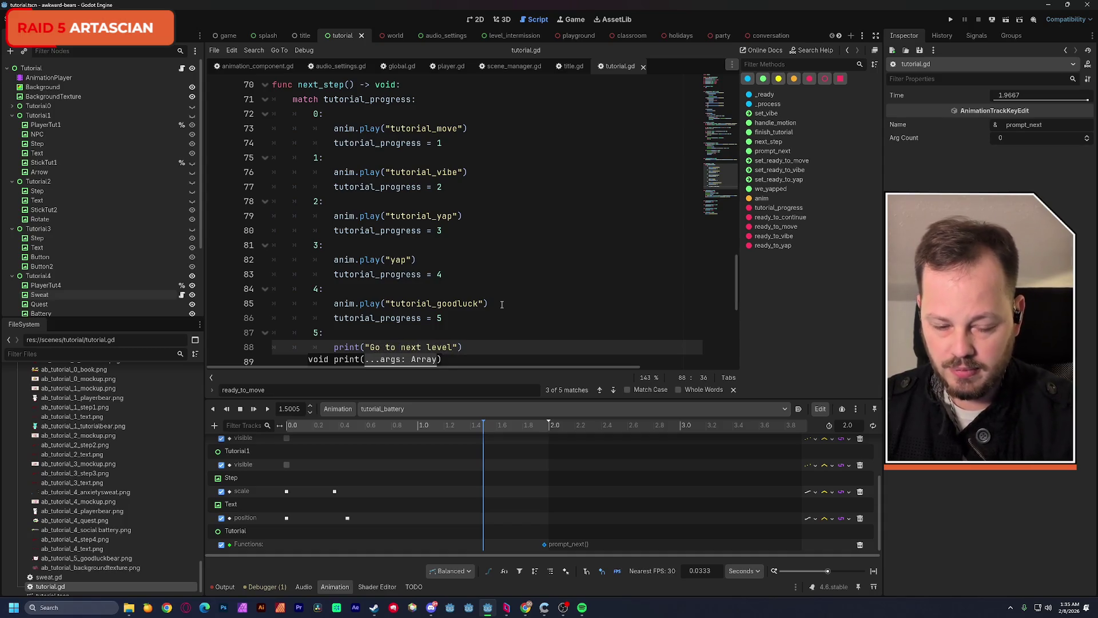
click(517, 275)
scroll(518, 284, down, 3)
scroll(518, 284, down, 5)
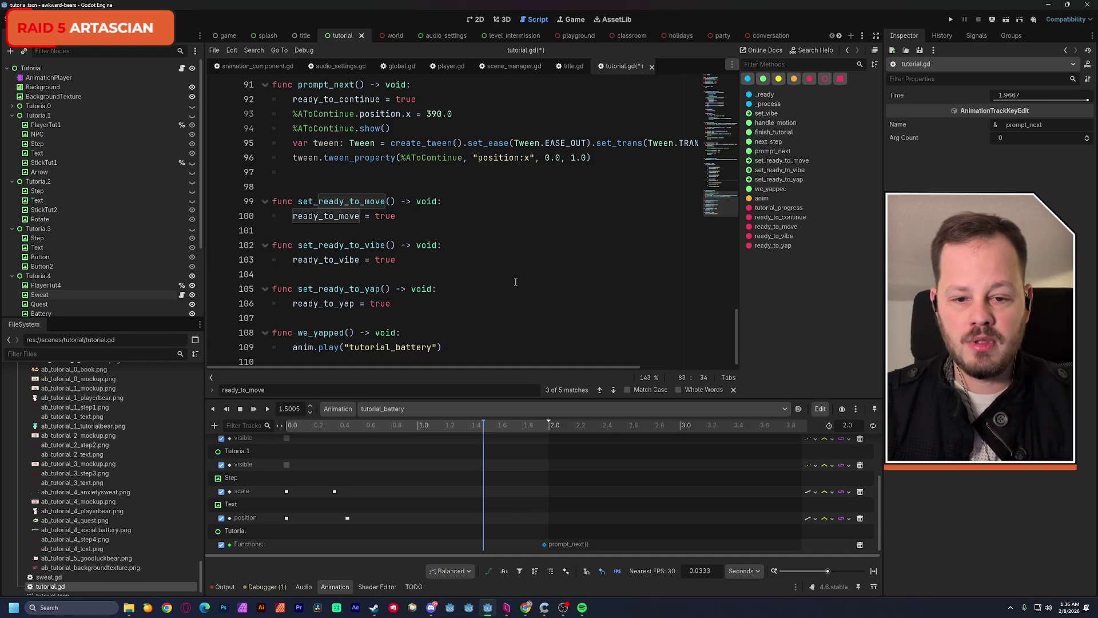
Delete the empty button_x and button_y if-blocks in _process and save tutorial.gd
scroll(516, 282, up, 1)
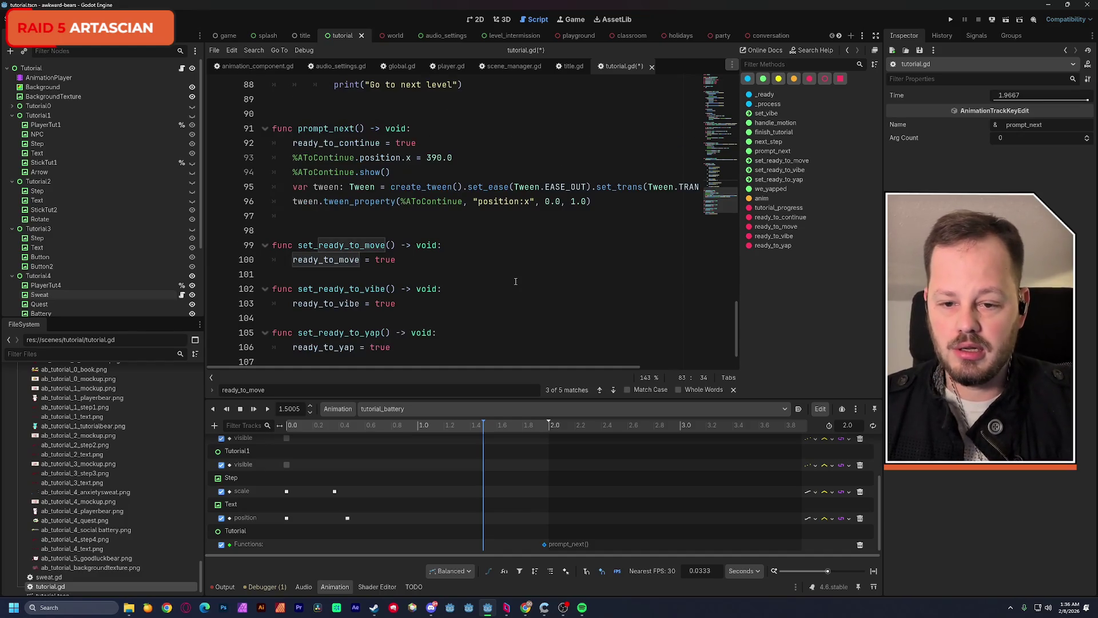
scroll(515, 281, up, 5)
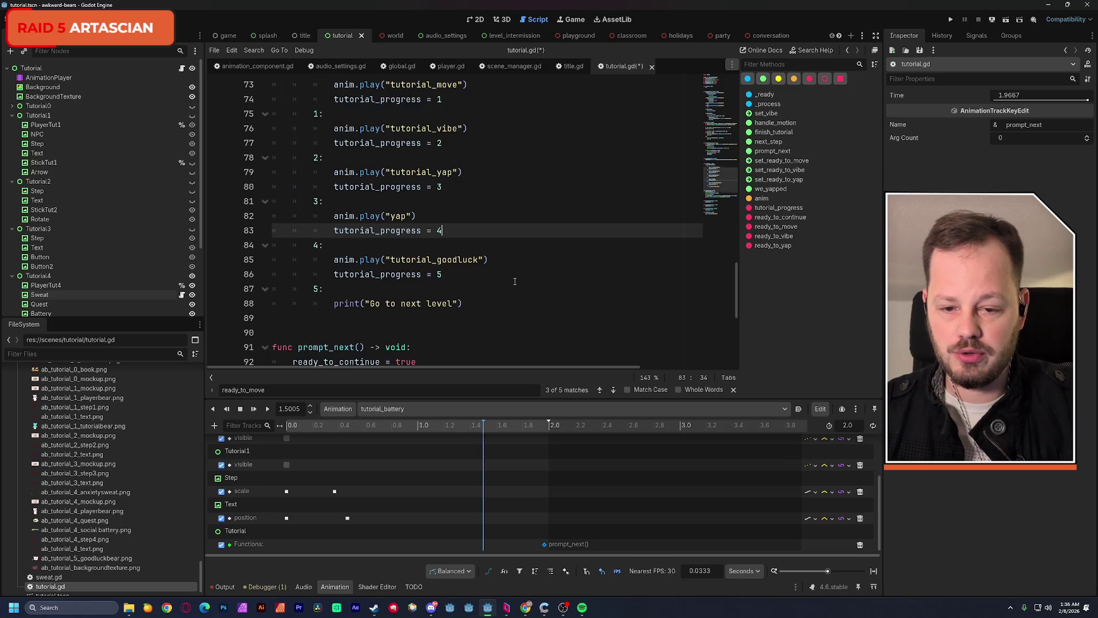
scroll(515, 282, up, 16)
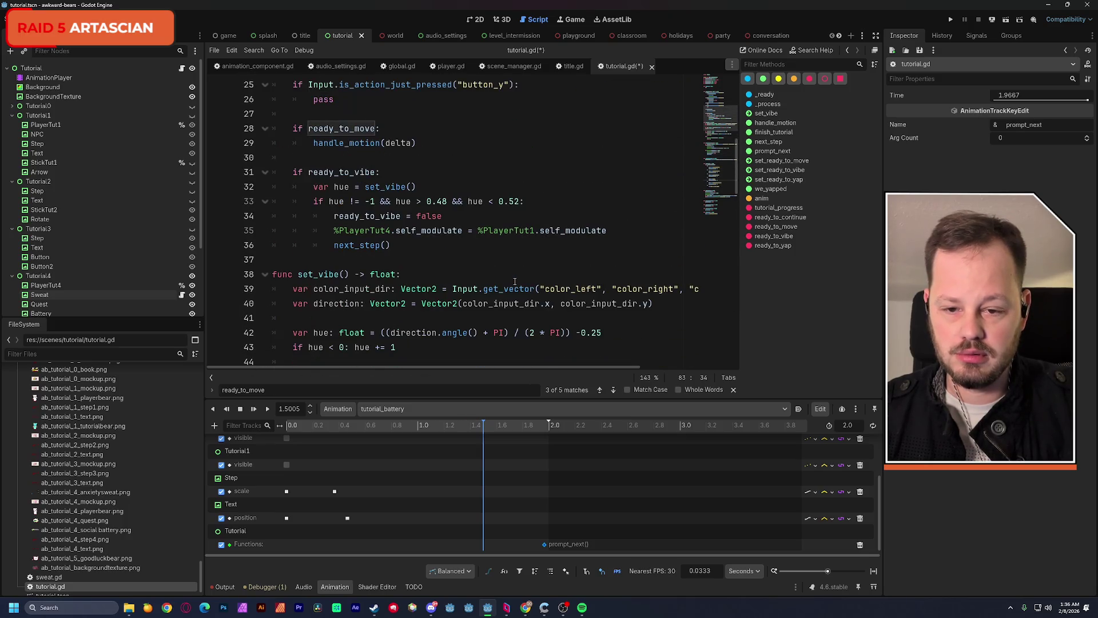
scroll(515, 281, up, 5)
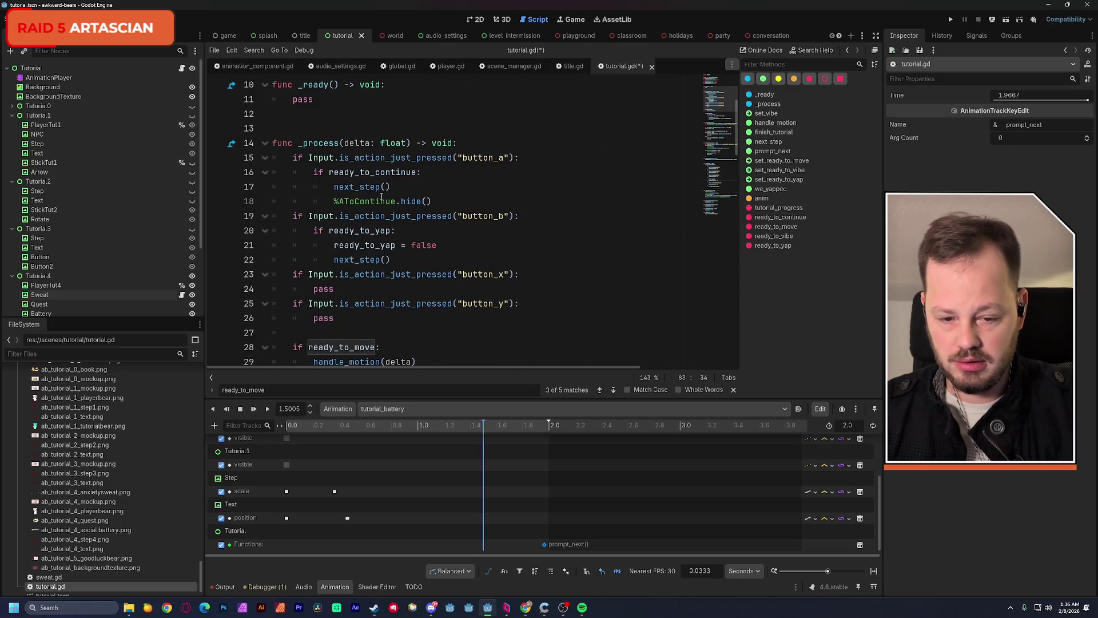
drag(338, 318, 239, 273)
key(BackSpace)
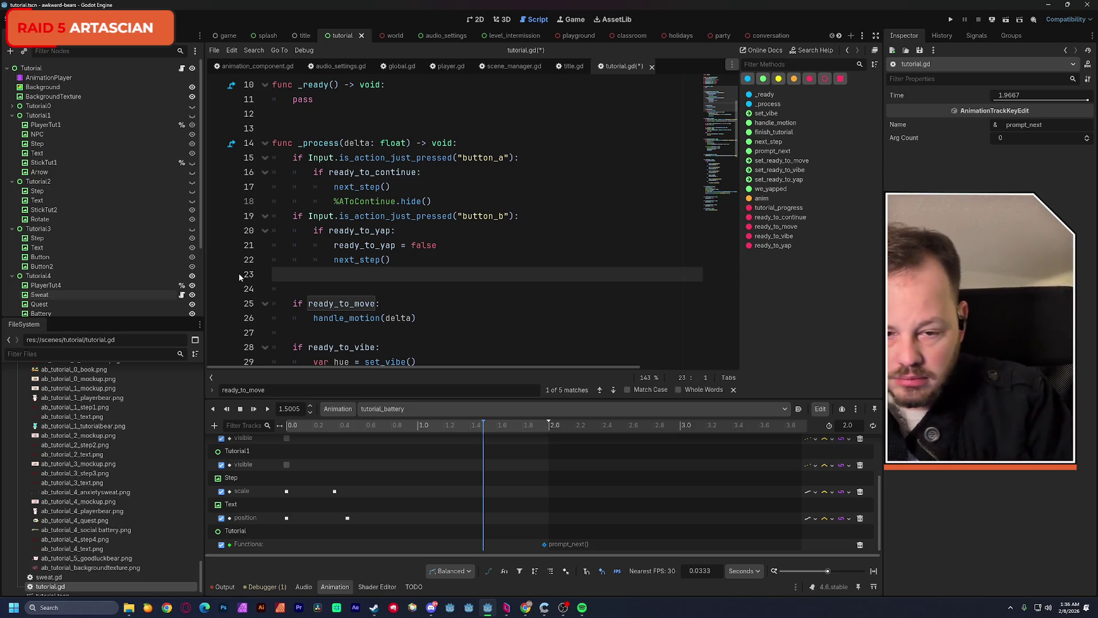
key(ctrl+s)
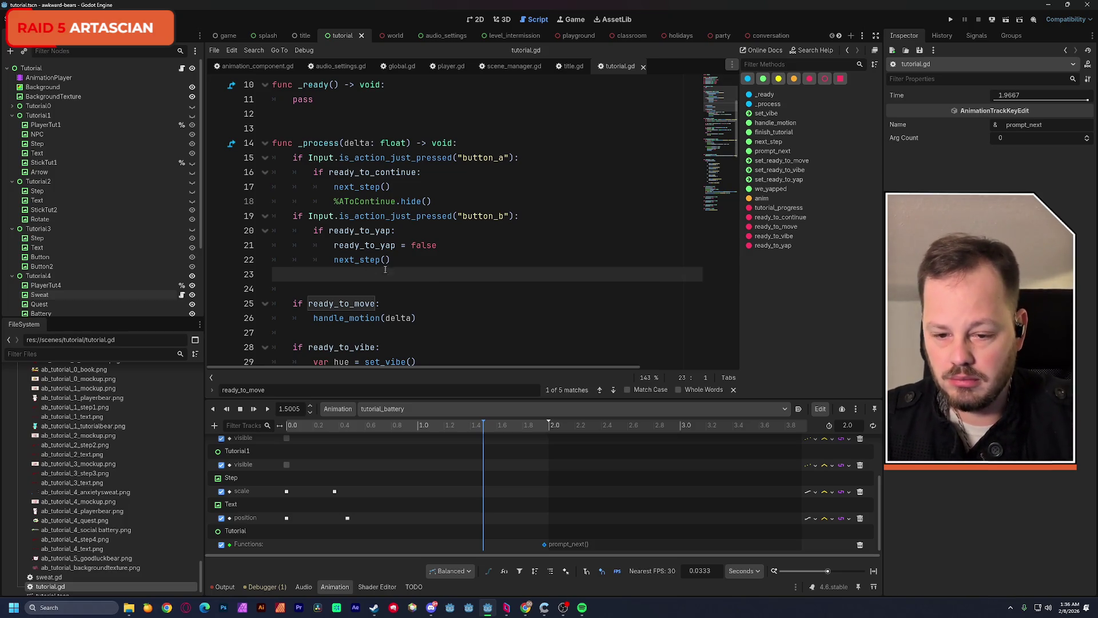
scroll(451, 267, down, 1)
scroll(451, 267, down, 1)
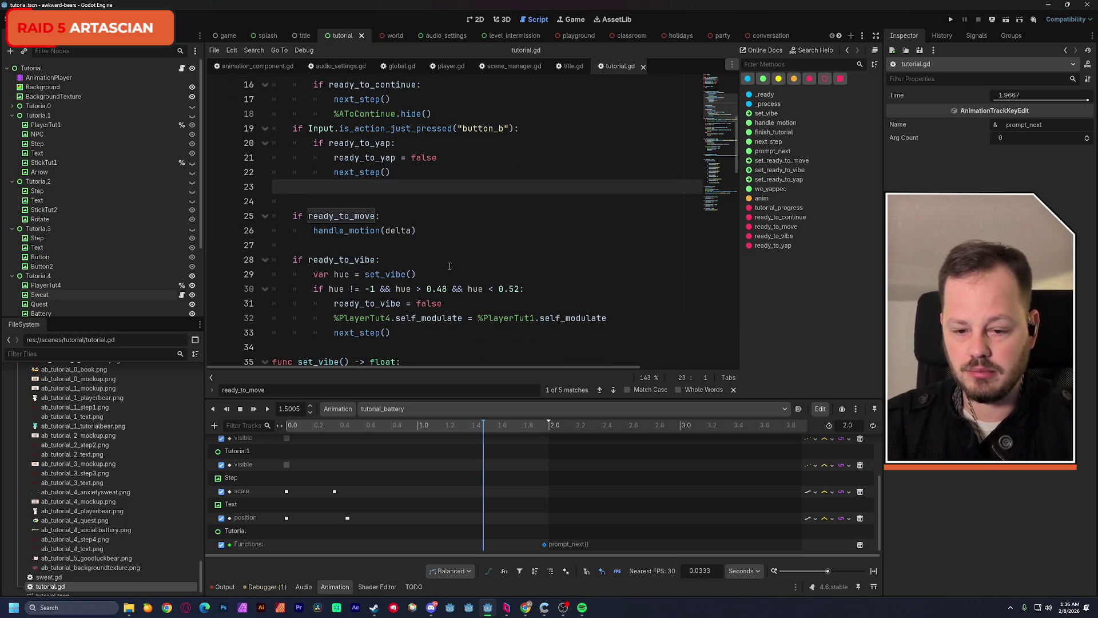
scroll(449, 266, down, 2)
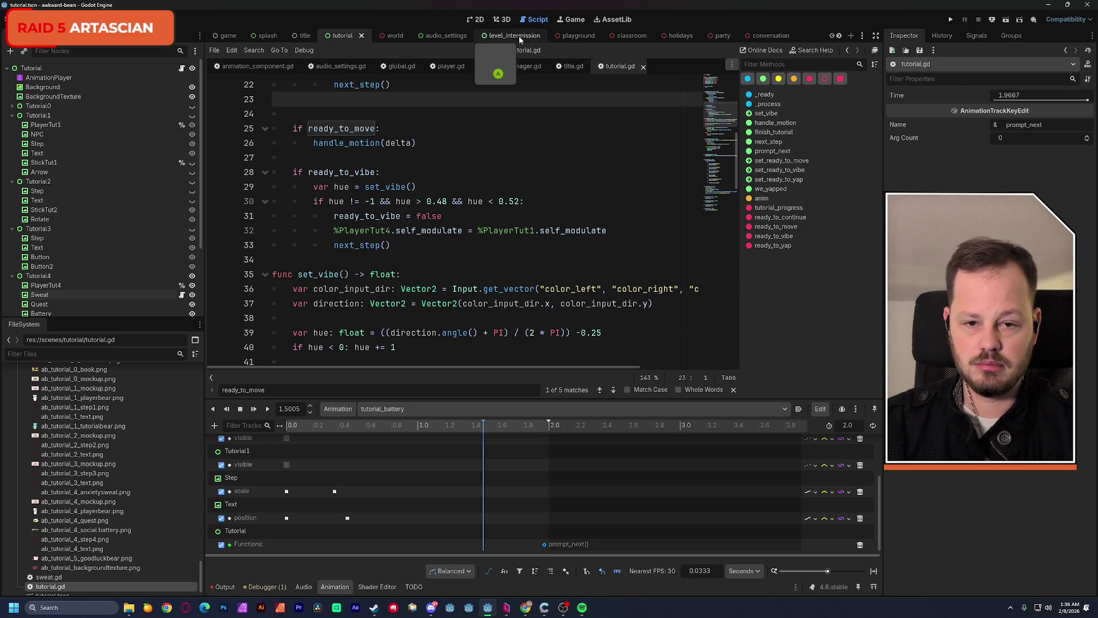
In the RESET animation, set Tutorial4's visible key at 0.0 to off
click(474, 20)
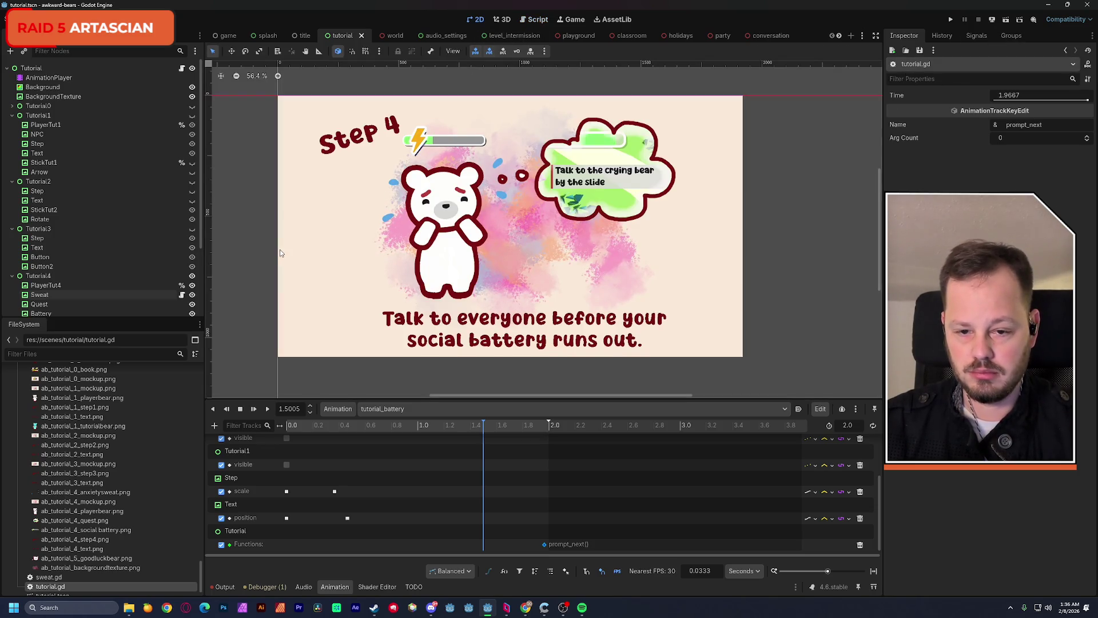
click(384, 408)
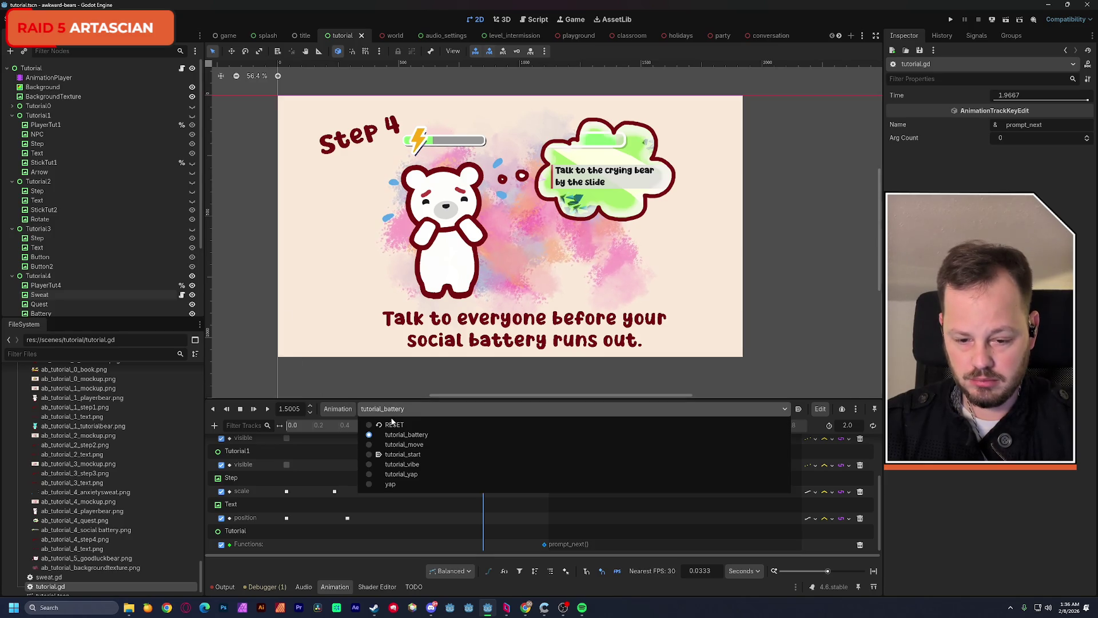
click(399, 425)
scroll(333, 470, down, 5)
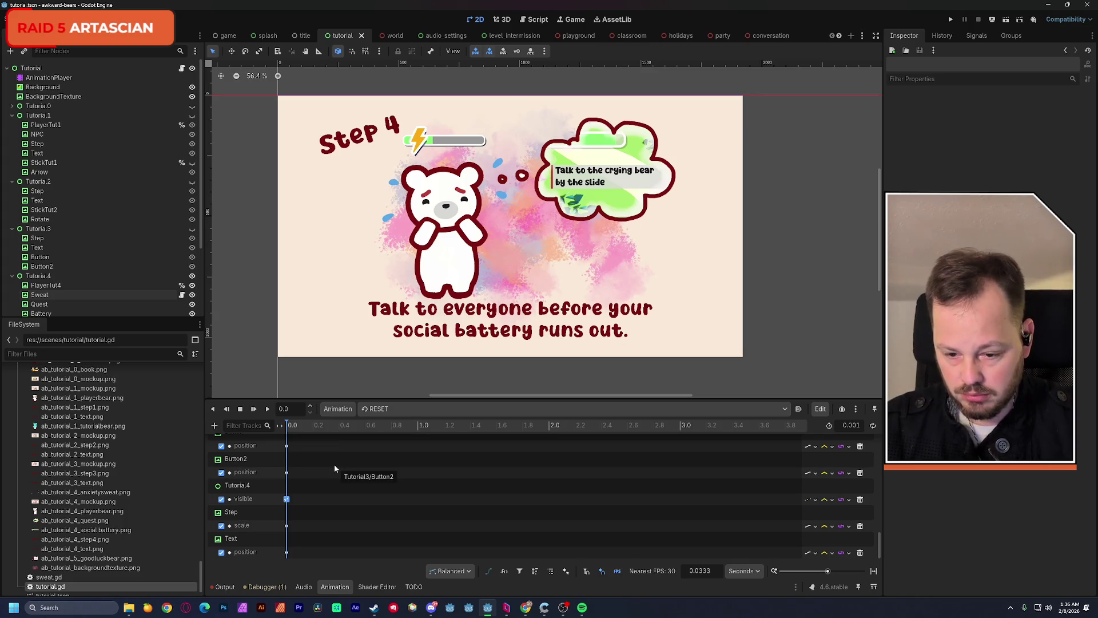
click(288, 500)
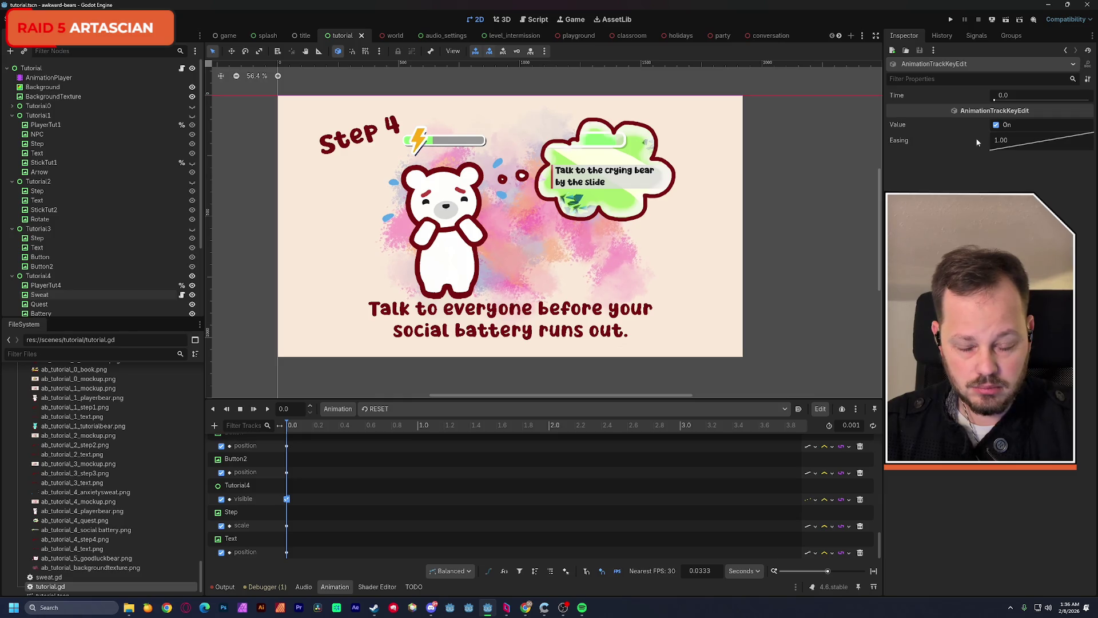
click(997, 127)
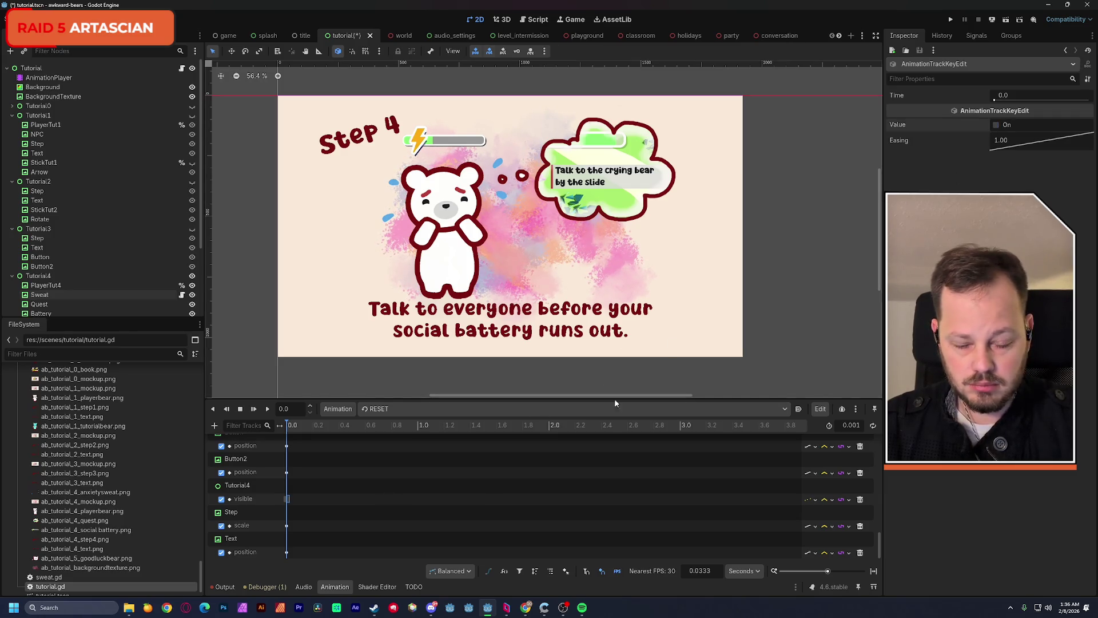
Apply the reset pose, save the tutorial scene and run it to its opening screen
click(288, 427)
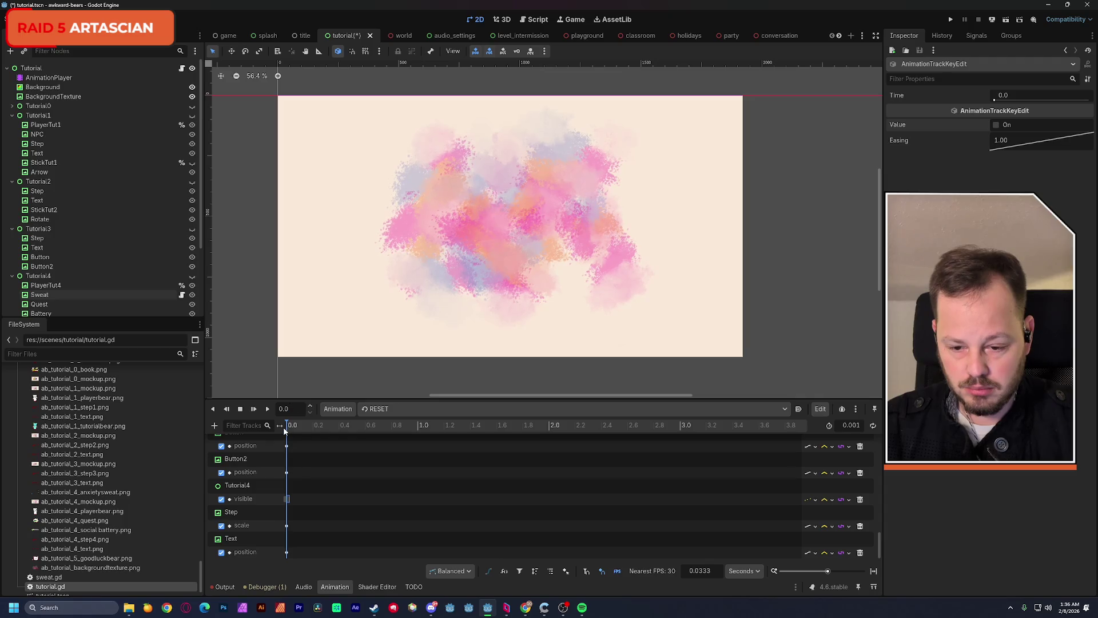
key(ctrl+s)
click(1006, 20)
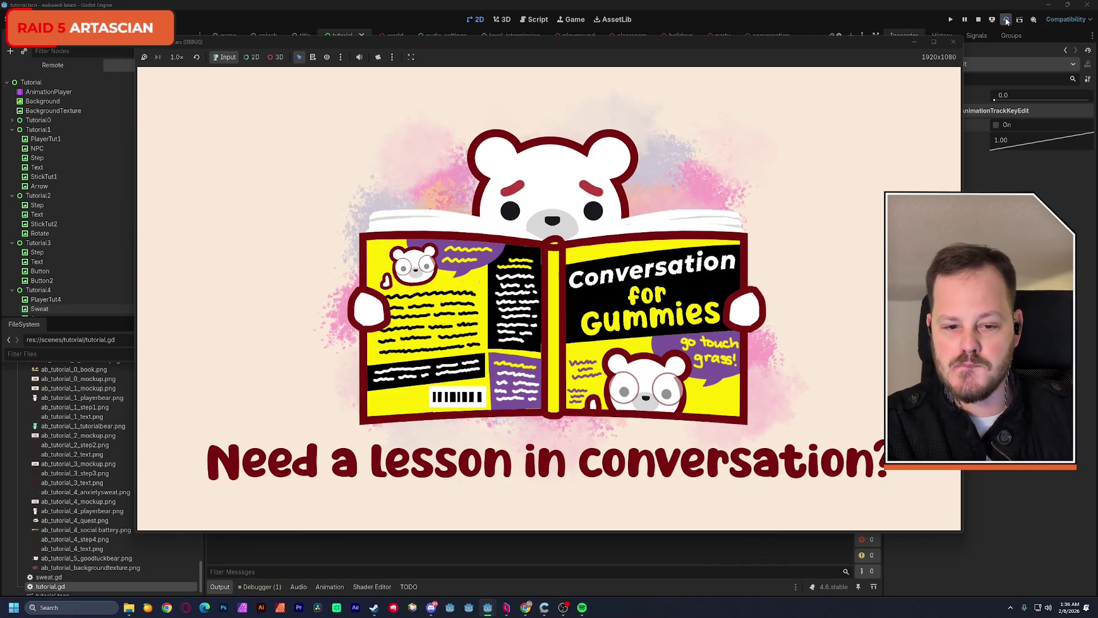
Play tutorial steps 1–4 using Enter, Right and L, then stop the game and open the debugger
key(Return)
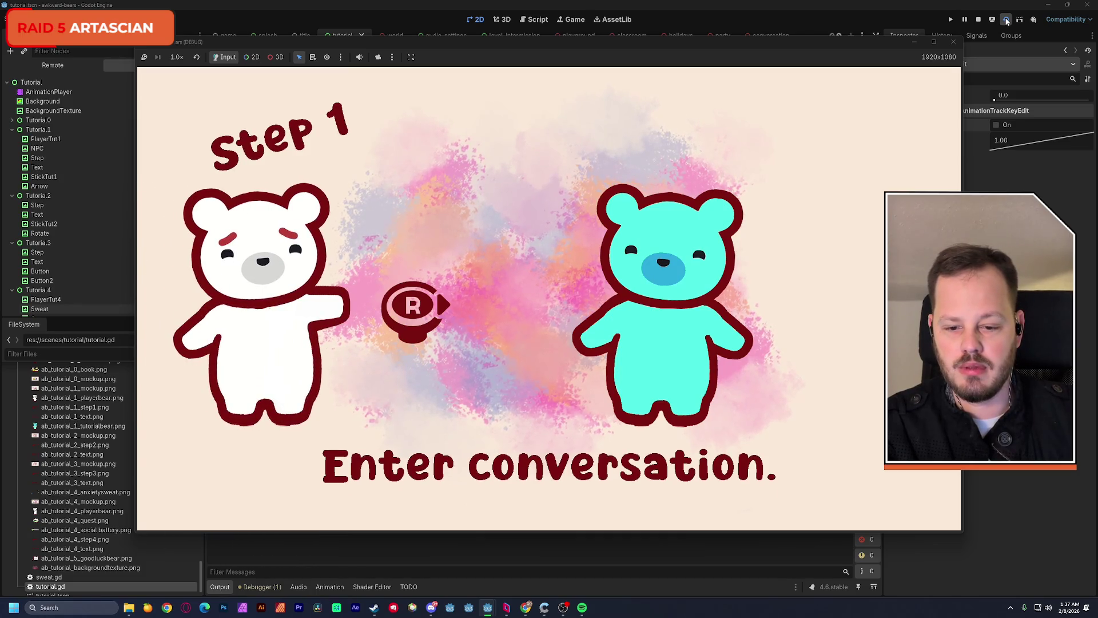
key(Right)
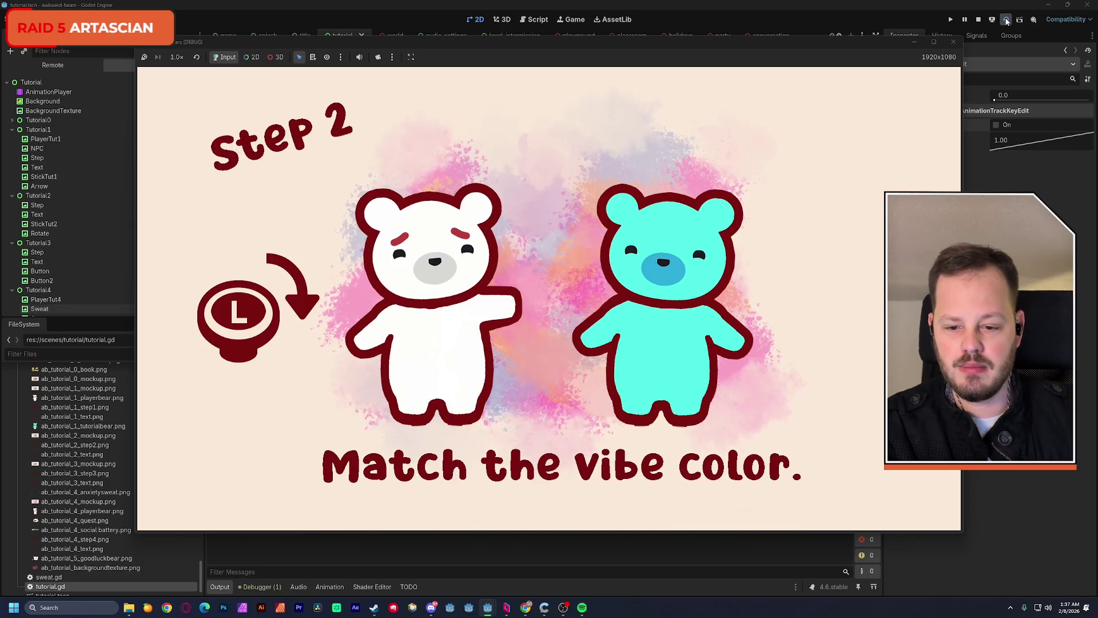
key(l)
key(l)
key(l)
key(l)
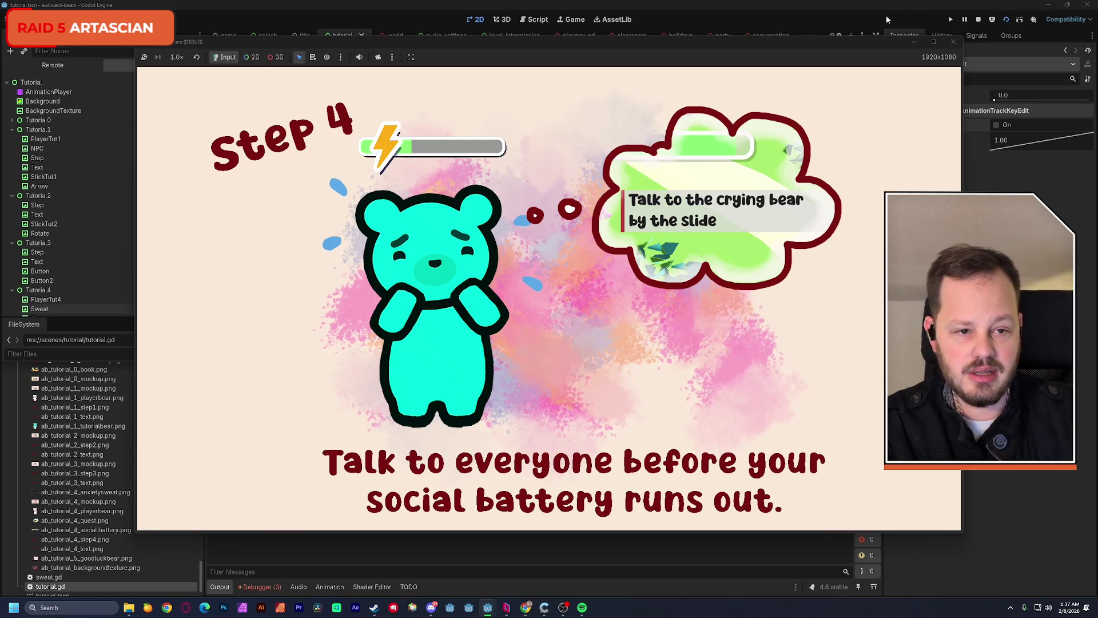
key(F8)
click(260, 586)
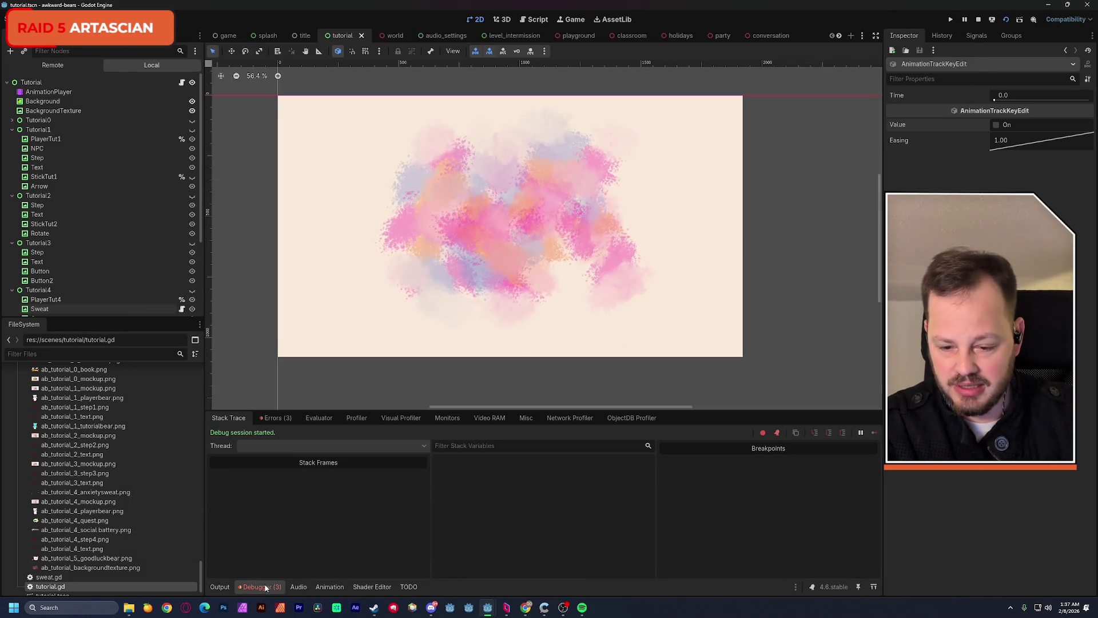
Review the three 'tutorial_goodluck not found' errors, stop the game, then select Button2 and the AnimationPlayer
click(276, 418)
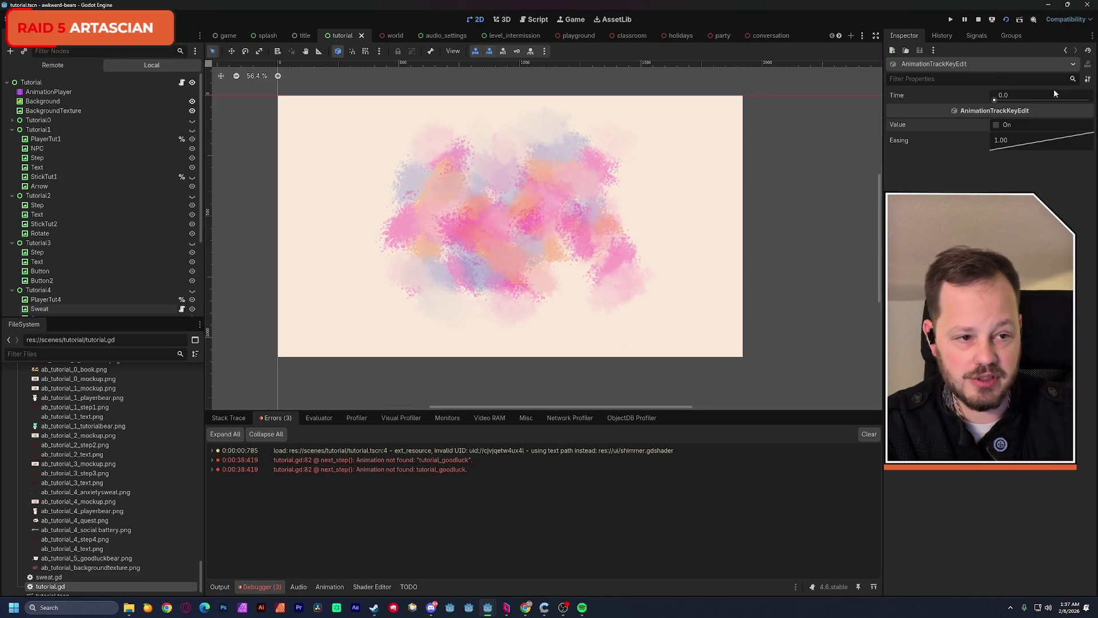
click(979, 20)
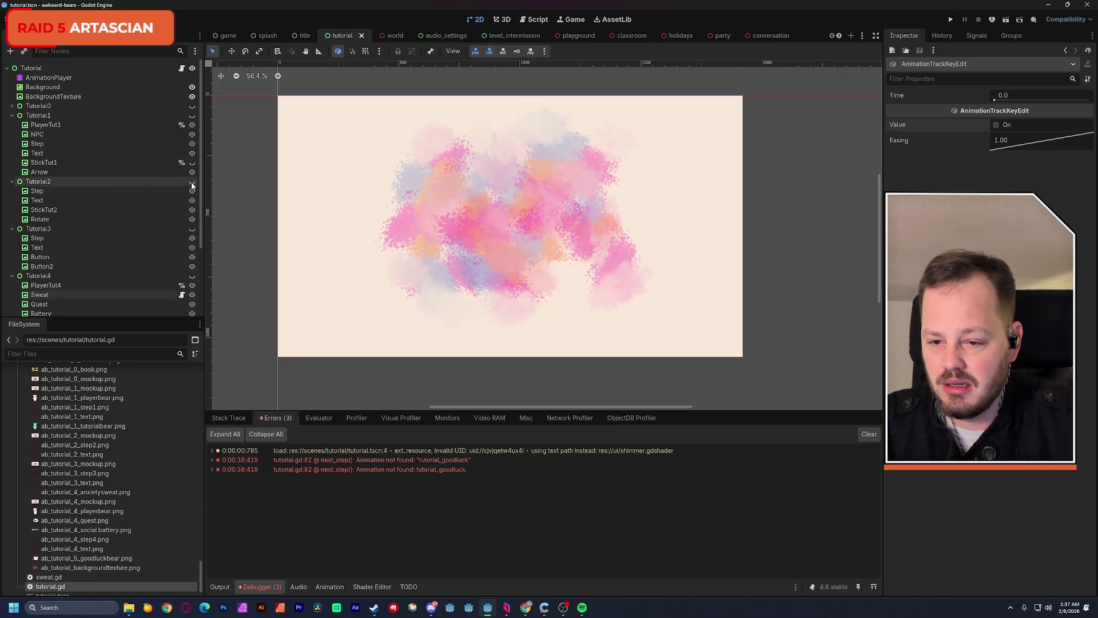
click(54, 266)
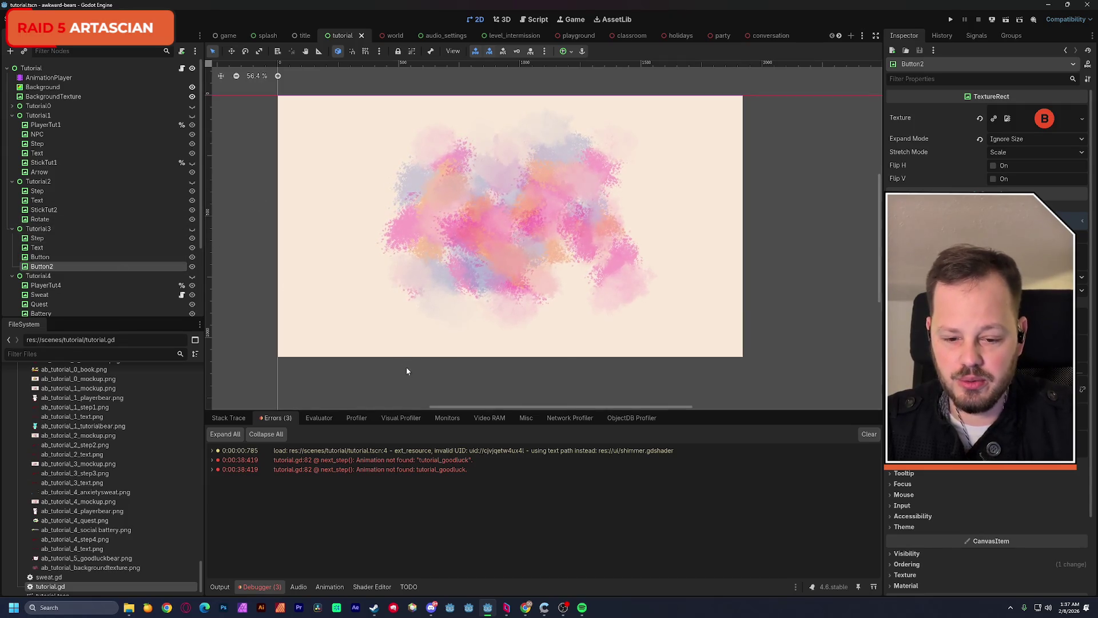
click(49, 77)
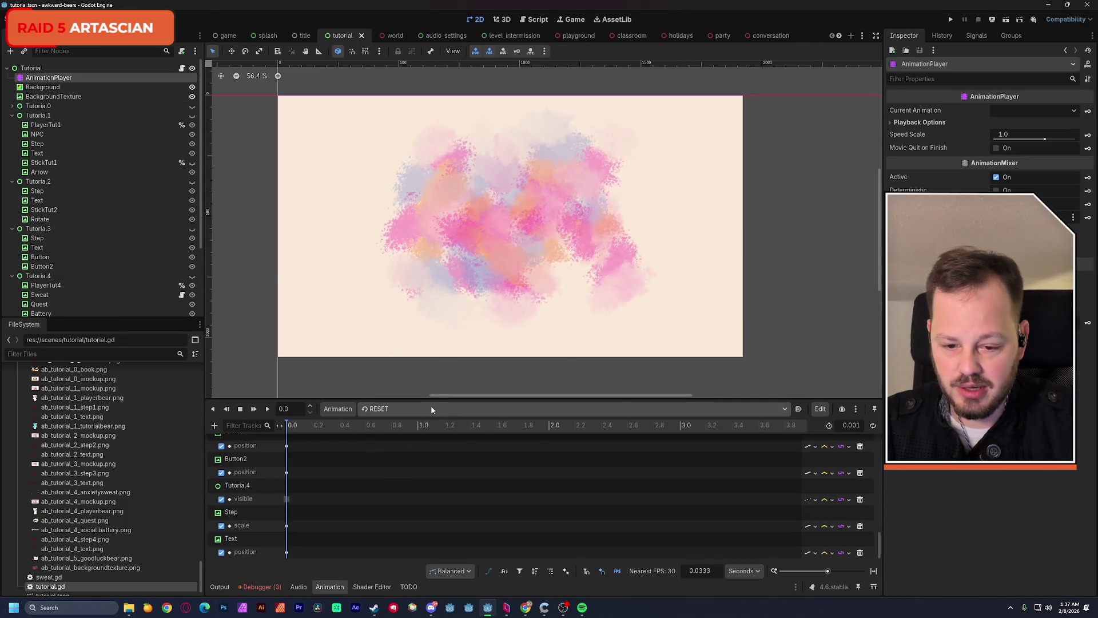
In RESET, change Button2's position key y value to 301 to match Button, and save
click(431, 407)
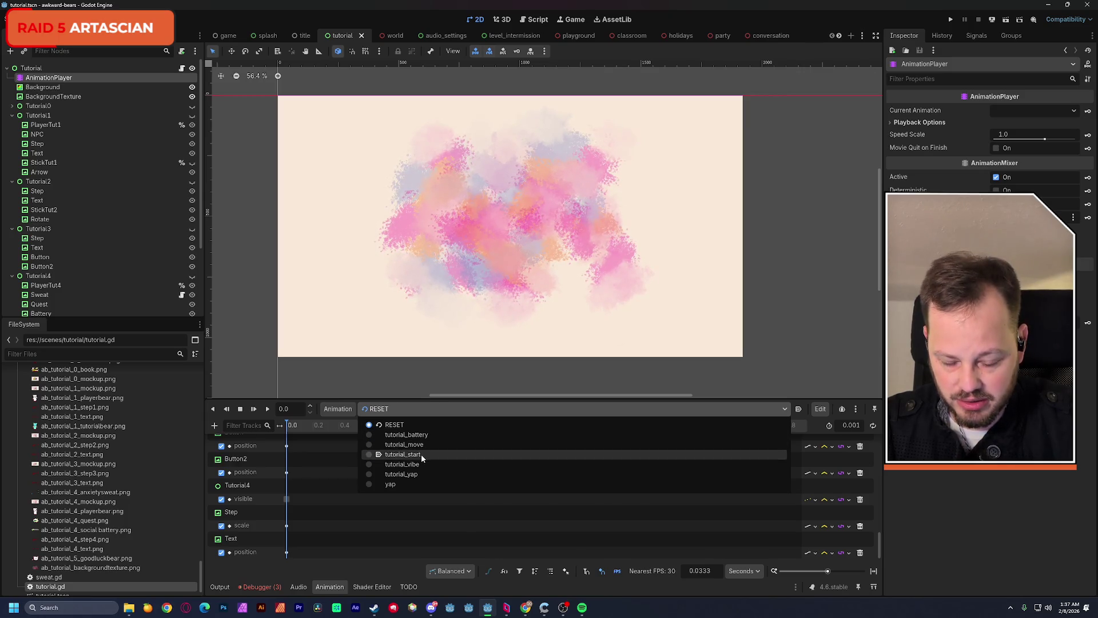
click(406, 426)
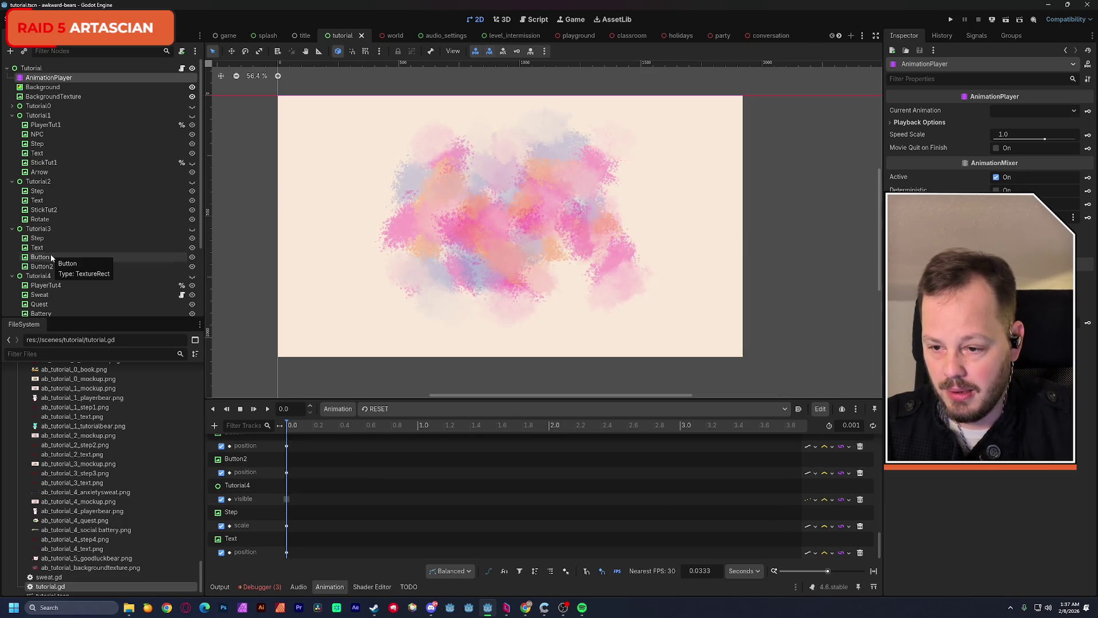
drag(881, 550, 881, 541)
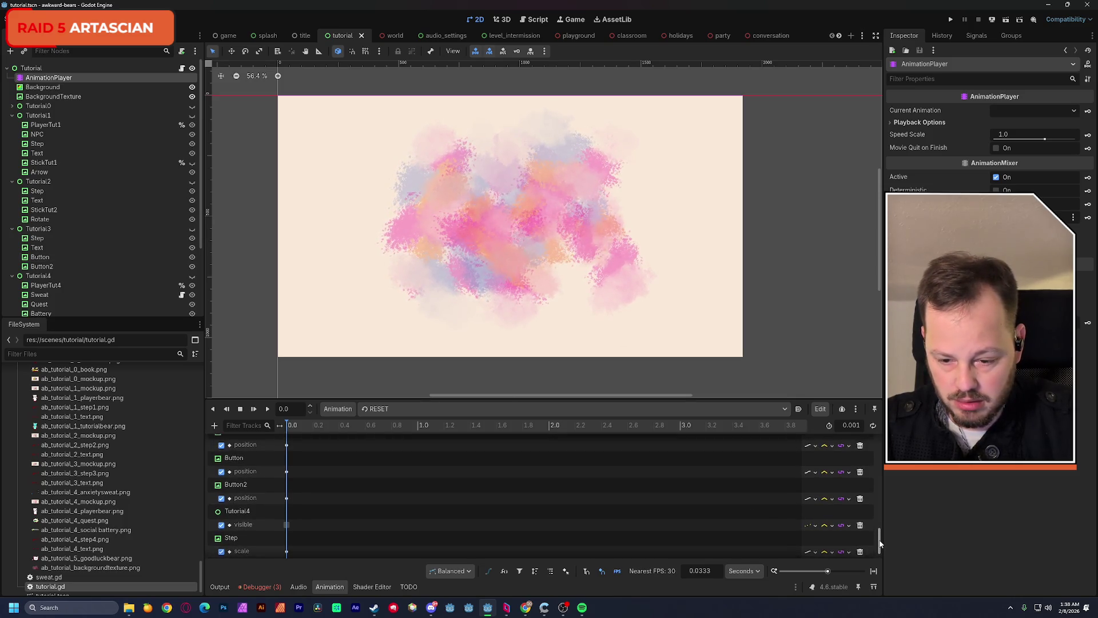
click(287, 472)
click(1010, 139)
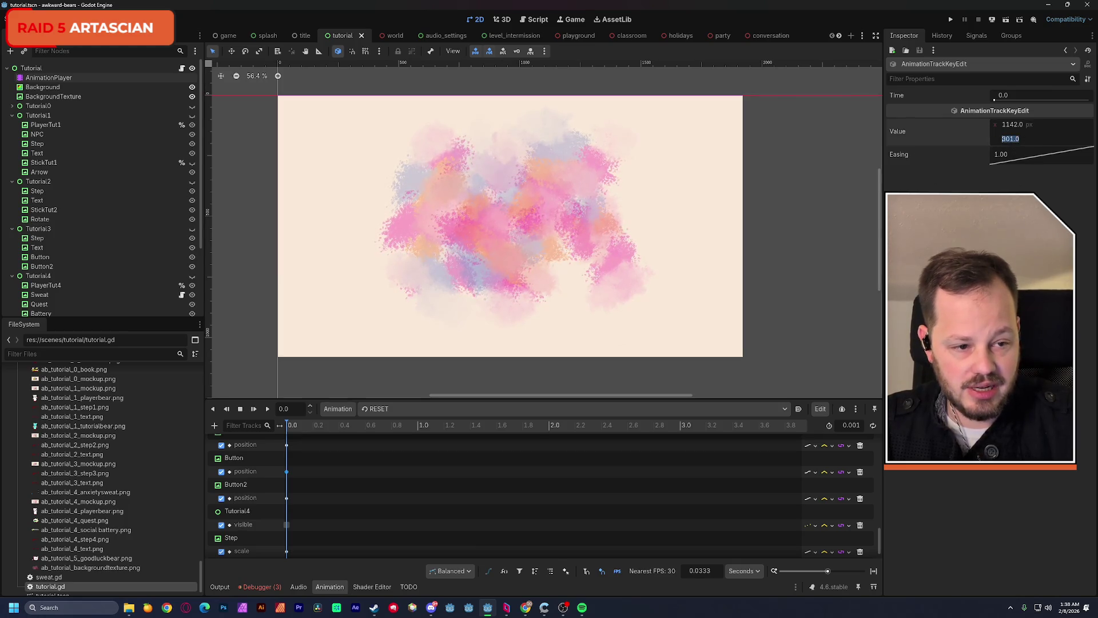
click(287, 498)
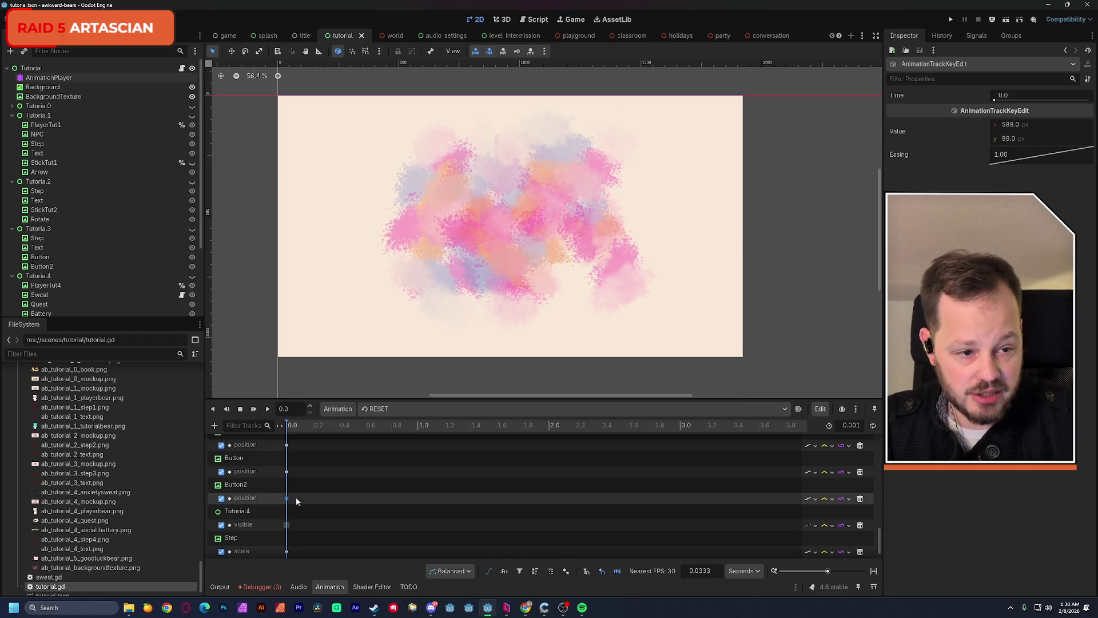
click(1017, 138)
text(301)
key(Return)
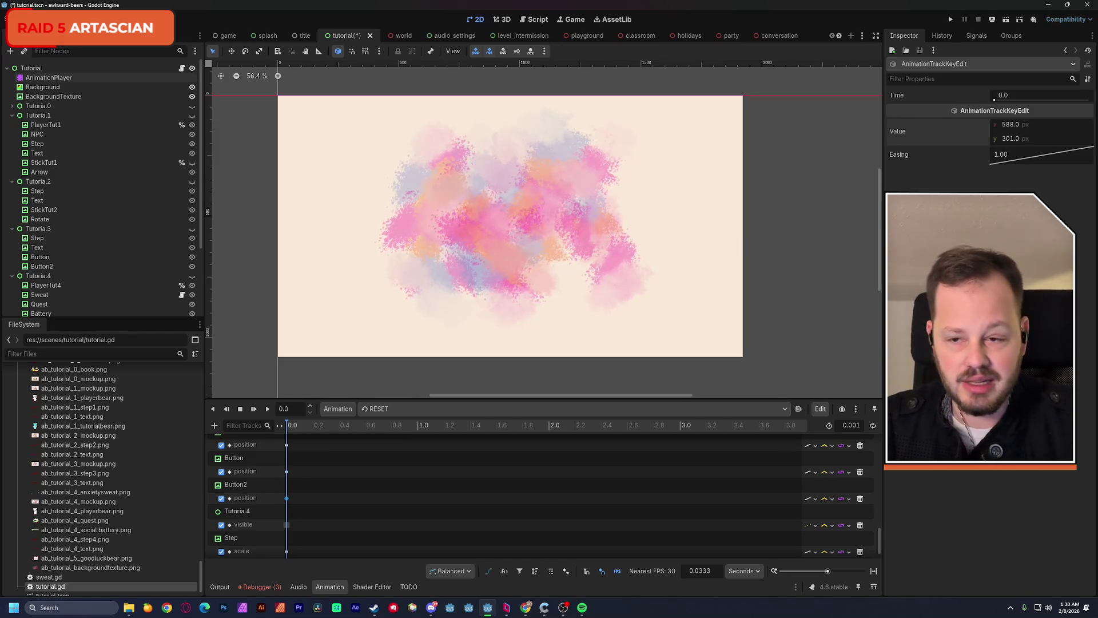
key(ctrl+s)
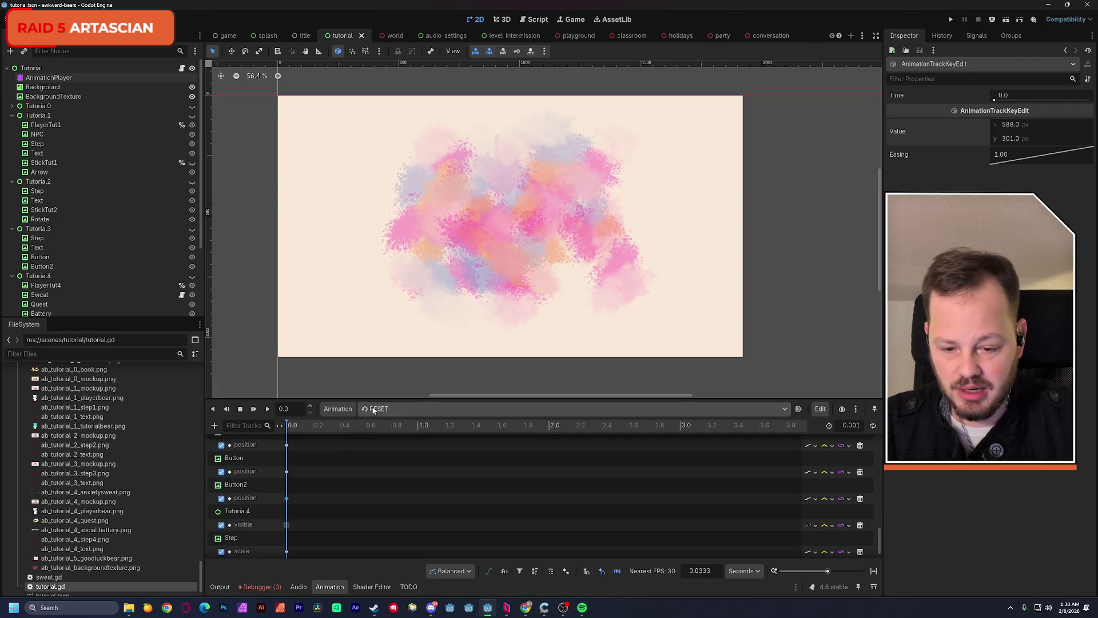
Create a new empty animation named tutorial_goodluck and unhide the Step 4 group
click(347, 414)
click(349, 424)
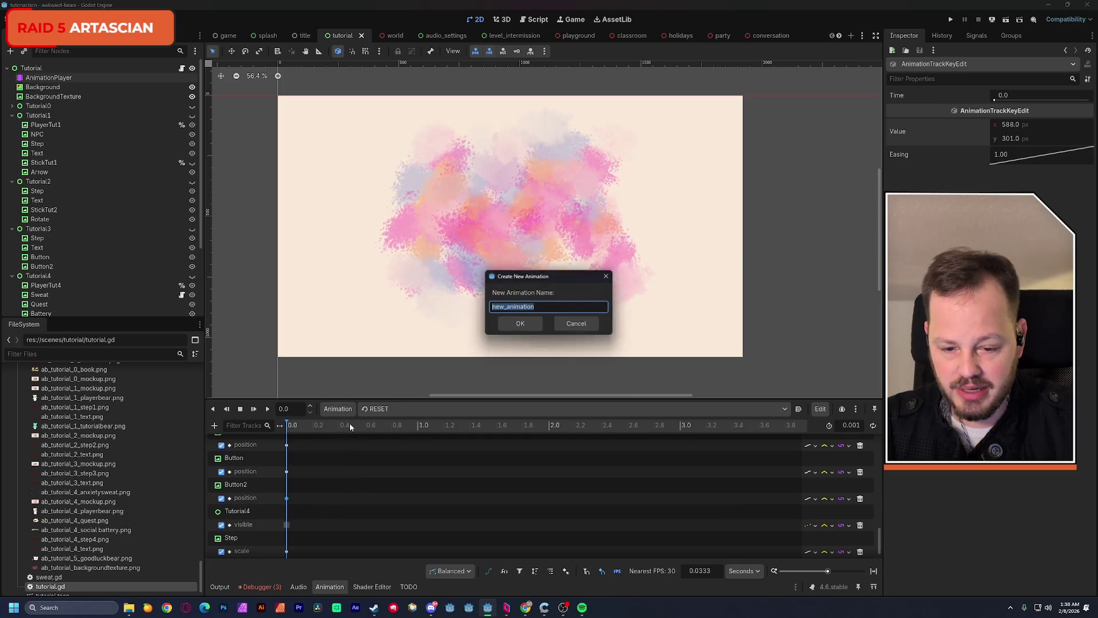
text(tutorial_goodluck)
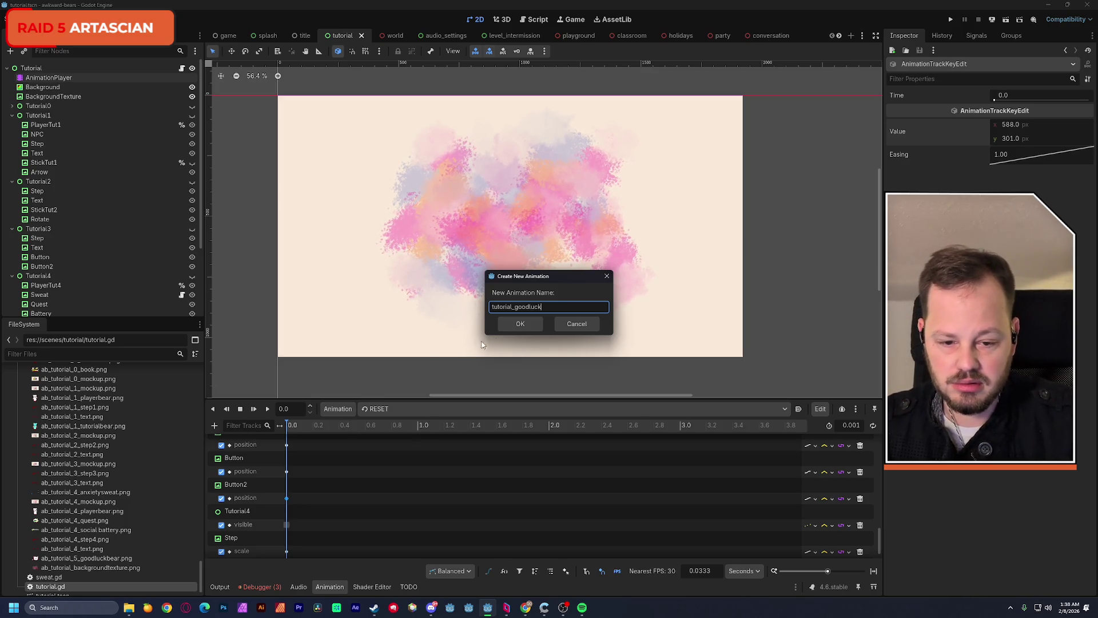
click(518, 324)
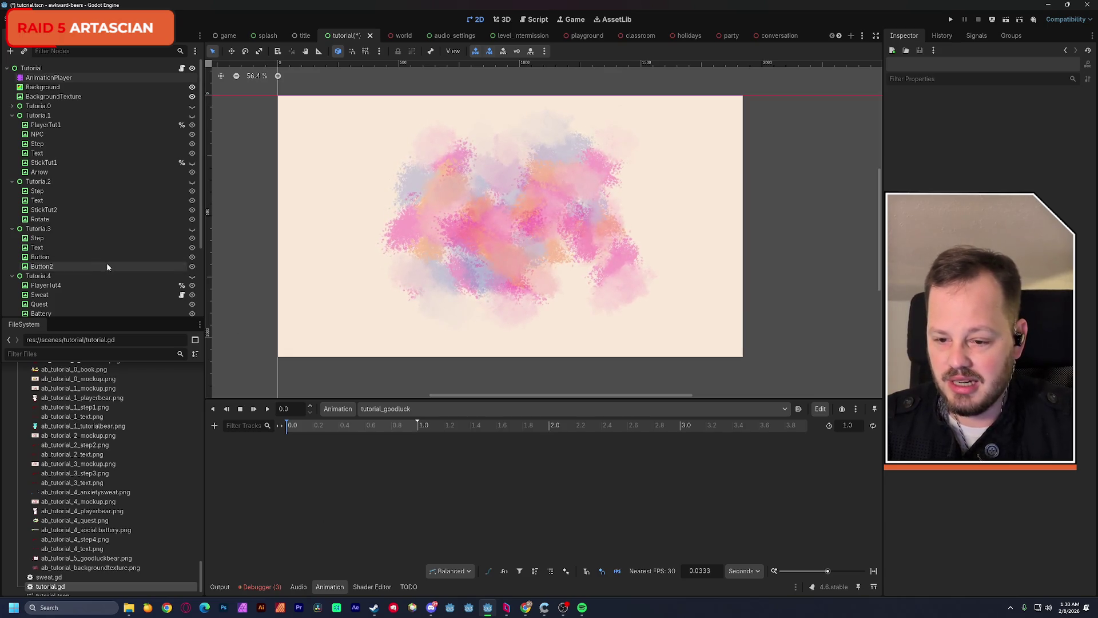
scroll(108, 264, down, 2)
click(192, 244)
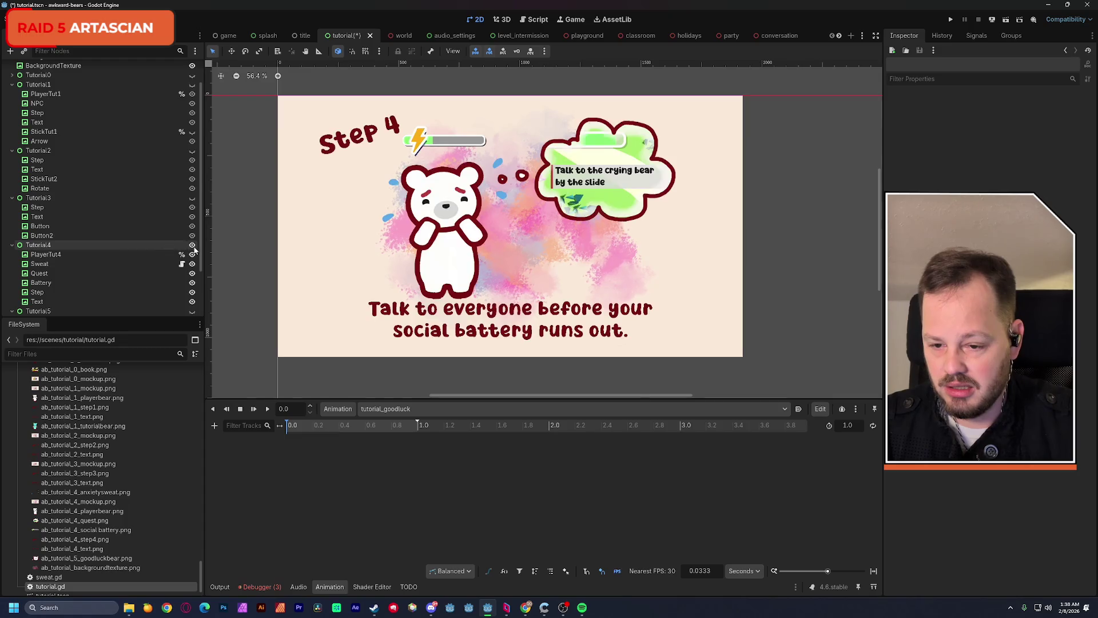
Key Tutorial4's visibility at 0.0 in tutorial_goodluck and save the scene
click(53, 247)
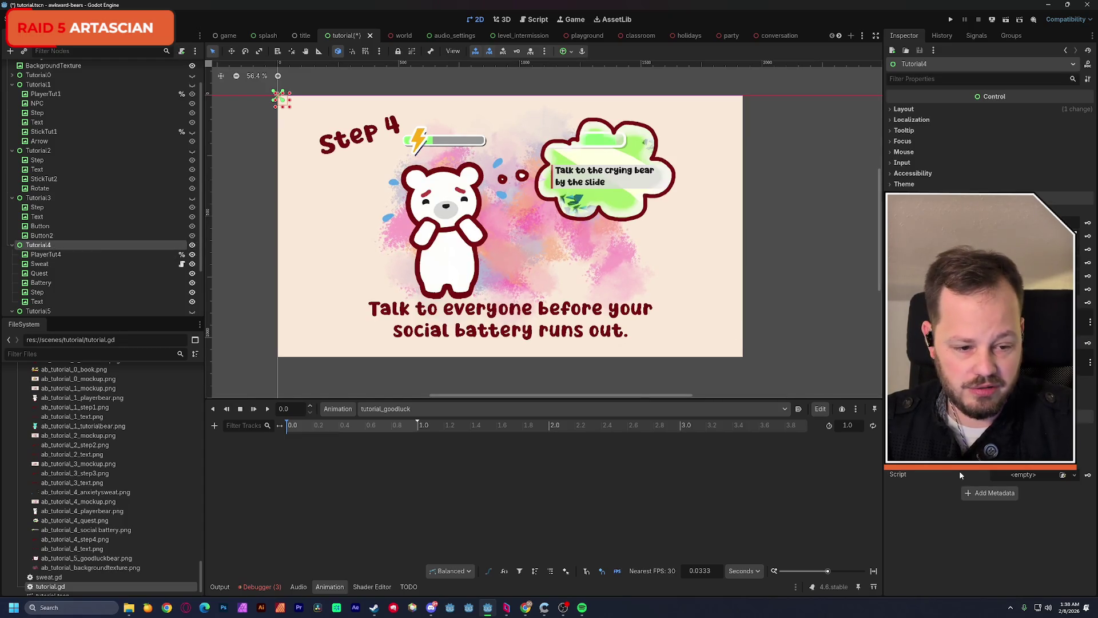
click(1088, 223)
click(514, 333)
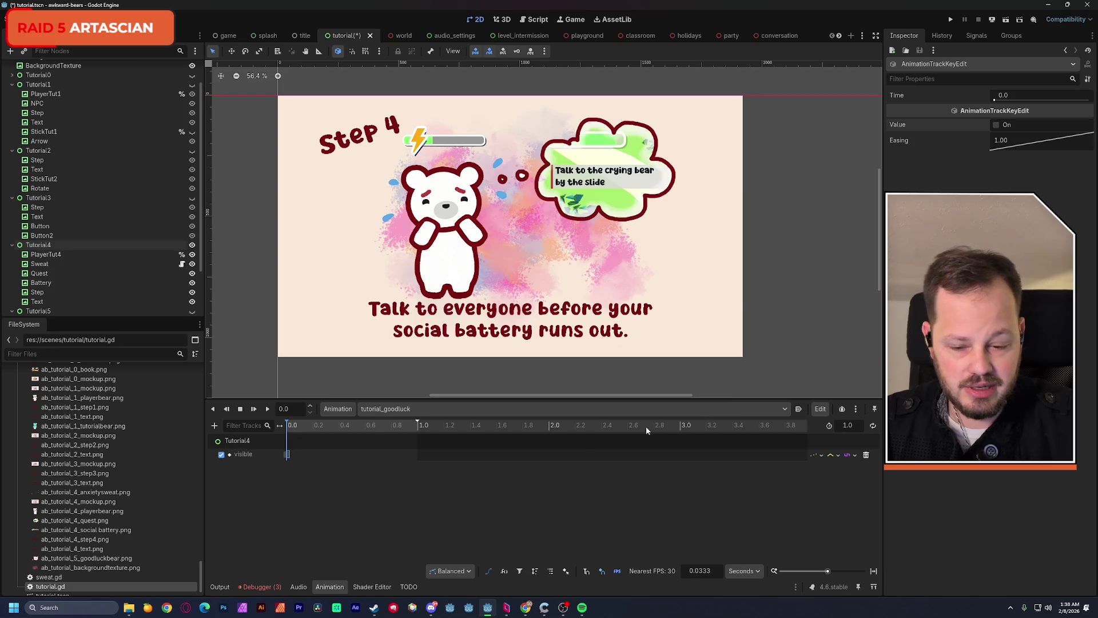
click(381, 521)
key(ctrl+s)
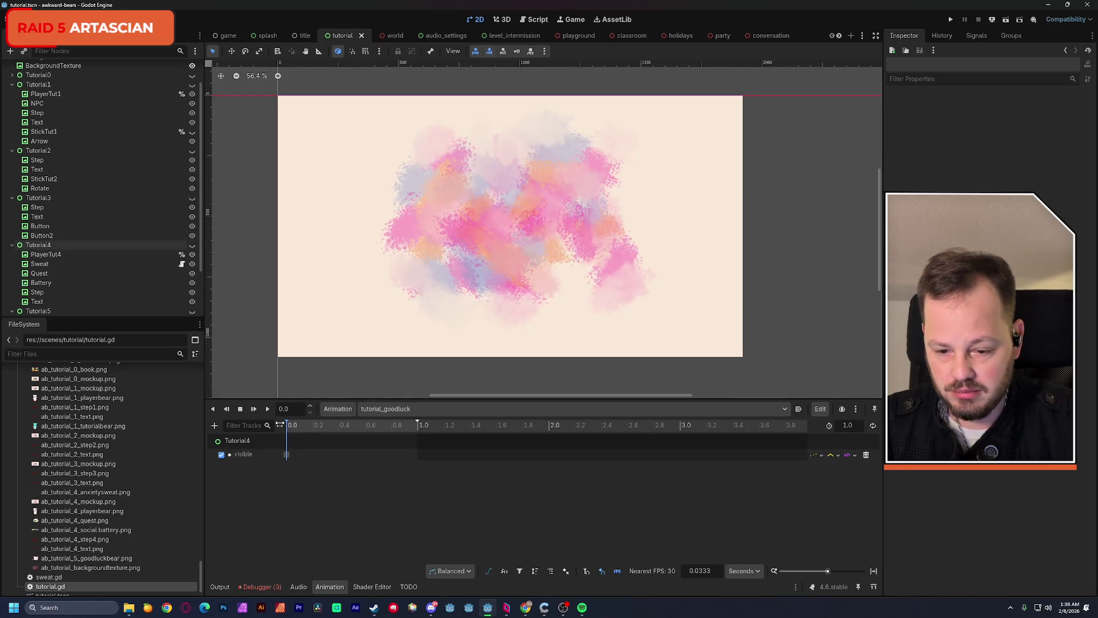
Make Tutorial5's Good Luck screen visible, key its visibility at 0.0, and save again
scroll(105, 311, down, 3)
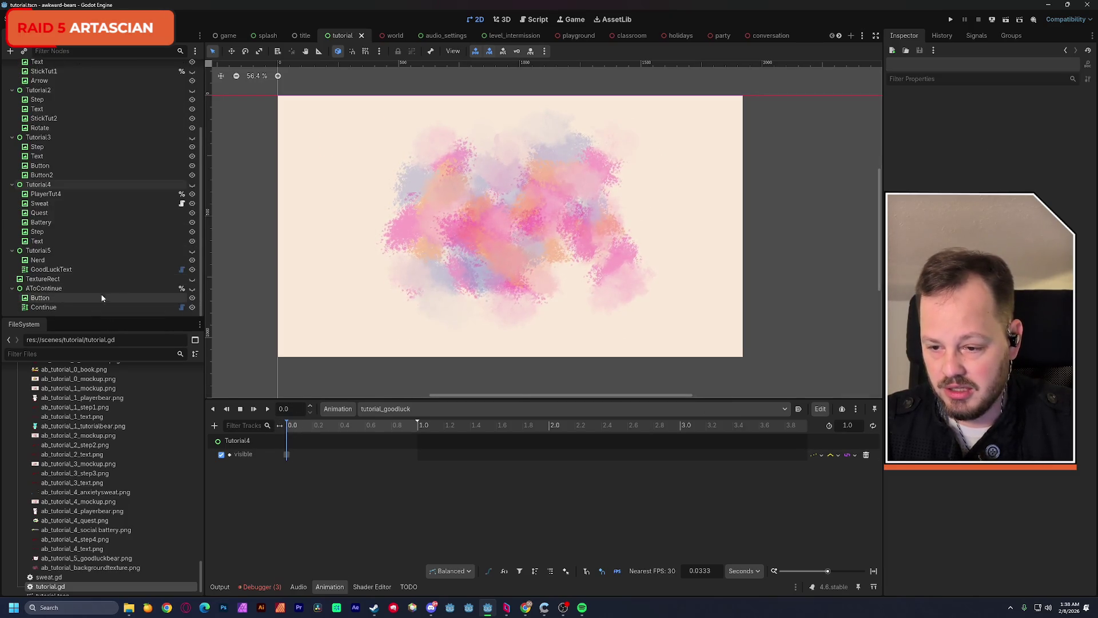
click(64, 252)
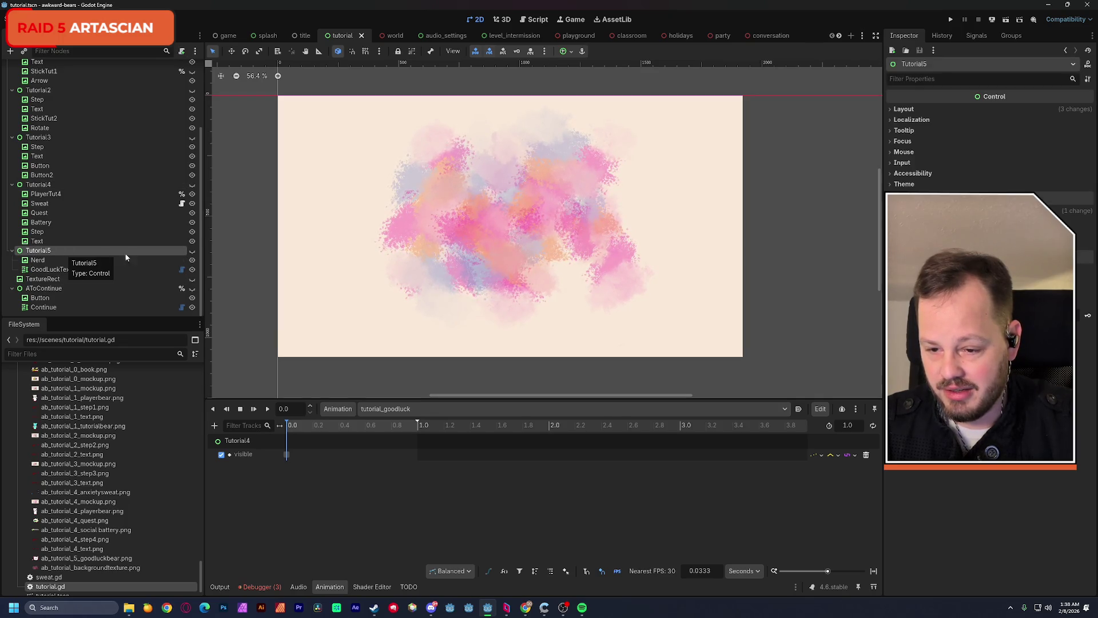
click(192, 250)
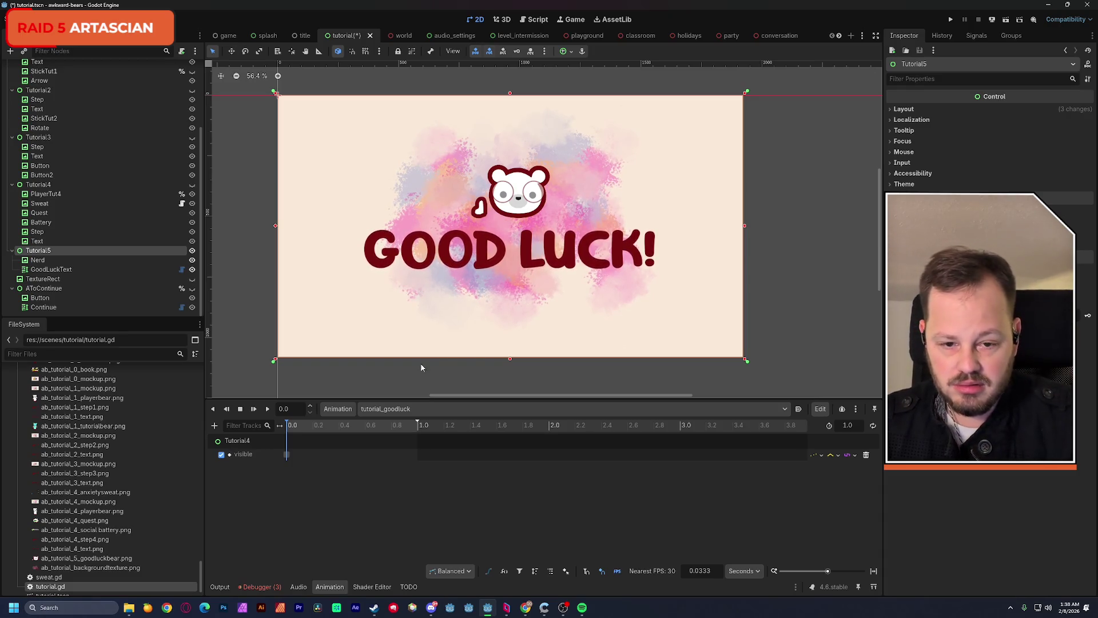
click(1088, 223)
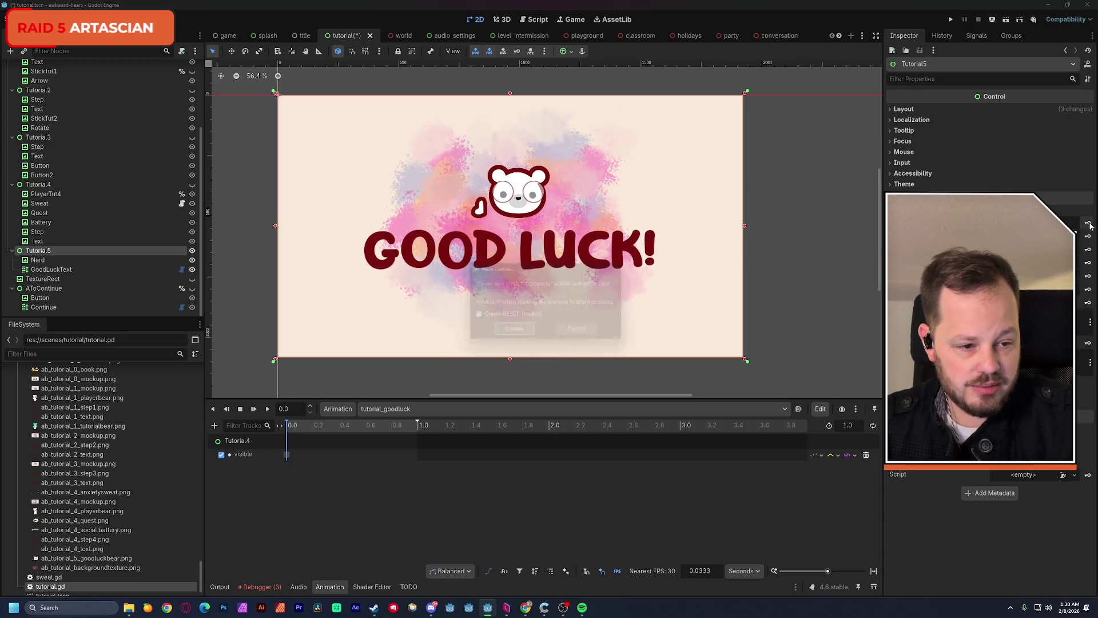
click(513, 333)
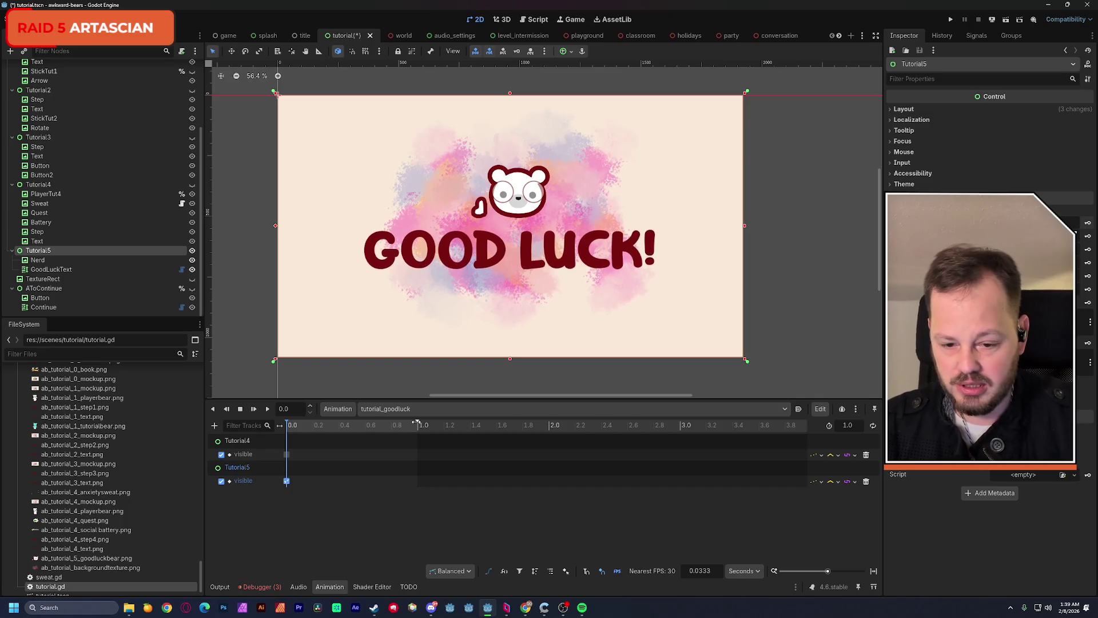
key(ctrl+s)
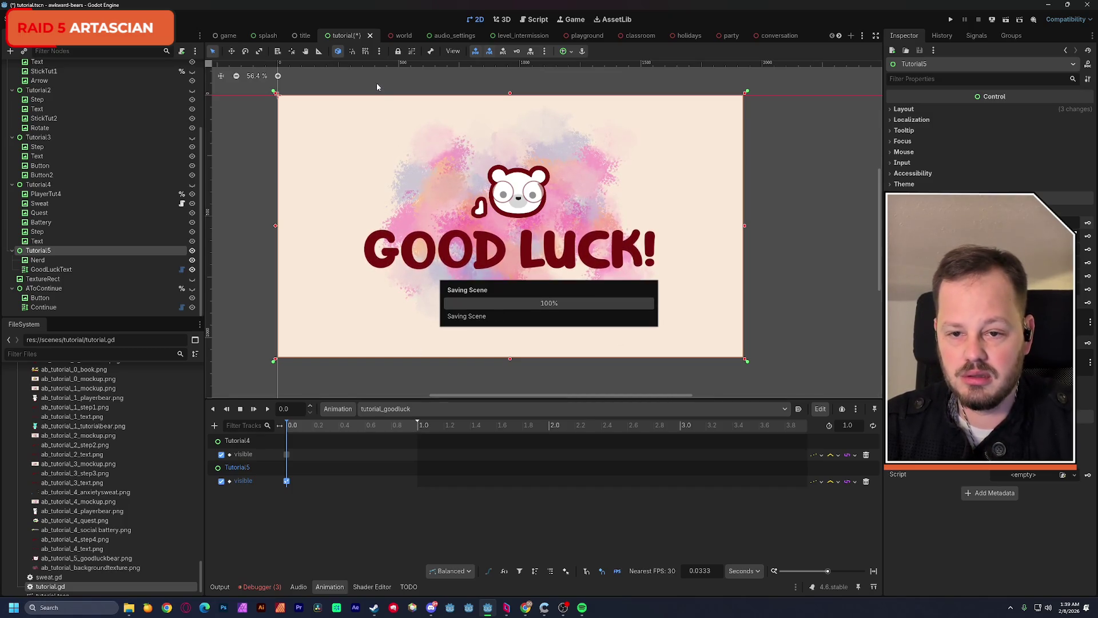
In tutorial.gd's next_step, delete the case 5 branch and its print line
click(532, 19)
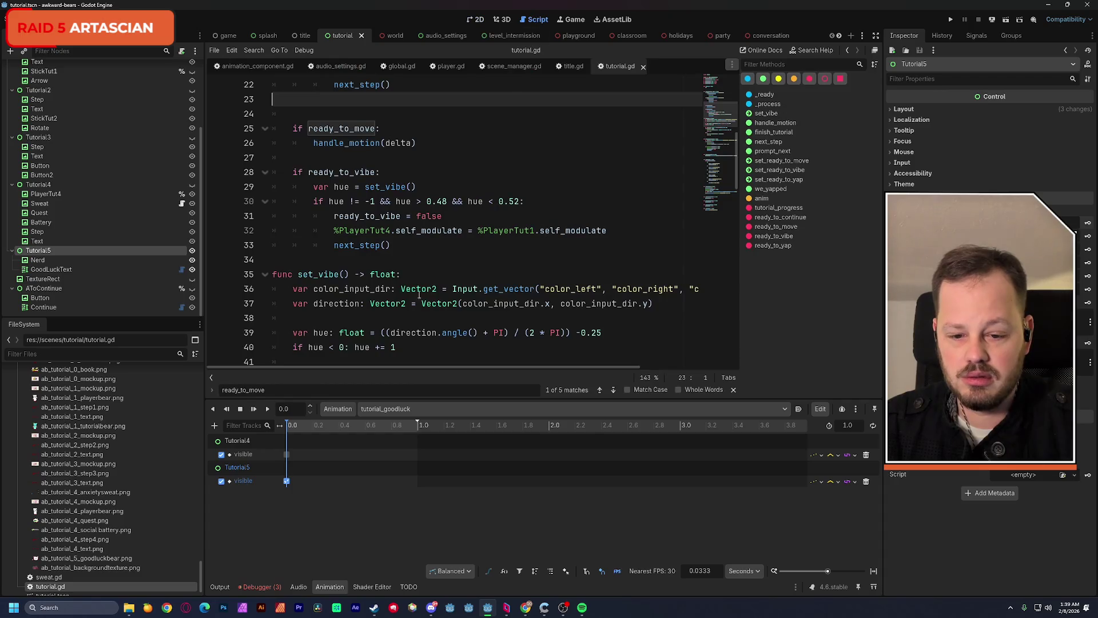
scroll(421, 289, down, 3)
scroll(421, 289, up, 3)
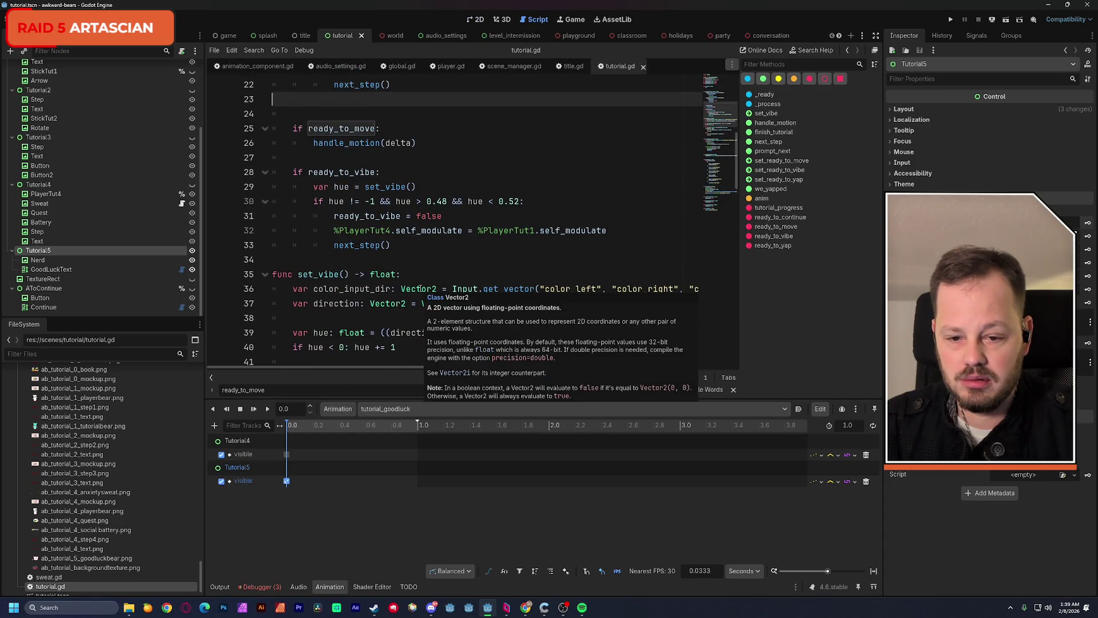
scroll(421, 289, up, 3)
scroll(420, 289, down, 6)
scroll(421, 289, down, 6)
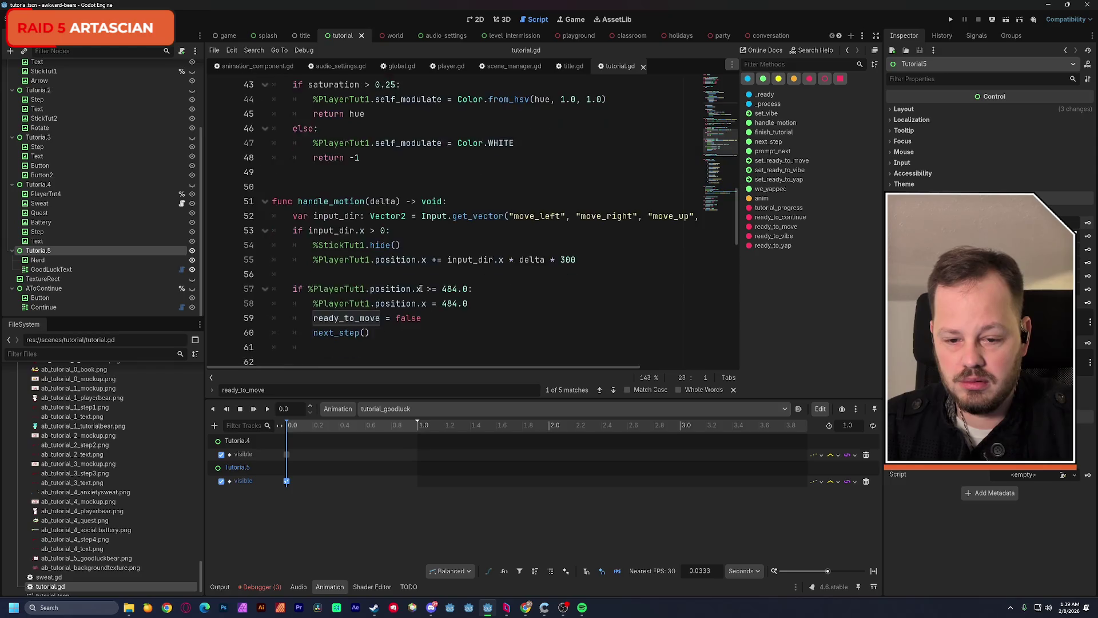
scroll(420, 289, down, 6)
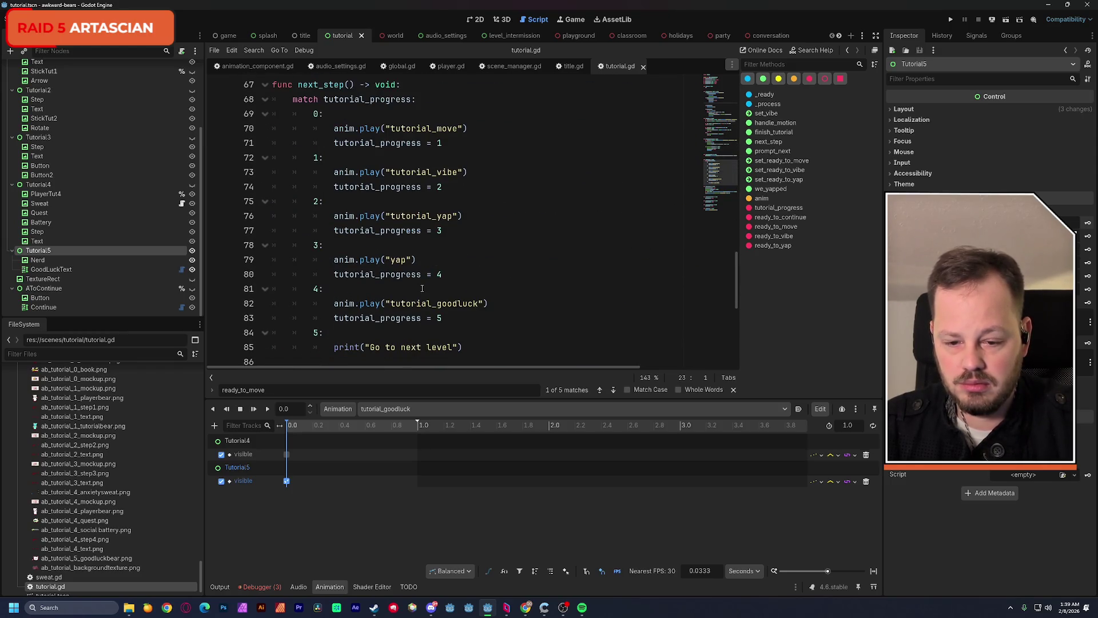
scroll(422, 291, down, 1)
drag(470, 304, 225, 294)
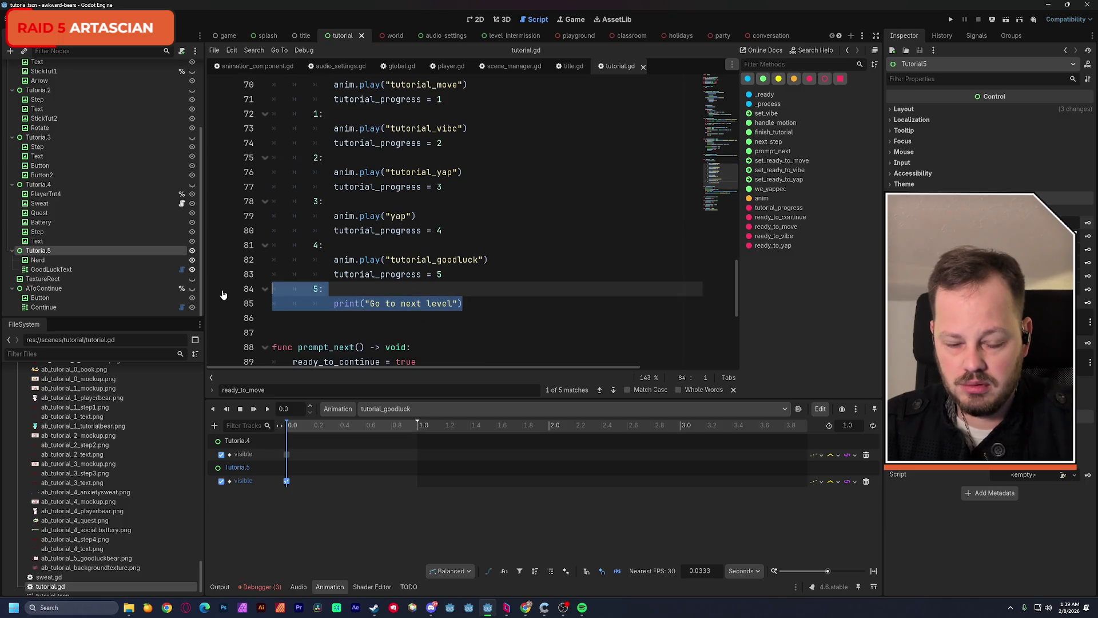
key(BackSpace)
key(BackSpace)
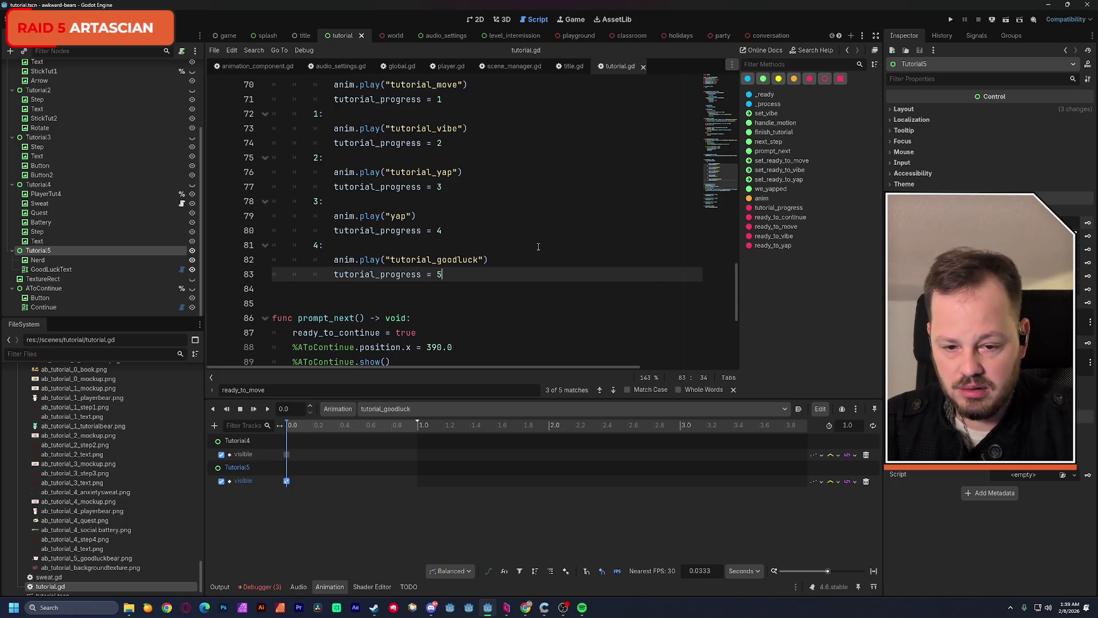
Remove the 'tutorial_progress = 5' line so step 4 only plays tutorial_goodluck
drag(444, 275, 255, 278)
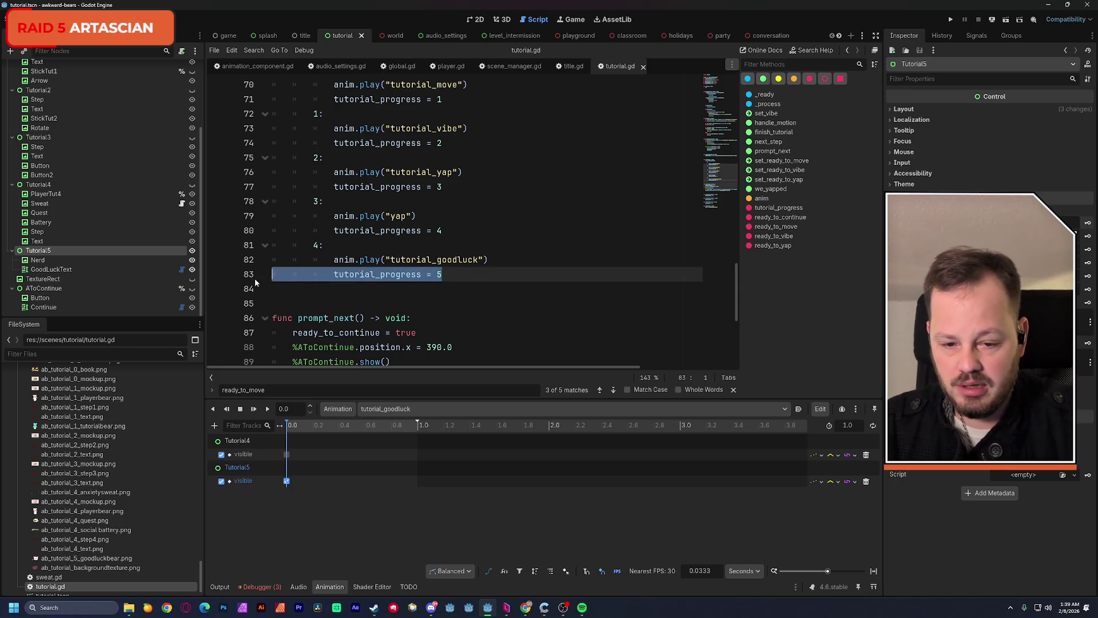
key(BackSpace)
key(BackSpace)
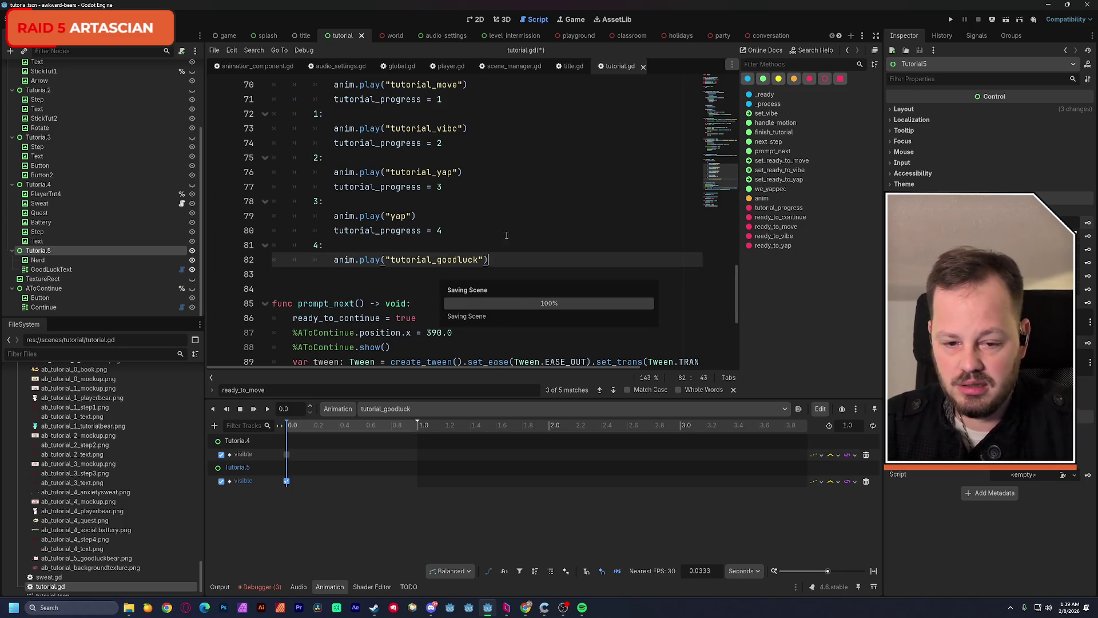
scroll(517, 235, down, 5)
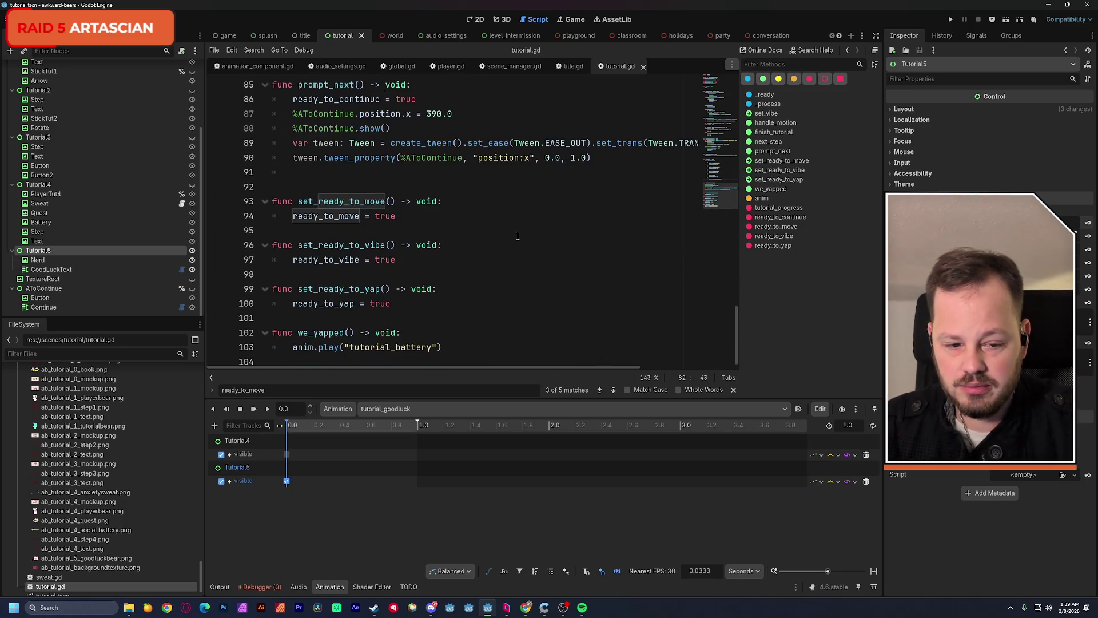
click(355, 358)
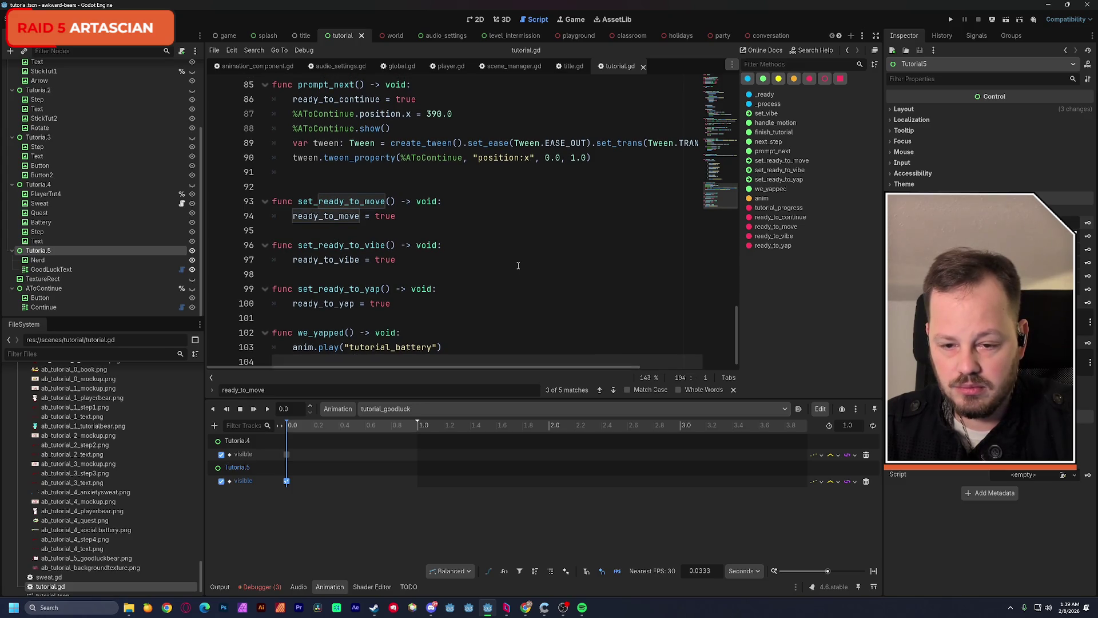
scroll(518, 265, up, 9)
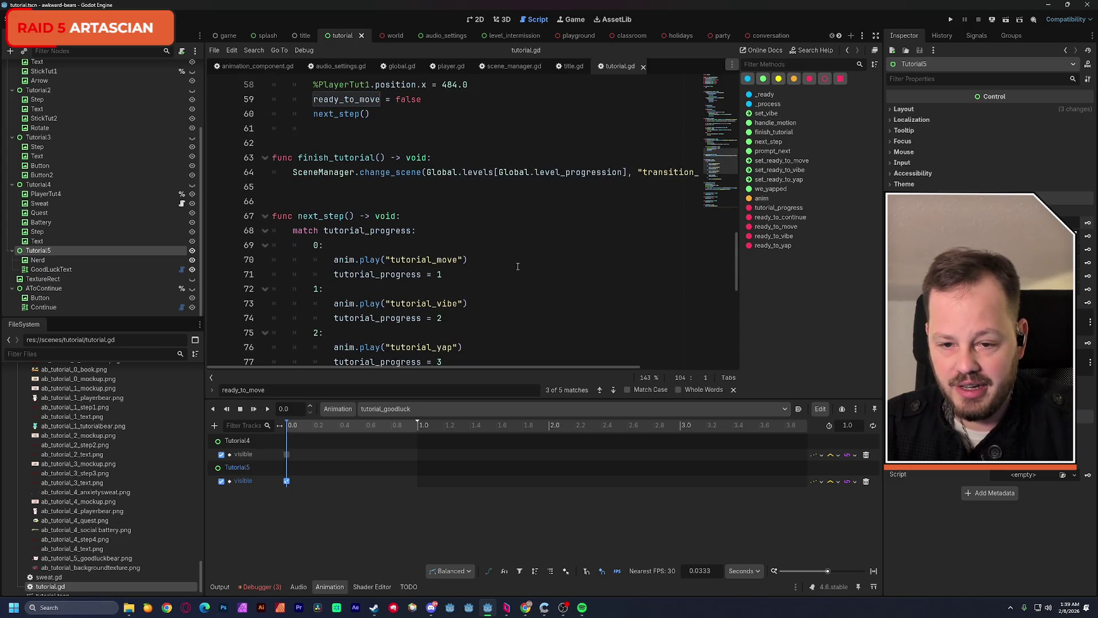
Select the finish_tutorial function name, then list the animation's available track types
scroll(518, 266, up, 1)
double_click(356, 200)
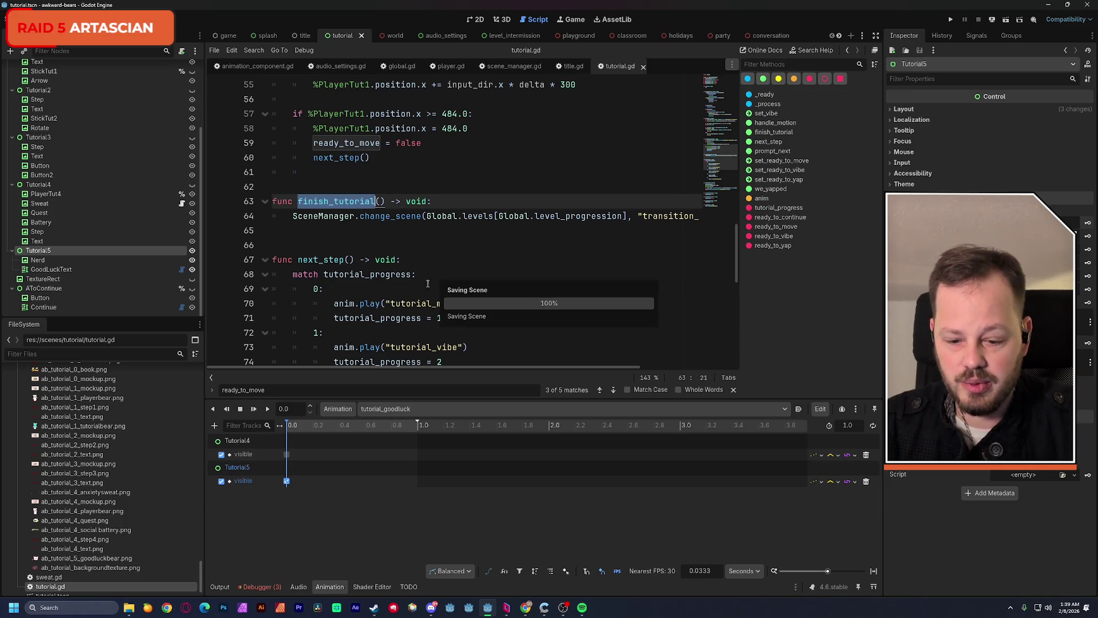
click(215, 426)
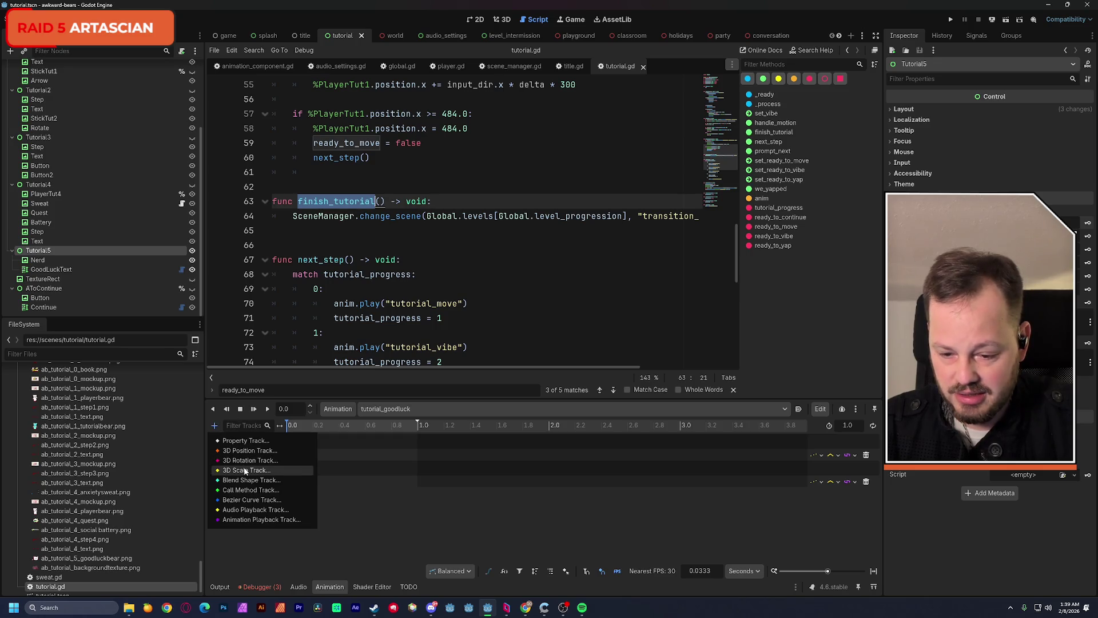
Add a Call Method track on the Tutorial node with a key calling finish_tutorial()
click(269, 490)
click(517, 448)
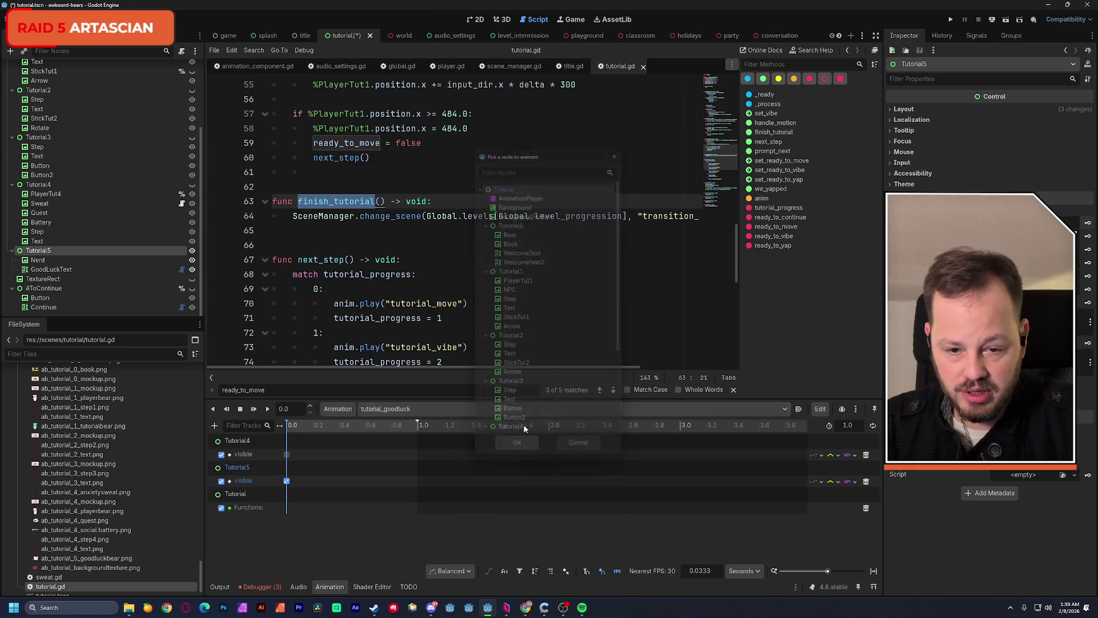
right_click(369, 513)
click(377, 516)
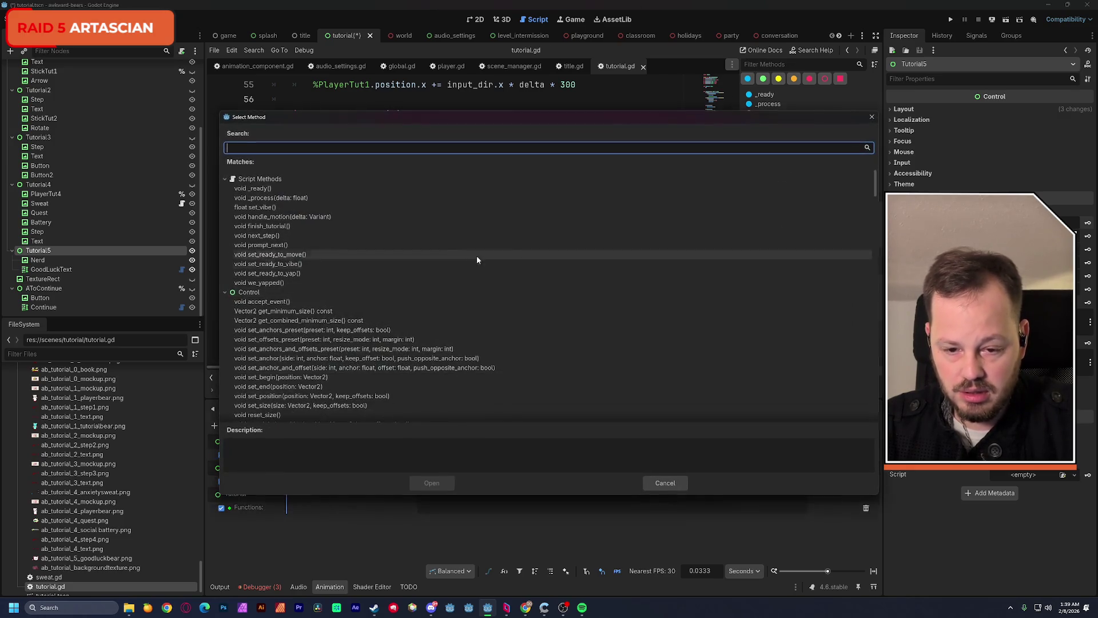
click(278, 226)
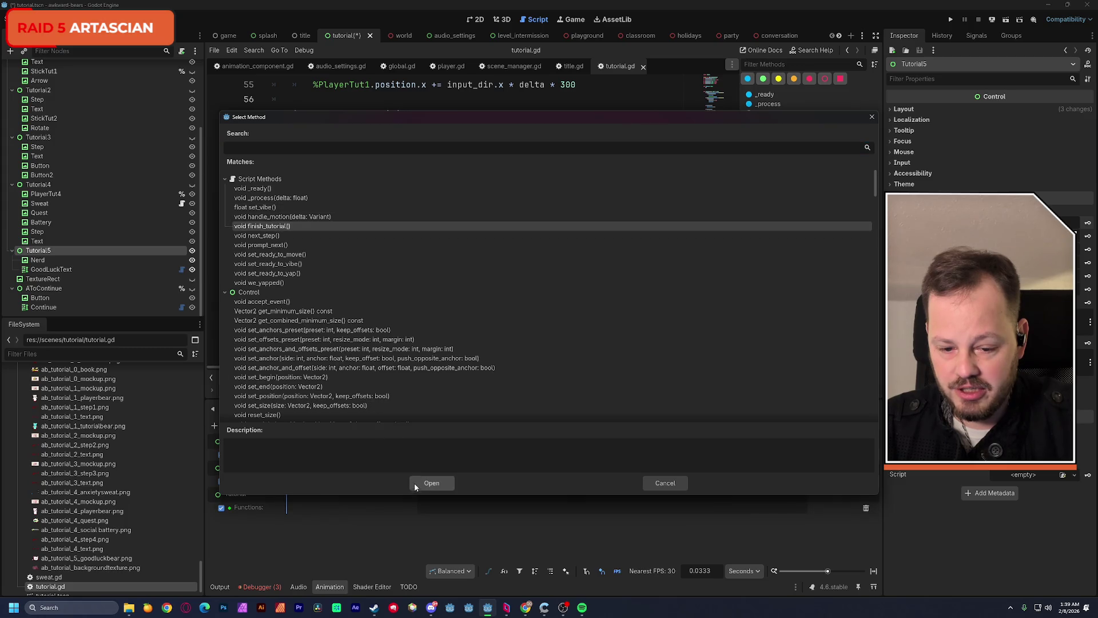
click(424, 483)
Lengthen tutorial_goodluck to 2.0 seconds and move the finish_tutorial() key to 2.0 s
click(356, 426)
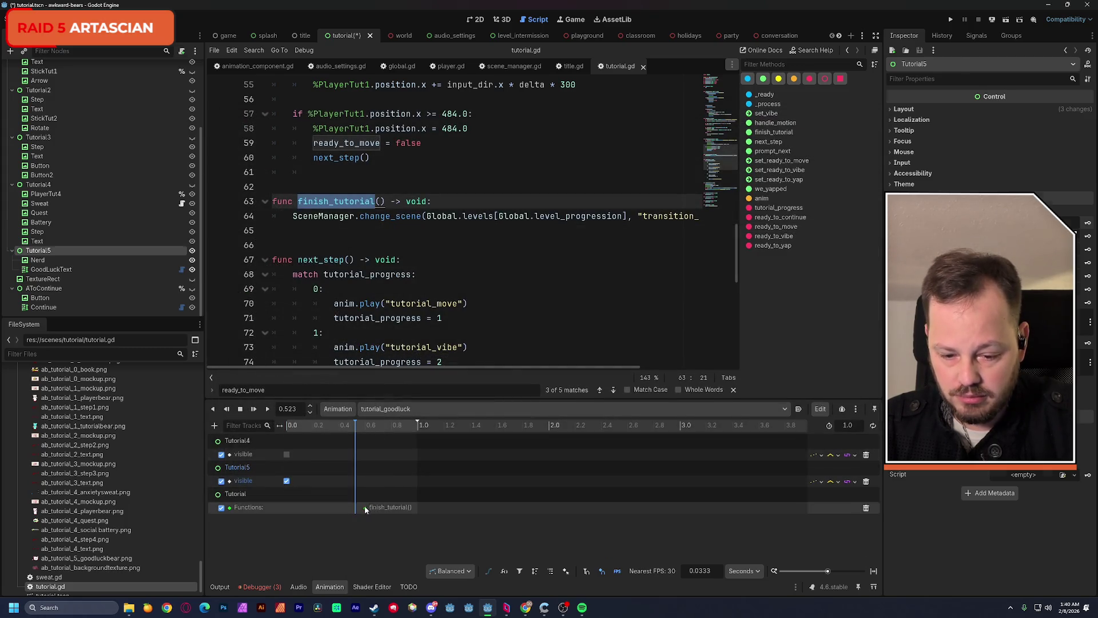
drag(365, 507, 408, 518)
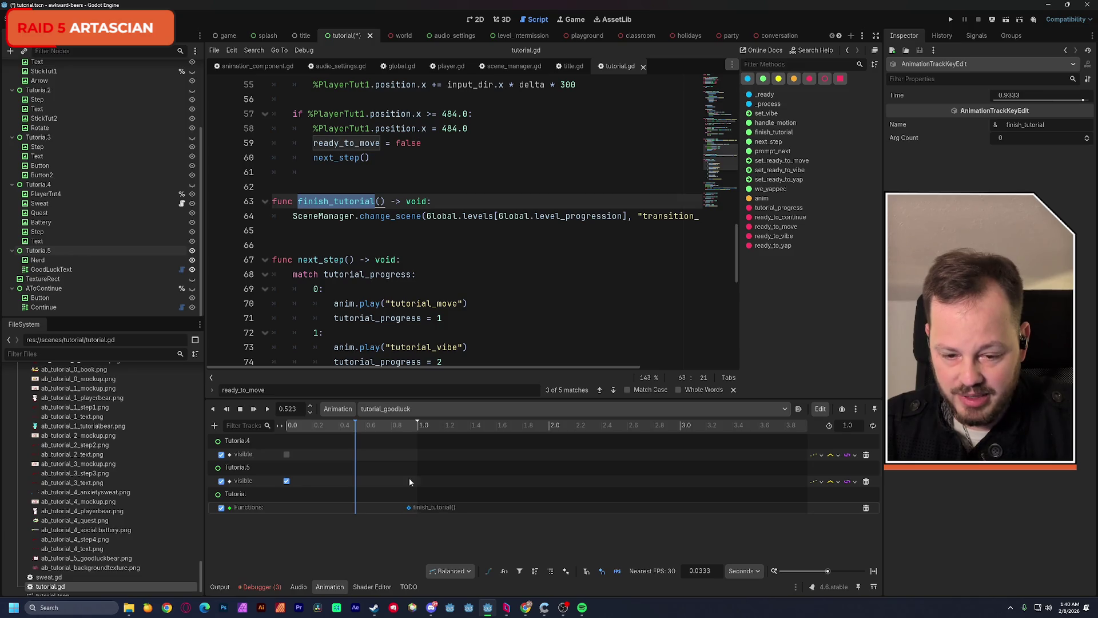
drag(419, 426, 552, 449)
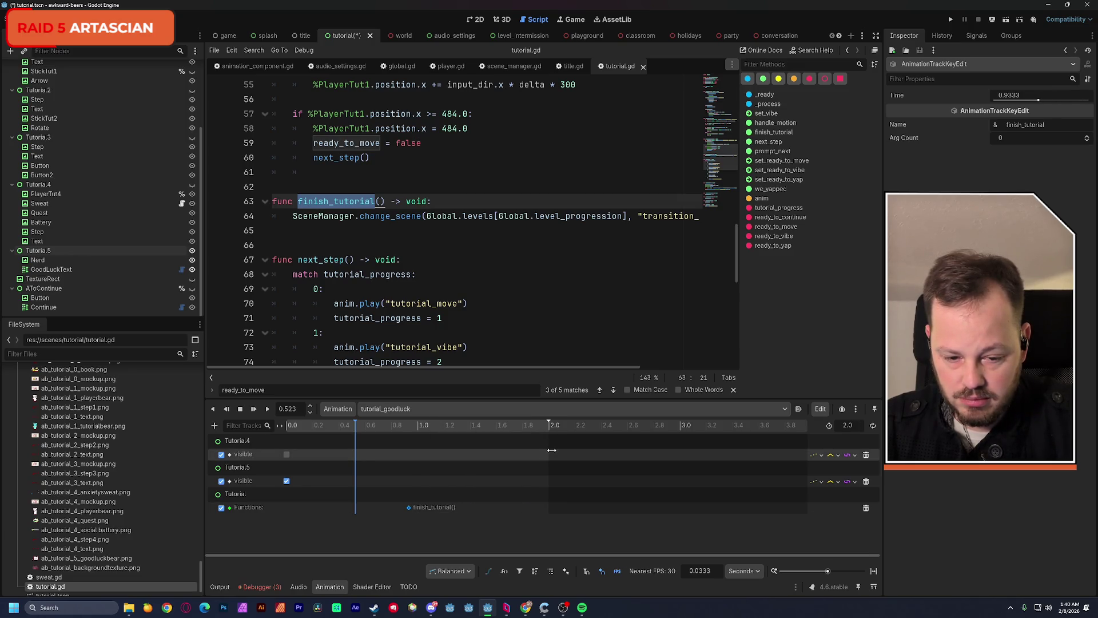
drag(410, 507, 550, 519)
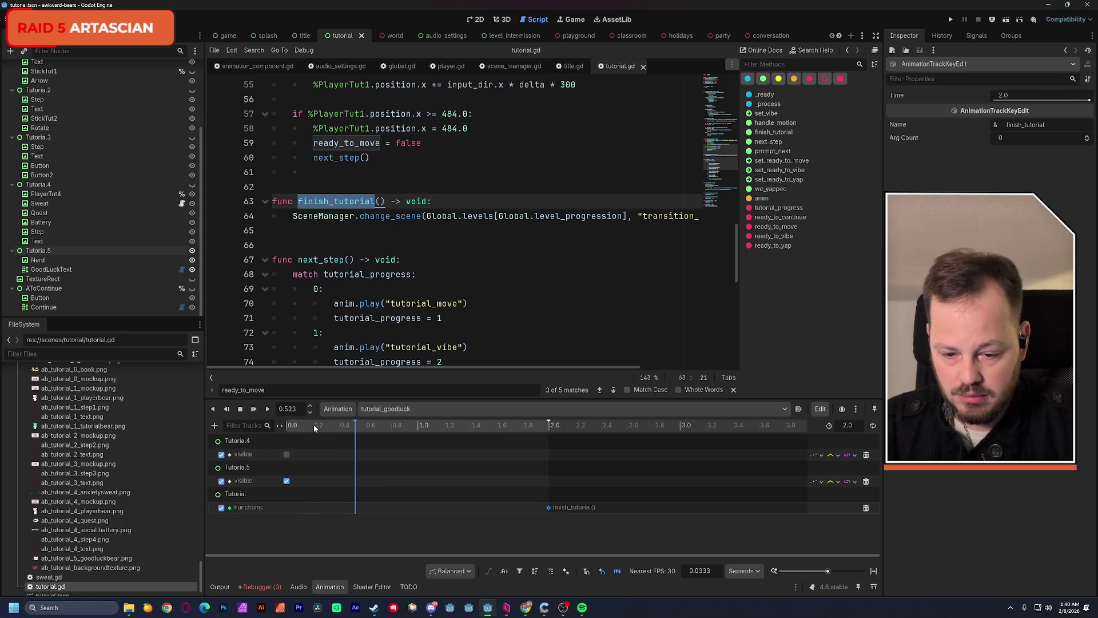
drag(314, 425, 291, 430)
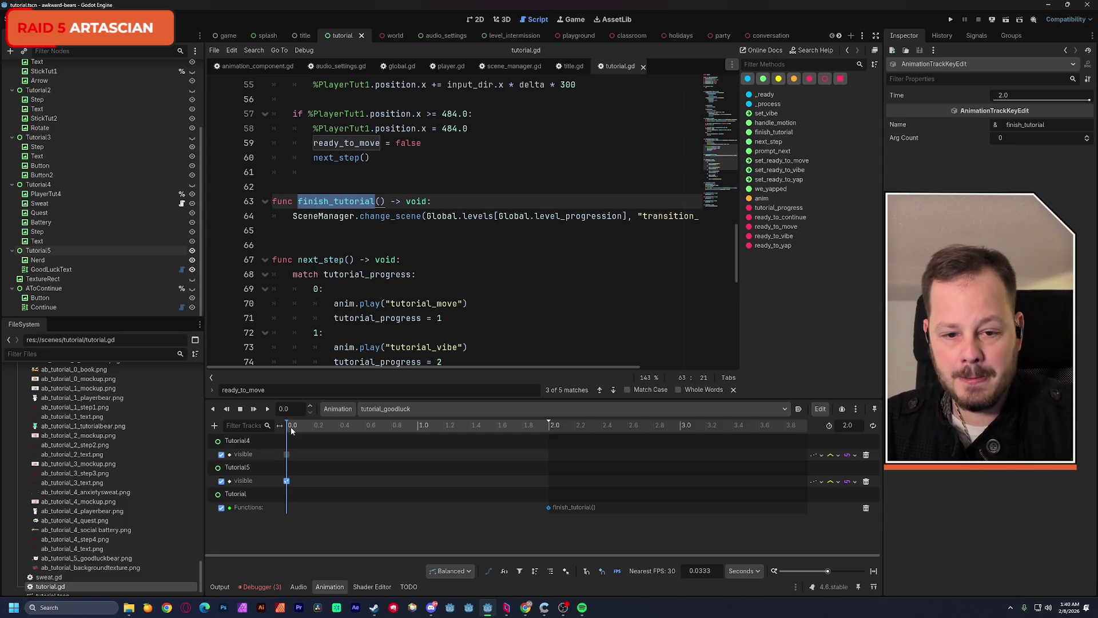
drag(394, 370, 451, 371)
double_click(609, 215)
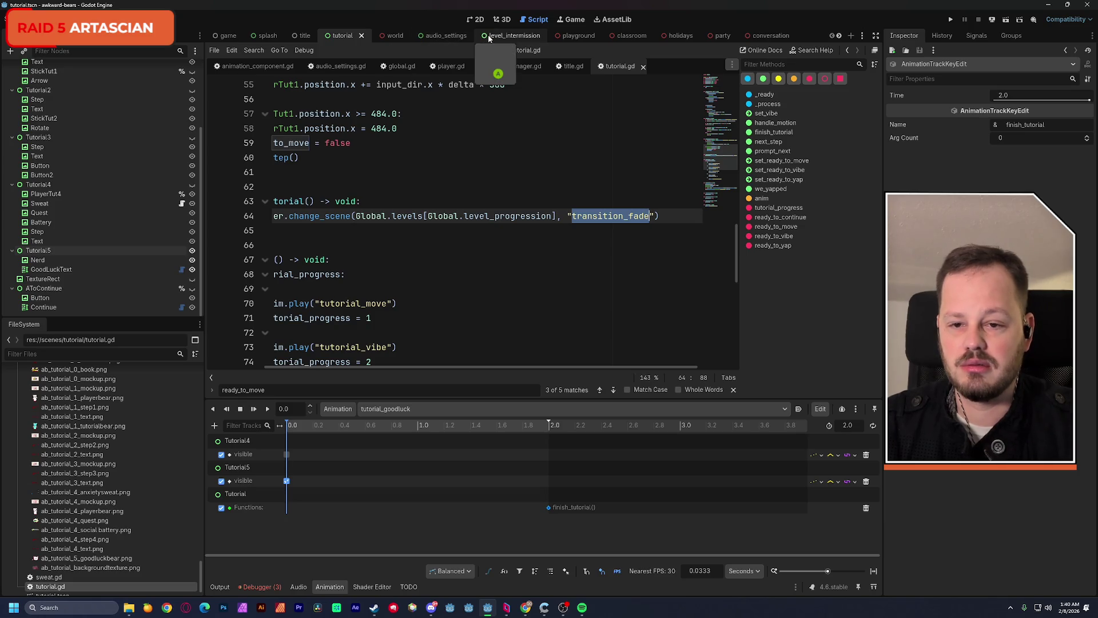
Copy the transition_circle name from the title screen's start button code in title.gd
click(307, 36)
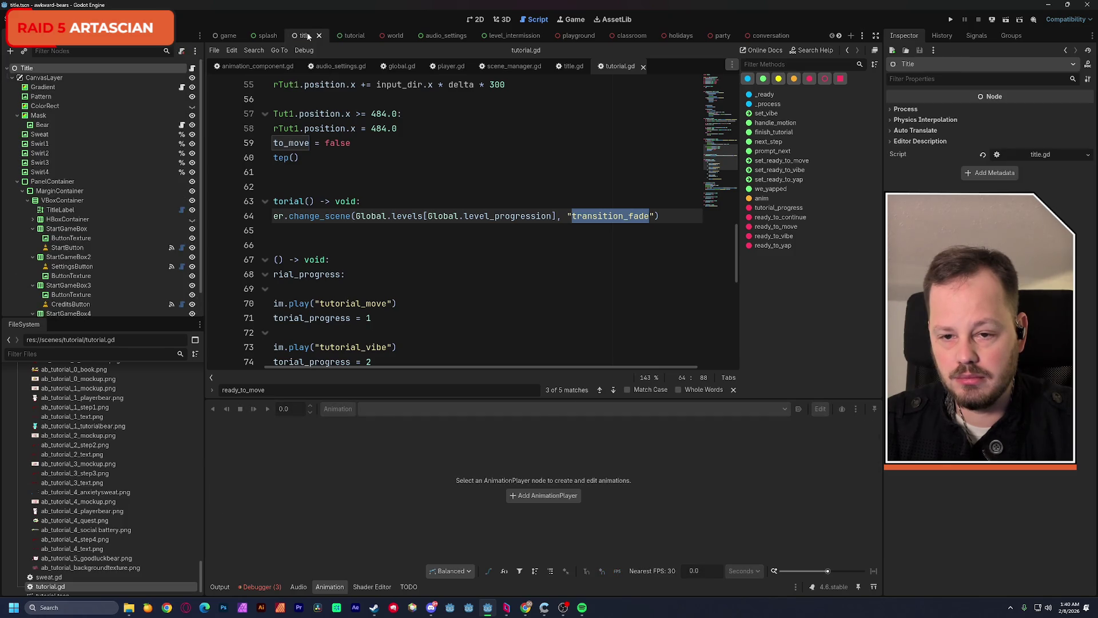
click(193, 69)
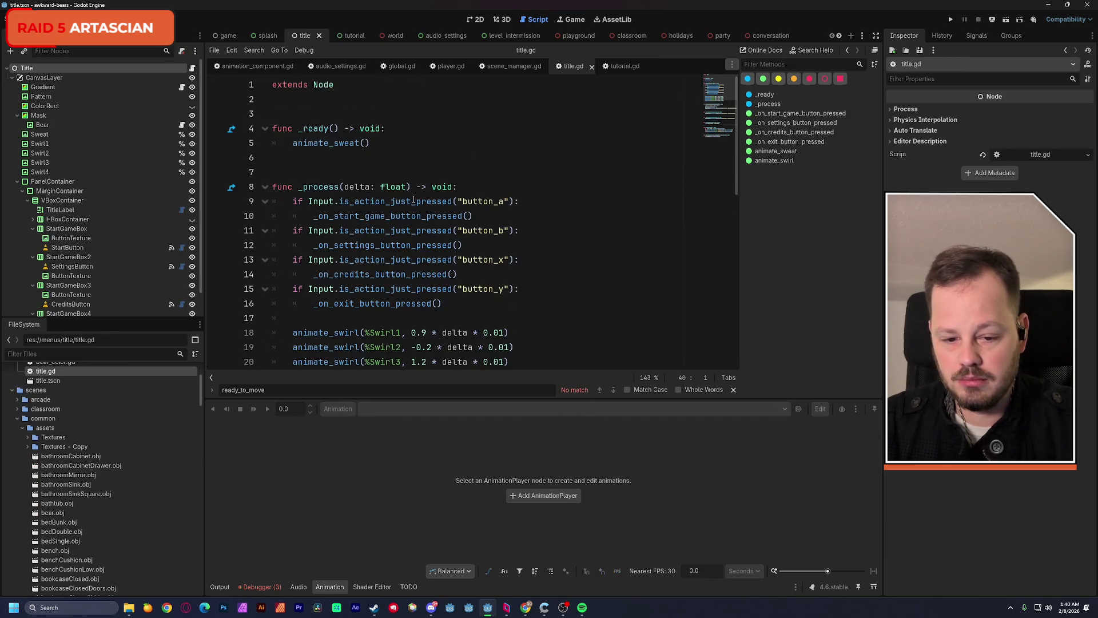
scroll(413, 202, down, 7)
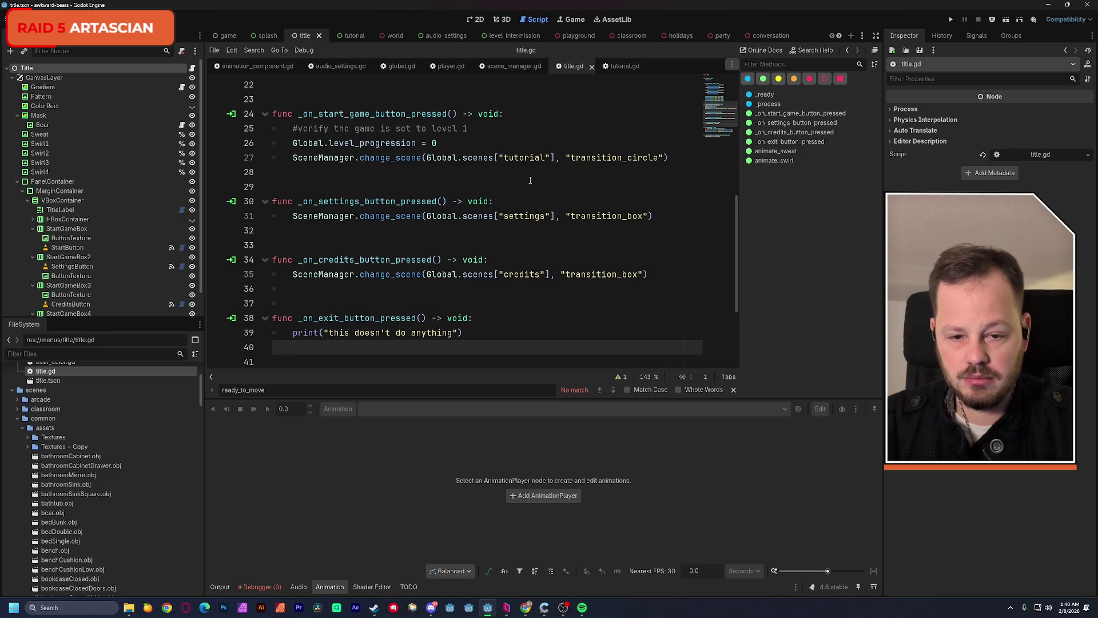
double_click(592, 158)
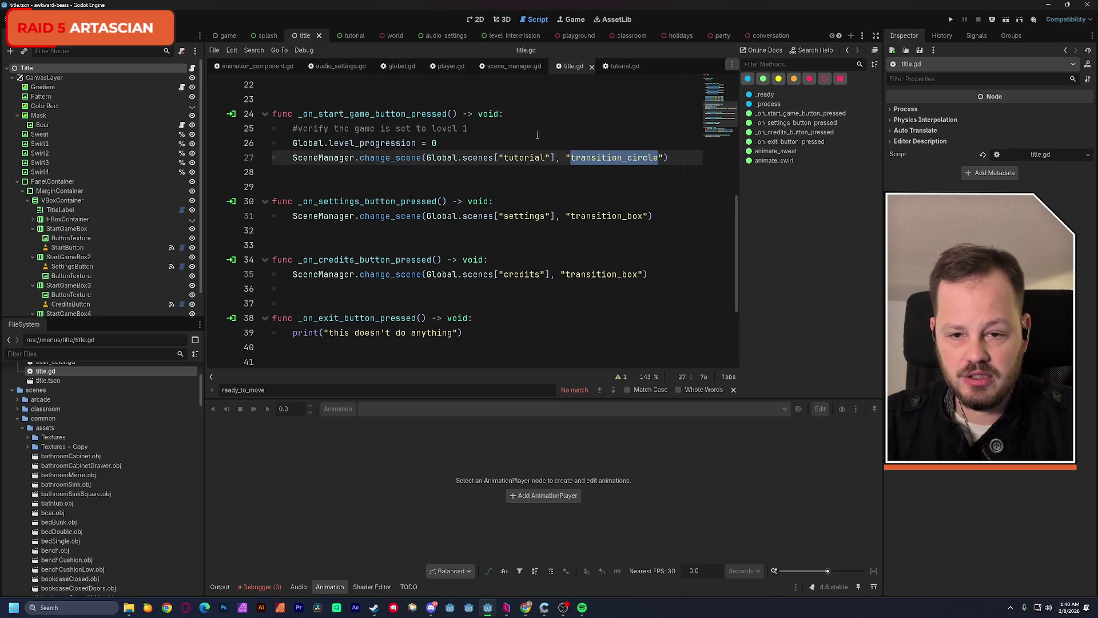
Replace transition_fade with transition_circle in tutorial.gd's finish_tutorial, then return to the 2D canvas
click(351, 38)
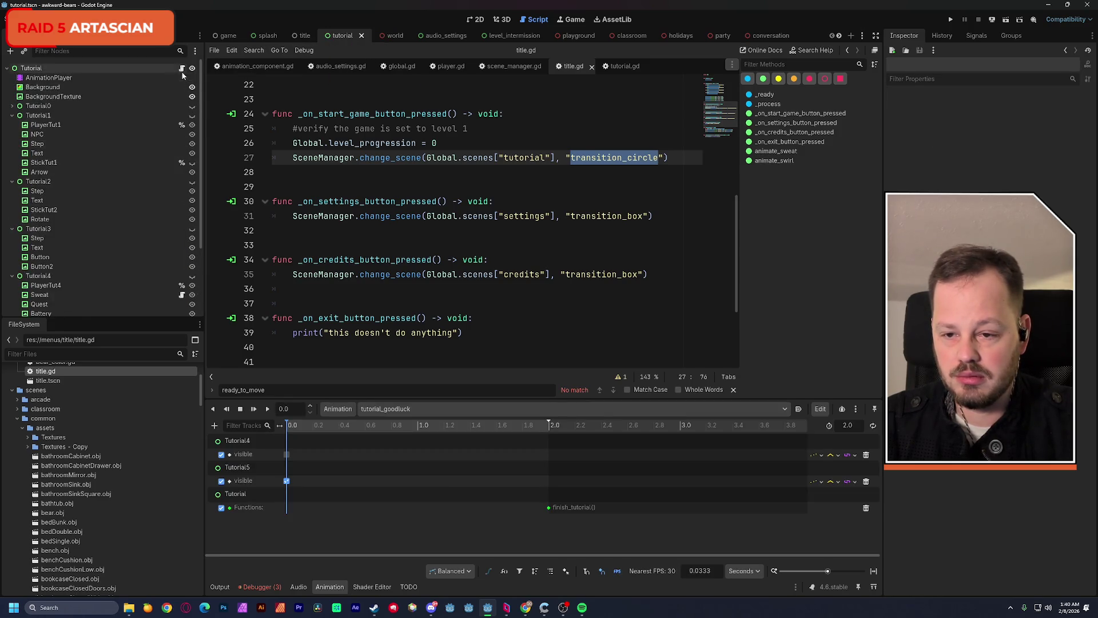
click(182, 69)
click(552, 168)
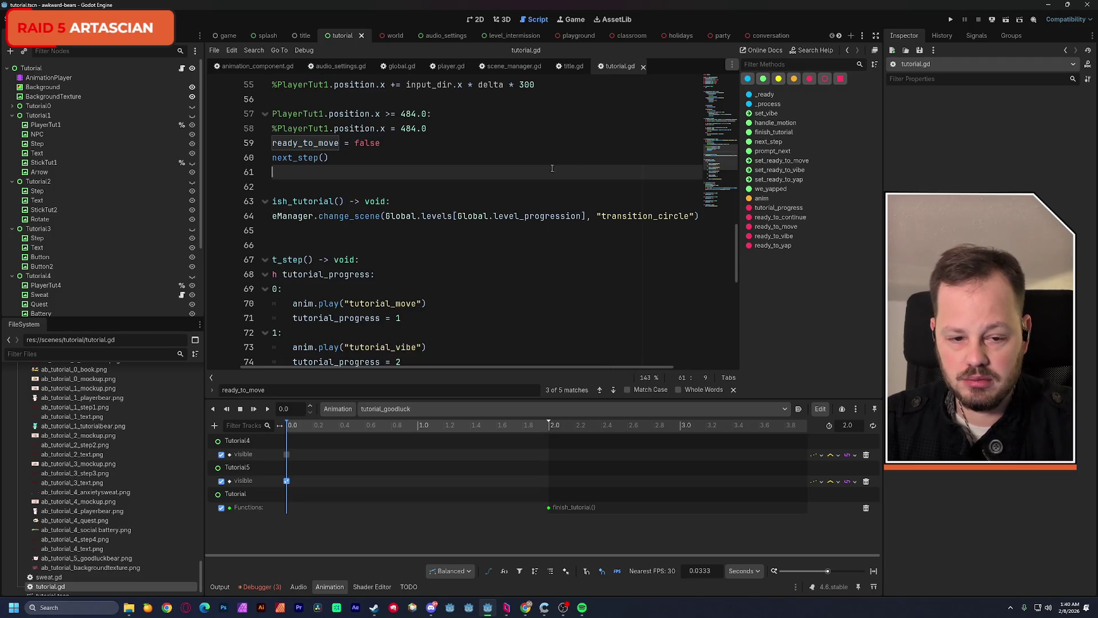
scroll(344, 366, left, 3)
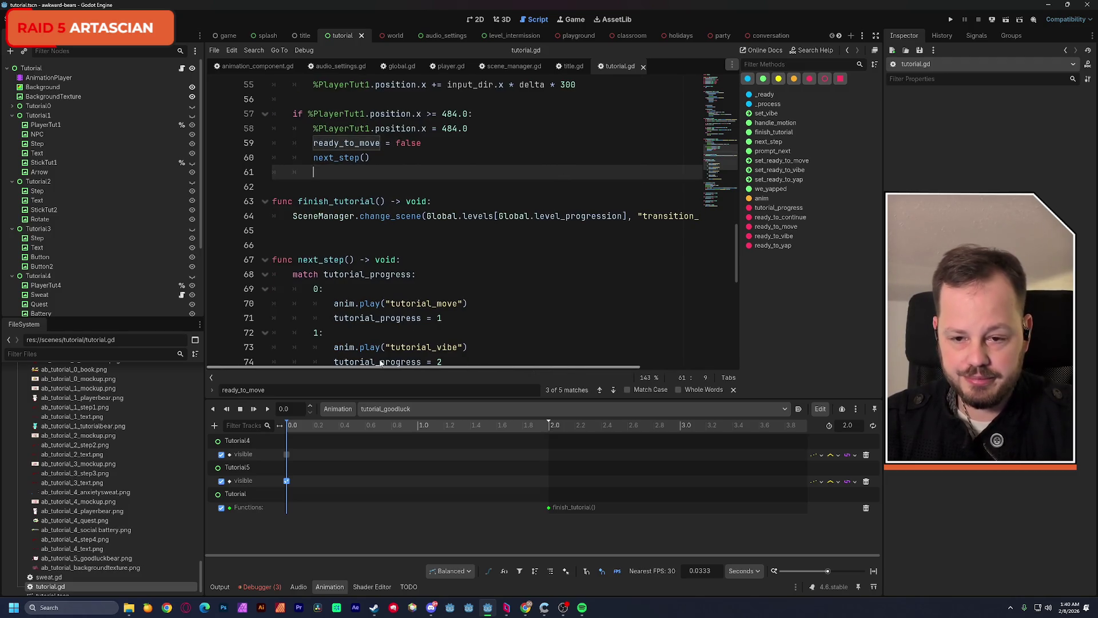
click(474, 20)
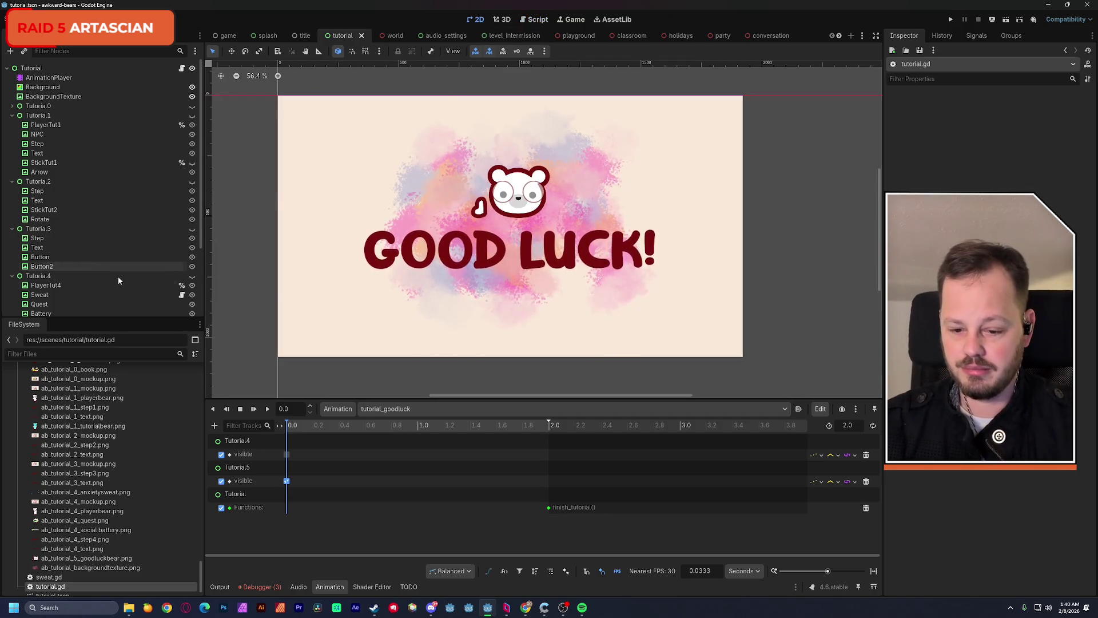
Turn off Tutorial5's visible key in the RESET animation, then save and run the tutorial scene
click(387, 410)
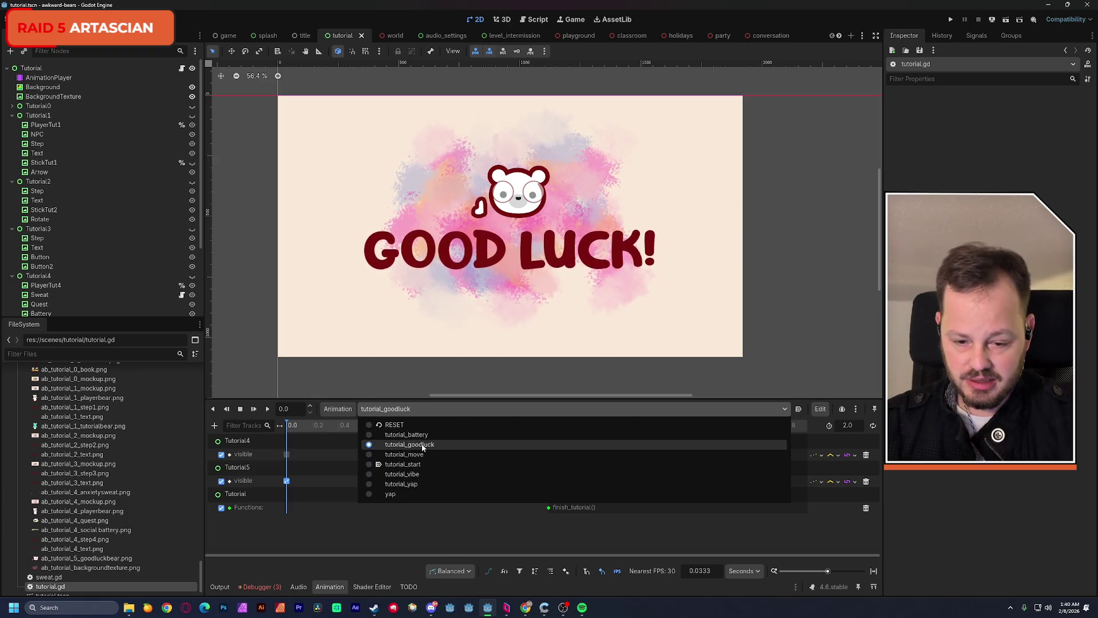
click(395, 424)
scroll(329, 476, down, 5)
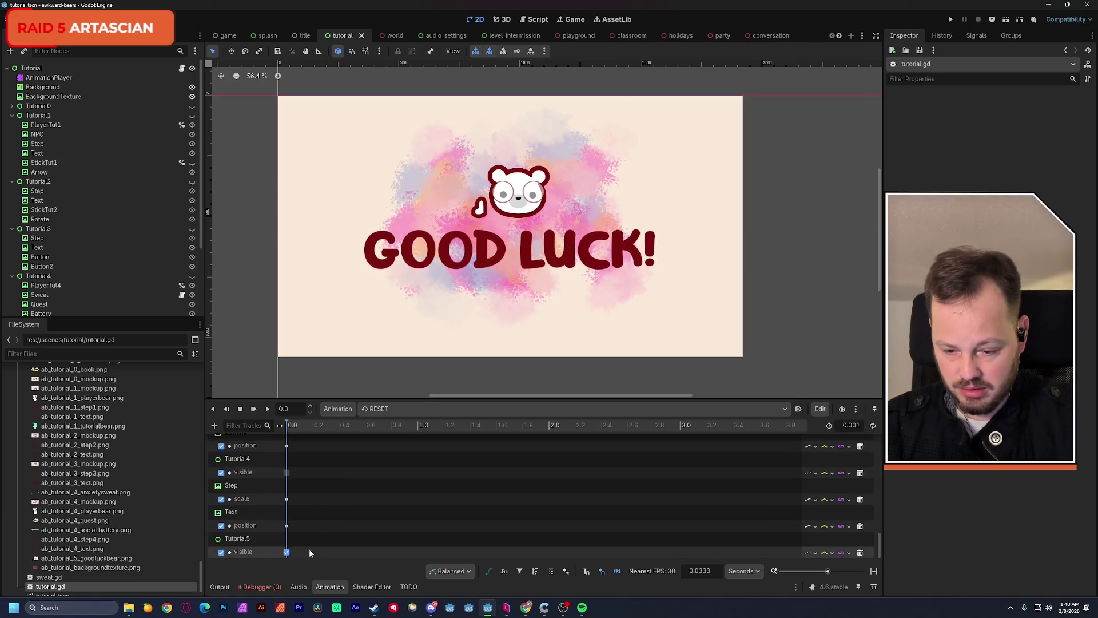
click(286, 552)
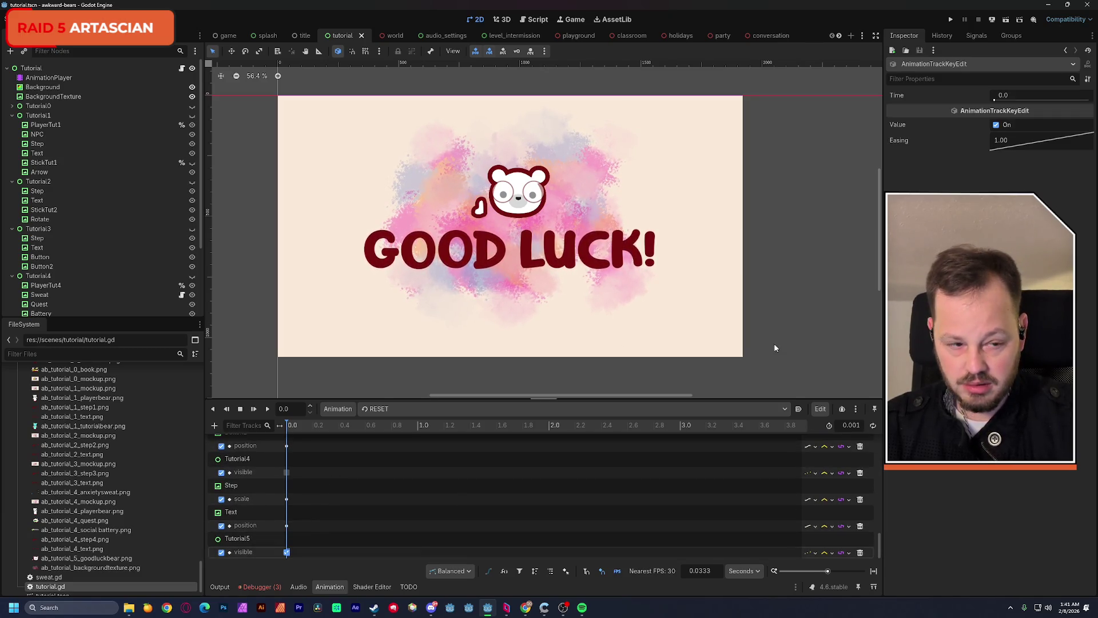
click(997, 124)
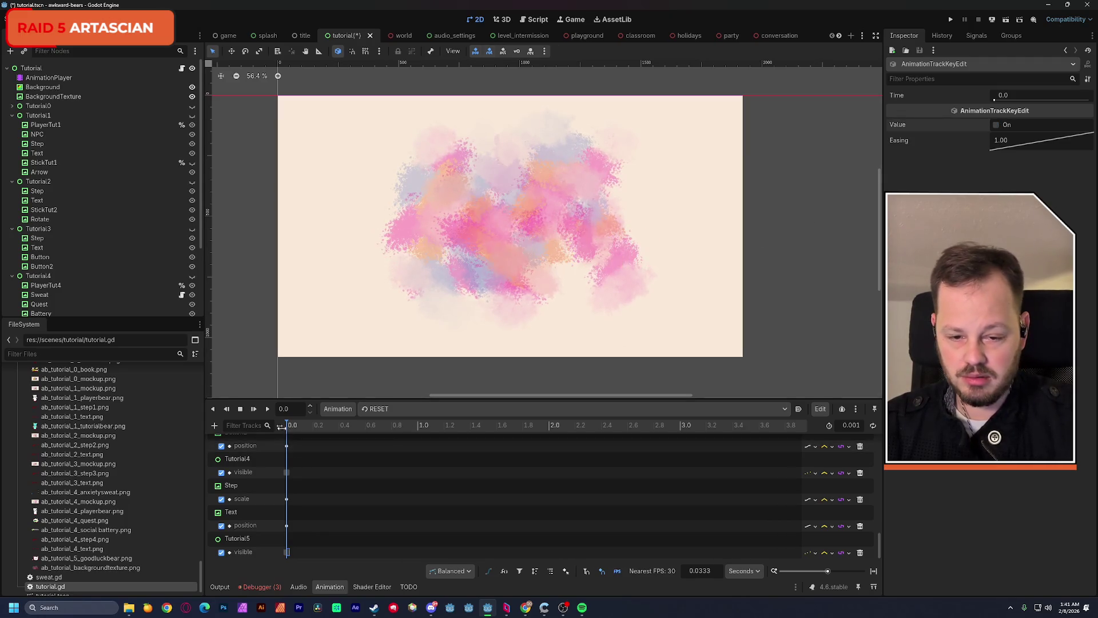
key(ctrl+s)
click(1005, 20)
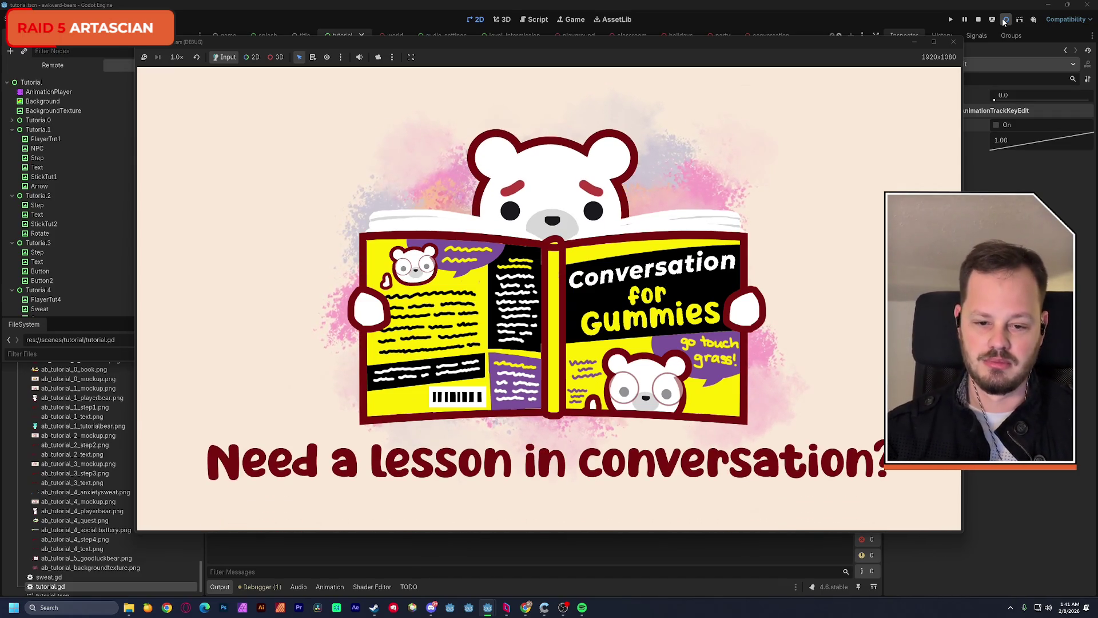
Advance to Step 1, walk right, match colour with L, repeat with B, then pass Step 4
key(Return)
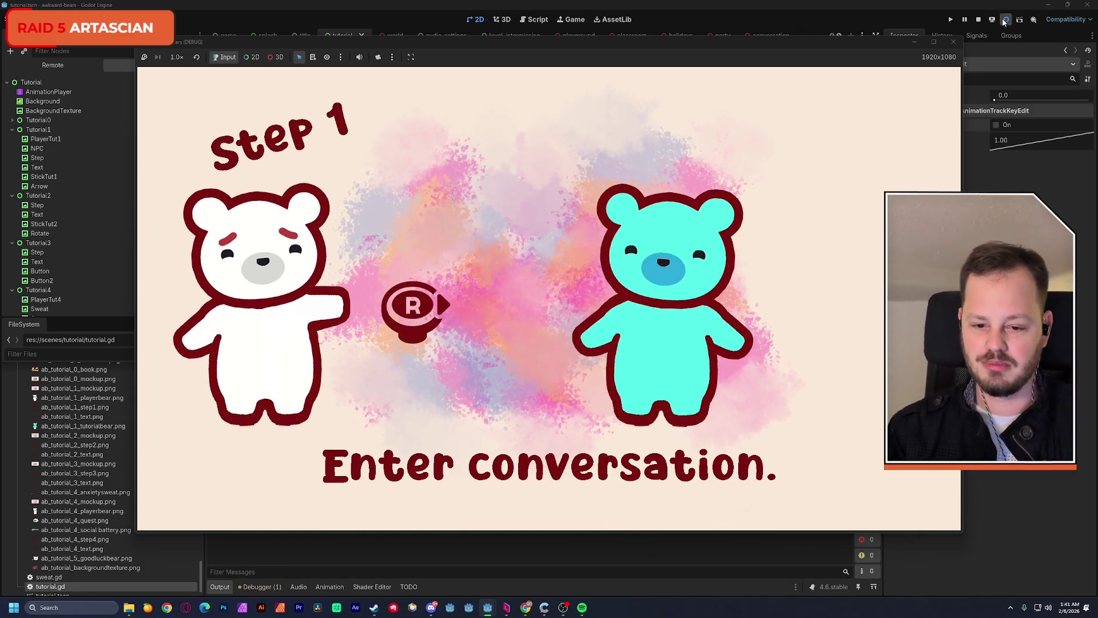
key(Right)
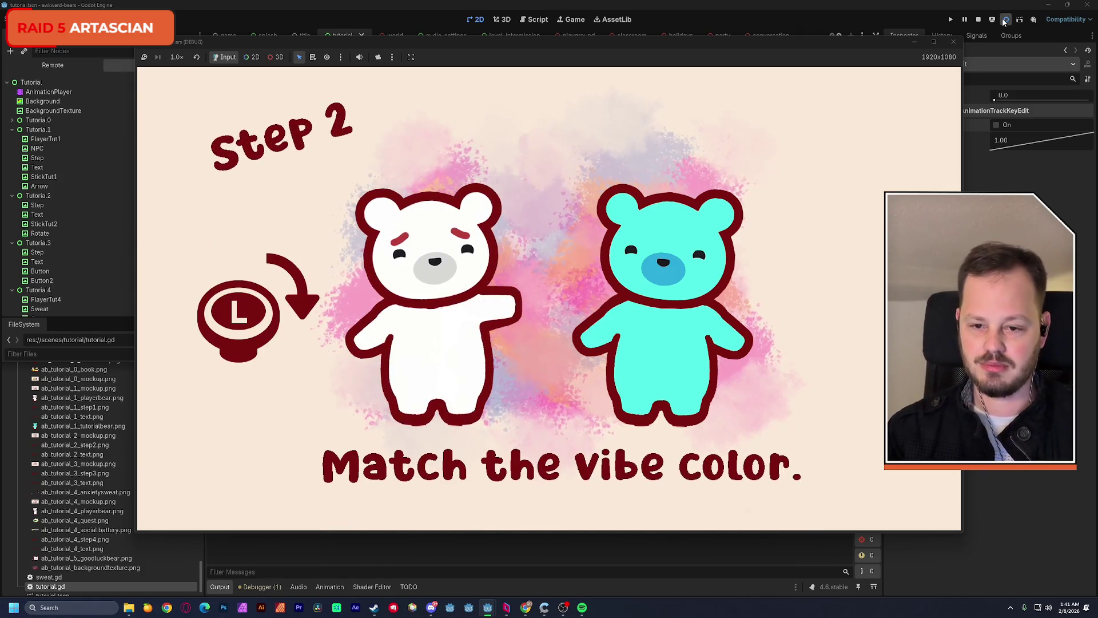
key(l)
key(l)
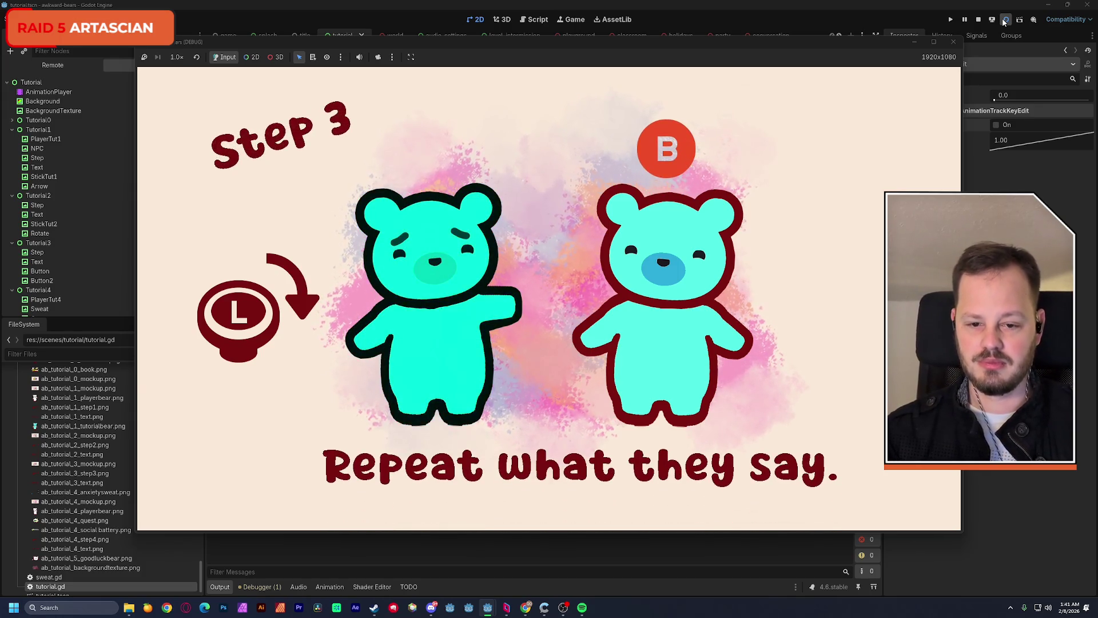
key(b)
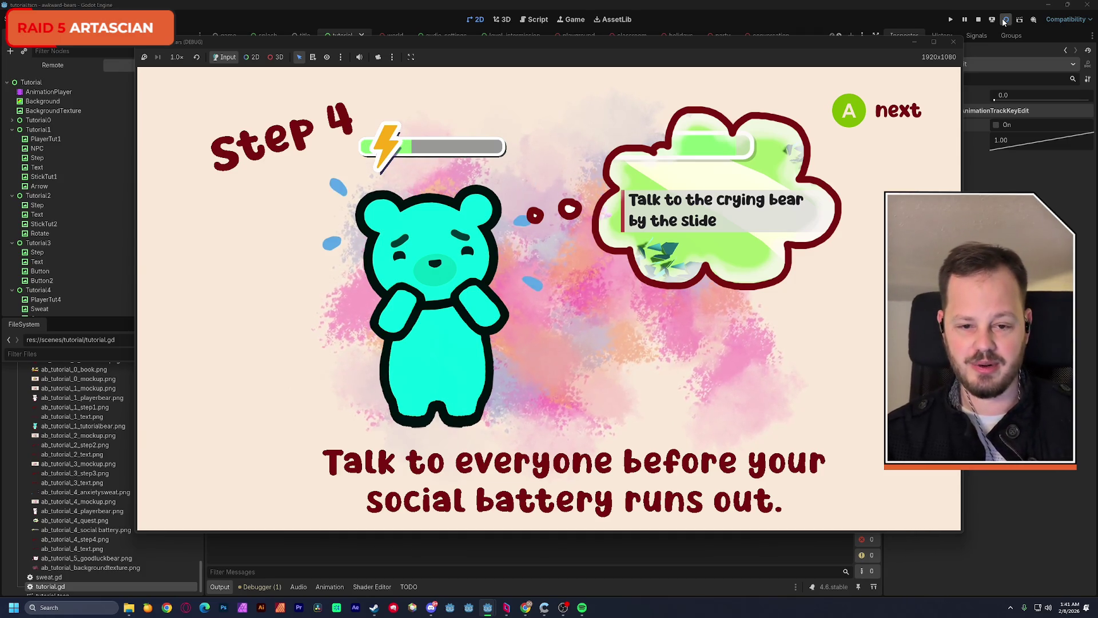
key(space)
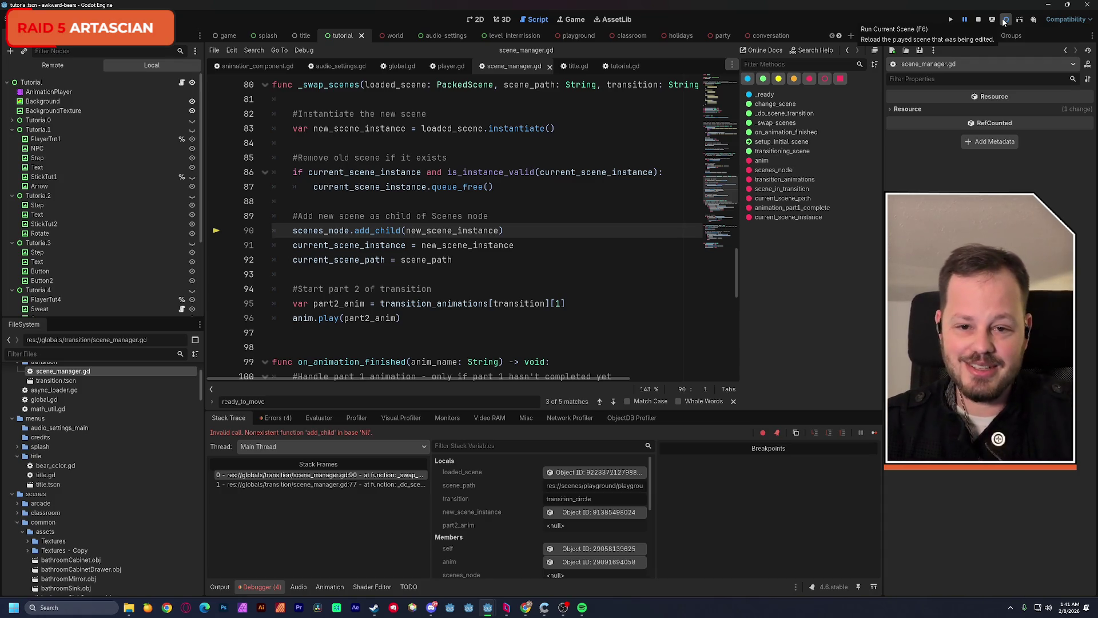
Stop the running game and return to the tutorial scene's 2D view
click(977, 19)
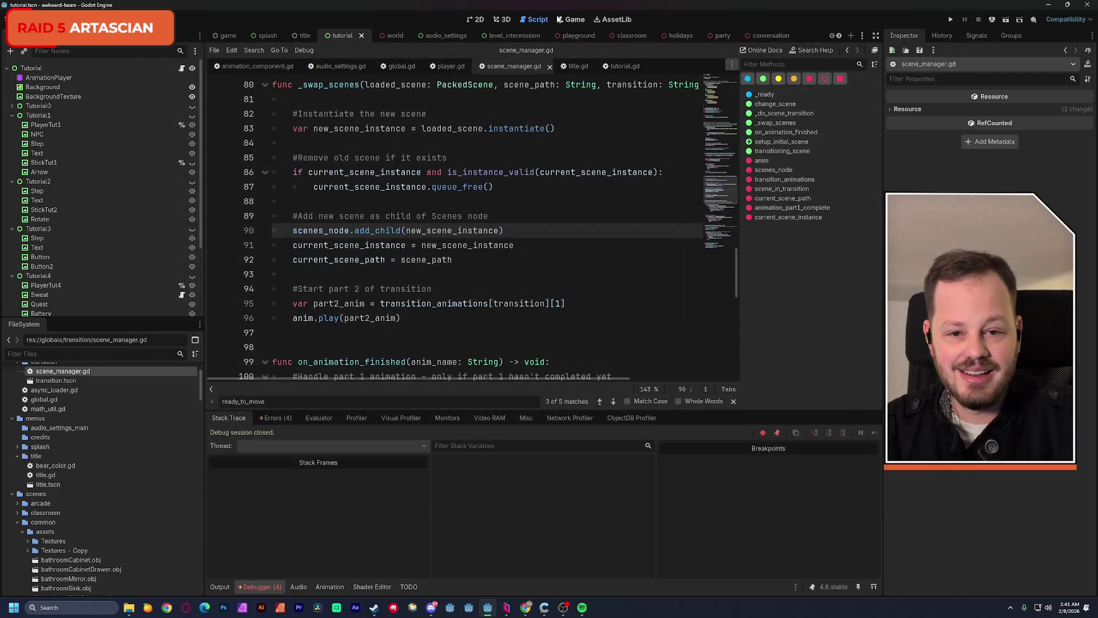
click(476, 19)
click(502, 20)
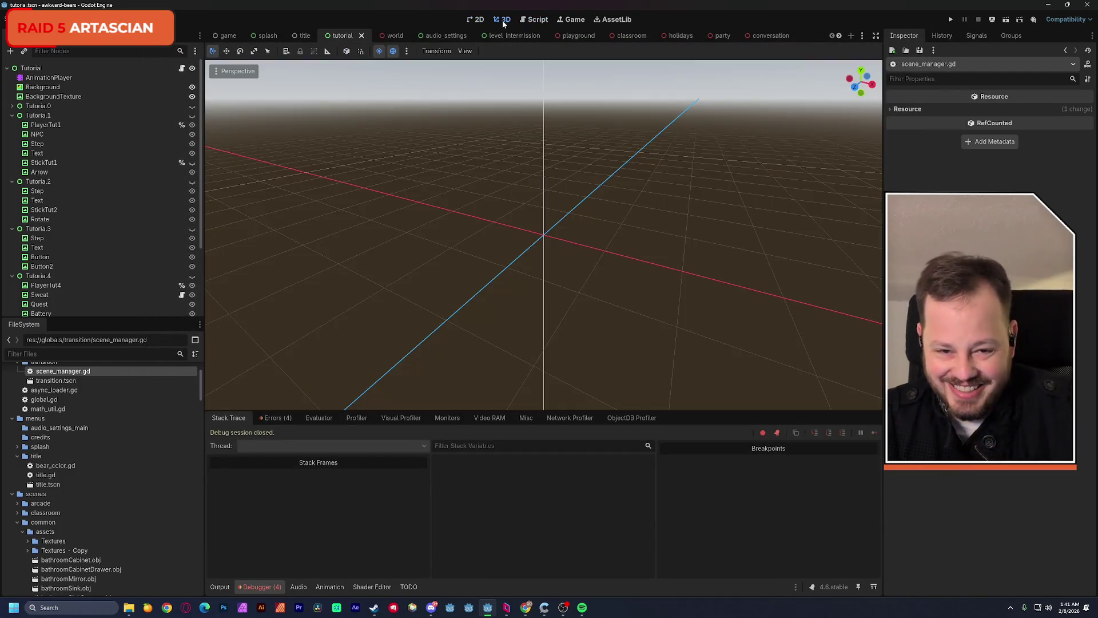
click(481, 19)
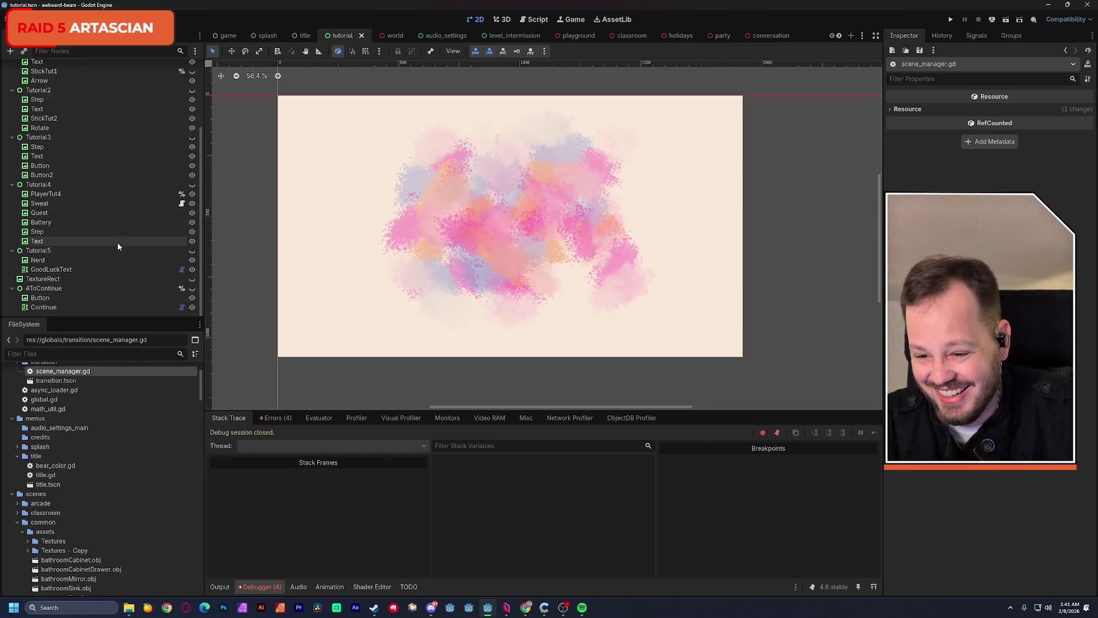
scroll(118, 242, down, 3)
Make the Tutorial4 slide visible and open the AnimationPlayer's animation list
click(192, 184)
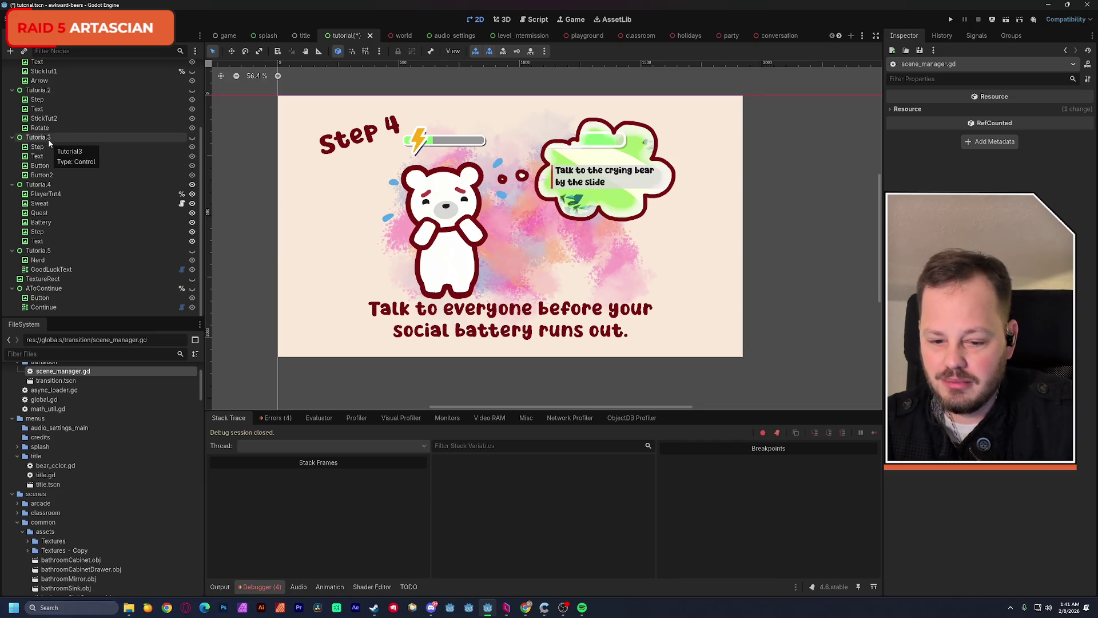
scroll(63, 183, up, 5)
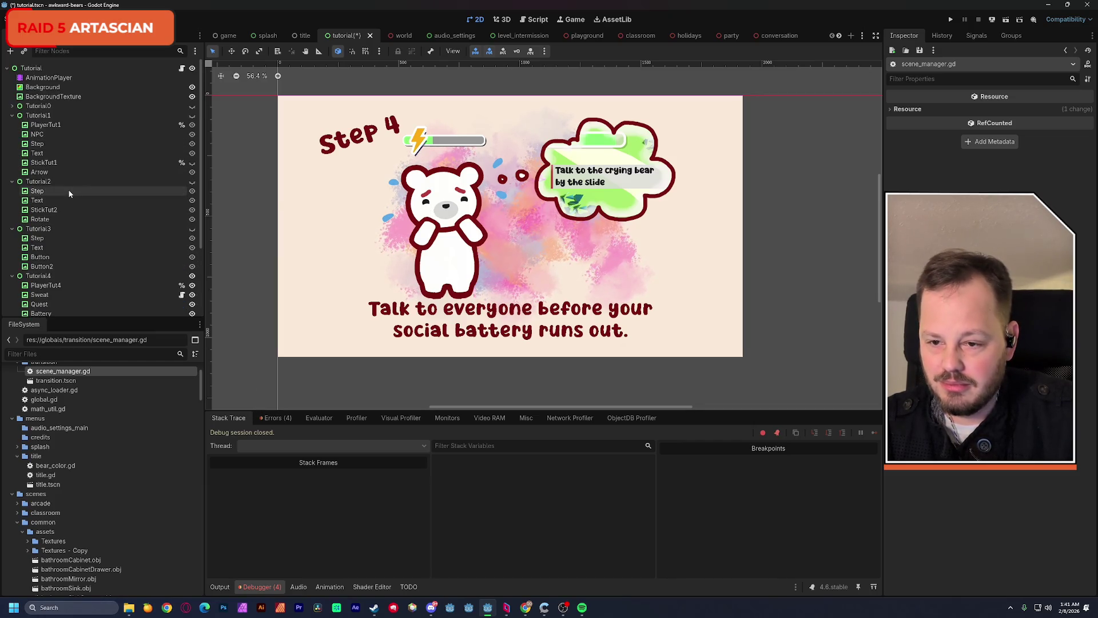
click(48, 77)
click(435, 409)
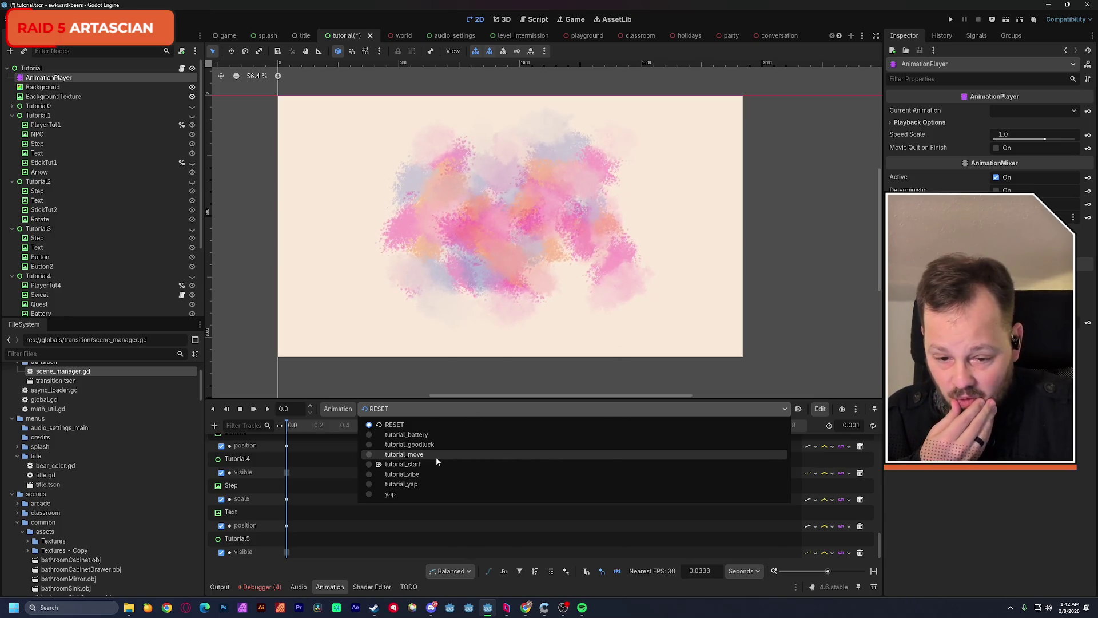
Load tutorial_battery, scrub its timeline, select PlayerTut4, and find the prompt_next() Functions track
click(427, 434)
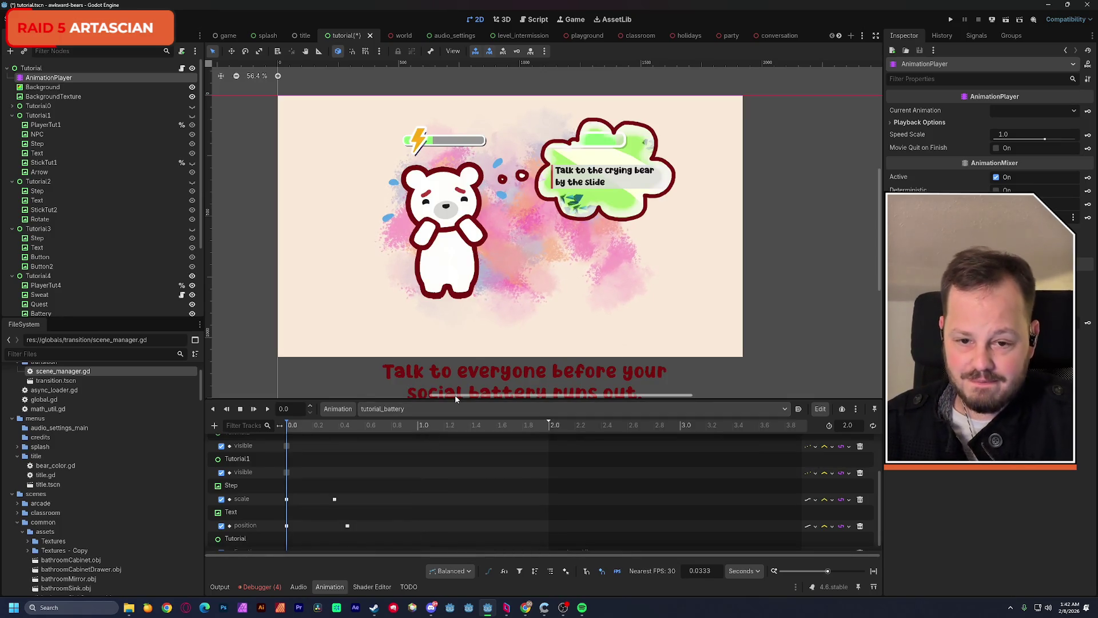
mouse_move(289, 428)
mouse_down()
mouse_move(324, 428)
mouse_move(287, 433)
mouse_up()
click(431, 257)
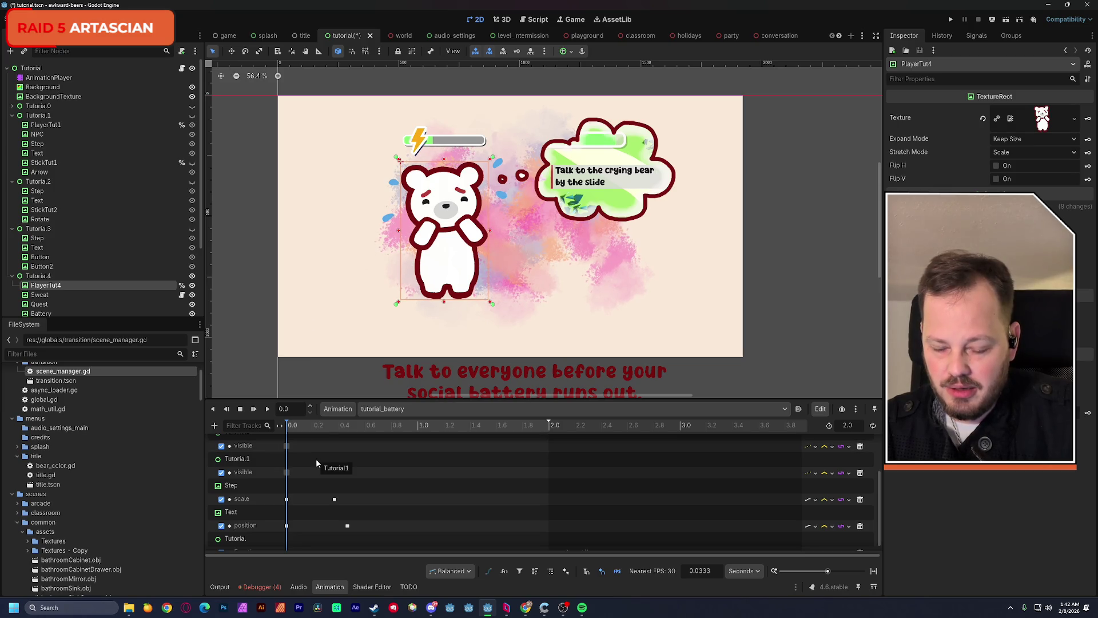
scroll(318, 472, down, 1)
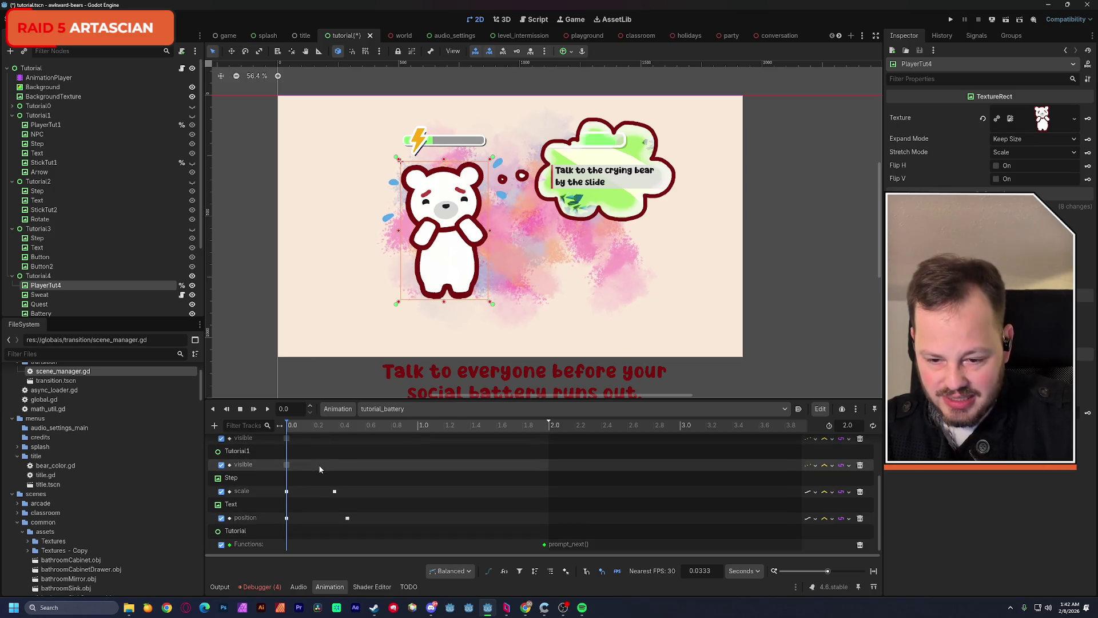